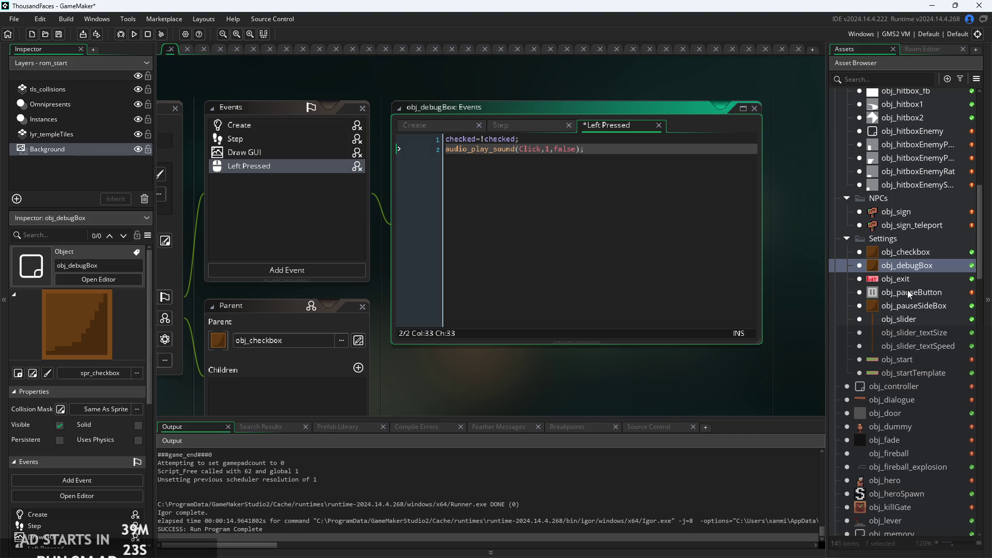
Add audio_play_sound(Click,1,false); on line 3 of obj_start's Step event
{"action": "double_click", "coordinate": [916, 361]}
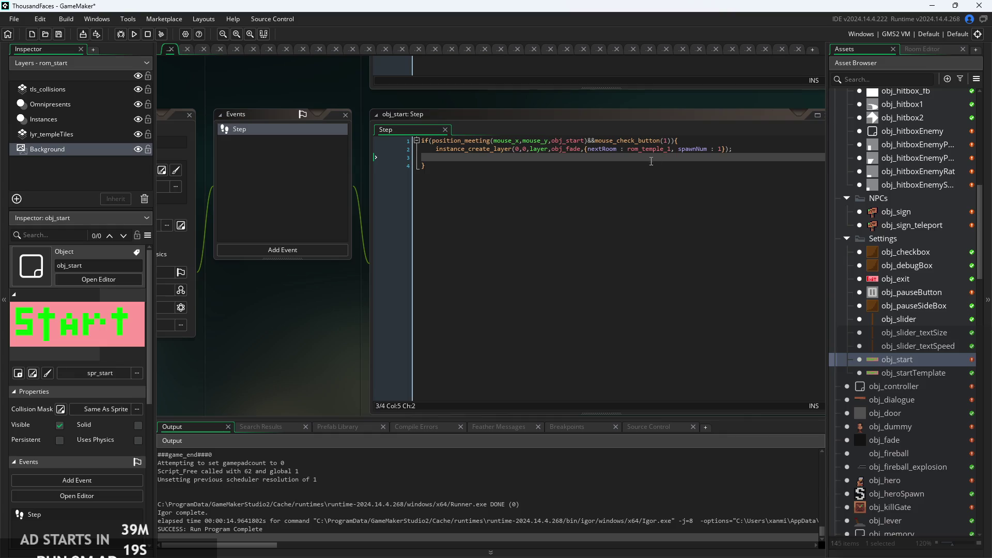
{"action": "type", "text": "audio_play_sound(Click,1,false);"}
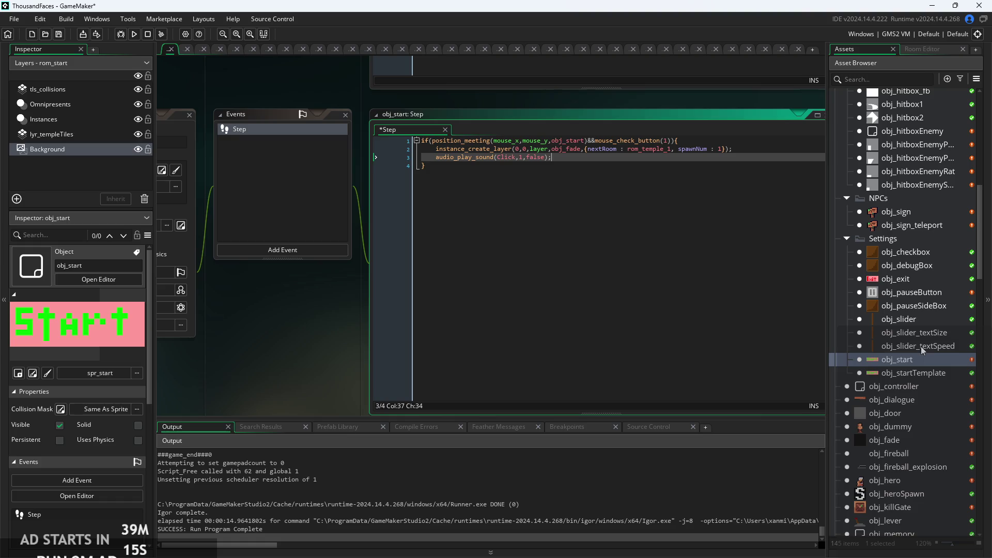
{"action": "double_click", "coordinate": [916, 321]}
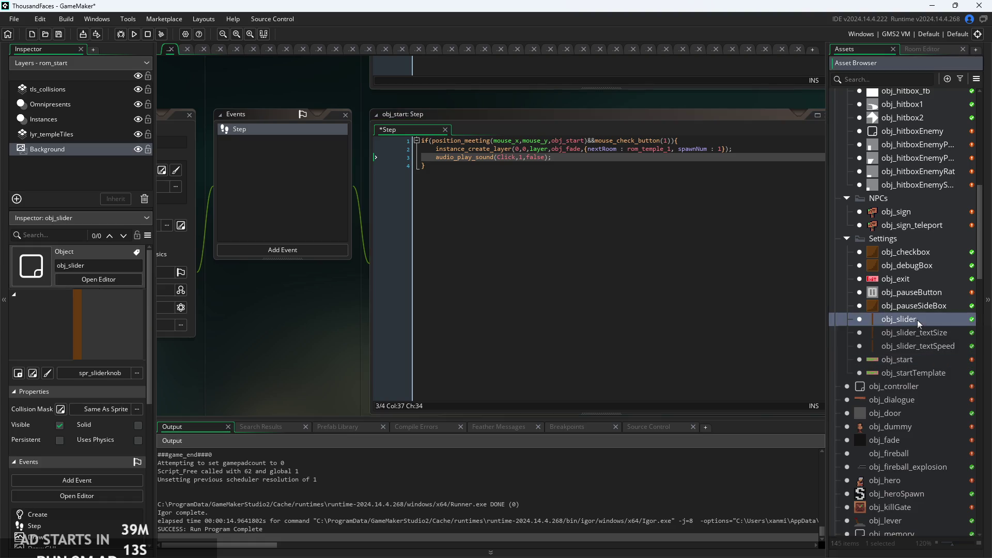
Paste audio_play_sound(Click,1,false); after image_index=1 and after image_index=0 in obj_slider's Step code
{"action": "scroll", "coordinate": [440, 242], "scroll_direction": "up", "scroll_amount": 3}
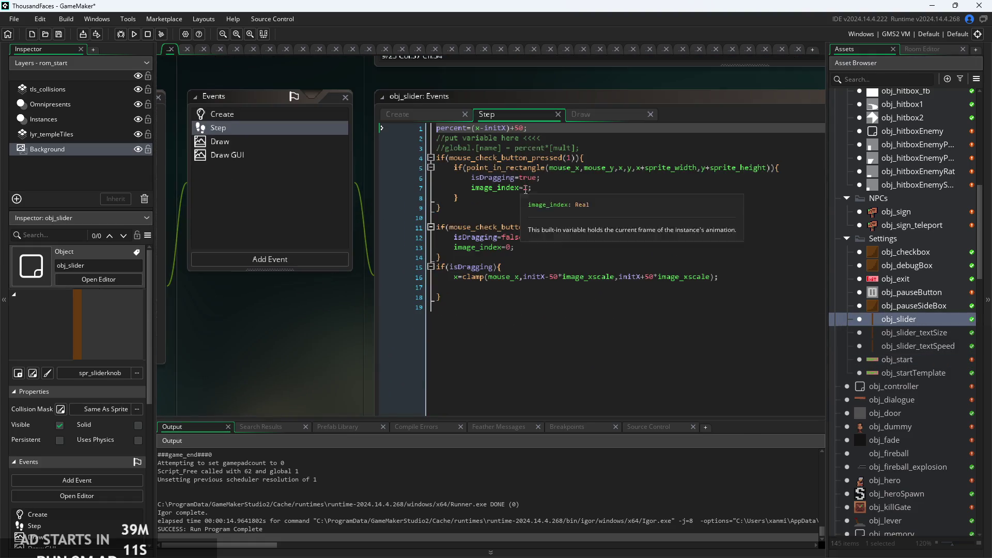
{"action": "left_click", "coordinate": [619, 181]}
{"action": "left_click", "coordinate": [540, 192]}
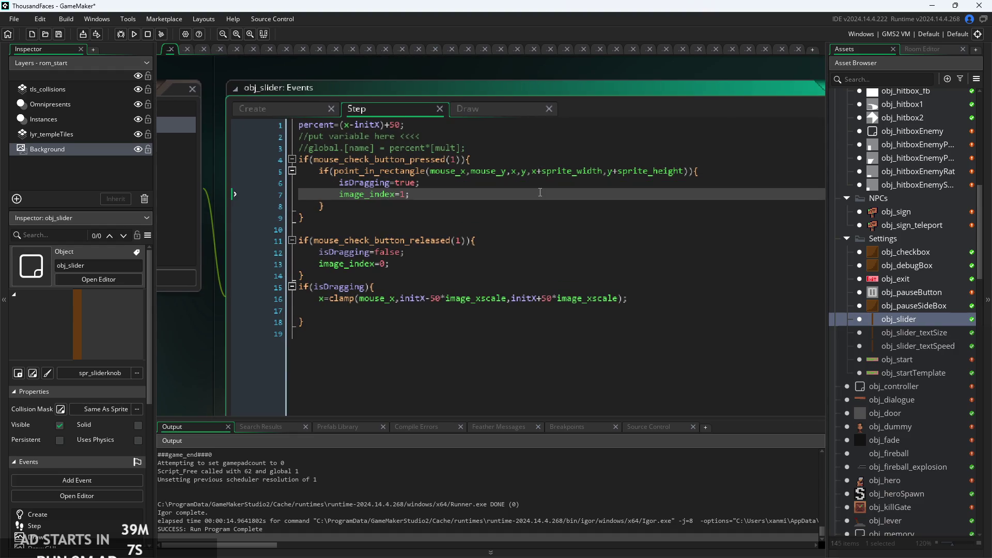
{"action": "key", "text": "Return"}
{"action": "type", "text": "audio_play_sound(Click,1,false);"}
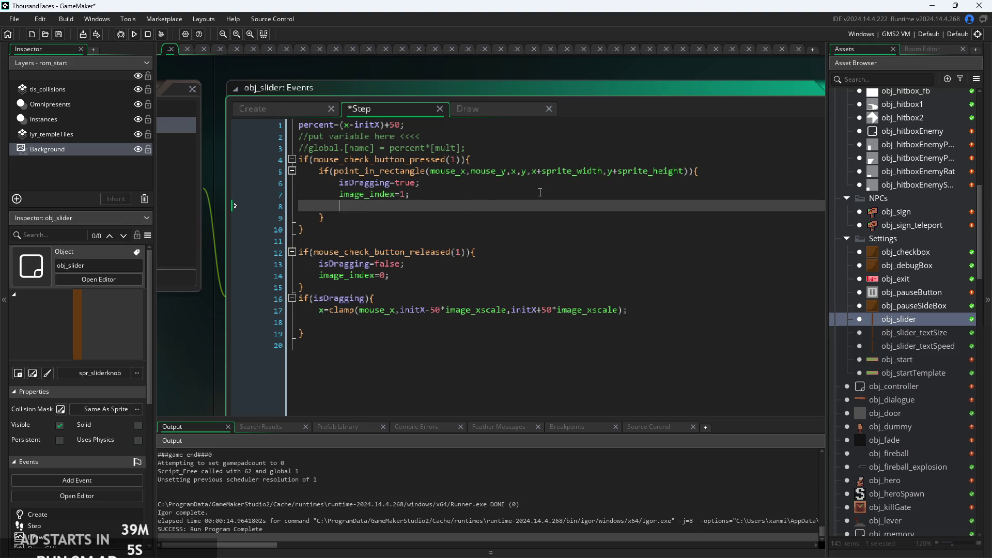
{"action": "left_click", "coordinate": [435, 275]}
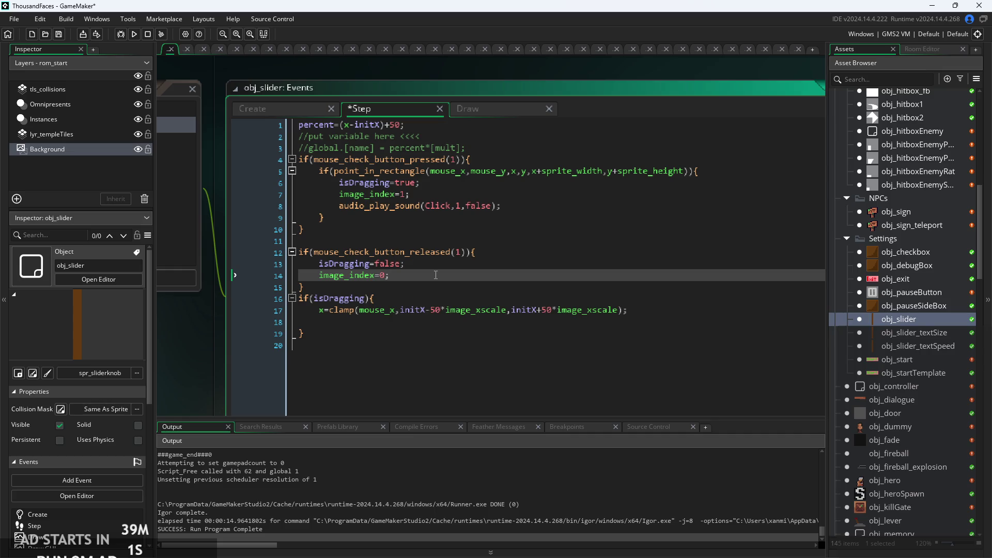
{"action": "key", "text": "Return"}
{"action": "type", "text": "audio_play_sound(Click,1,false);"}
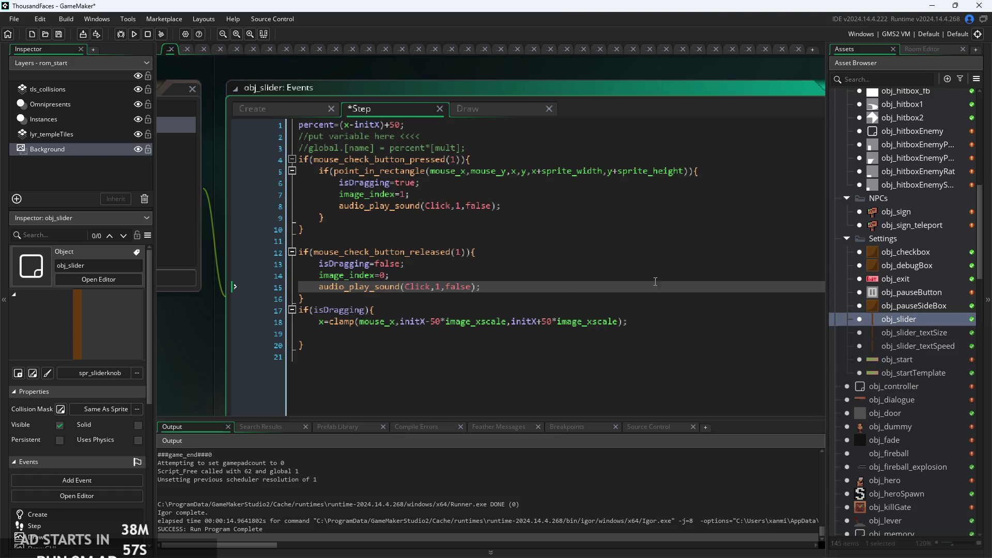
{"action": "double_click", "coordinate": [898, 334]}
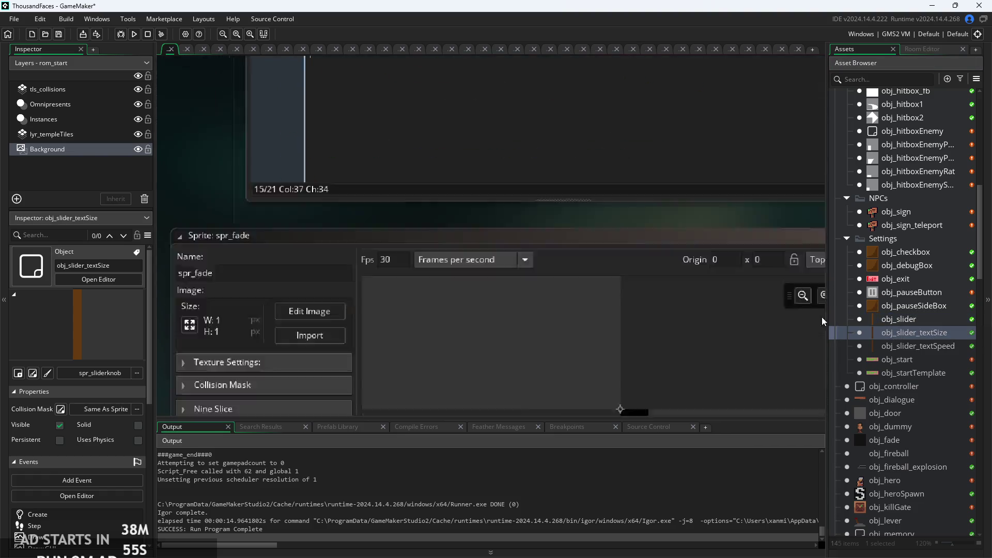
Add the Click sound call on lines 10 and 17 after both image_index lines in obj_slider_textSize
{"action": "scroll", "coordinate": [439, 306], "scroll_direction": "up", "scroll_amount": 3}
{"action": "left_click", "coordinate": [563, 179]}
{"action": "key", "text": "Return"}
{"action": "type", "text": "audio_play_sound(Click,1,false);"}
{"action": "left_click", "coordinate": [554, 262]}
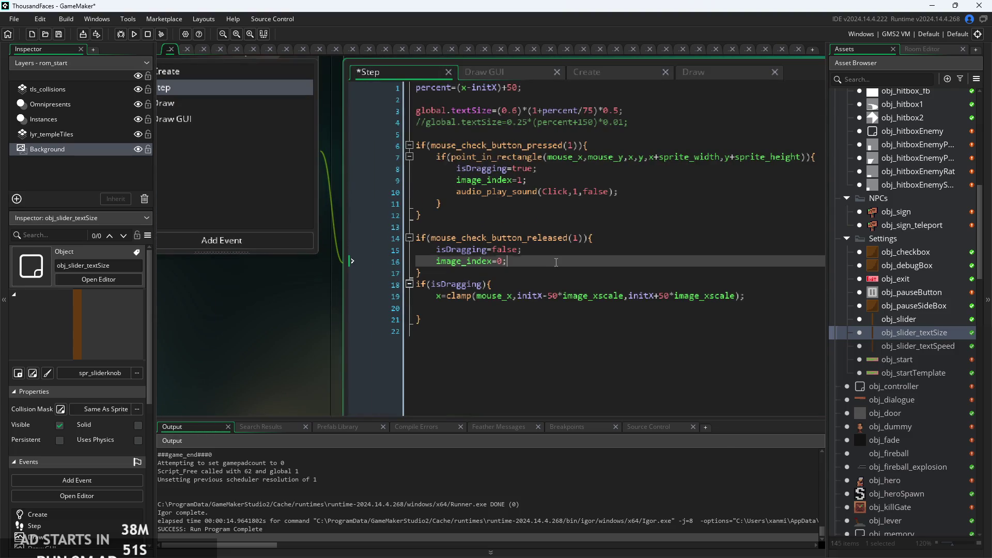
{"action": "key", "text": "Return"}
{"action": "type", "text": "audio_play_sound(Click,1,false);"}
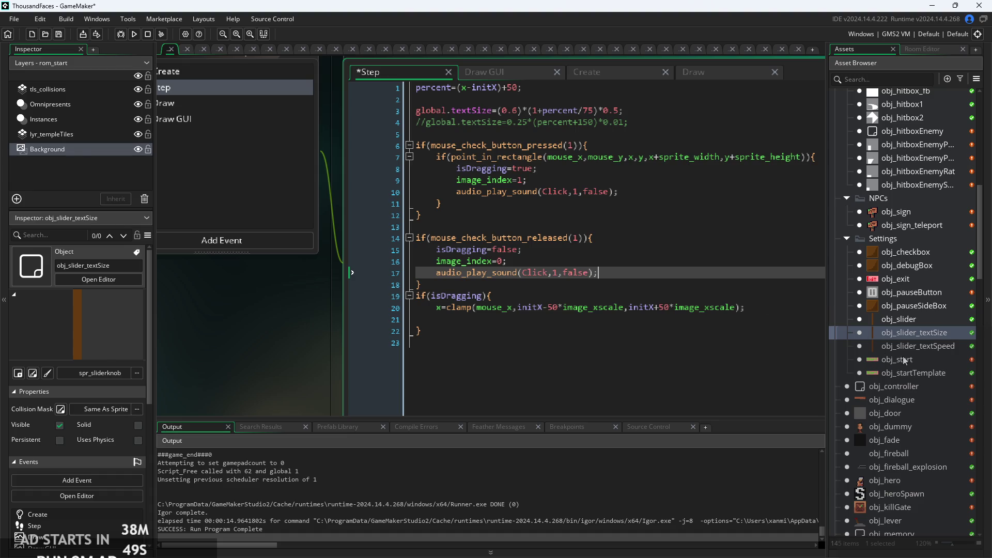
Add the Click sound call after both image_index lines in obj_slider_textSpeed's Step code and save
{"action": "double_click", "coordinate": [909, 345]}
{"action": "scroll", "coordinate": [502, 307], "scroll_direction": "up", "scroll_amount": 3}
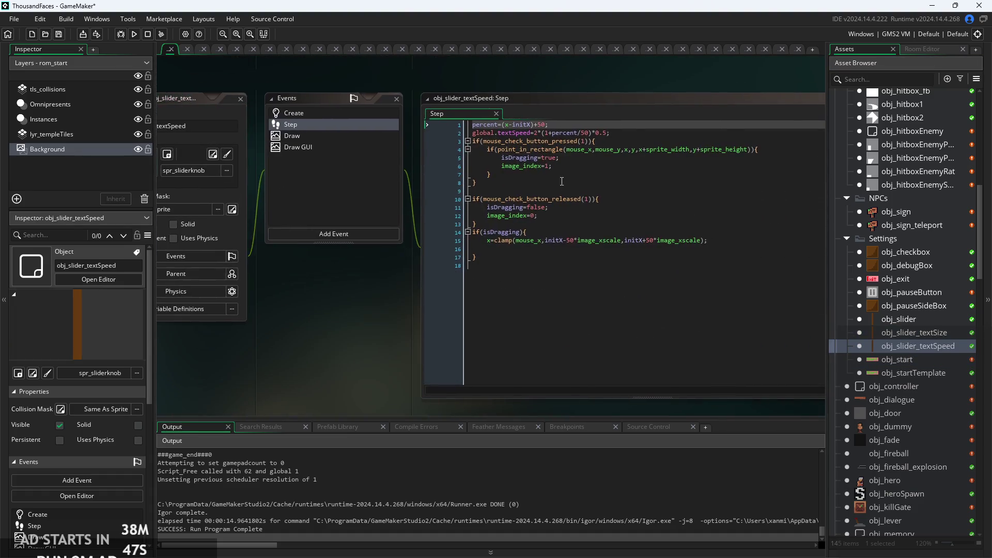
{"action": "left_click", "coordinate": [563, 164]}
{"action": "key", "text": "Return"}
{"action": "type", "text": "audio_play_sound(Click,1,false);"}
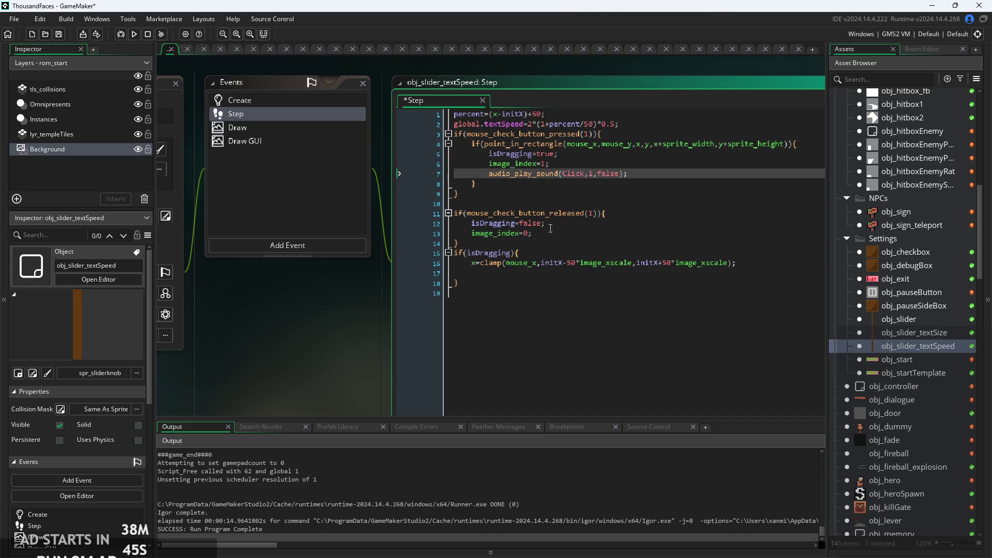
{"action": "left_click", "coordinate": [558, 233]}
{"action": "type", "text": "audio_play_sound(Click,1,false);"}
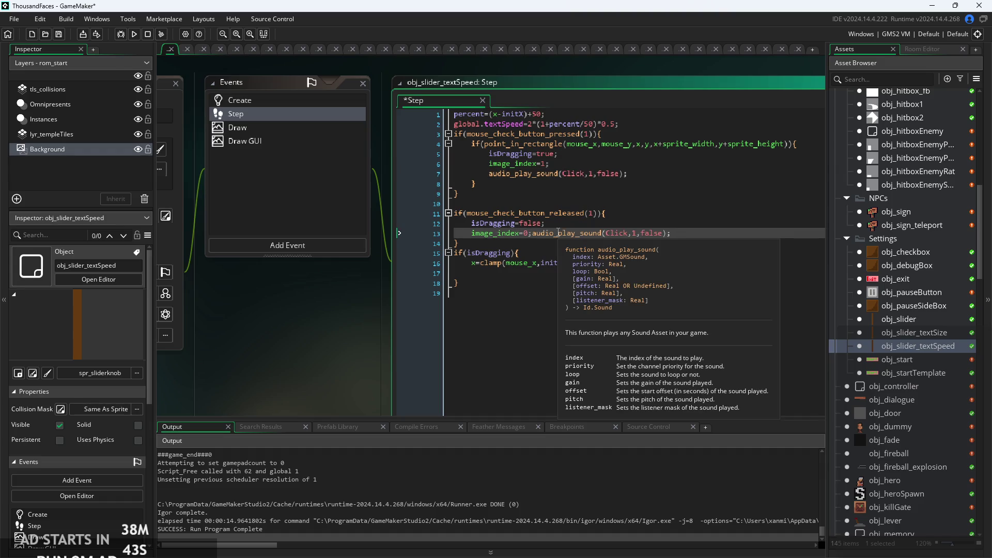
{"action": "key", "text": "ctrl+z"}
{"action": "key", "text": "Return"}
{"action": "type", "text": "audio_play_sound(Click,1,false);"}
{"action": "key", "text": "ctrl+s"}
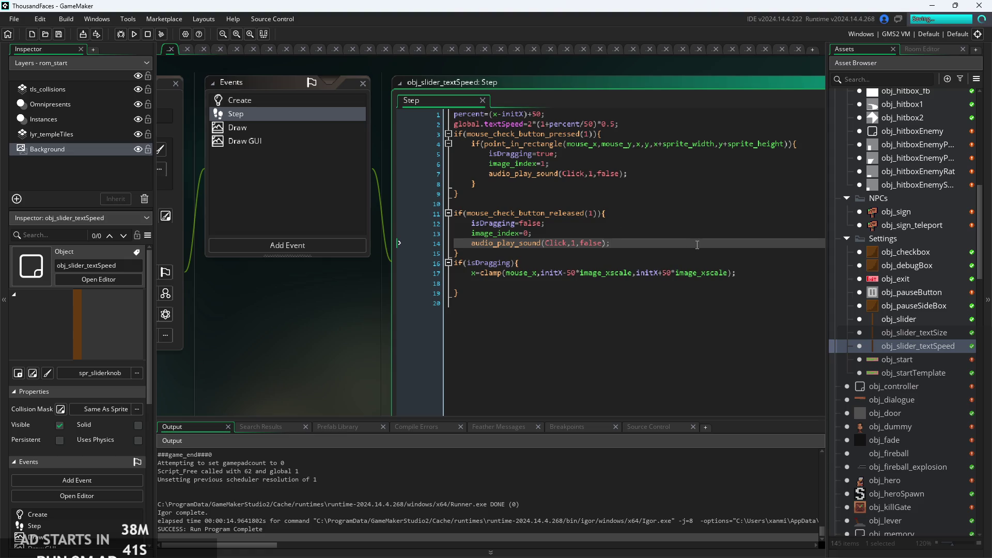
{"action": "left_click", "coordinate": [663, 294]}
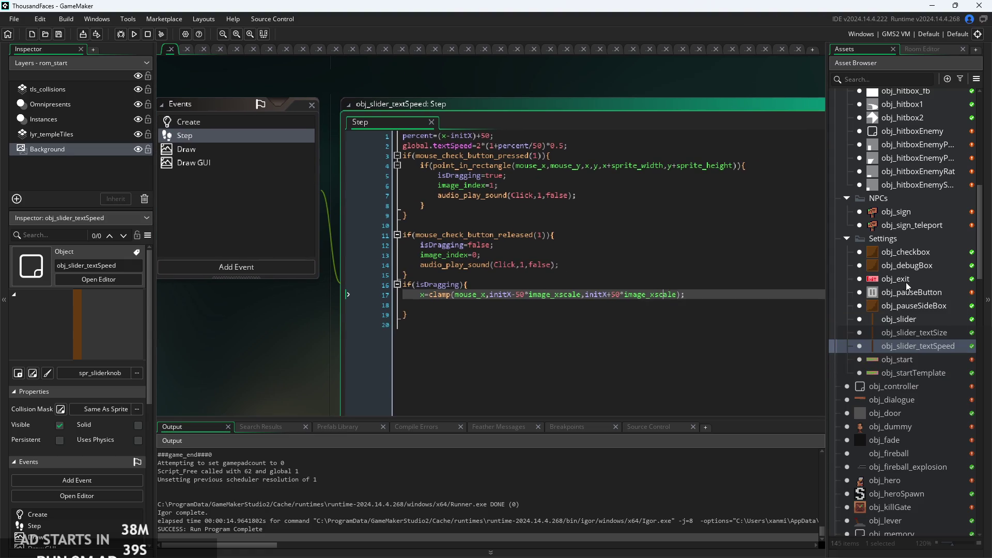
Insert audio_play_sound(Click,1,false); above game_end(); in obj_exit's Left Pressed event
{"action": "double_click", "coordinate": [907, 280]}
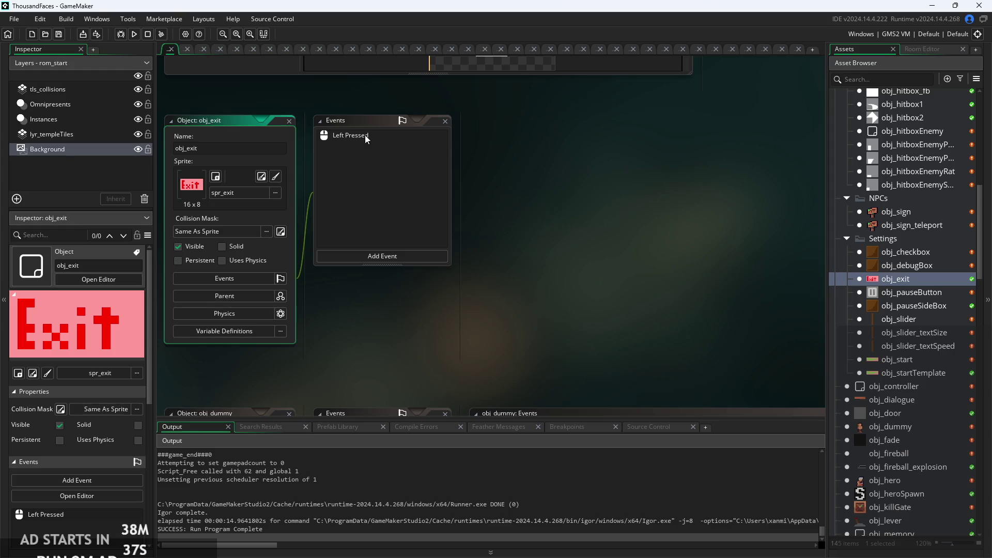
{"action": "double_click", "coordinate": [361, 135]}
{"action": "left_click", "coordinate": [614, 148]}
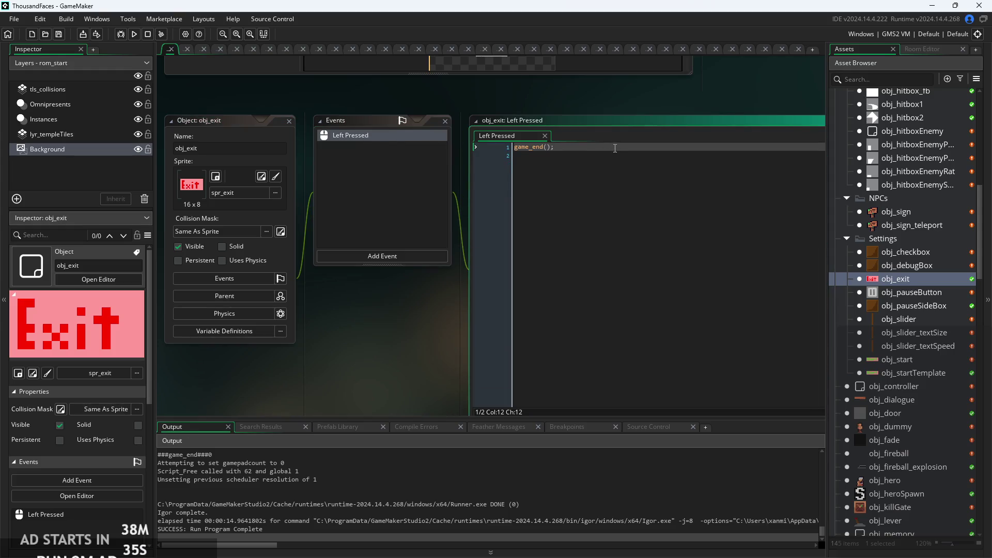
{"action": "left_click", "coordinate": [515, 147]}
{"action": "type", "text": "audio_play_sound(Click,1,false);"}
{"action": "scroll", "coordinate": [672, 136], "scroll_direction": "right", "scroll_amount": 5}
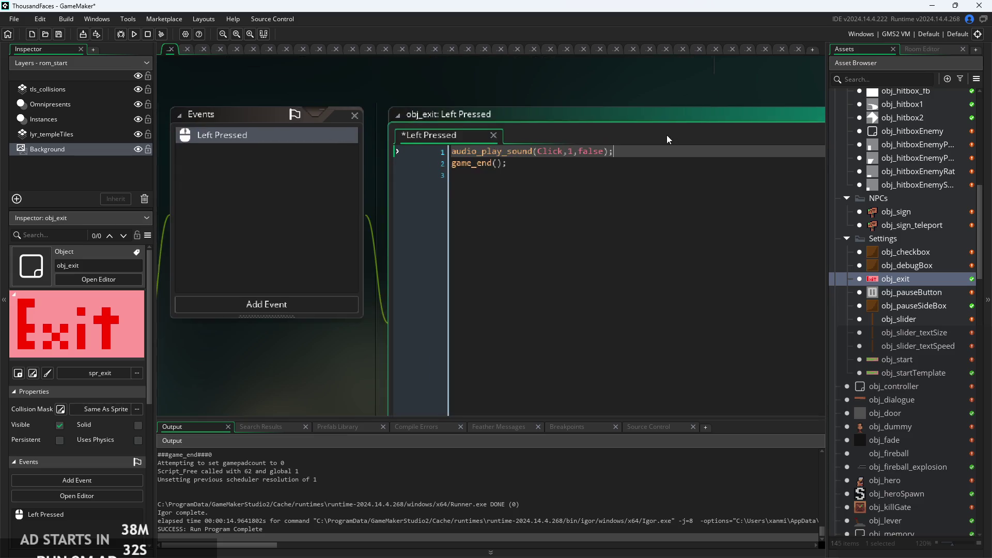
{"action": "scroll", "coordinate": [582, 171], "scroll_direction": "up", "scroll_amount": 2}
{"action": "scroll", "coordinate": [582, 171], "scroll_direction": "down", "scroll_amount": 1}
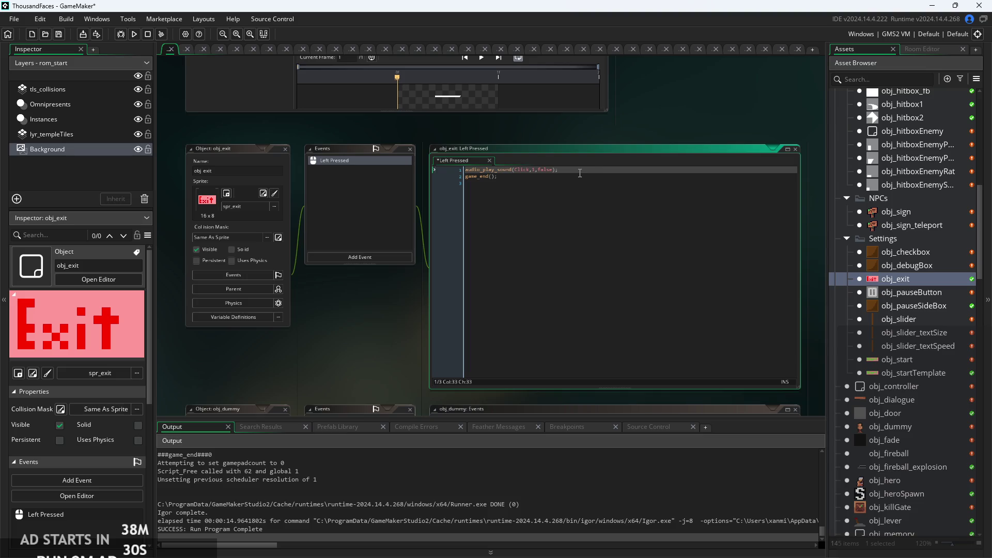
{"action": "scroll", "coordinate": [888, 319], "scroll_direction": "down", "scroll_amount": 1}
{"action": "scroll", "coordinate": [887, 361], "scroll_direction": "up", "scroll_amount": 1}
{"action": "double_click", "coordinate": [914, 362]}
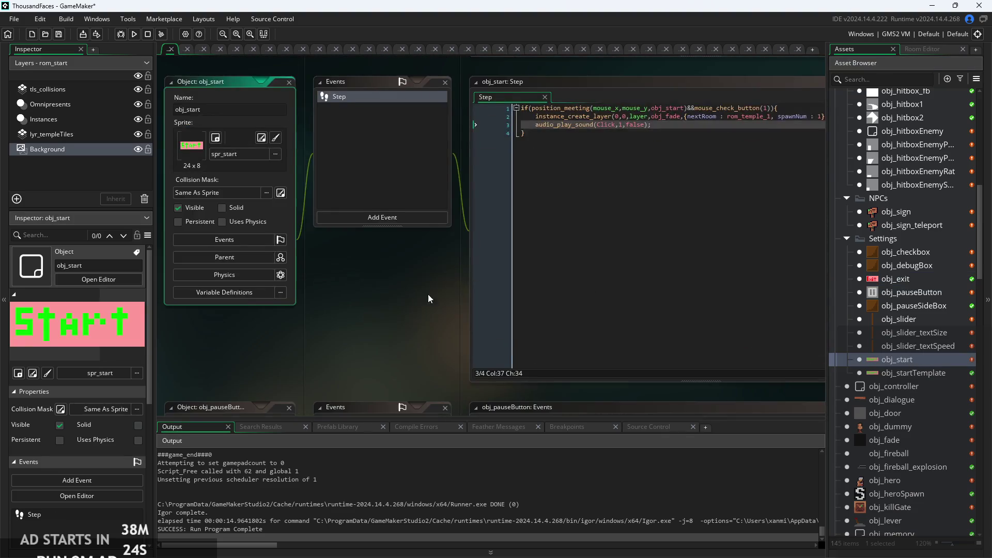
Run the game, open the pause menu, toggle Debug Stats on and off, then exit
{"action": "left_click", "coordinate": [134, 35]}
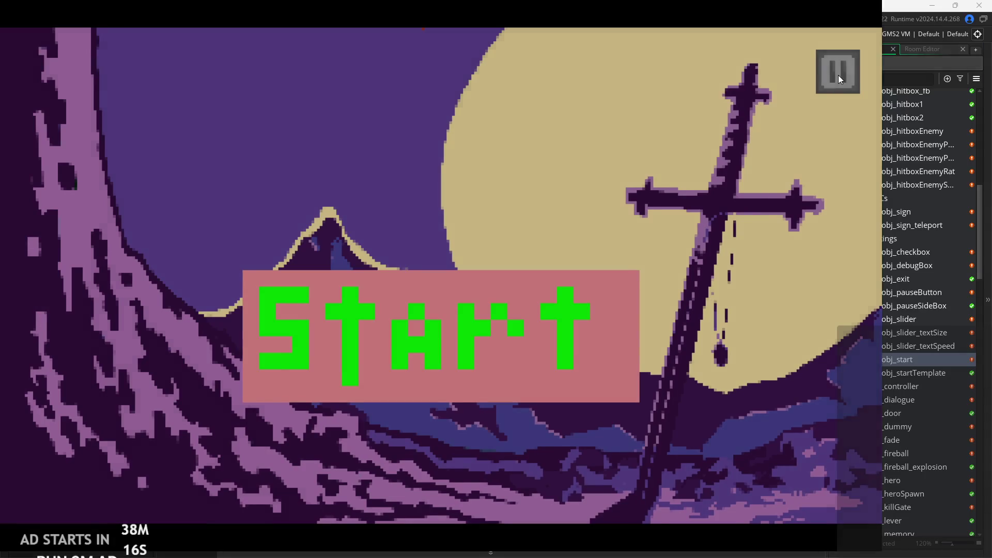
{"action": "left_click", "coordinate": [838, 76]}
{"action": "left_click", "coordinate": [172, 161]}
{"action": "left_click", "coordinate": [172, 161]}
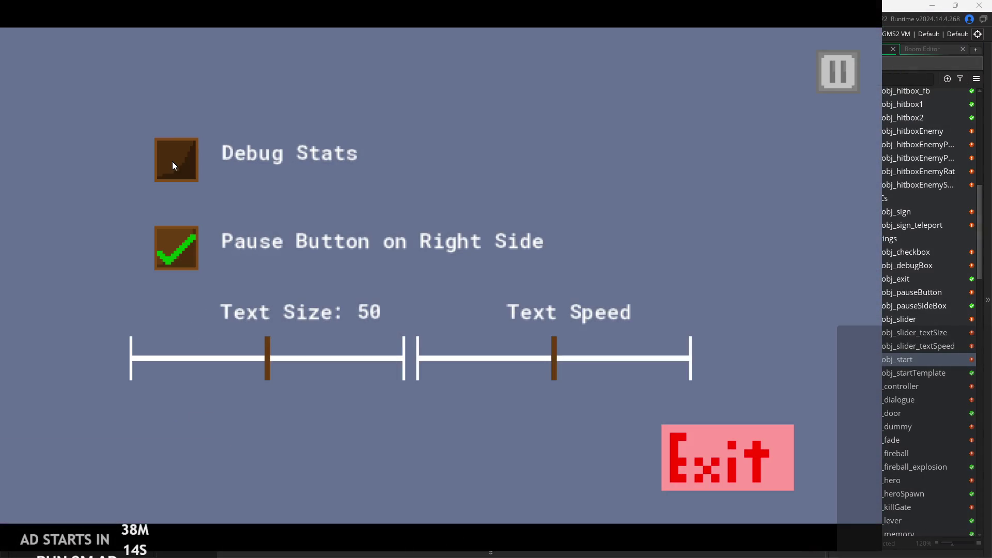
{"action": "left_click", "coordinate": [769, 464]}
Inspect the Create, Step and Left Pressed code of obj_checkbox, obj_debugBox and obj_pauseSideBox
{"action": "double_click", "coordinate": [908, 251]}
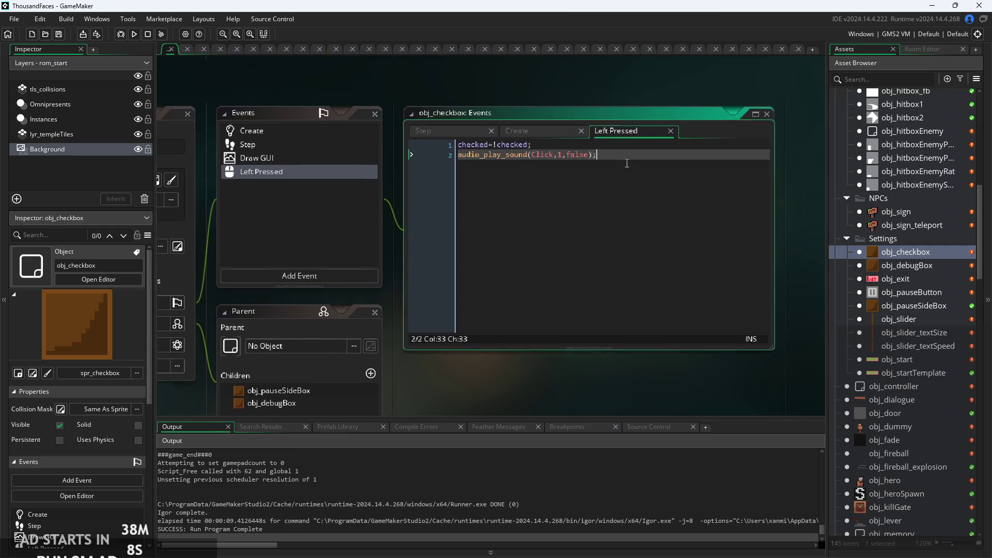
{"action": "left_click", "coordinate": [517, 137]}
{"action": "left_click", "coordinate": [390, 141]}
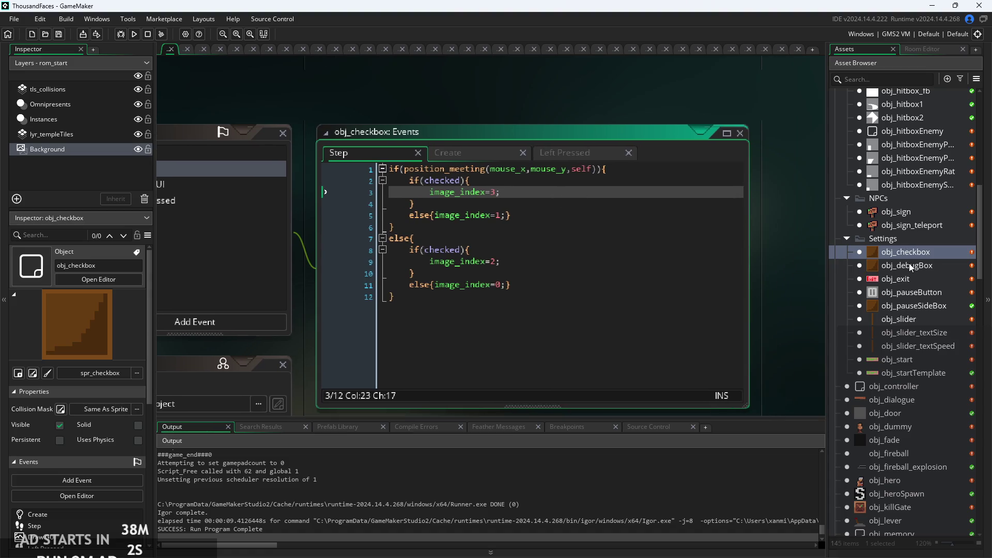
{"action": "double_click", "coordinate": [909, 263]}
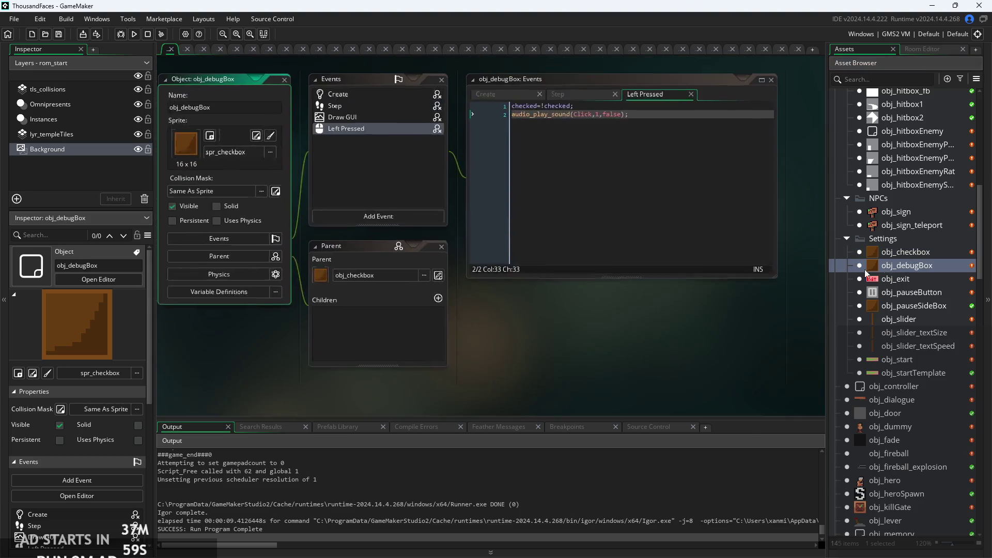
{"action": "left_click", "coordinate": [442, 283]}
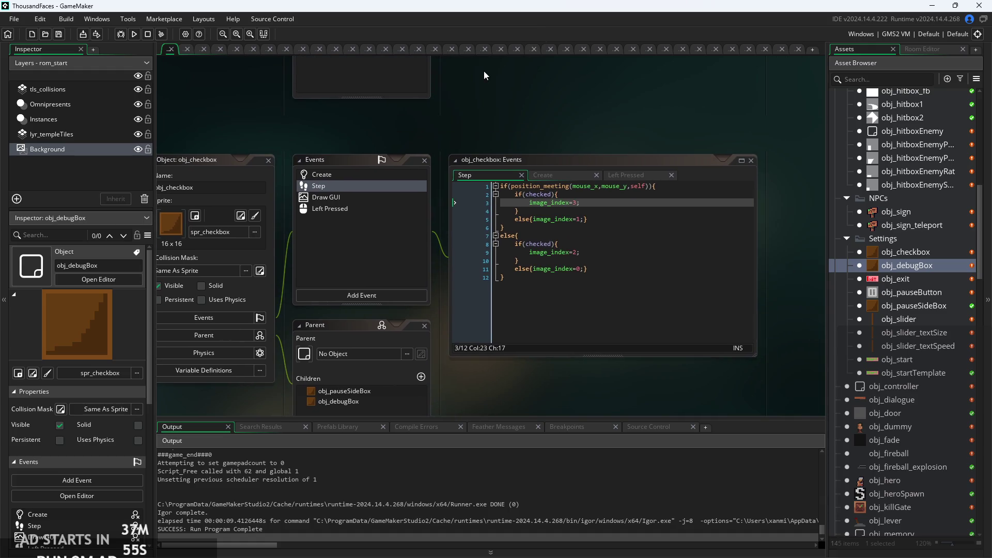
{"action": "left_click_drag", "start_coordinate": [483, 77], "coordinate": [473, 340]}
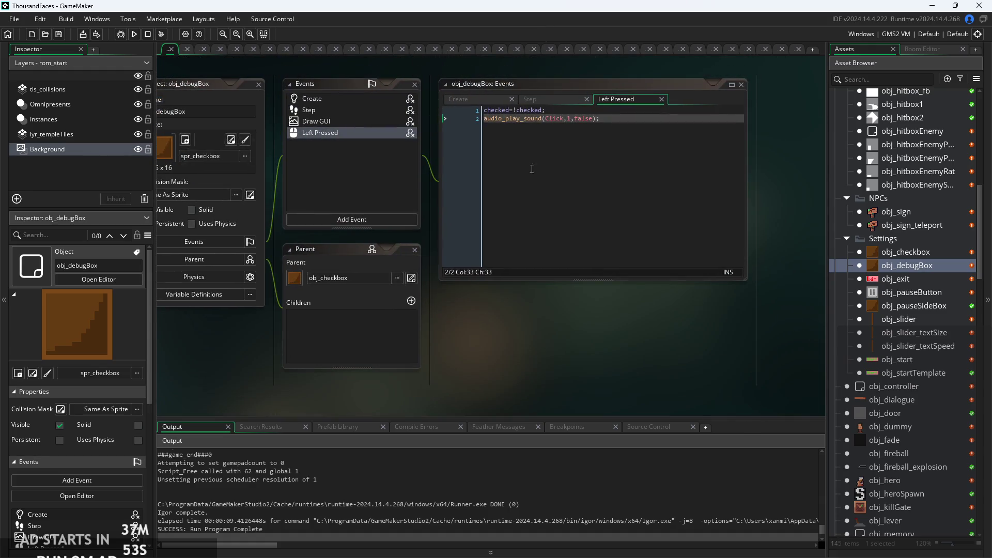
{"action": "left_click", "coordinate": [530, 101]}
{"action": "left_click", "coordinate": [486, 101]}
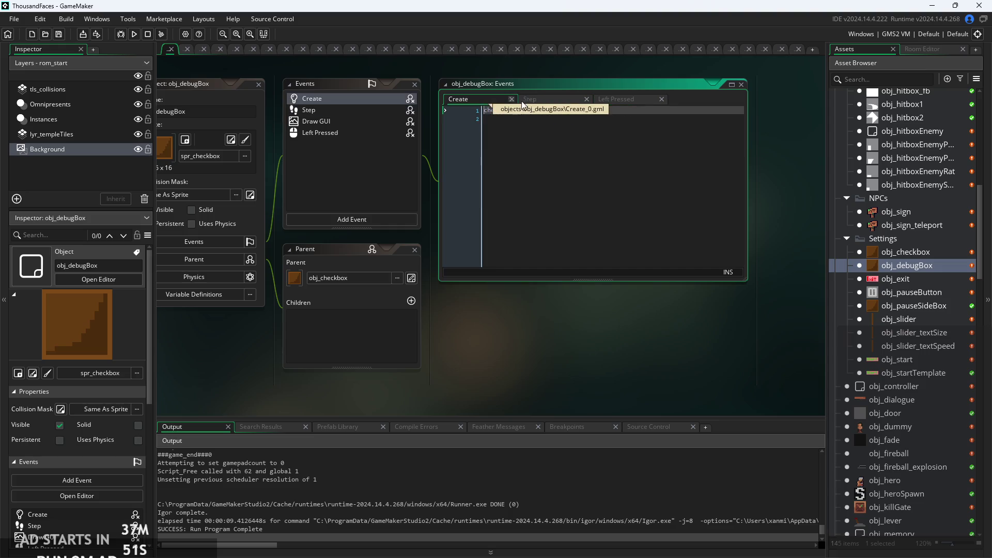
{"action": "left_click", "coordinate": [553, 99]}
{"action": "left_click", "coordinate": [618, 99]}
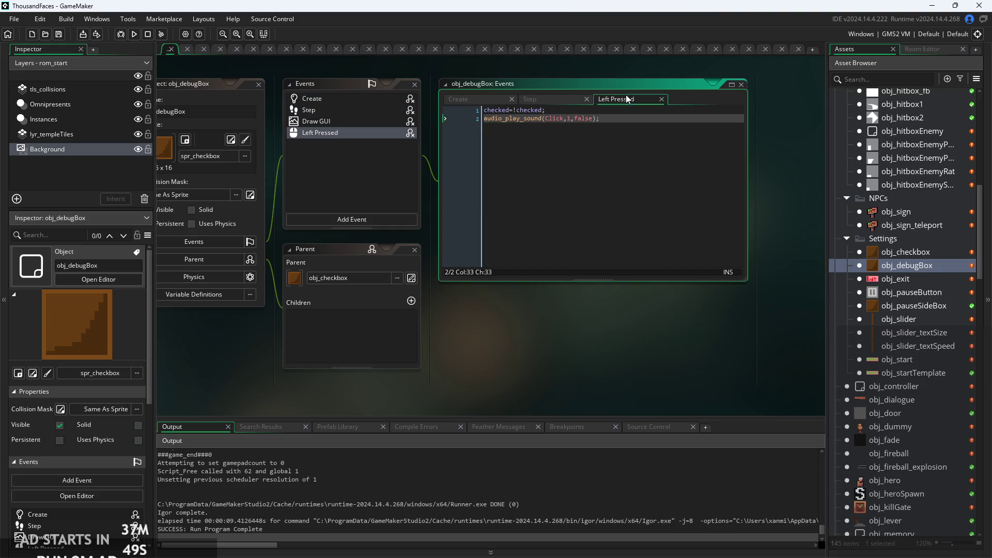
{"action": "double_click", "coordinate": [912, 305]}
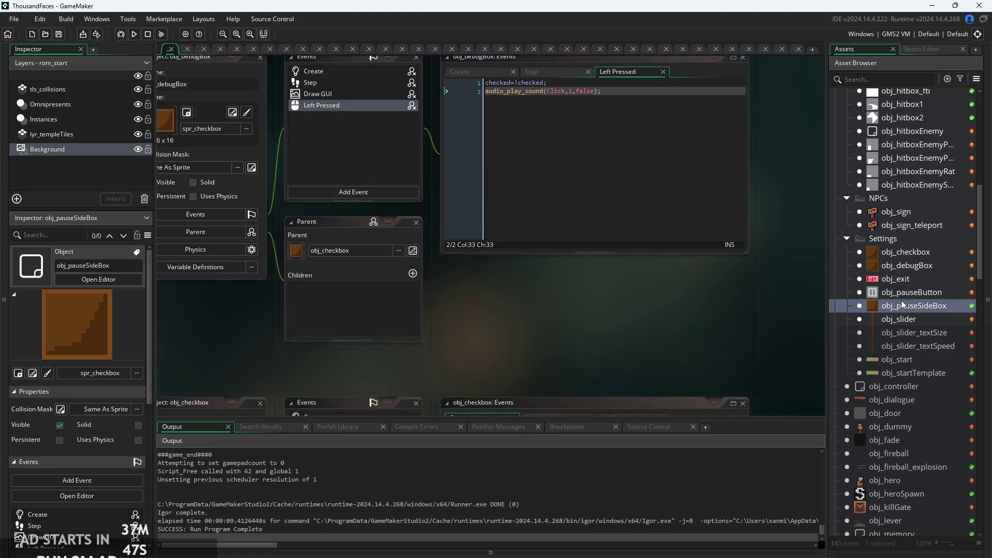
{"action": "left_click", "coordinate": [605, 172]}
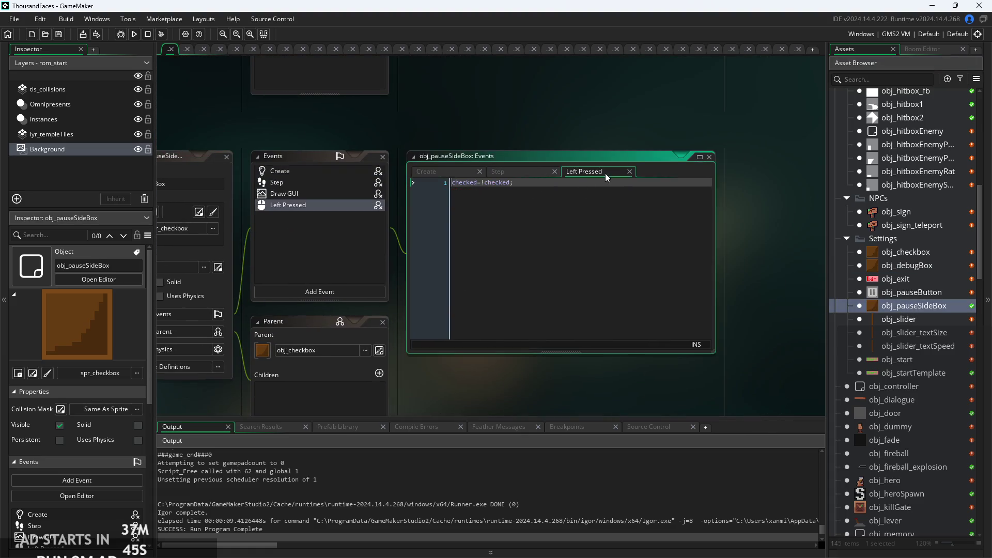
{"action": "scroll", "coordinate": [554, 214], "scroll_direction": "up", "scroll_amount": 1}
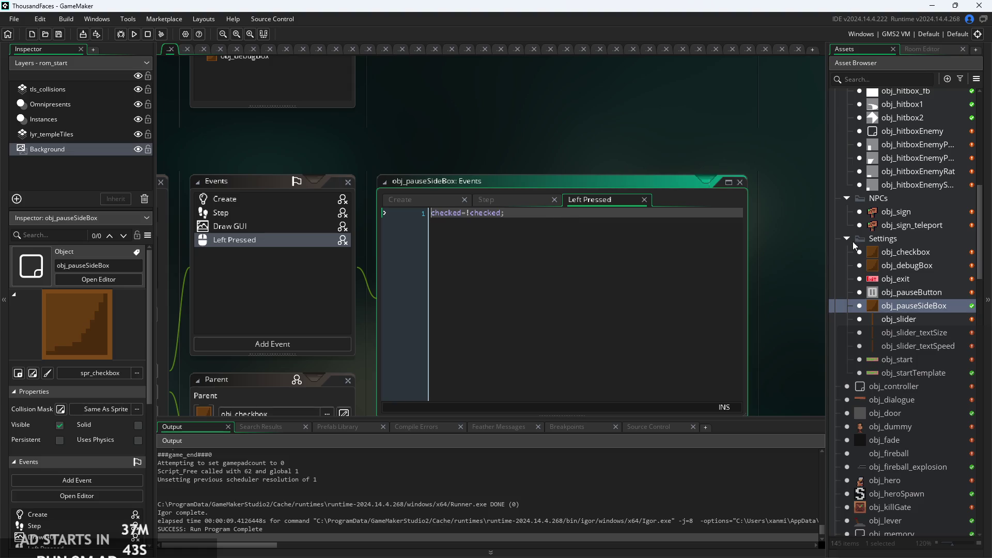
Delete the audio_play_sound line from obj_debugBox's Left Pressed event, then save and run with F5
{"action": "double_click", "coordinate": [895, 264]}
{"action": "left_click", "coordinate": [639, 144]}
{"action": "key", "text": "shift+Home"}
{"action": "key", "text": "BackSpace"}
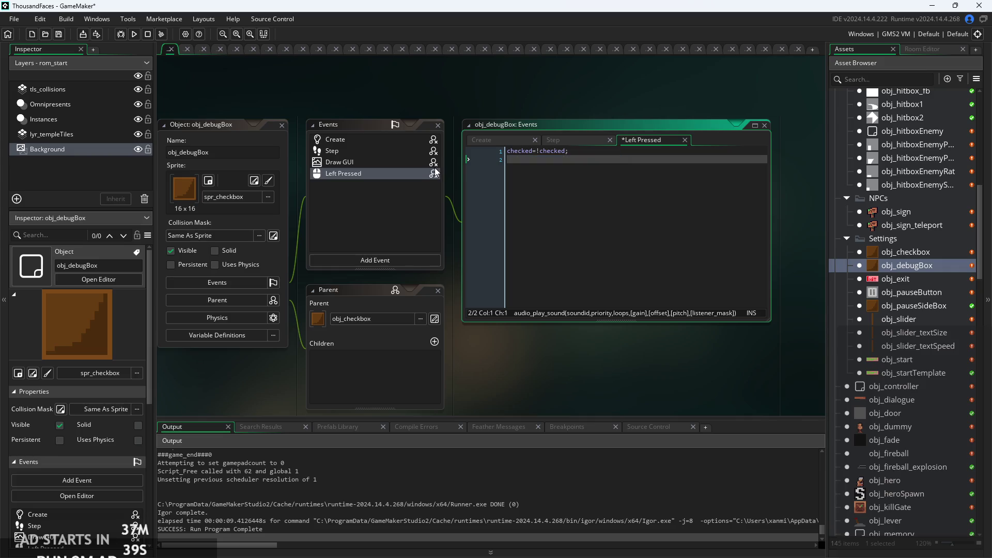
{"action": "key", "text": "F5"}
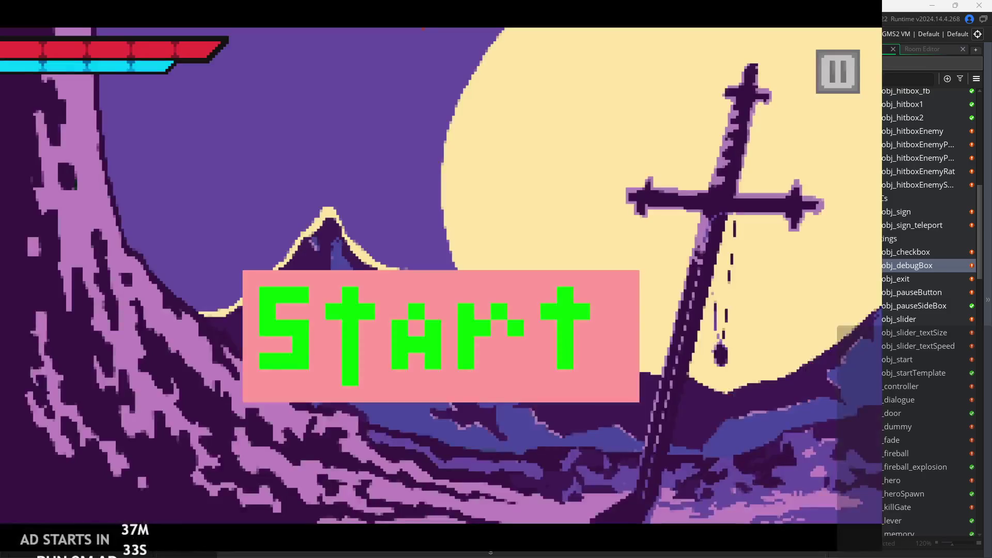
{"action": "left_click", "coordinate": [835, 70]}
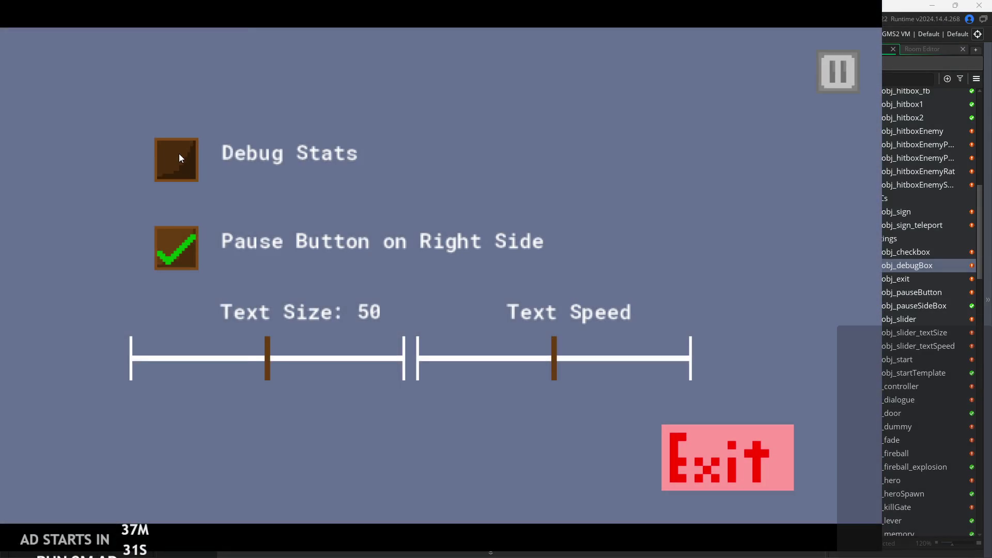
{"action": "left_click", "coordinate": [177, 153]}
{"action": "left_click", "coordinate": [178, 153]}
{"action": "left_click", "coordinate": [175, 252]}
{"action": "left_click", "coordinate": [175, 252]}
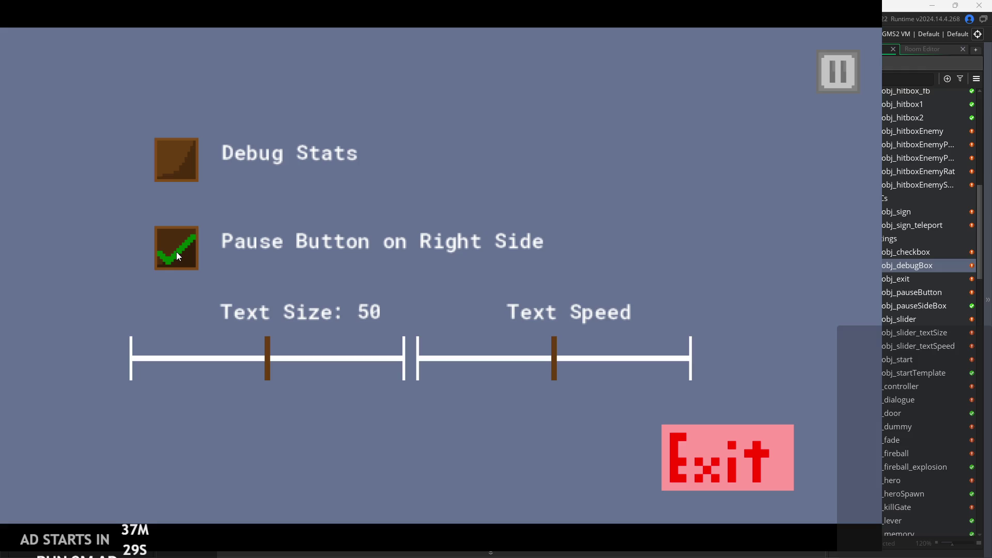
{"action": "left_click", "coordinate": [730, 445]}
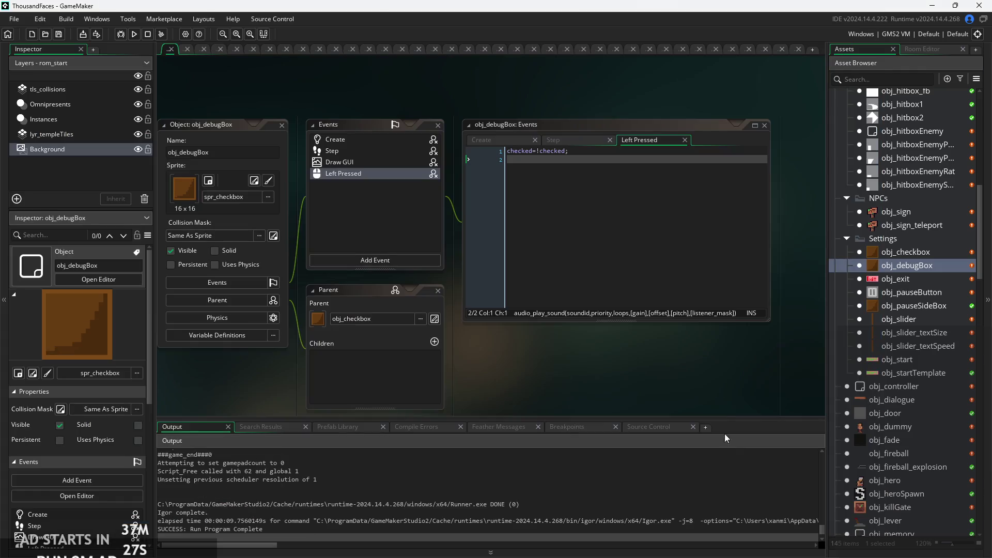
{"action": "double_click", "coordinate": [897, 257]}
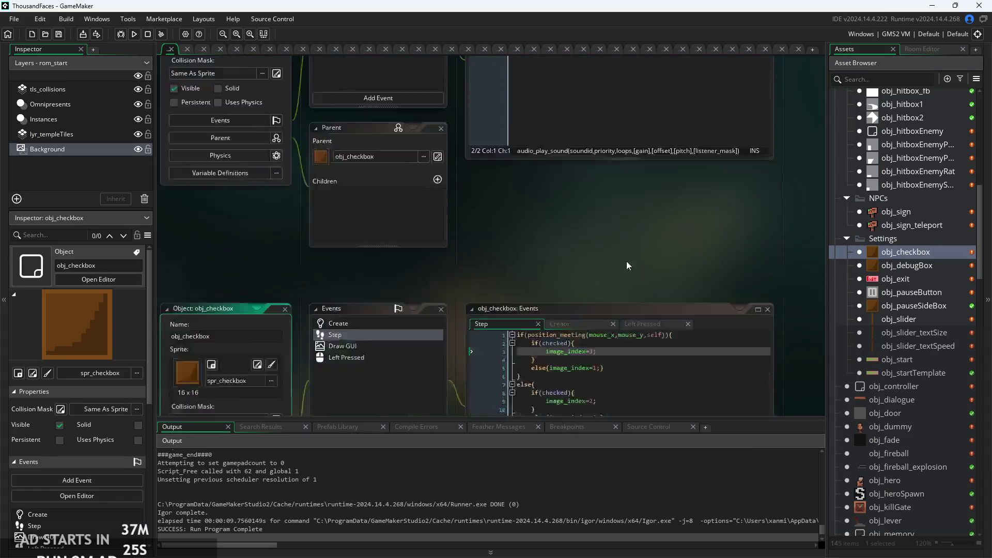
{"action": "left_click", "coordinate": [620, 165]}
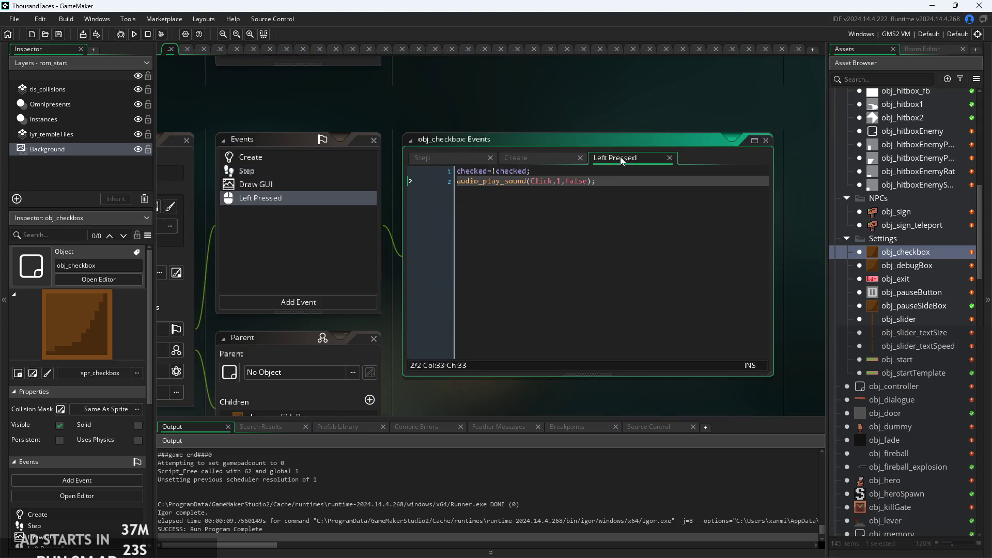
{"action": "scroll", "coordinate": [620, 170], "scroll_direction": "up", "scroll_amount": 3}
{"action": "left_click_drag", "start_coordinate": [595, 179], "coordinate": [428, 165]}
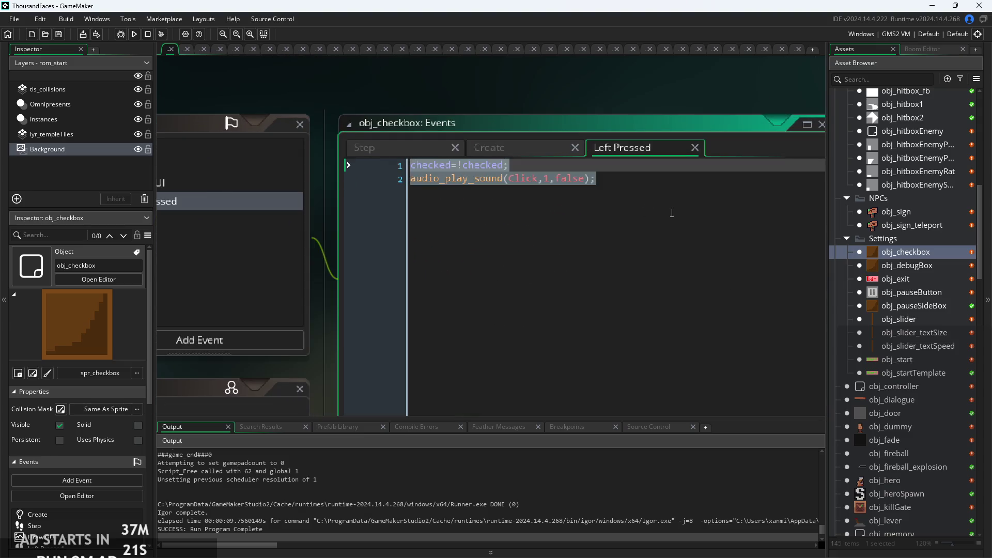
{"action": "left_click", "coordinate": [658, 182]}
{"action": "scroll", "coordinate": [655, 186], "scroll_direction": "down", "scroll_amount": 3}
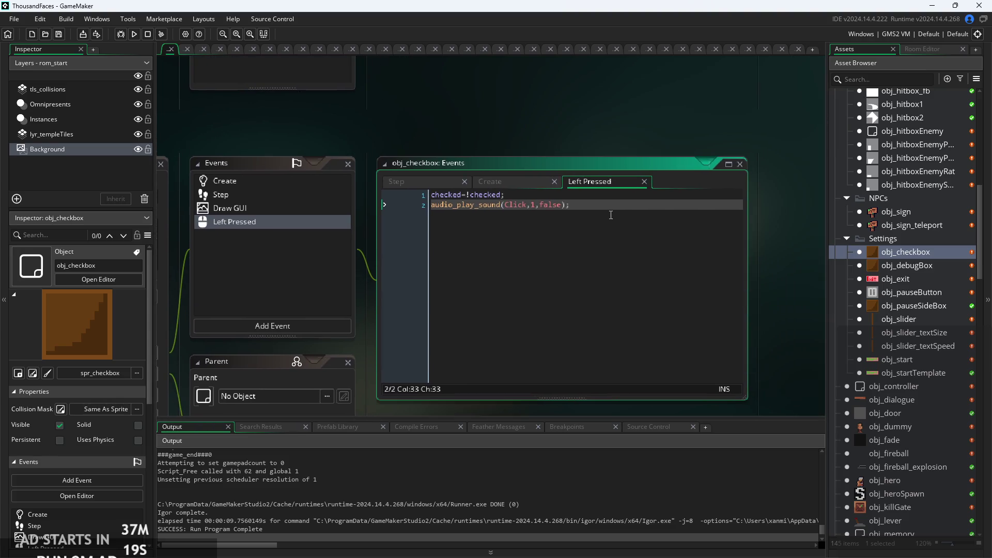
{"action": "scroll", "coordinate": [610, 204], "scroll_direction": "up", "scroll_amount": 1}
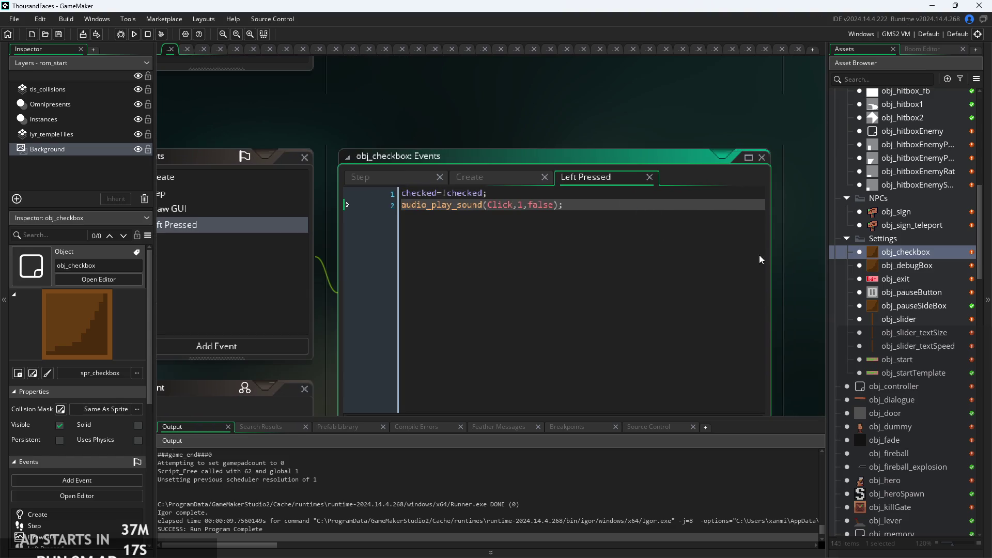
{"action": "double_click", "coordinate": [835, 263]}
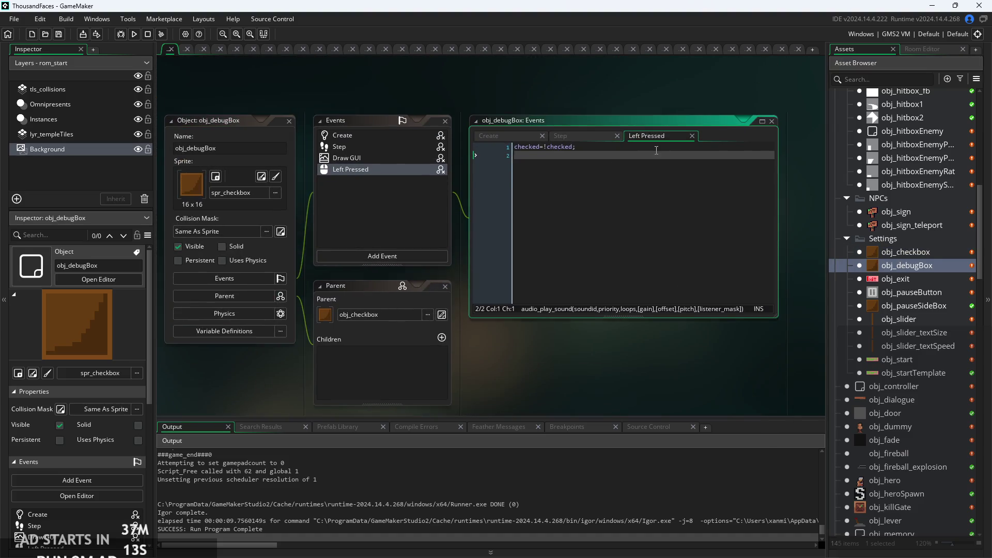
{"action": "left_click", "coordinate": [603, 136]}
{"action": "left_click", "coordinate": [645, 135]}
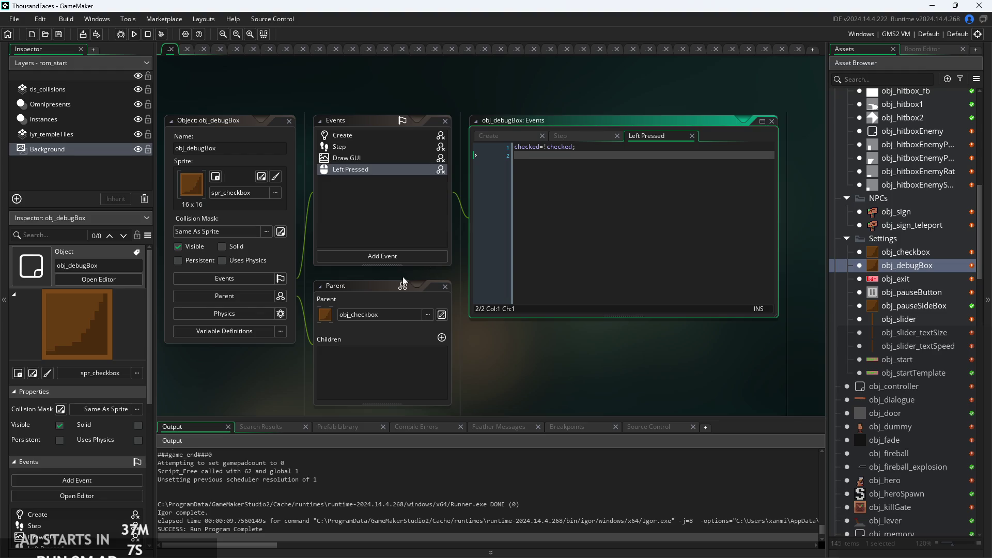
{"action": "left_click", "coordinate": [386, 281]}
{"action": "scroll", "coordinate": [912, 279], "scroll_direction": "down", "scroll_amount": 1}
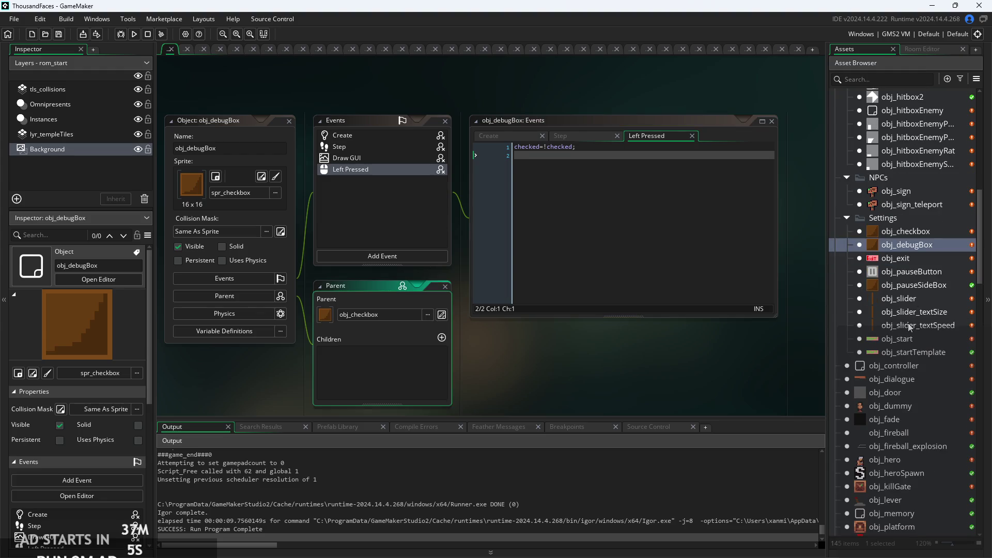
Edit the Click sound calls on lines 10 and 17 of obj_slider_textSize's Step code
{"action": "double_click", "coordinate": [908, 301]}
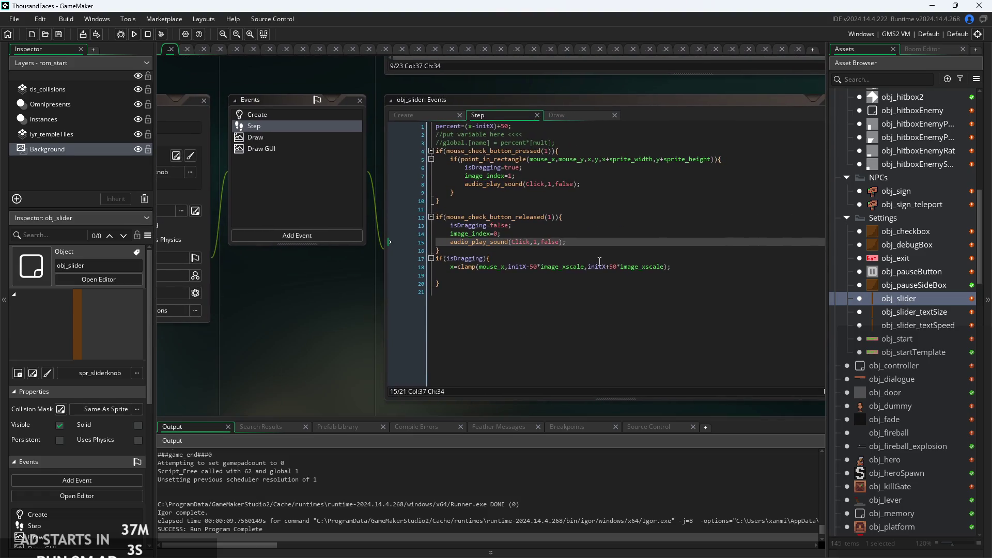
{"action": "double_click", "coordinate": [913, 314]}
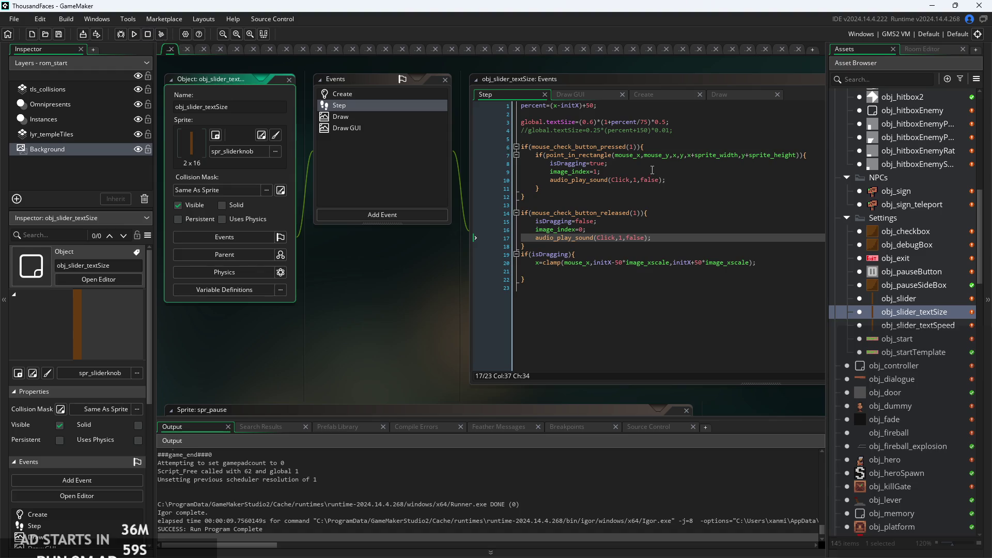
{"action": "scroll", "coordinate": [693, 181], "scroll_direction": "up", "scroll_amount": 2, "text": "ctrl"}
{"action": "left_click", "coordinate": [706, 184]}
{"action": "type", "text": "/"}
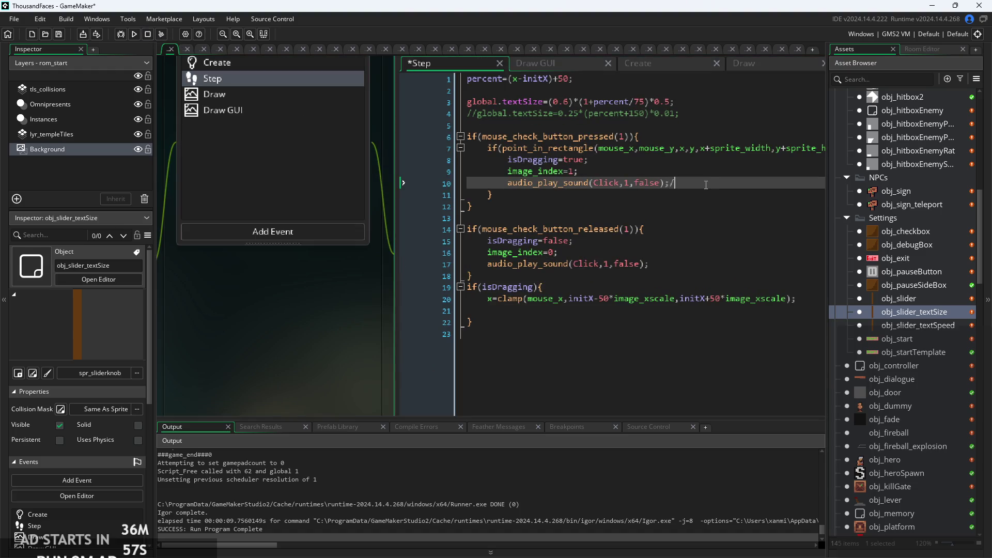
{"action": "key", "text": "BackSpace"}
{"action": "triple_click", "coordinate": [705, 181]}
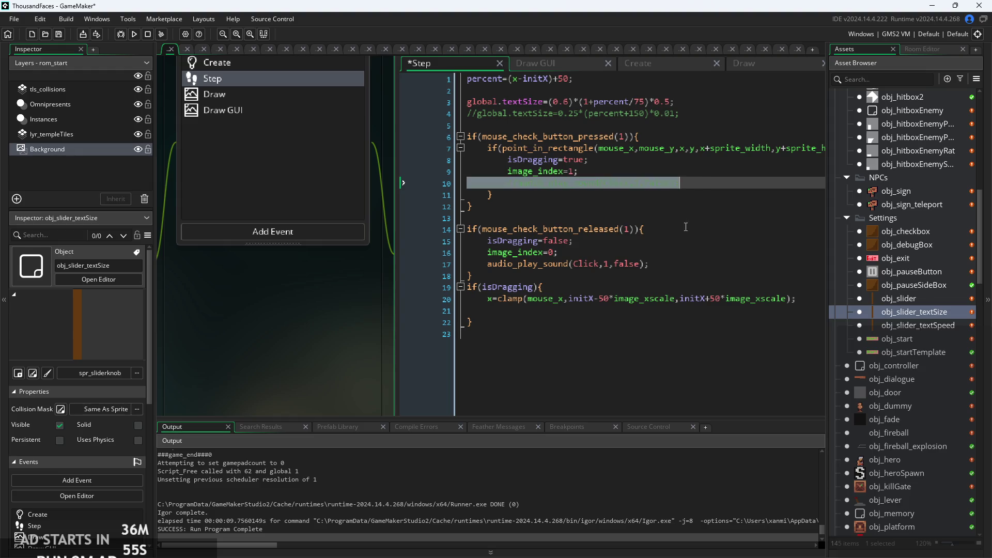
{"action": "left_click", "coordinate": [713, 269]}
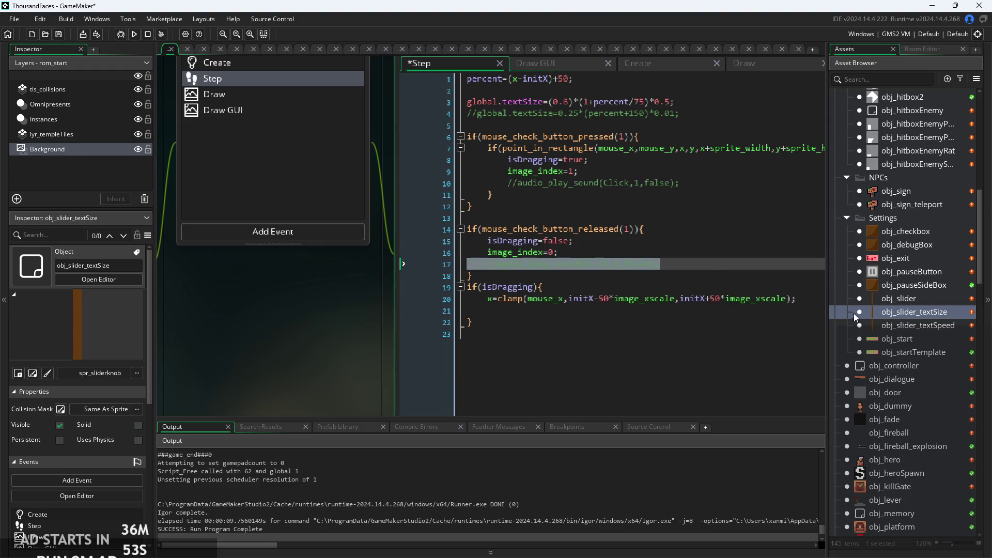
Comment out the press sound call and select the release sound line in obj_slider_textSpeed's Step code
{"action": "double_click", "coordinate": [904, 326]}
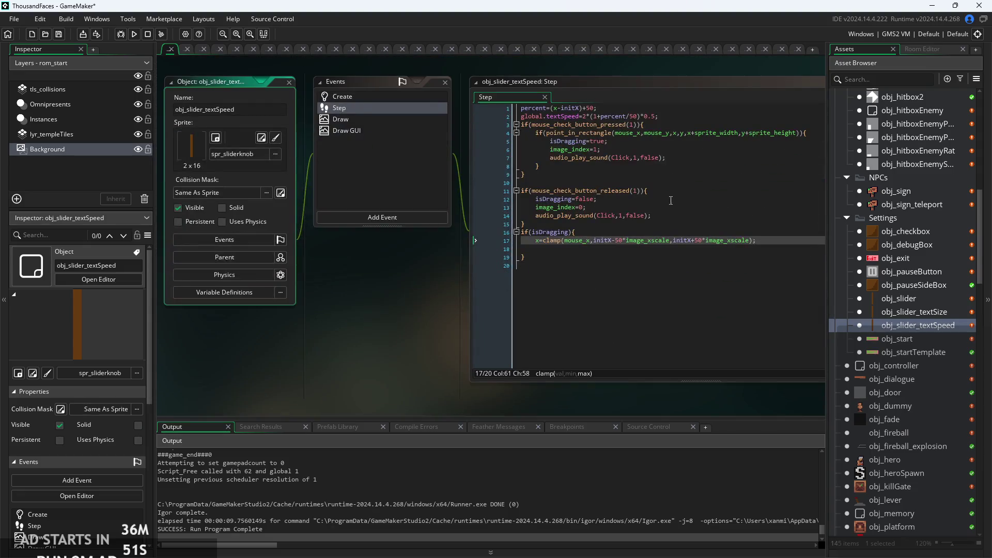
{"action": "left_click", "coordinate": [679, 216]}
{"action": "key", "text": "ctrl+v"}
{"action": "triple_click", "coordinate": [679, 217]}
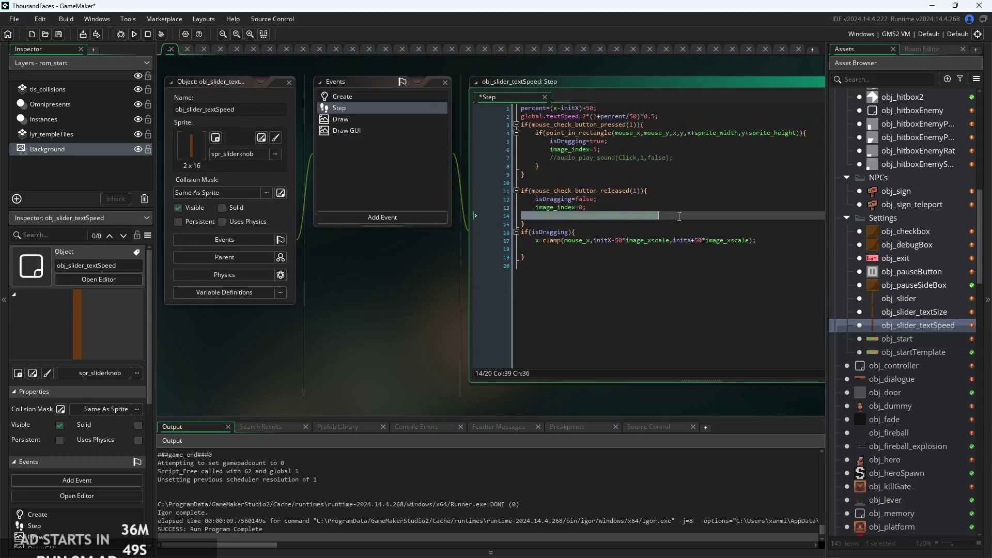
{"action": "double_click", "coordinate": [902, 299]}
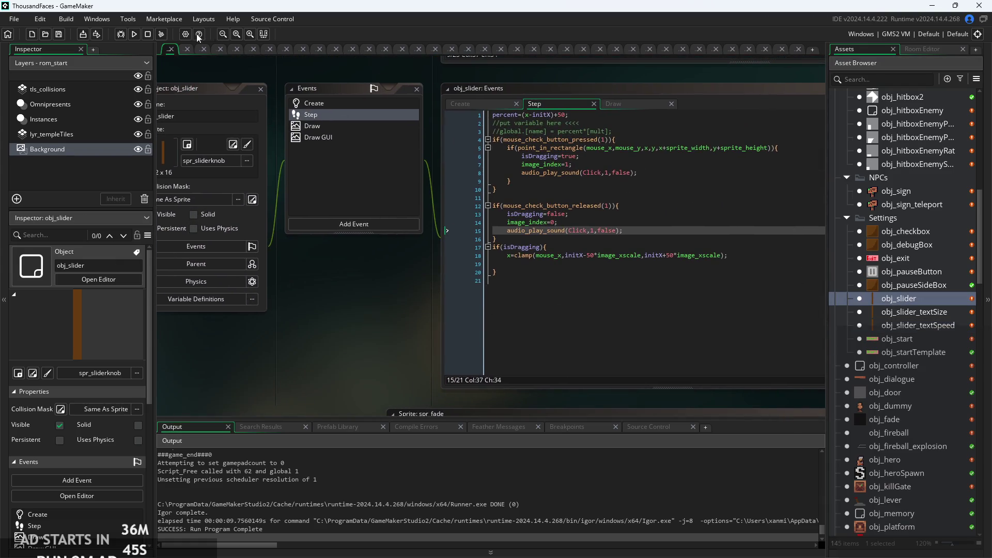
Run the game, go to settings, drag the Text Speed slider, and close the game
{"action": "left_click", "coordinate": [138, 38]}
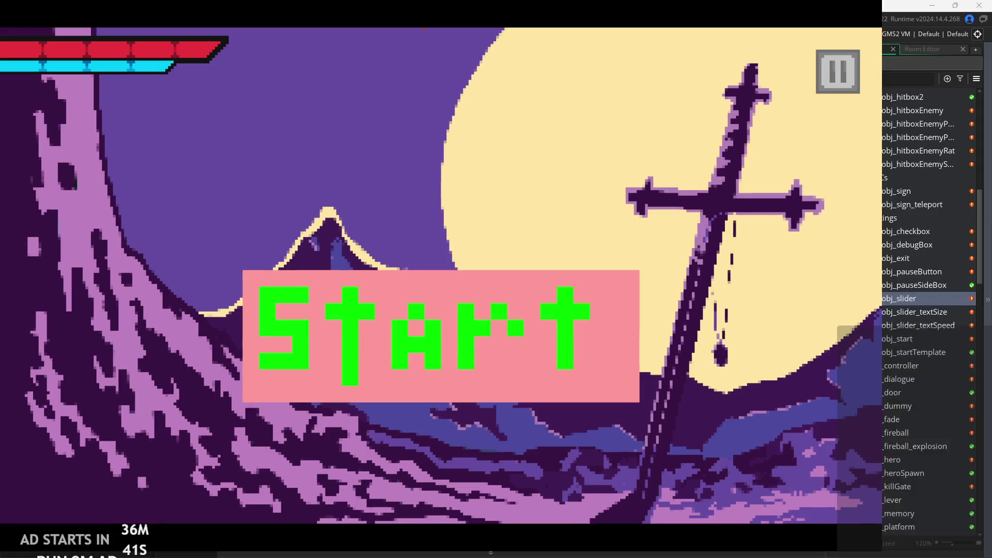
{"action": "left_click", "coordinate": [836, 70]}
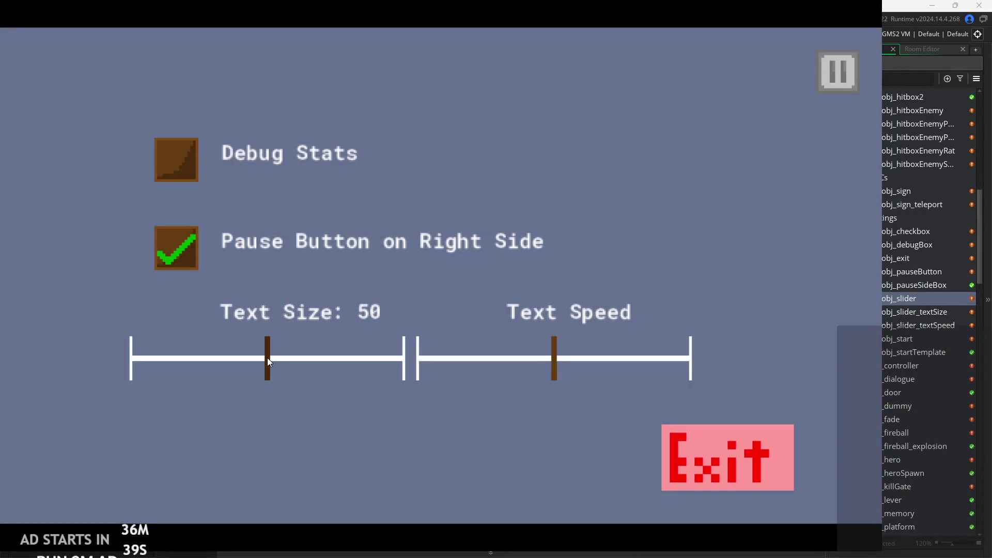
{"action": "mouse_move", "coordinate": [555, 377]}
{"action": "left_mouse_down"}
{"action": "mouse_move", "coordinate": [544, 374]}
{"action": "mouse_move", "coordinate": [556, 375]}
{"action": "left_mouse_up"}
{"action": "key", "text": "Escape"}
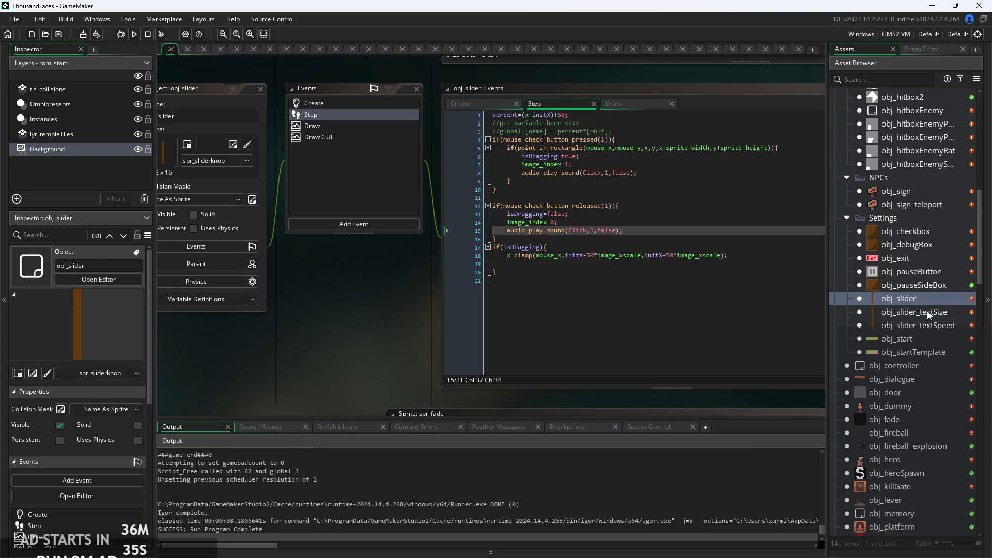
Set obj_slider as the parent object of obj_slider_textSize
{"action": "double_click", "coordinate": [927, 311]}
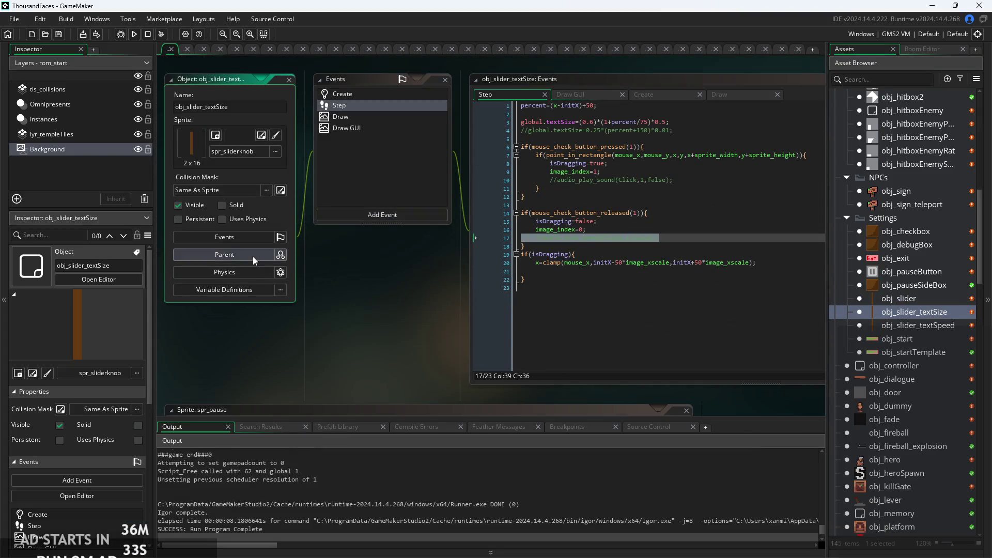
{"action": "left_click", "coordinate": [252, 257]}
{"action": "left_click", "coordinate": [922, 300]}
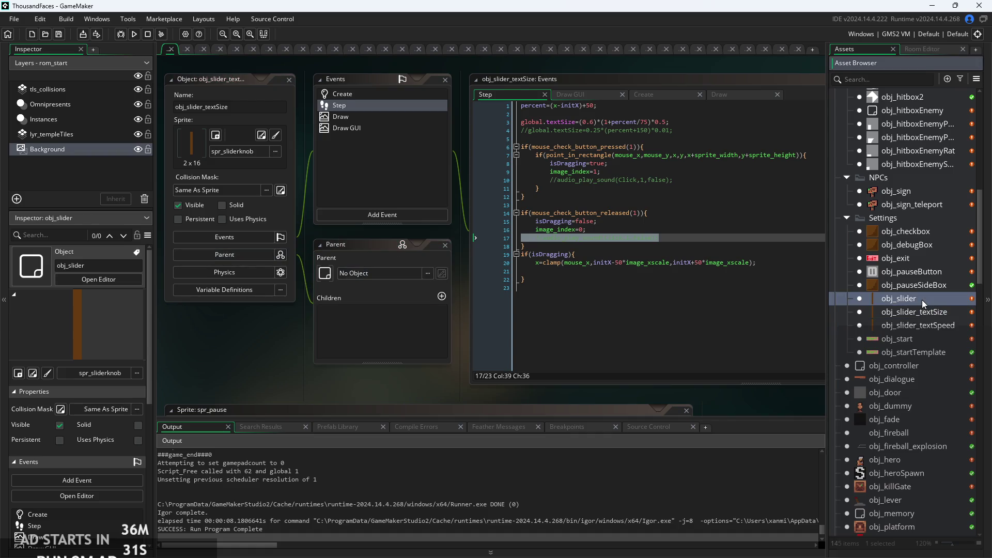
{"action": "left_click", "coordinate": [394, 275]}
{"action": "scroll", "coordinate": [401, 377], "scroll_direction": "down", "scroll_amount": 3}
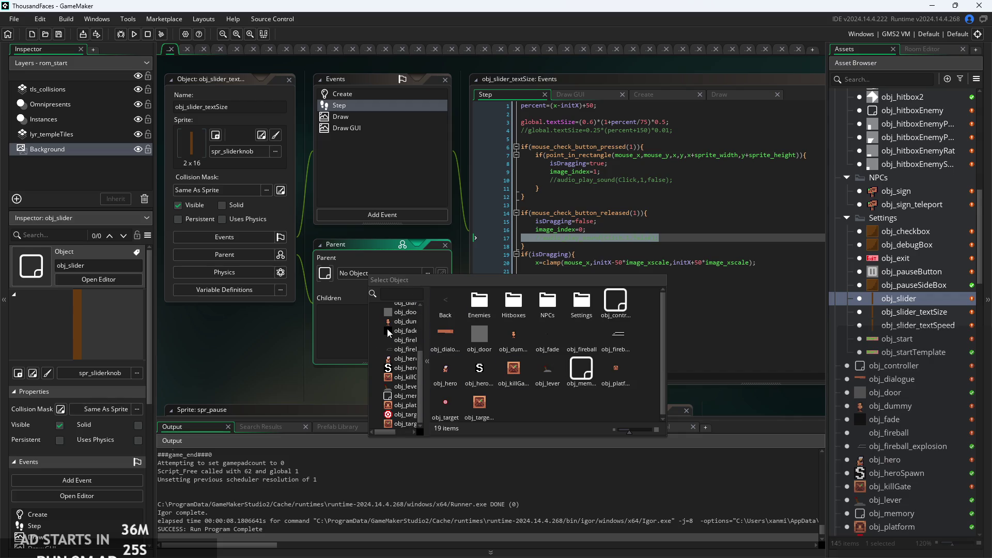
{"action": "scroll", "coordinate": [386, 328], "scroll_direction": "up", "scroll_amount": 3}
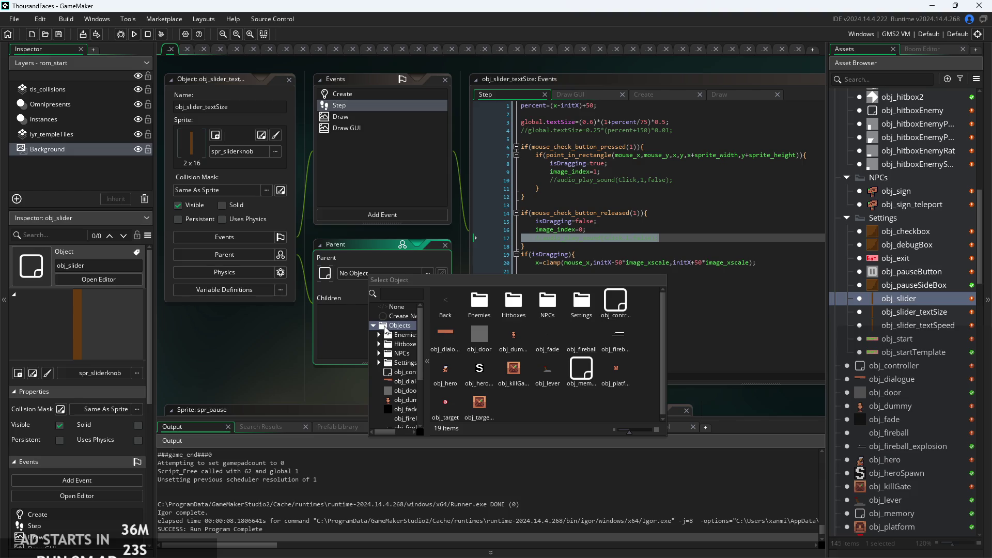
{"action": "left_click", "coordinate": [378, 362]}
{"action": "scroll", "coordinate": [417, 358], "scroll_direction": "down", "scroll_amount": 2}
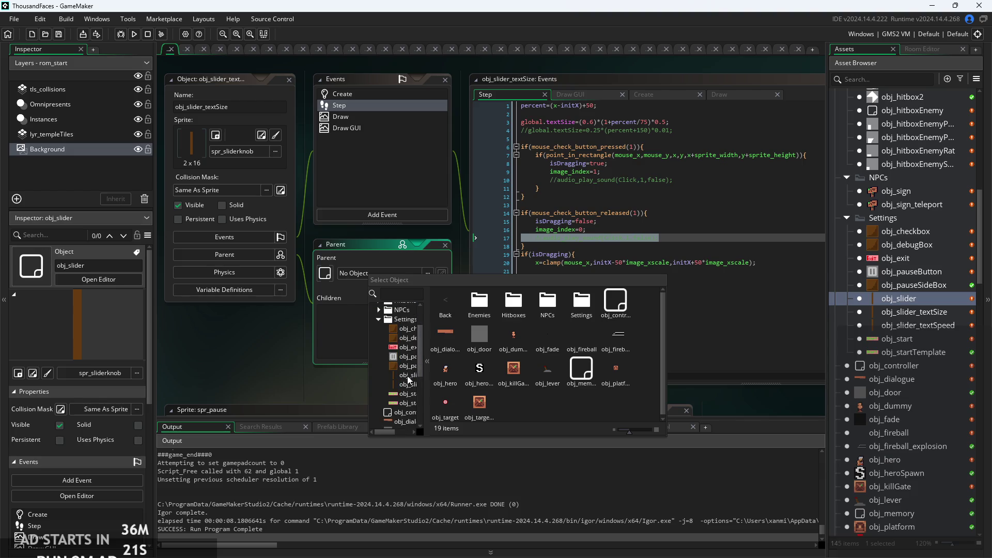
{"action": "left_click", "coordinate": [405, 376]}
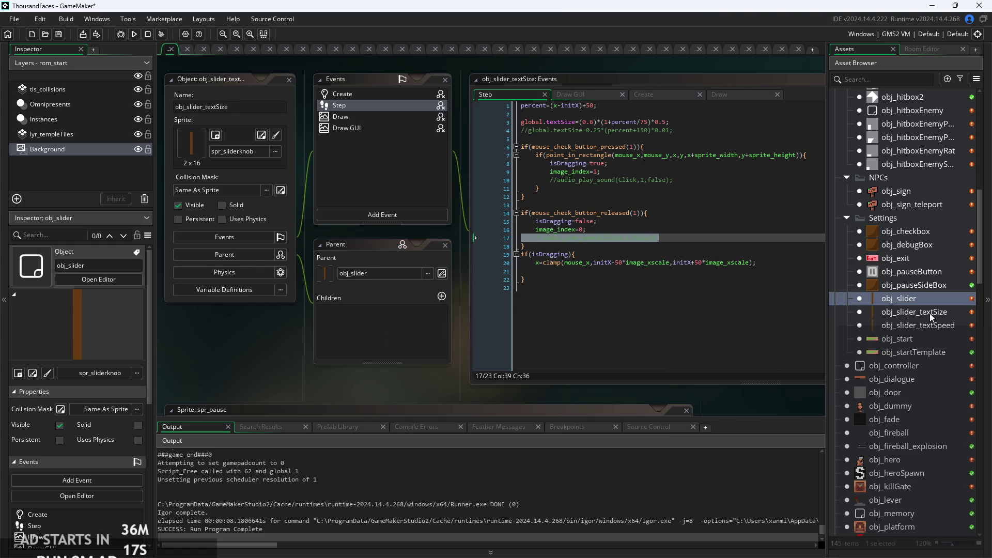
Set obj_slider as the parent object of obj_slider_textSpeed
{"action": "double_click", "coordinate": [925, 326]}
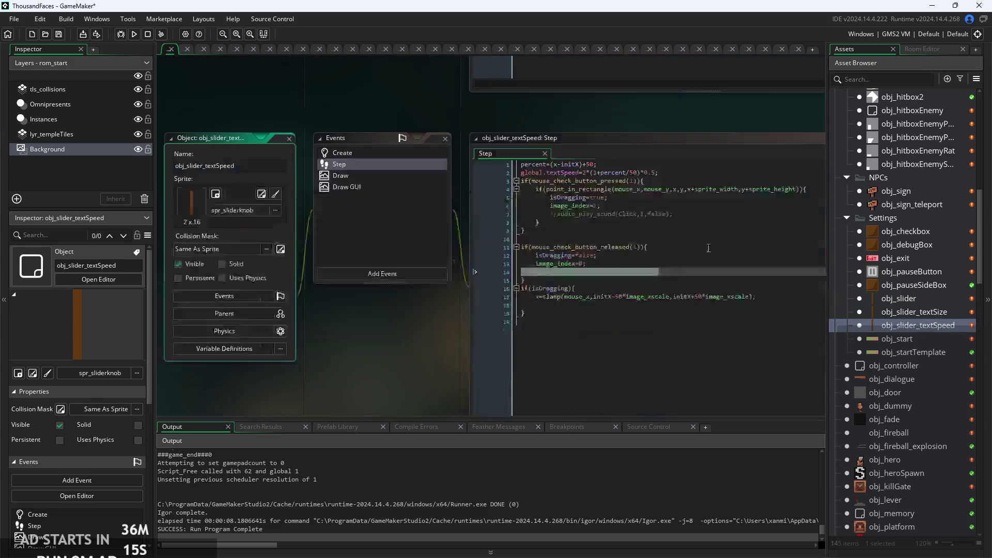
{"action": "left_click", "coordinate": [256, 257]}
{"action": "left_click", "coordinate": [367, 277]}
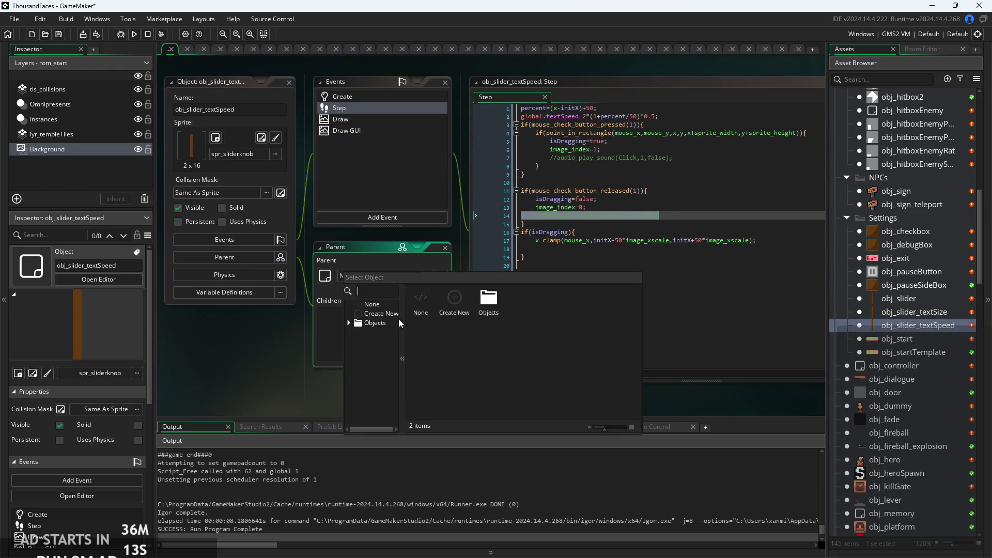
{"action": "scroll", "coordinate": [385, 327], "scroll_direction": "down", "scroll_amount": 3}
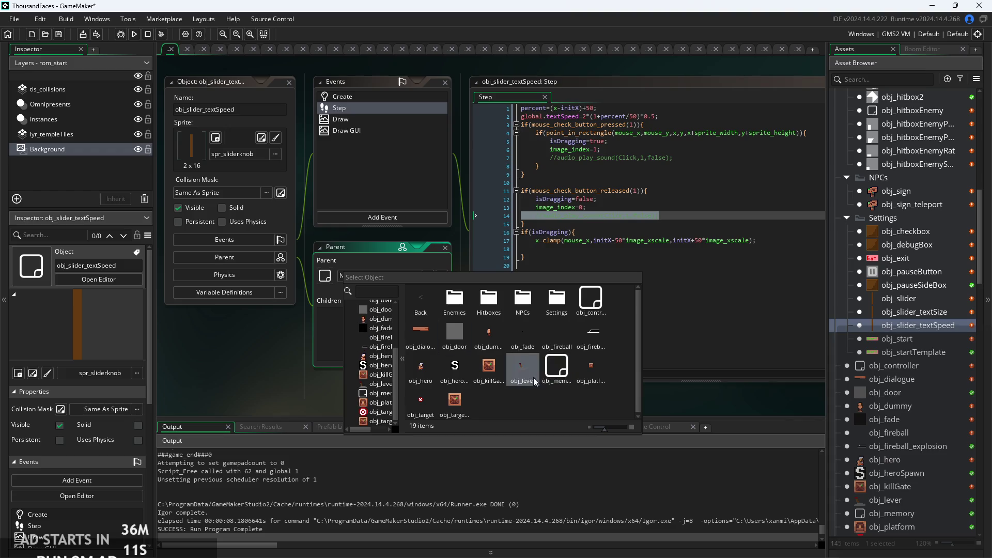
{"action": "scroll", "coordinate": [356, 357], "scroll_direction": "up", "scroll_amount": 3}
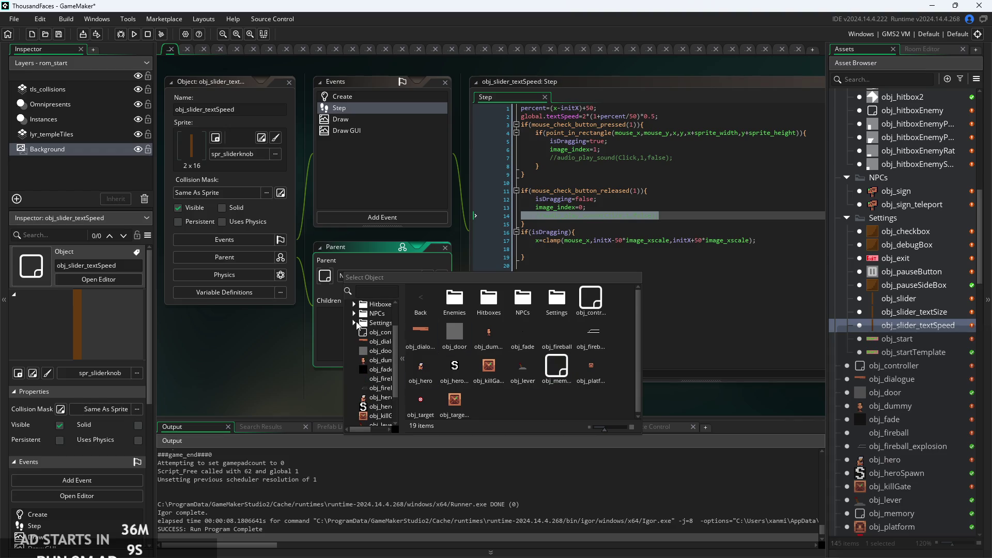
{"action": "left_click", "coordinate": [354, 323]}
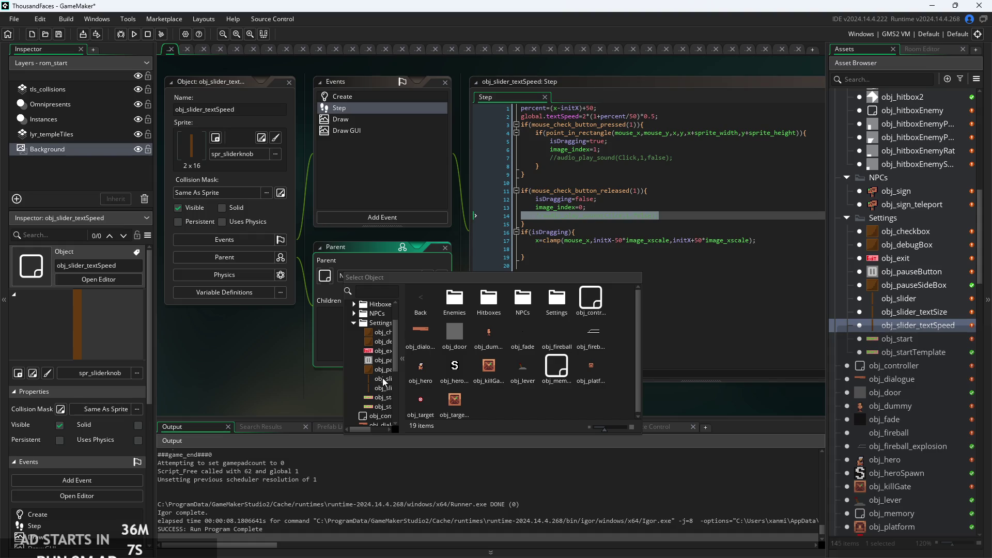
{"action": "left_click", "coordinate": [383, 380]}
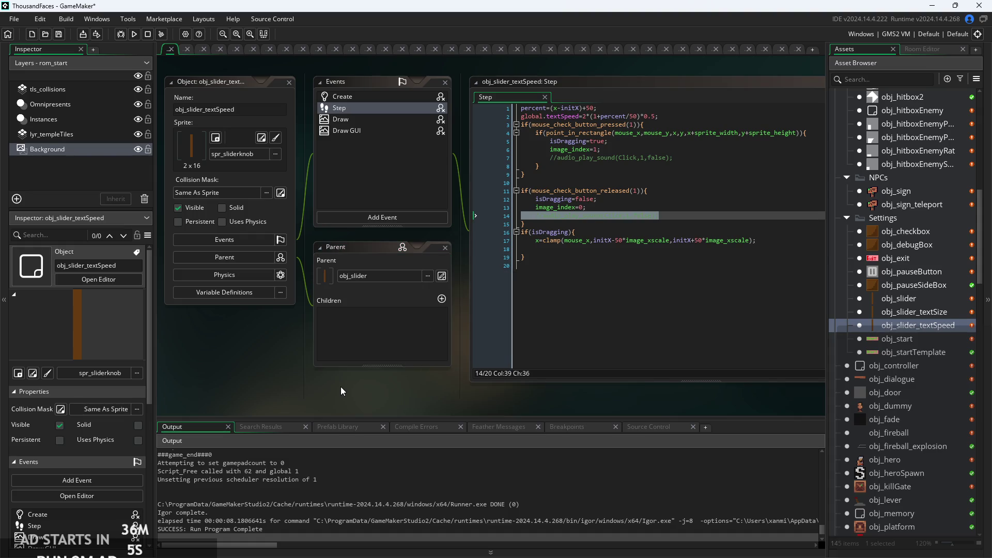
{"action": "left_click_drag", "start_coordinate": [340, 386], "coordinate": [323, 406]}
Run the game, open settings, drag Text Size down to 39, and exit
{"action": "left_click", "coordinate": [133, 34]}
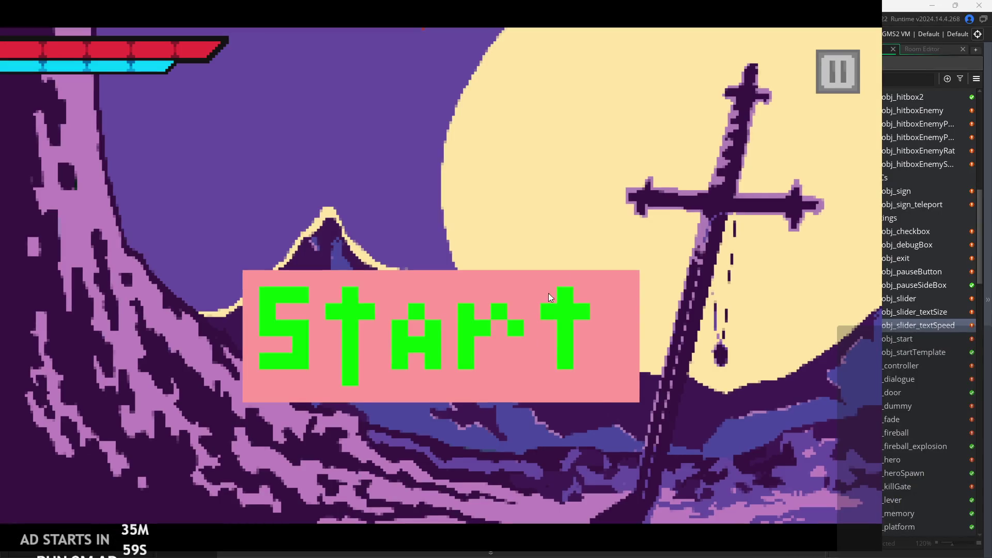
{"action": "left_click", "coordinate": [823, 78]}
{"action": "left_click_drag", "start_coordinate": [271, 355], "coordinate": [235, 362]}
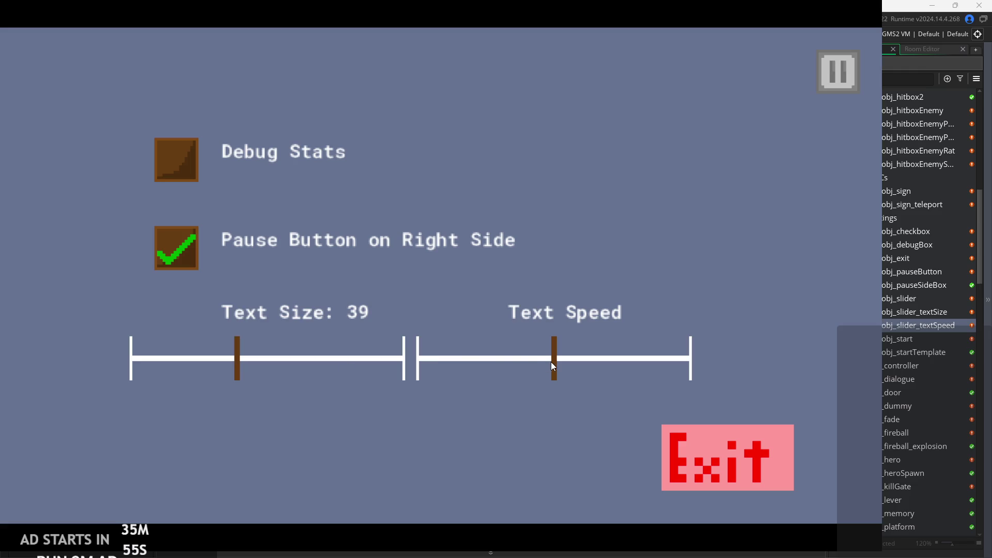
{"action": "left_click", "coordinate": [755, 463]}
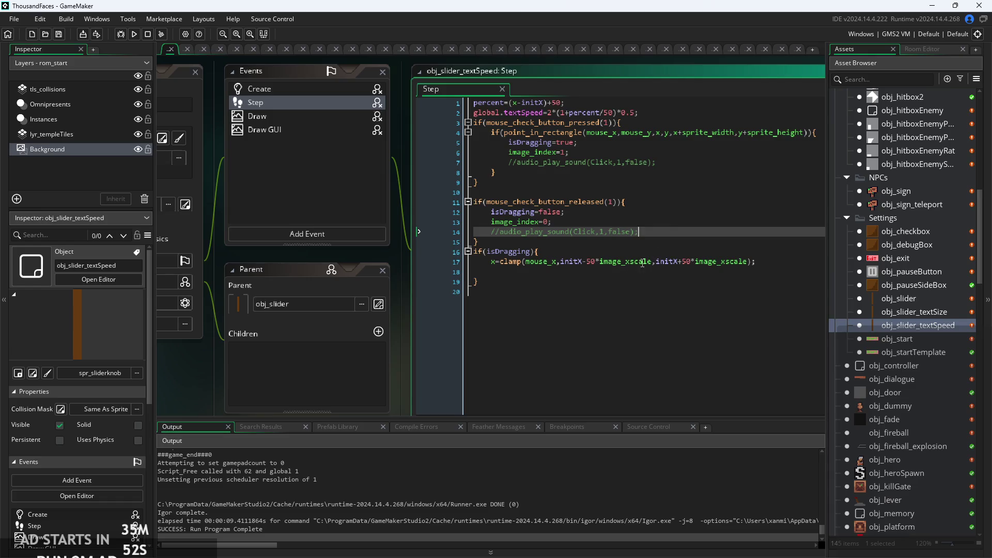
Uncomment the Click sound calls on lines 7 and 14 of obj_slider_textSpeed's Step code
{"action": "left_click", "coordinate": [468, 264]}
{"action": "key", "text": "BackSpace"}
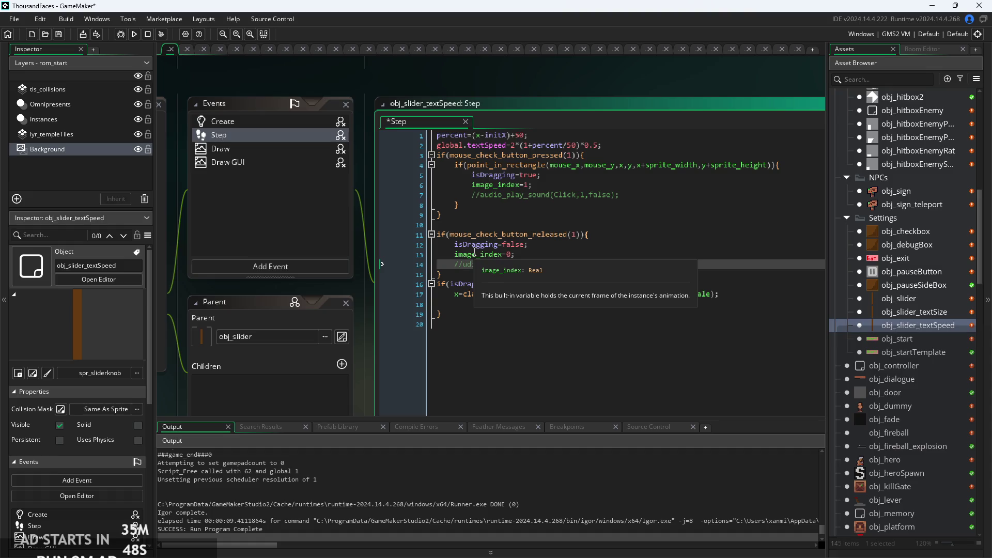
{"action": "key", "text": "ctrl+z"}
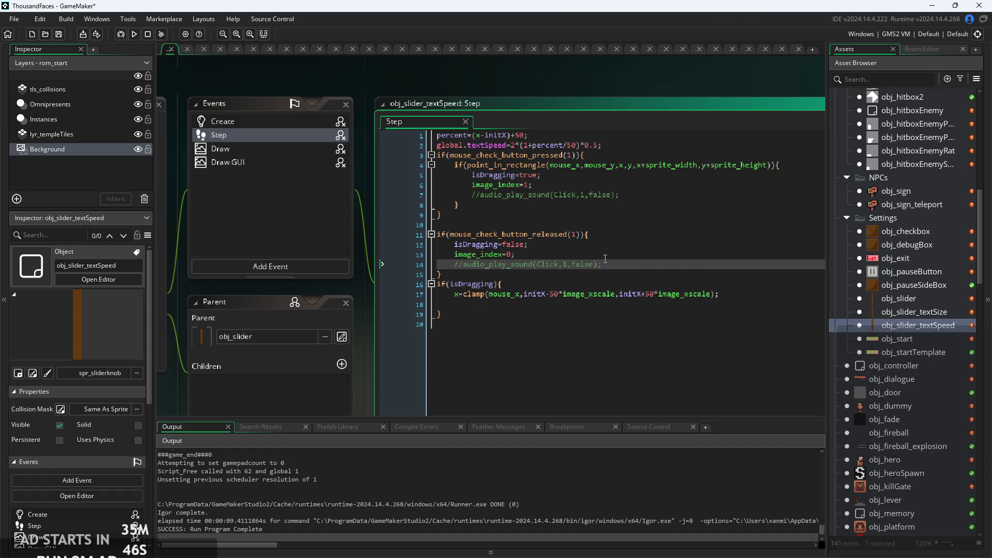
{"action": "key", "text": "ctrl+z"}
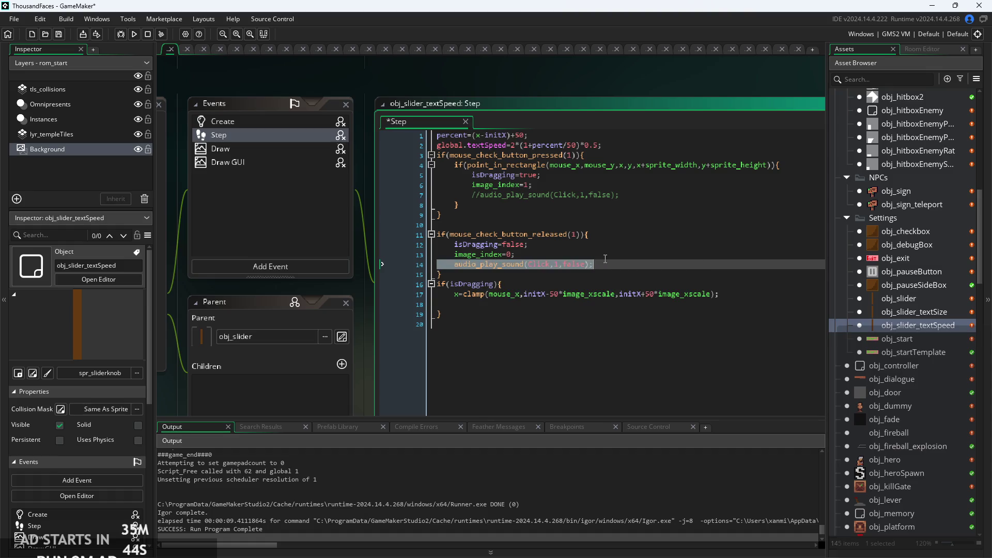
{"action": "left_click", "coordinate": [655, 195]}
{"action": "type", "text": "k"}
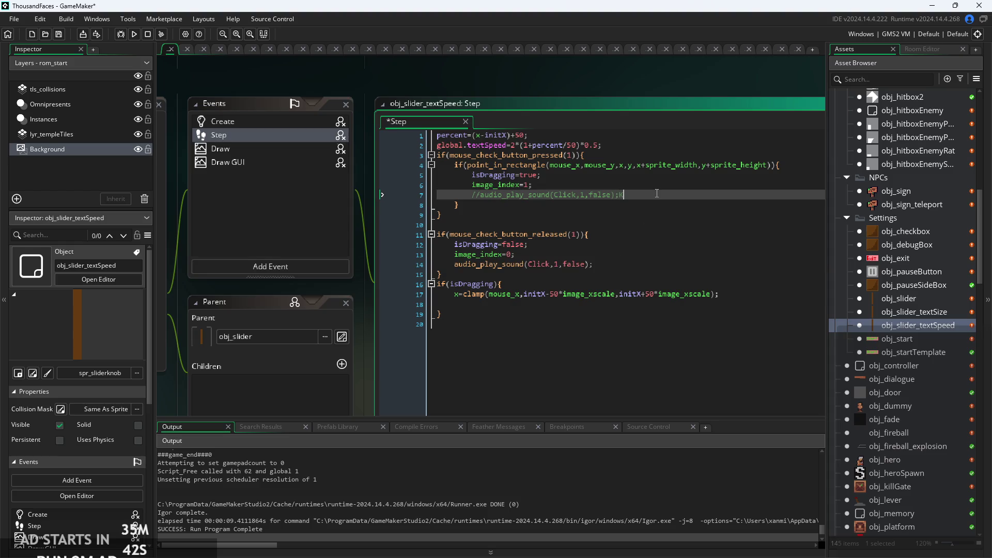
{"action": "key", "text": "ctrl+z"}
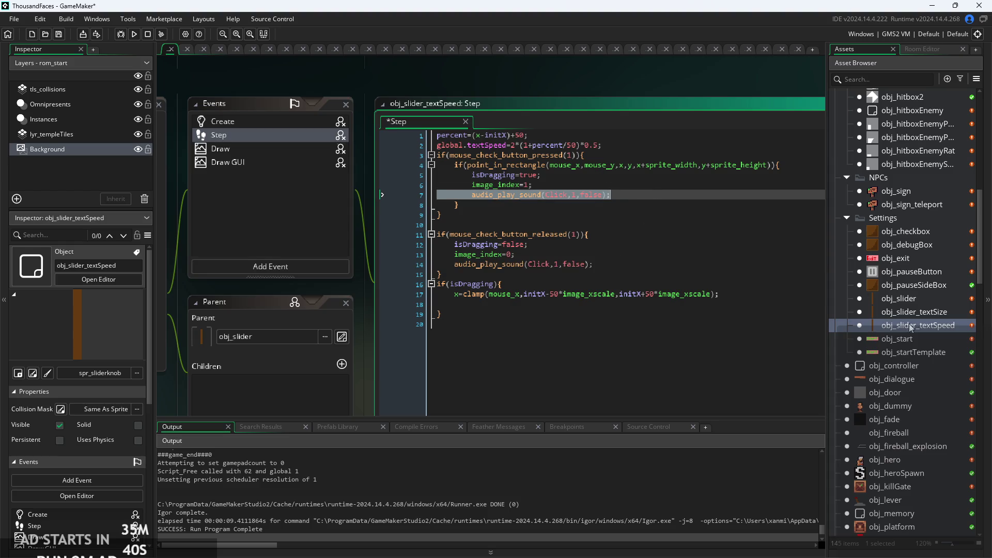
Uncomment the Click sound calls on lines 10 and 17 of obj_slider_textSize's Step code
{"action": "double_click", "coordinate": [917, 313]}
{"action": "key", "text": "ctrl+shift+k"}
{"action": "left_click", "coordinate": [690, 179]}
{"action": "key", "text": "ctrl+shift+k"}
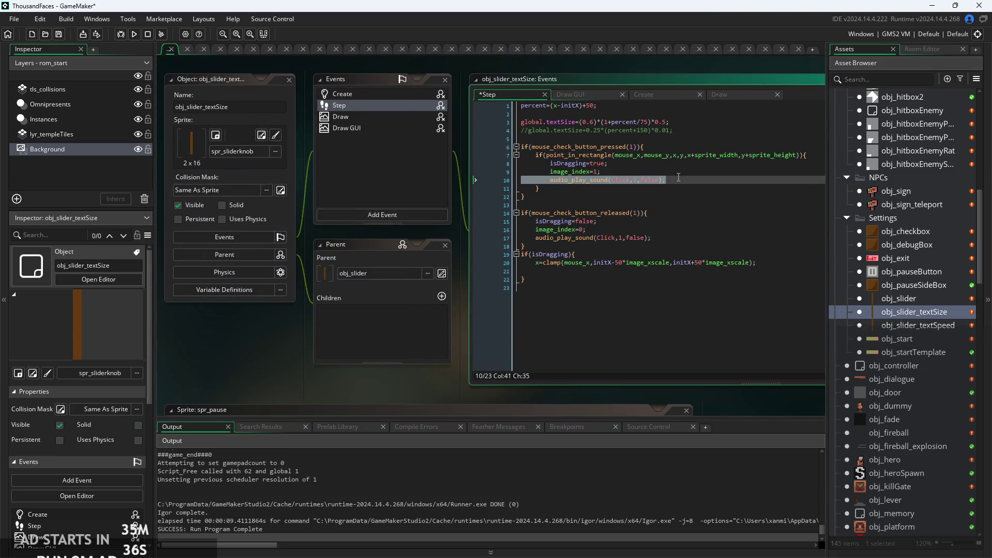
Save and run, drag Text Size to 36, raise Text Speed, set Text Size to 55, then exit
{"action": "key", "text": "F5"}
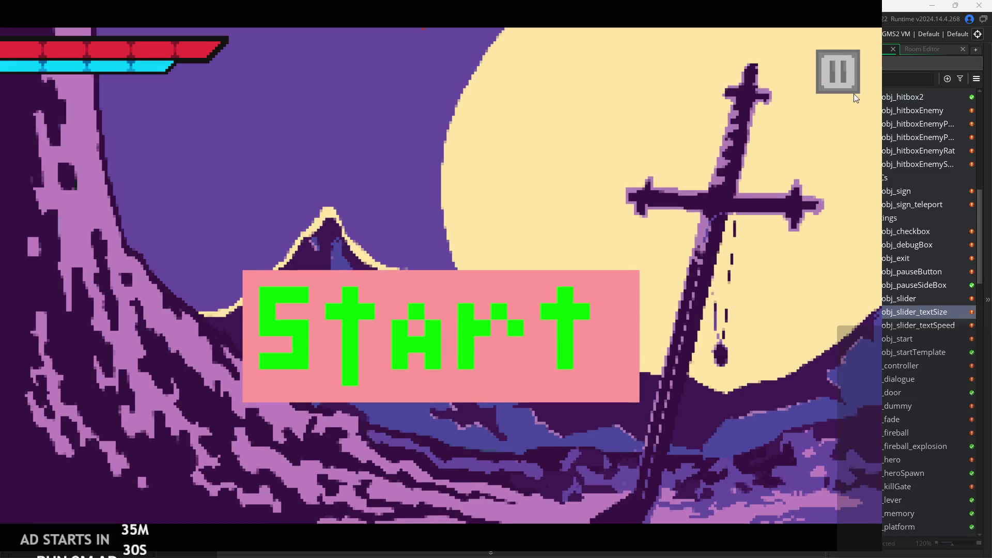
{"action": "left_click", "coordinate": [851, 92]}
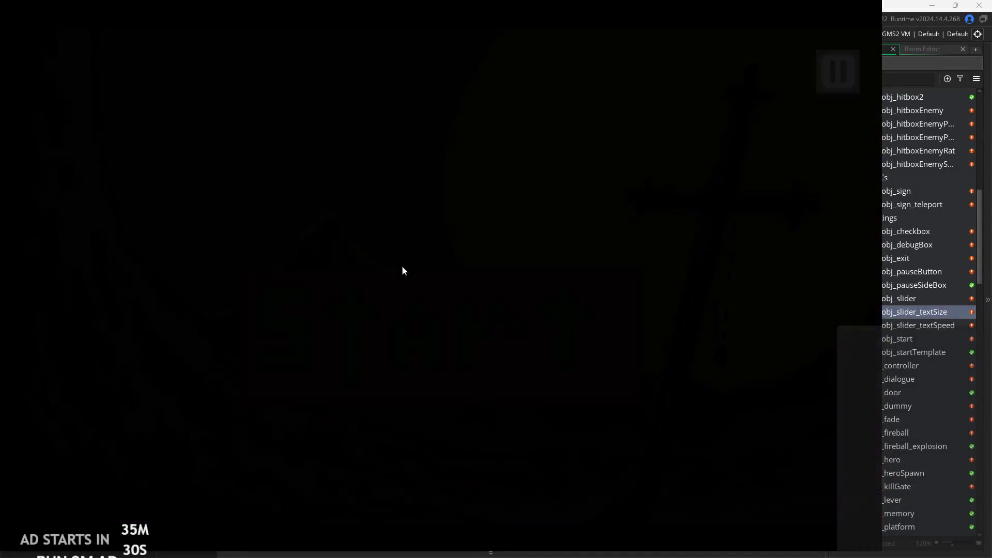
{"action": "left_click_drag", "start_coordinate": [267, 357], "coordinate": [228, 363]}
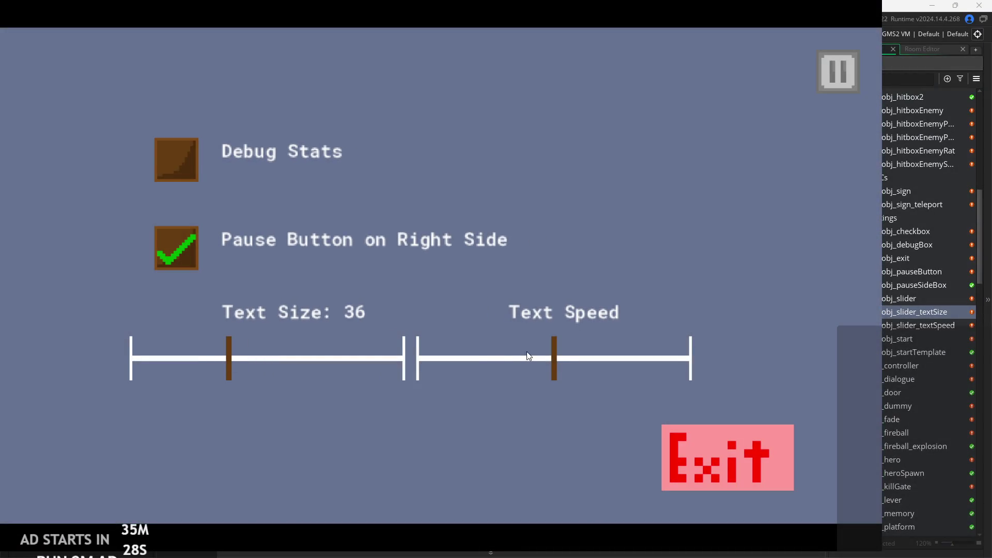
{"action": "left_click_drag", "start_coordinate": [551, 370], "coordinate": [625, 377]}
{"action": "left_click_drag", "start_coordinate": [228, 358], "coordinate": [282, 357]}
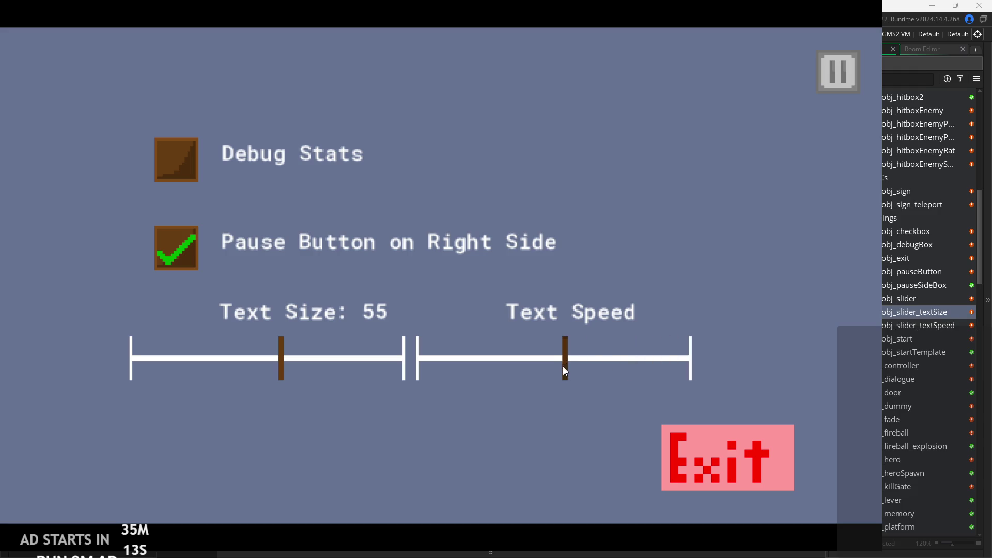
{"action": "left_click", "coordinate": [788, 426]}
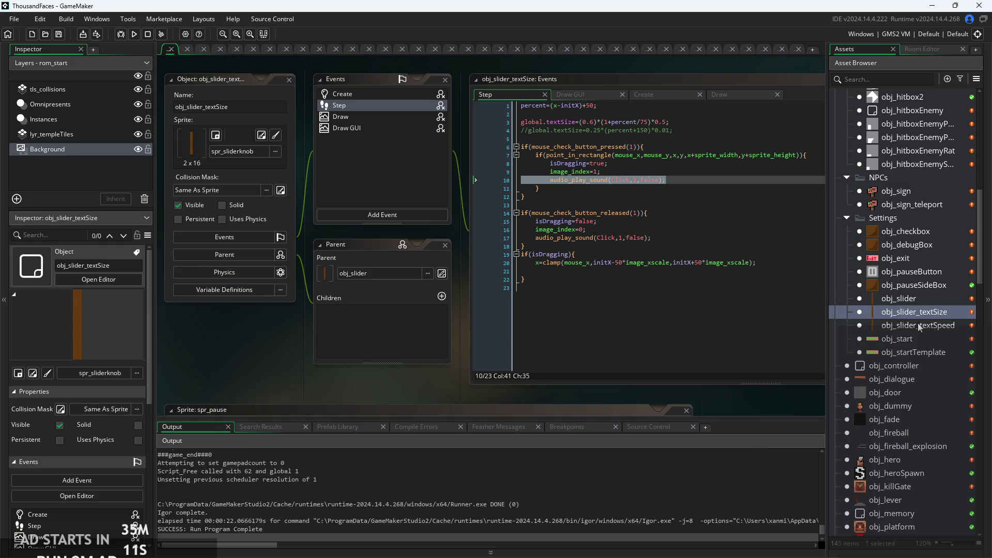
Copy +string(percent) from the label line in obj_slider_textSize's Draw GUI code
{"action": "double_click", "coordinate": [918, 326]}
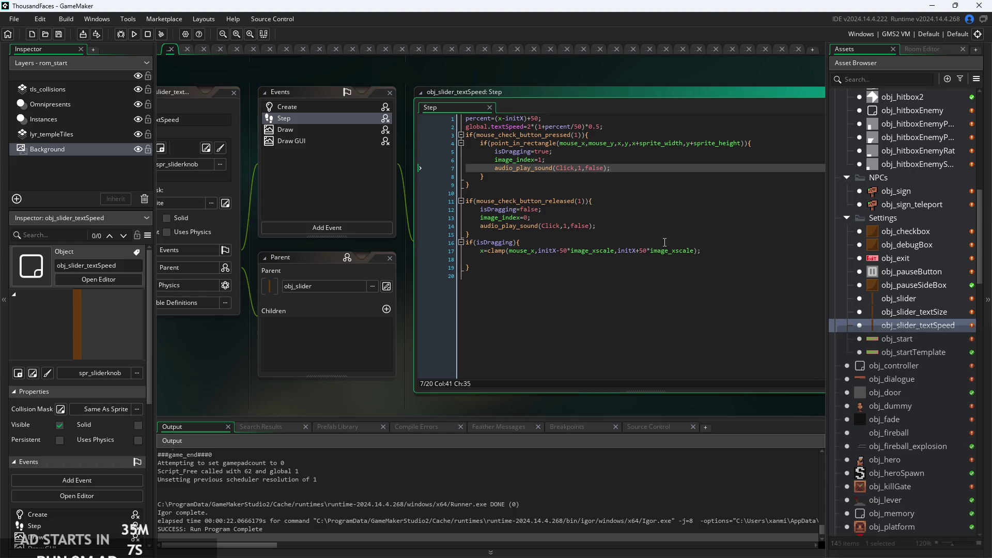
{"action": "left_click", "coordinate": [716, 227]}
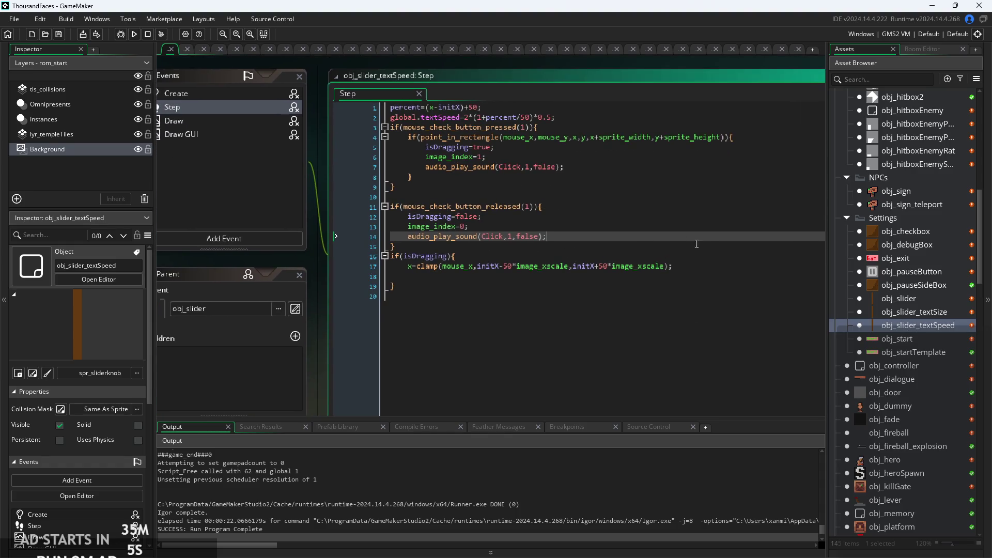
{"action": "double_click", "coordinate": [912, 311]}
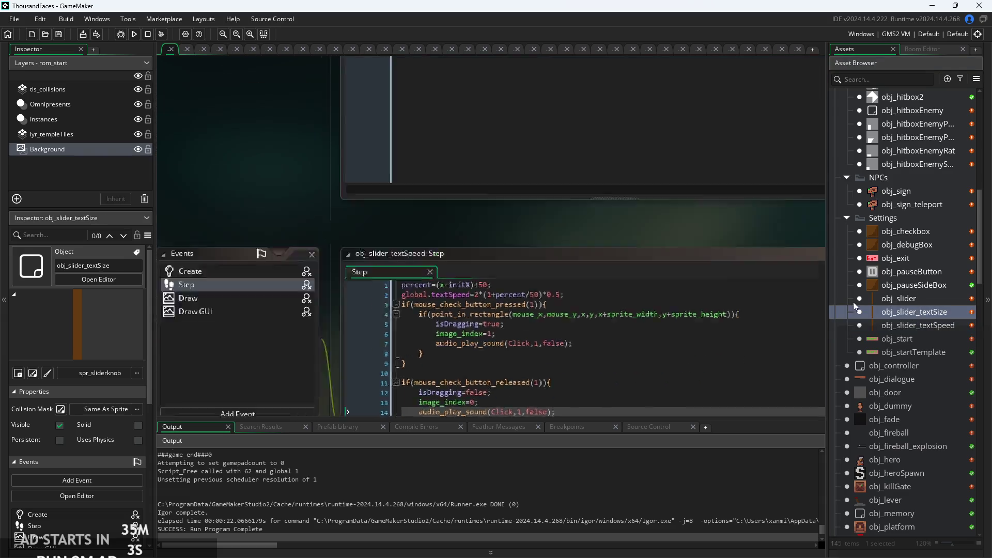
{"action": "left_click", "coordinate": [623, 232]}
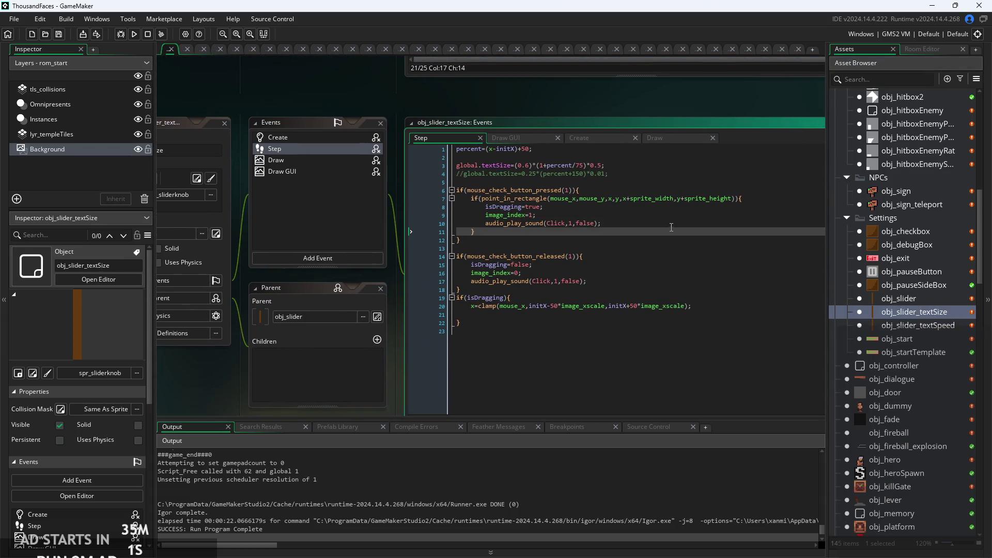
{"action": "left_click", "coordinate": [446, 123]}
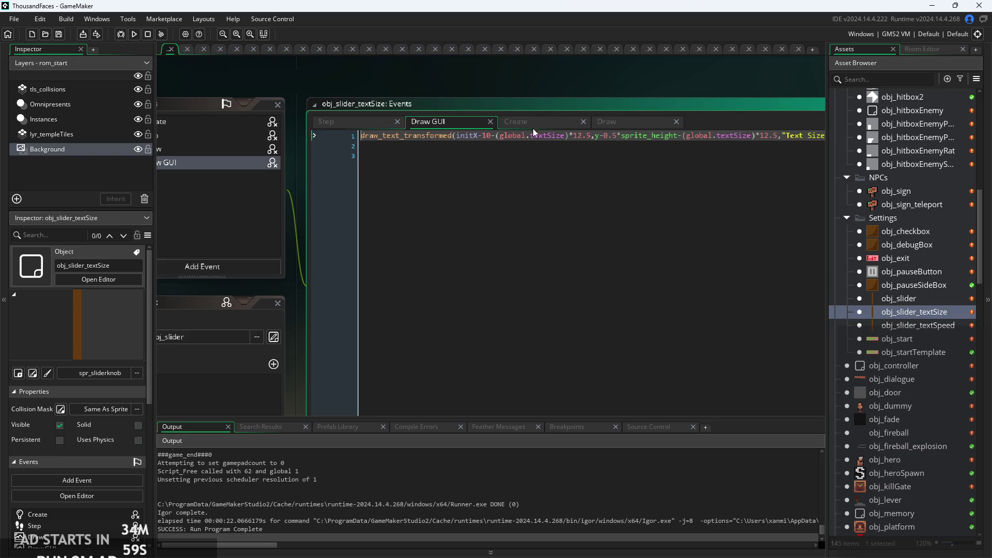
{"action": "scroll", "coordinate": [529, 126], "scroll_direction": "down", "scroll_amount": 3}
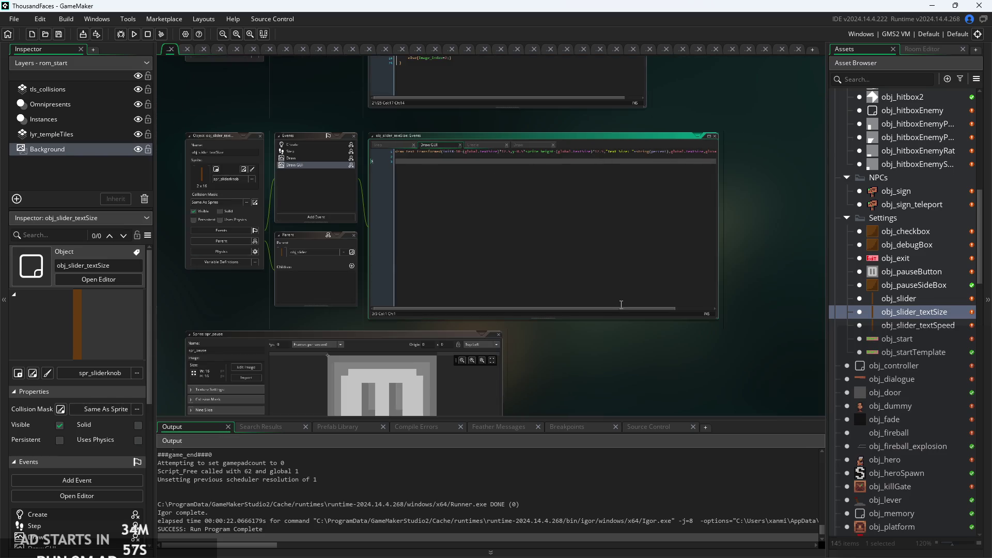
{"action": "scroll", "coordinate": [647, 168], "scroll_direction": "up", "scroll_amount": 3}
{"action": "left_click_drag", "start_coordinate": [622, 178], "coordinate": [742, 184]}
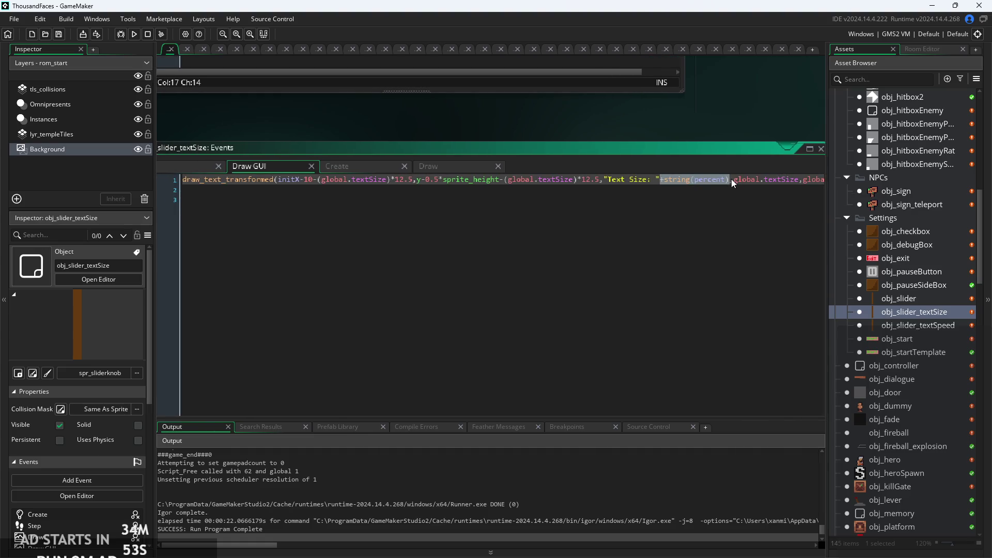
{"action": "left_click", "coordinate": [731, 179]}
Append +string(percent) after "Text Speed" in obj_slider_textSpeed's Draw GUI and save
{"action": "double_click", "coordinate": [928, 296]}
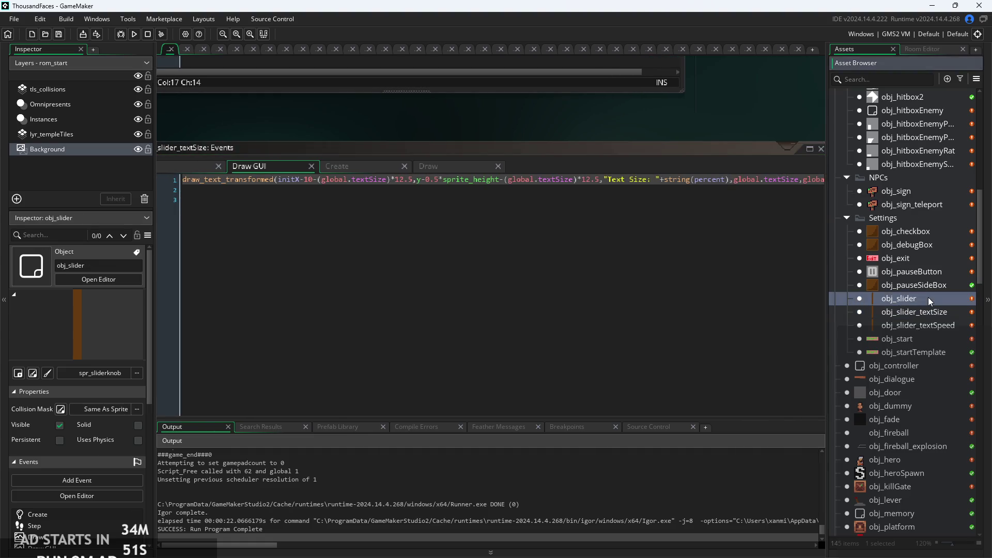
{"action": "left_click", "coordinate": [909, 326]}
{"action": "double_click", "coordinate": [909, 326]}
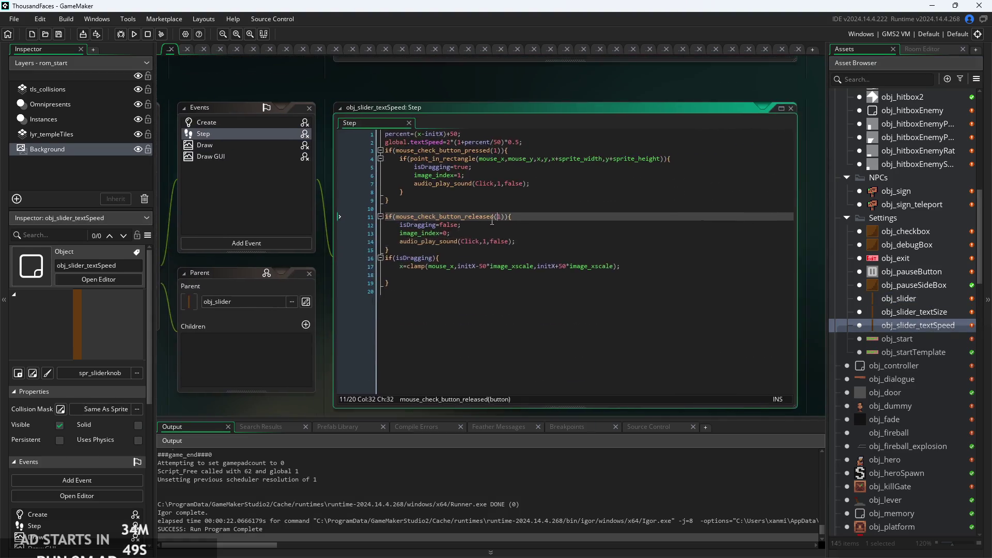
{"action": "left_click", "coordinate": [282, 155]}
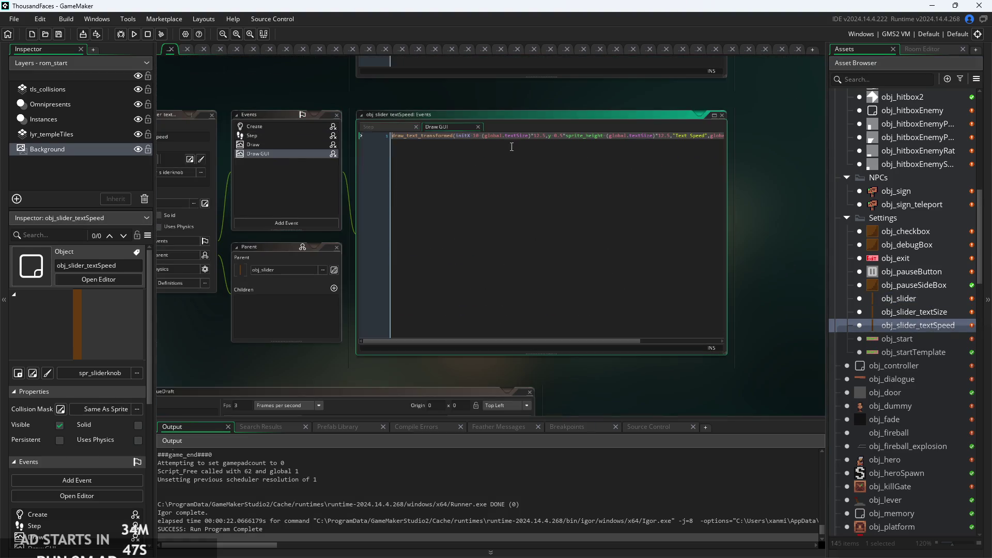
{"action": "type", "text": "+string(percent)"}
{"action": "key", "text": "ctrl+s"}
Run the game, start it from the title screen, open the pause menu, and exit
{"action": "left_click", "coordinate": [132, 37]}
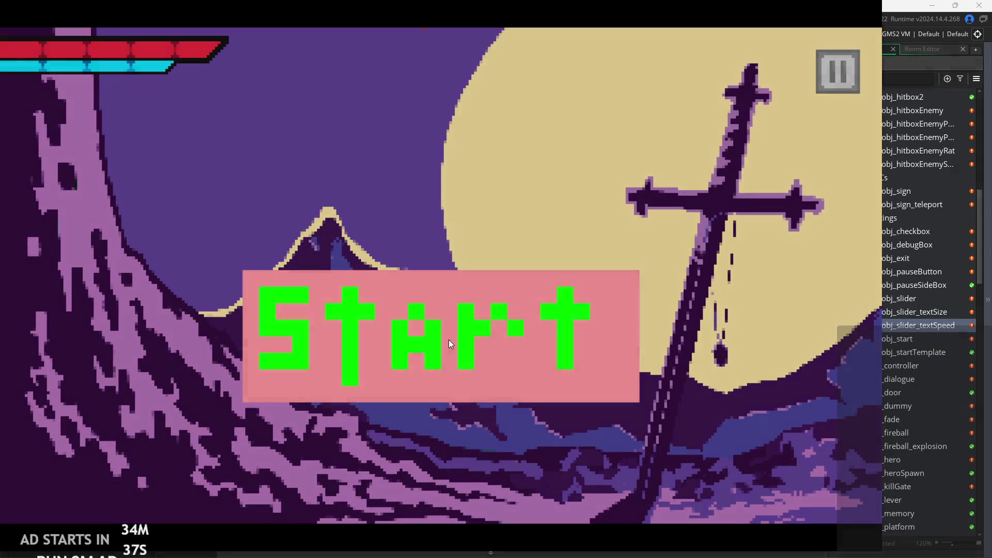
{"action": "left_click", "coordinate": [449, 339]}
{"action": "left_click", "coordinate": [829, 75]}
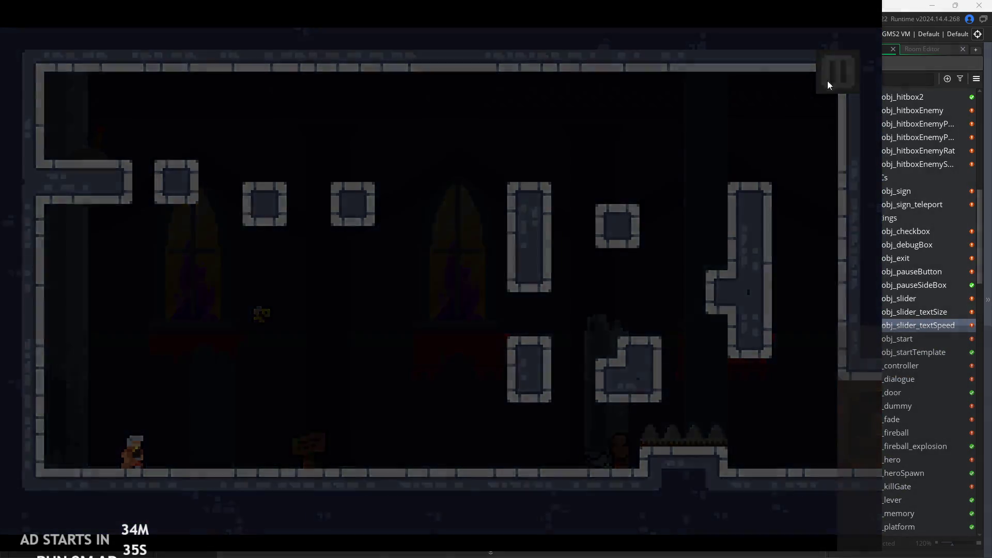
{"action": "left_click", "coordinate": [760, 434]}
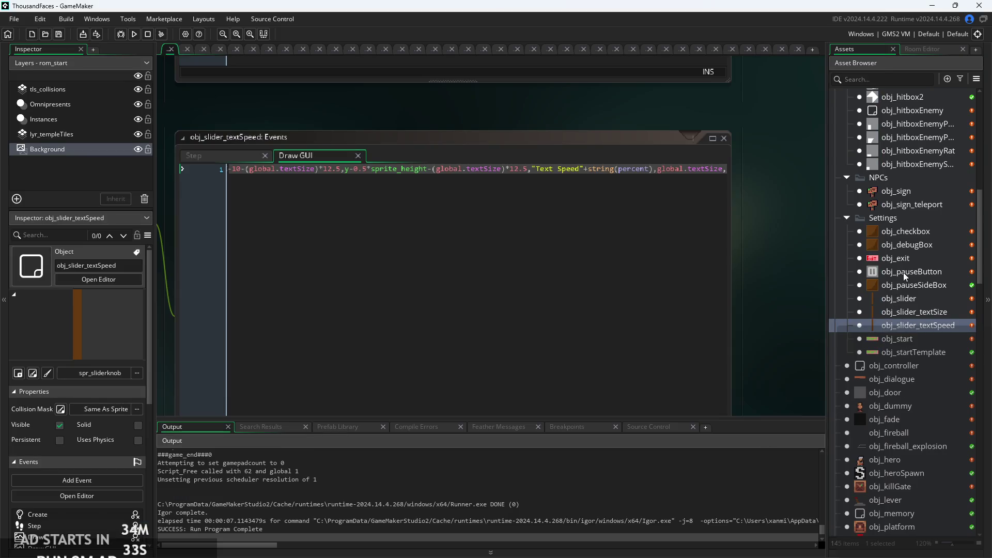
{"action": "double_click", "coordinate": [897, 338]}
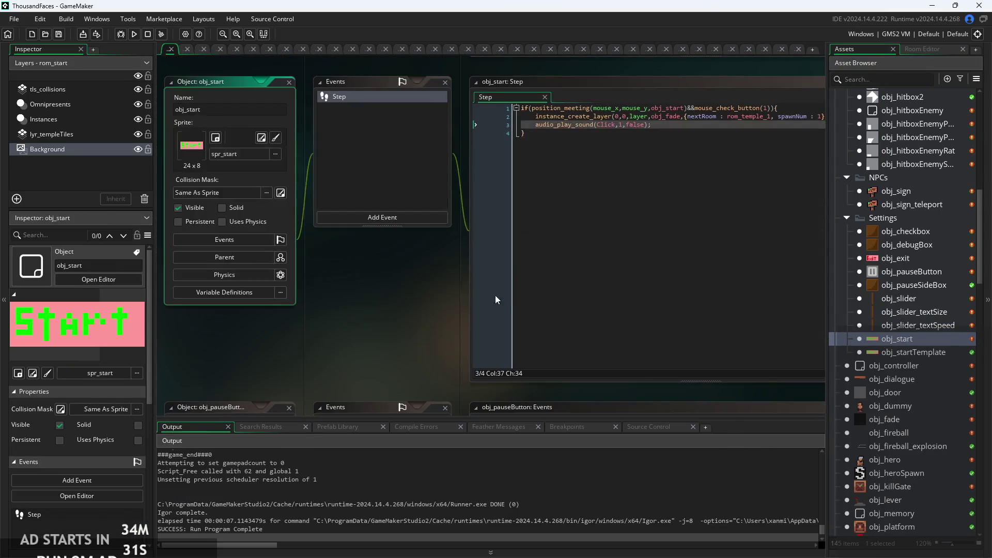
Move the audio_play_sound Click line above instance_create_layer in obj_start's Step code
{"action": "left_click", "coordinate": [444, 263]}
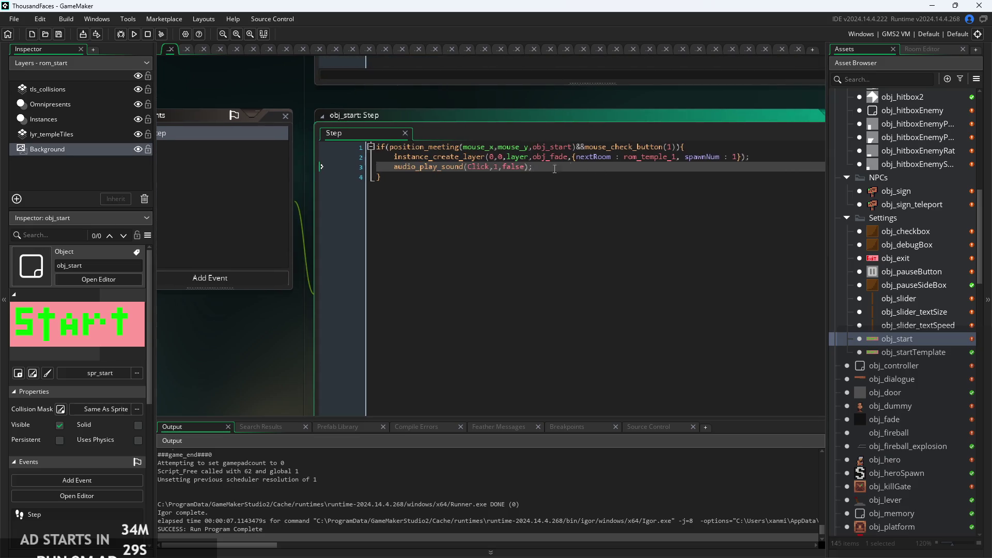
{"action": "left_click_drag", "start_coordinate": [394, 169], "coordinate": [593, 168]}
{"action": "key", "text": "BackSpace"}
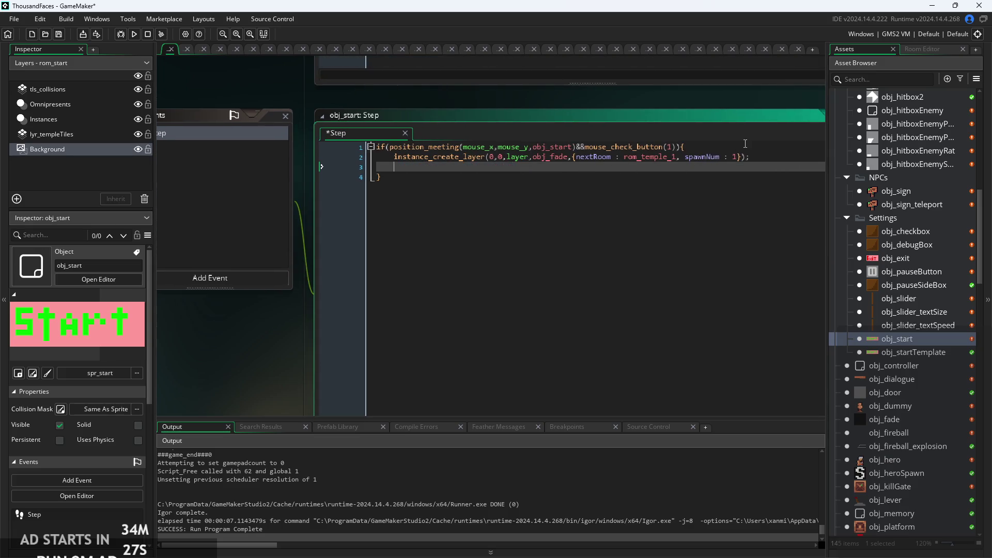
{"action": "key", "text": "Up"}
{"action": "key", "text": "Up"}
{"action": "key", "text": "End"}
{"action": "key", "text": "Return"}
{"action": "type", "text": "audio_play_sound(Click,1,false);"}
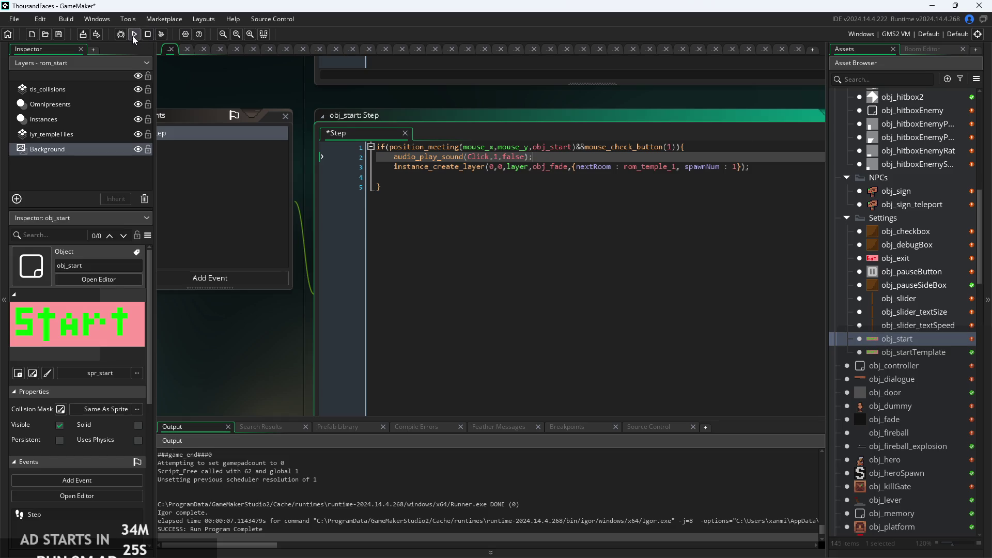
Test-run the game from the title screen, then pause and quit back to the editor
{"action": "left_click", "coordinate": [133, 36]}
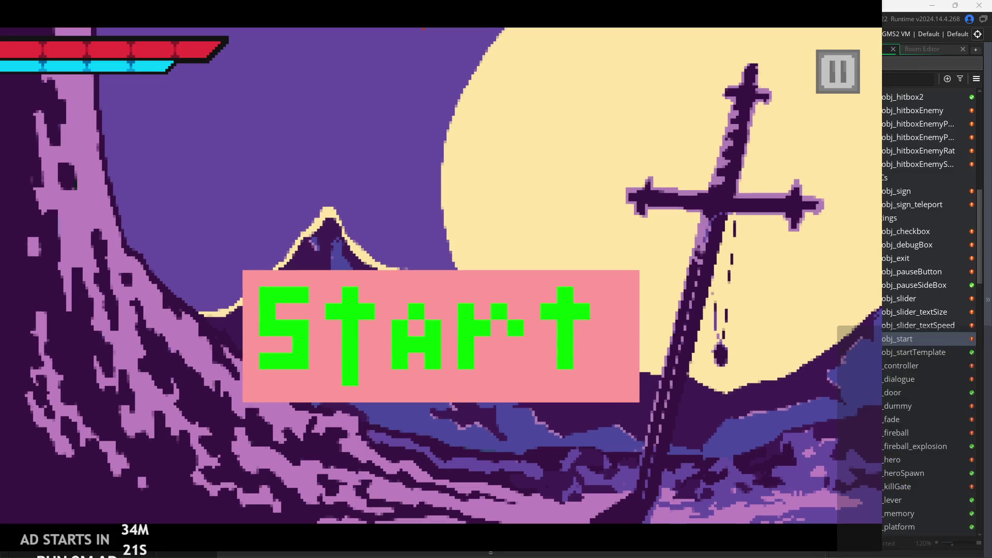
{"action": "left_click", "coordinate": [551, 328]}
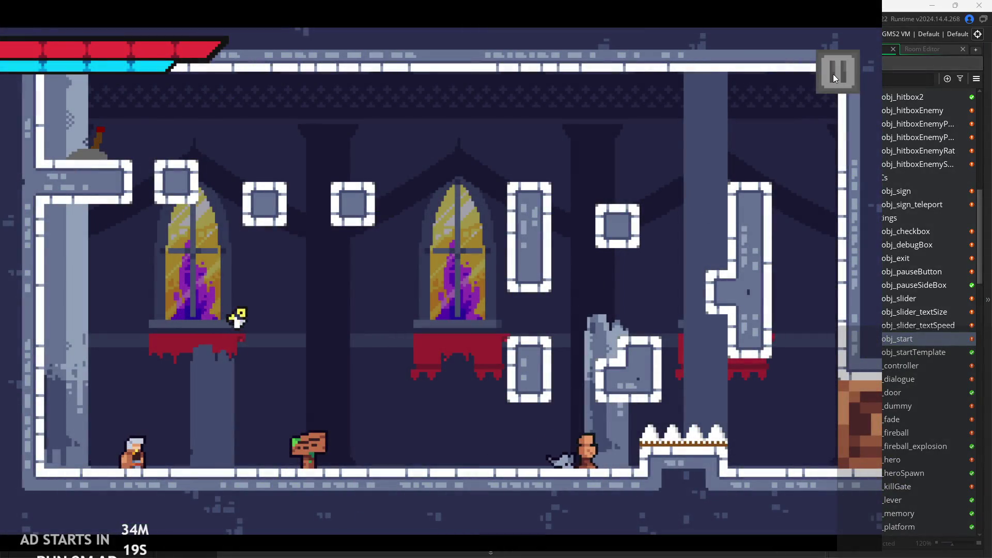
{"action": "left_click", "coordinate": [834, 73]}
{"action": "left_click", "coordinate": [731, 455]}
Change the Step condition to mouse_check_button_pressed(1) and run the game again
{"action": "scroll", "coordinate": [576, 198], "scroll_direction": "up", "scroll_amount": 3}
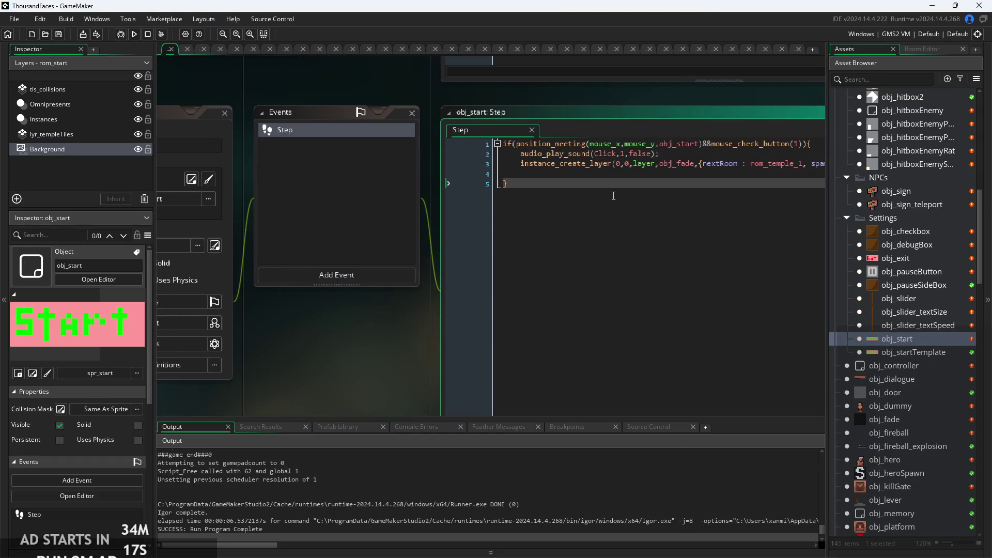
{"action": "left_click", "coordinate": [666, 162]}
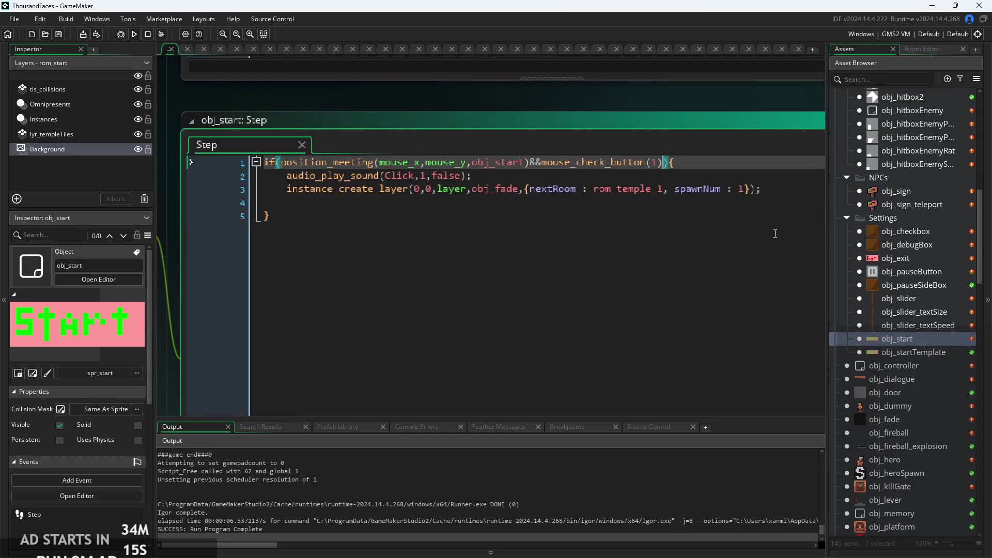
{"action": "mouse_move", "coordinate": [630, 167]}
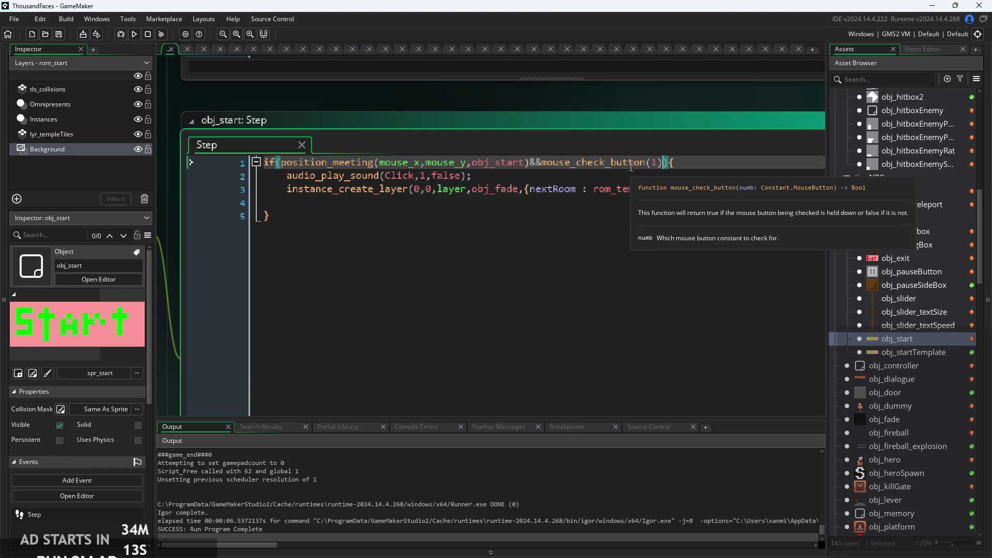
{"action": "left_click", "coordinate": [646, 163]}
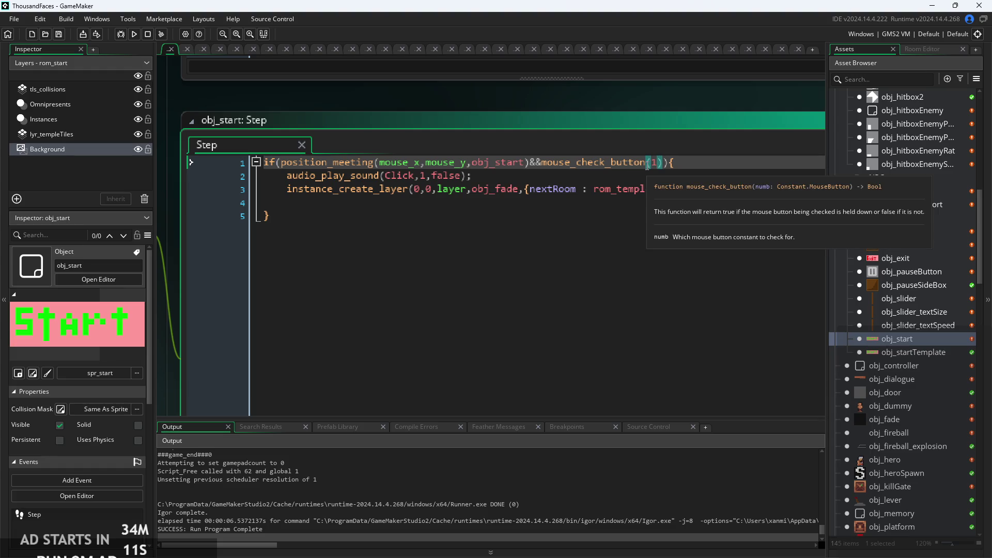
{"action": "type", "text": "_p"}
{"action": "key", "text": "Return"}
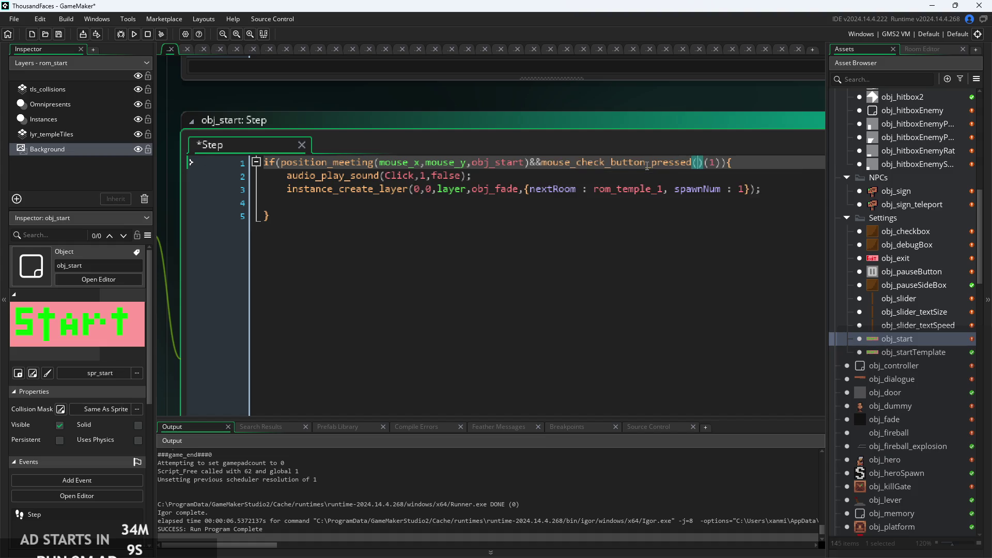
{"action": "key", "text": "Delete"}
{"action": "key", "text": "BackSpace"}
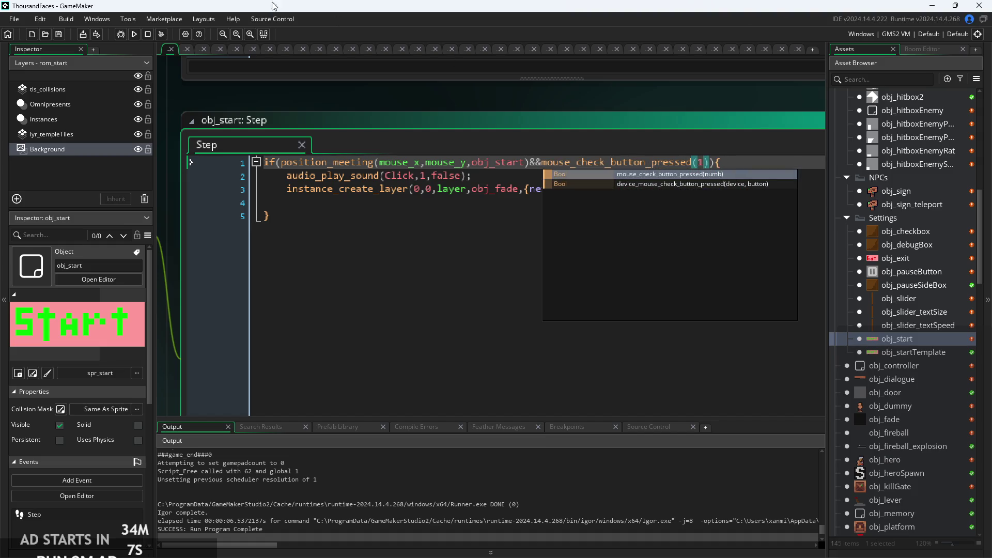
{"action": "left_click", "coordinate": [134, 34]}
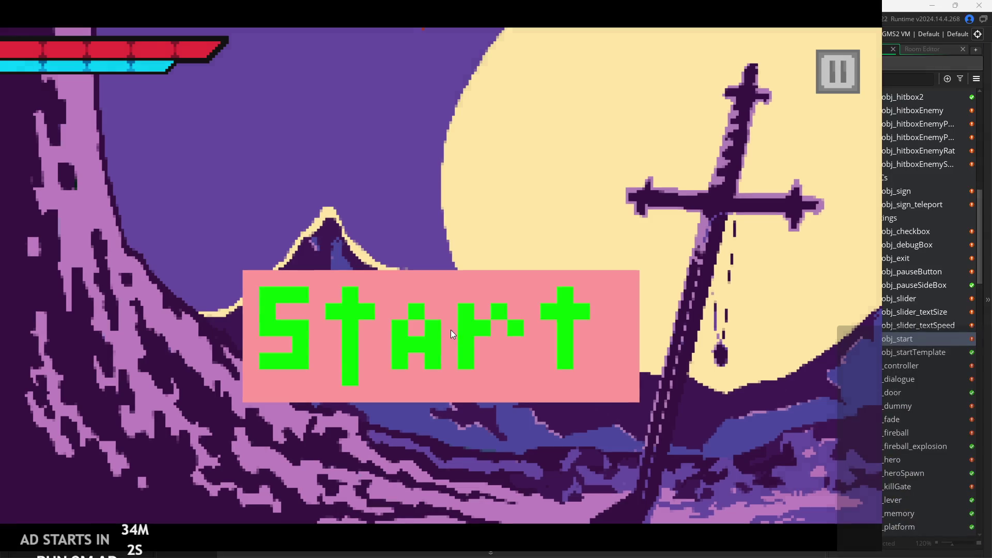
{"action": "left_click", "coordinate": [451, 330]}
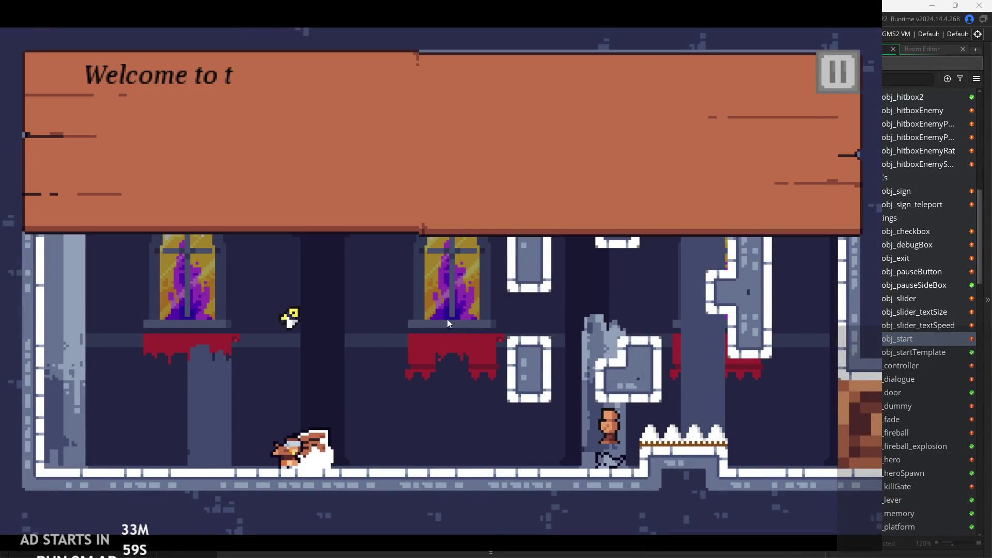
{"action": "left_click", "coordinate": [516, 186]}
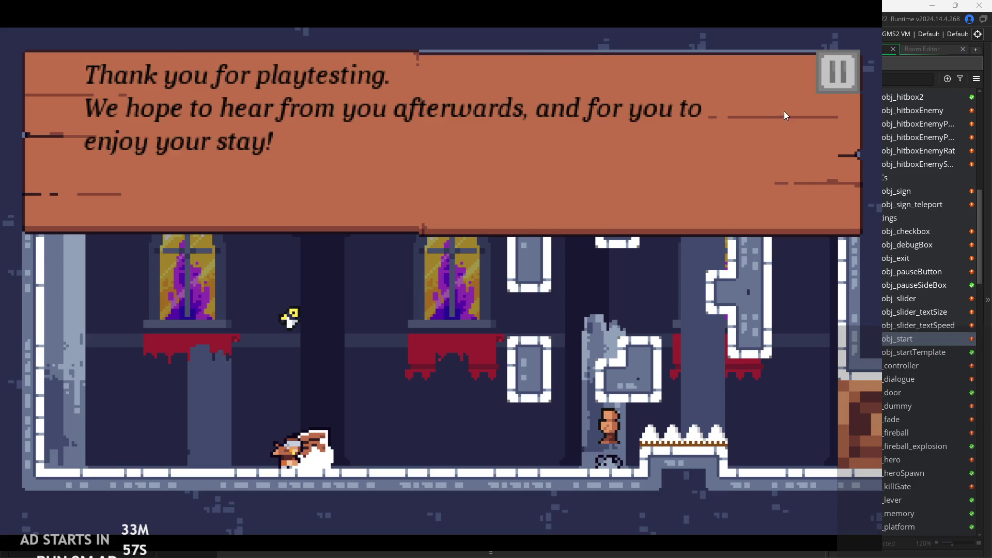
{"action": "left_click", "coordinate": [783, 111]}
{"action": "key", "text": "d"}
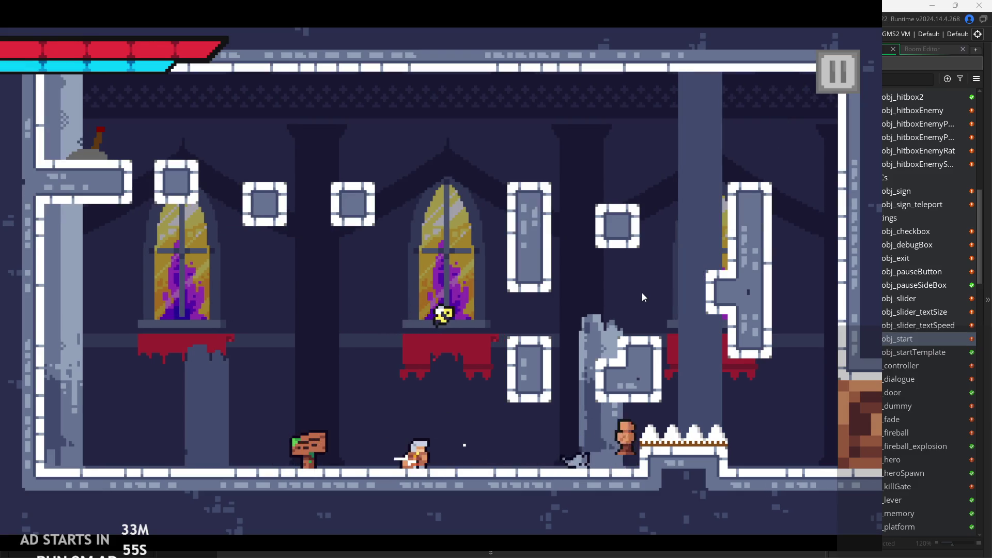
{"action": "left_click", "coordinate": [641, 292]}
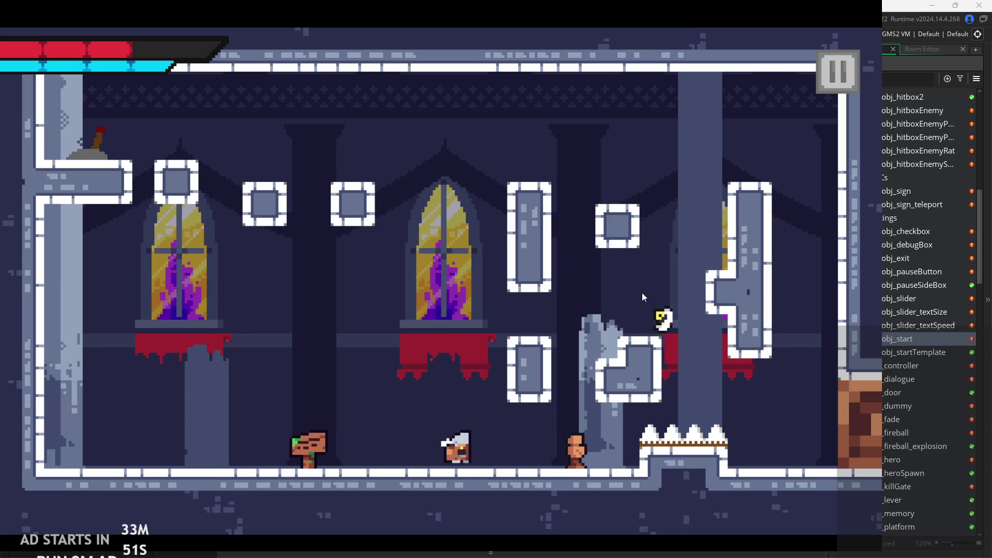
{"action": "left_click", "coordinate": [642, 292]}
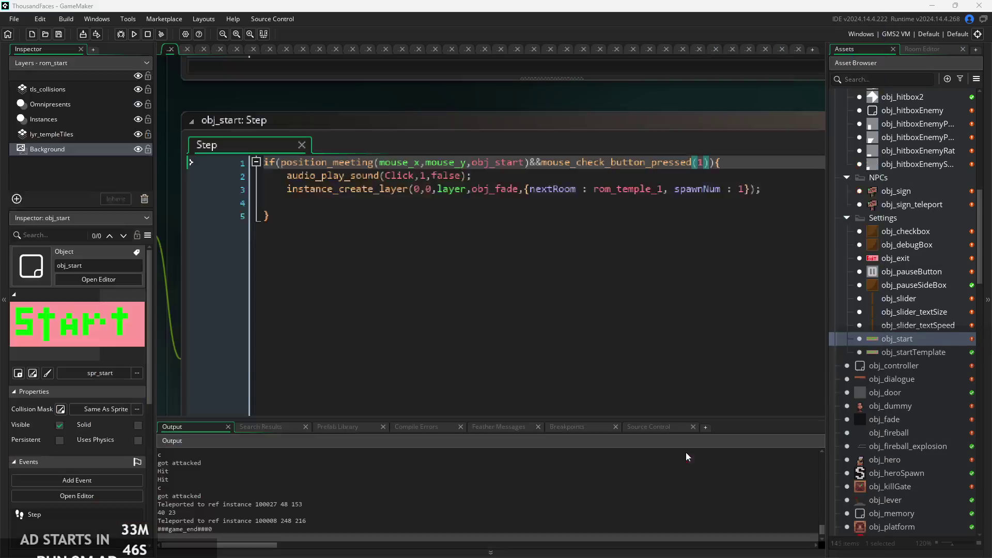
{"action": "left_click", "coordinate": [553, 206]}
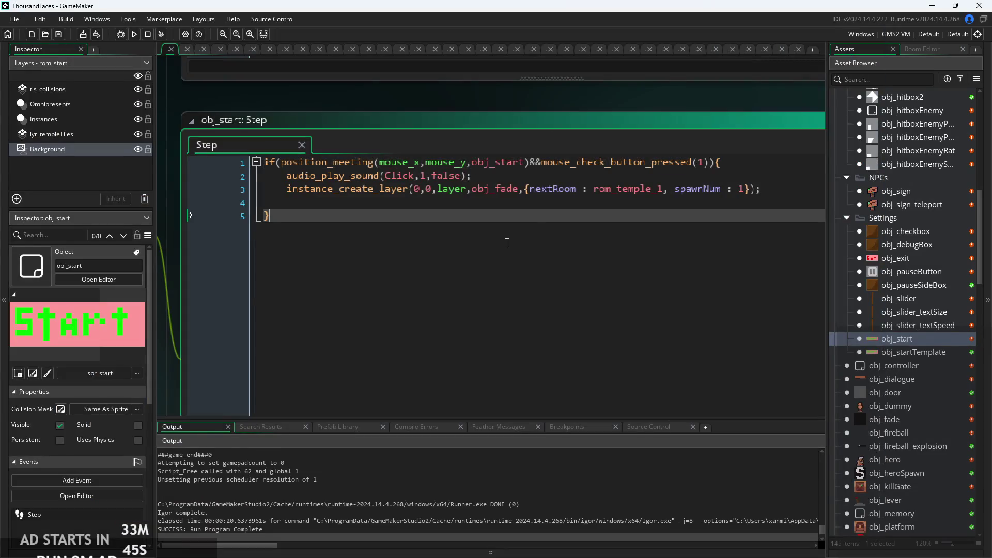
Save obj_start's Step code and review its first line
{"action": "key", "text": "Return"}
{"action": "key", "text": "BackSpace"}
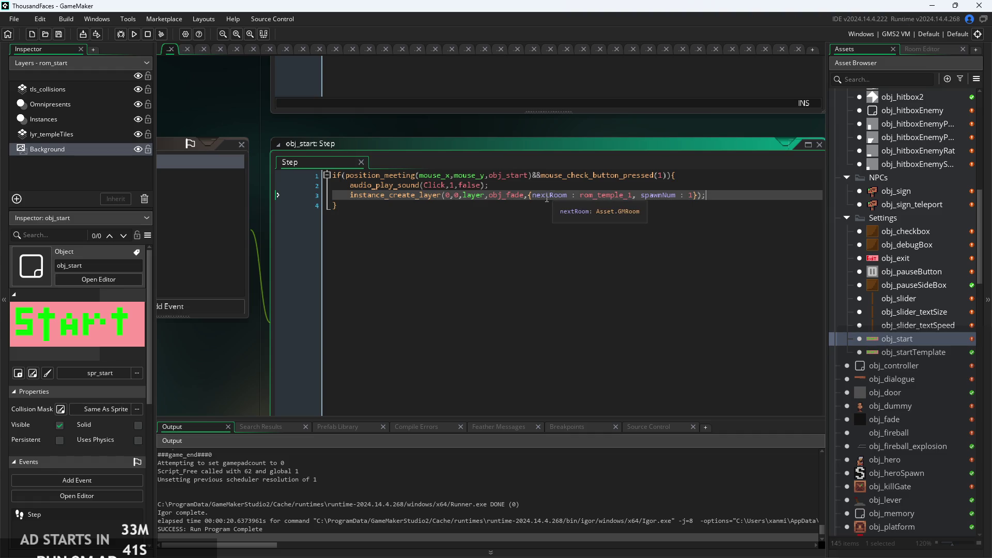
{"action": "key", "text": "Up"}
{"action": "scroll", "coordinate": [563, 210], "scroll_direction": "down", "scroll_amount": 1}
{"action": "scroll", "coordinate": [565, 207], "scroll_direction": "down", "scroll_amount": 1}
{"action": "scroll", "coordinate": [565, 207], "scroll_direction": "up", "scroll_amount": 2}
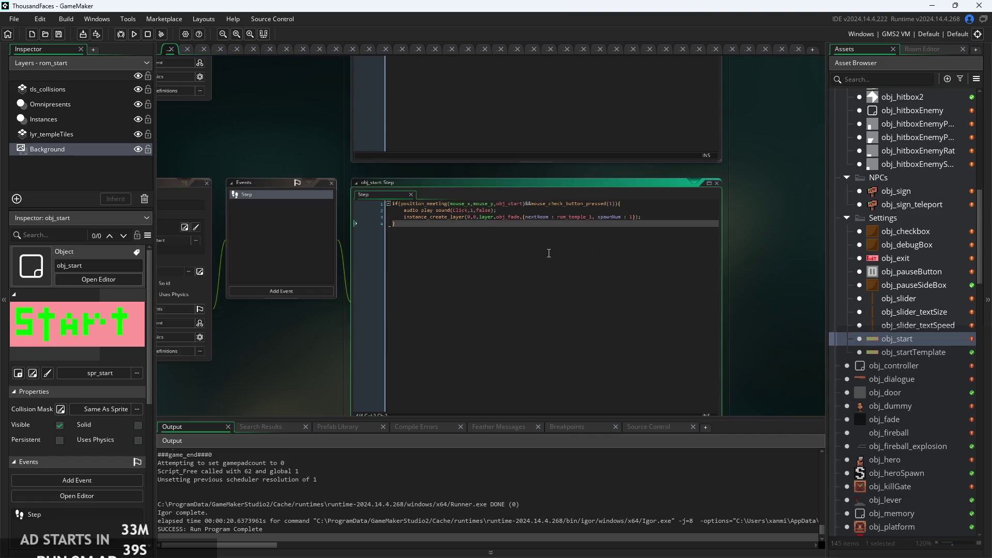
{"action": "left_click", "coordinate": [694, 174]}
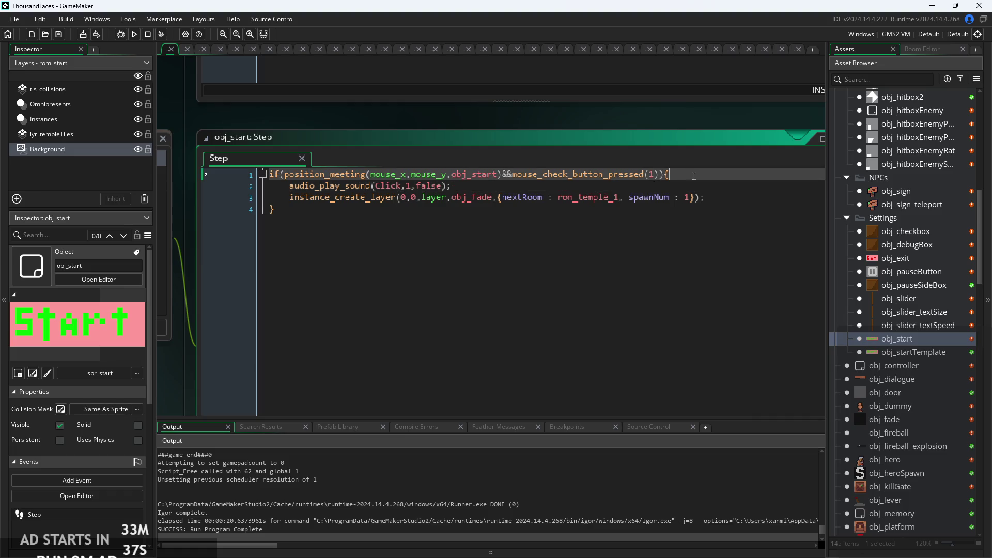
{"action": "scroll", "coordinate": [643, 213], "scroll_direction": "down", "scroll_amount": 2}
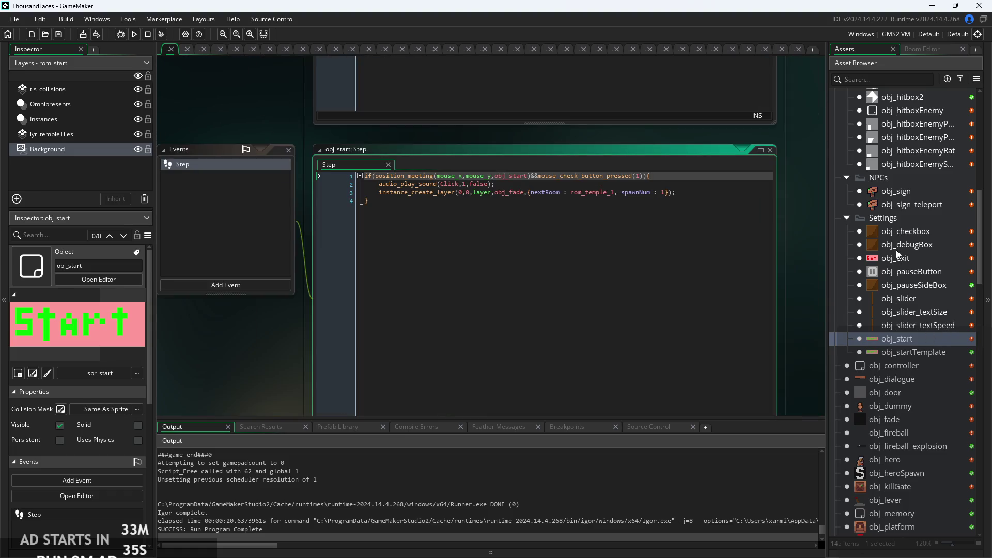
Run a quick test of the game, exit to the editor, and bring up obj_exit's Left Pressed code
{"action": "left_click", "coordinate": [123, 33]}
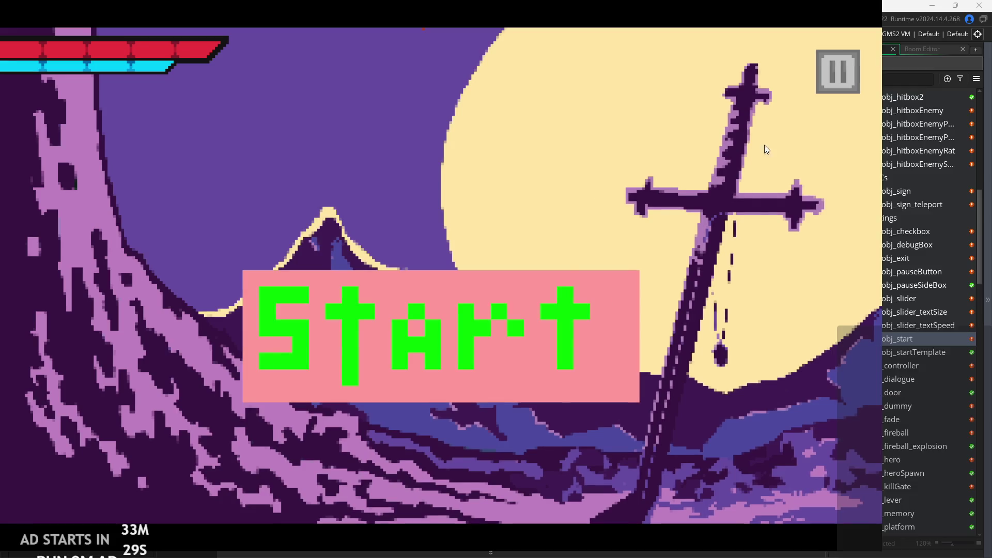
{"action": "left_click", "coordinate": [837, 83]}
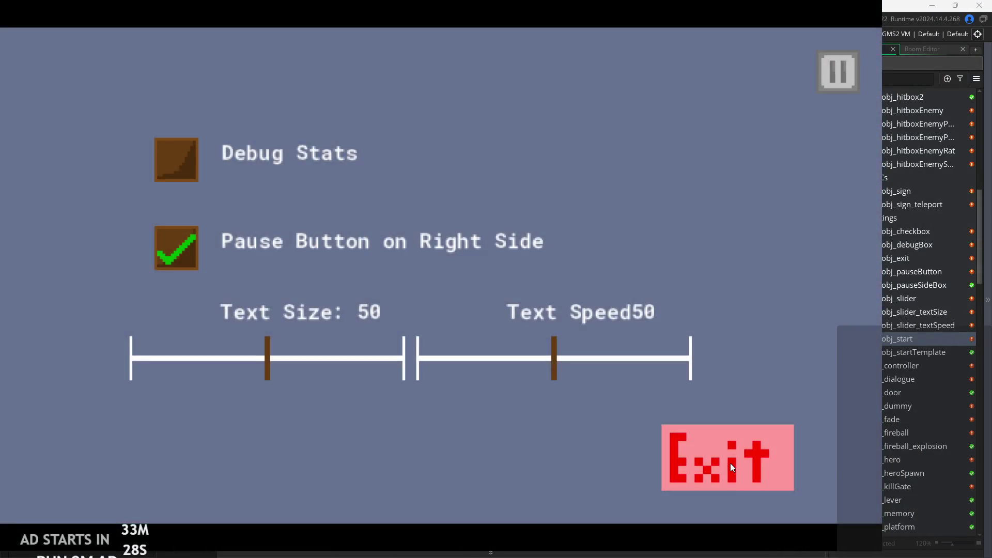
{"action": "left_click", "coordinate": [730, 462]}
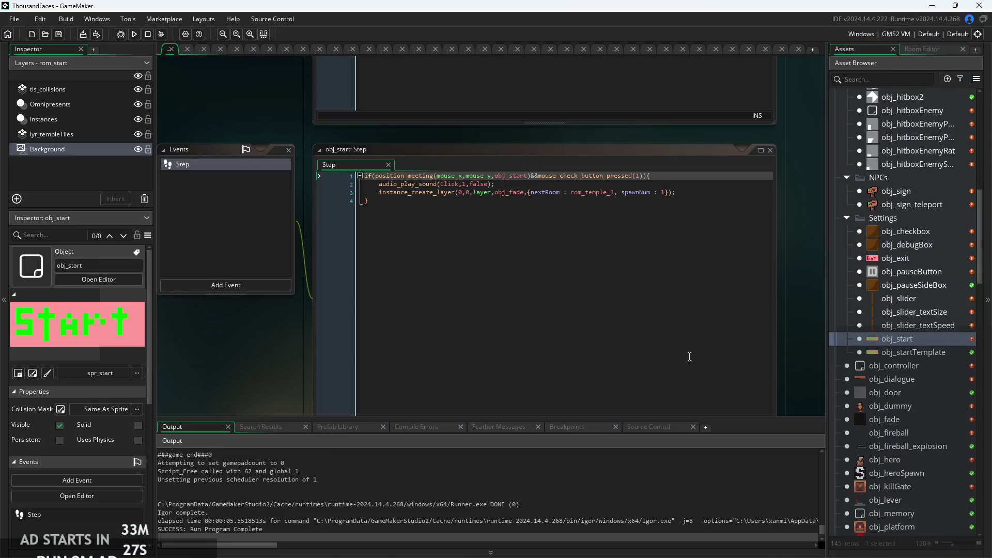
{"action": "double_click", "coordinate": [911, 259]}
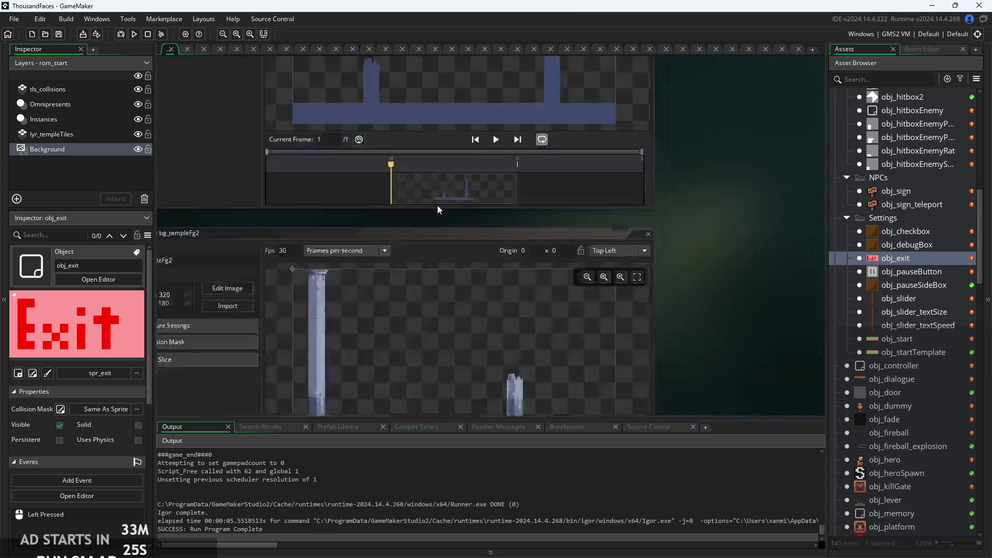
{"action": "left_click", "coordinate": [644, 106]}
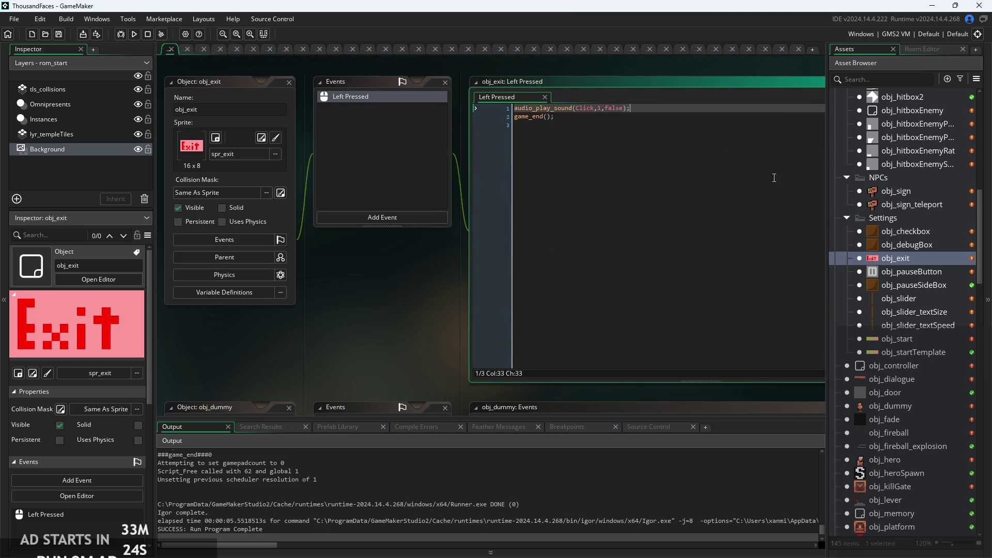
Duplicate obj_sign in the NPCs folder and rename the copy obj_NPCParent
{"action": "double_click", "coordinate": [918, 192]}
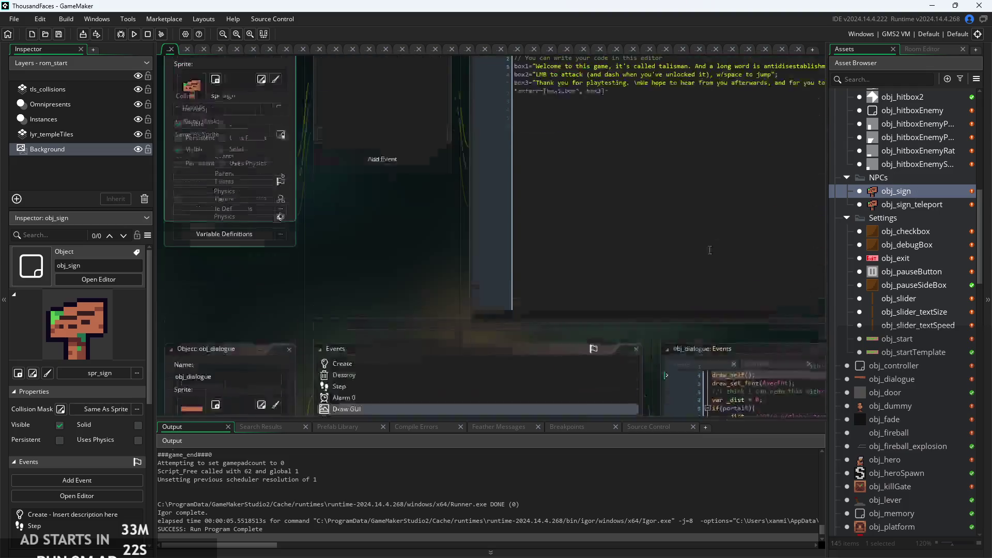
{"action": "right_click", "coordinate": [924, 174]}
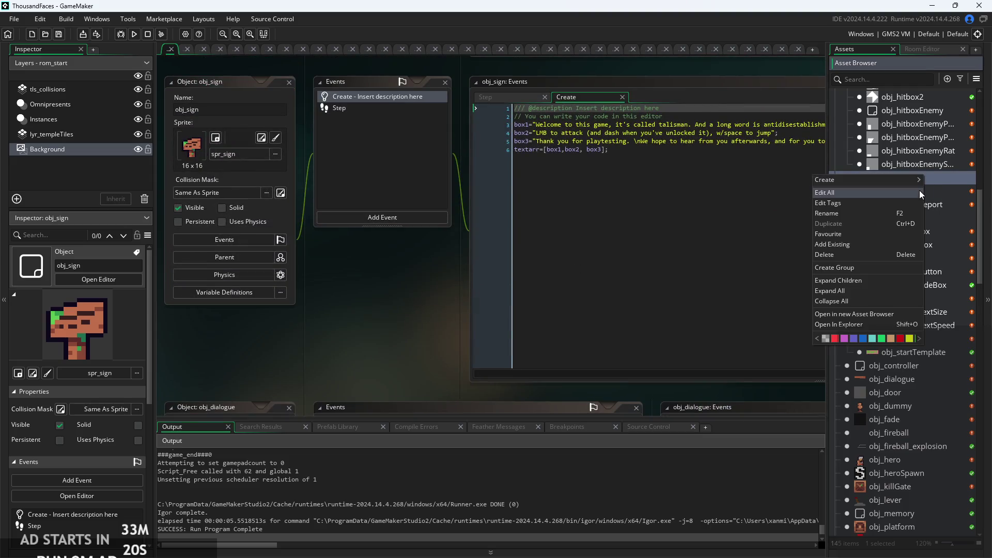
{"action": "right_click", "coordinate": [940, 194]}
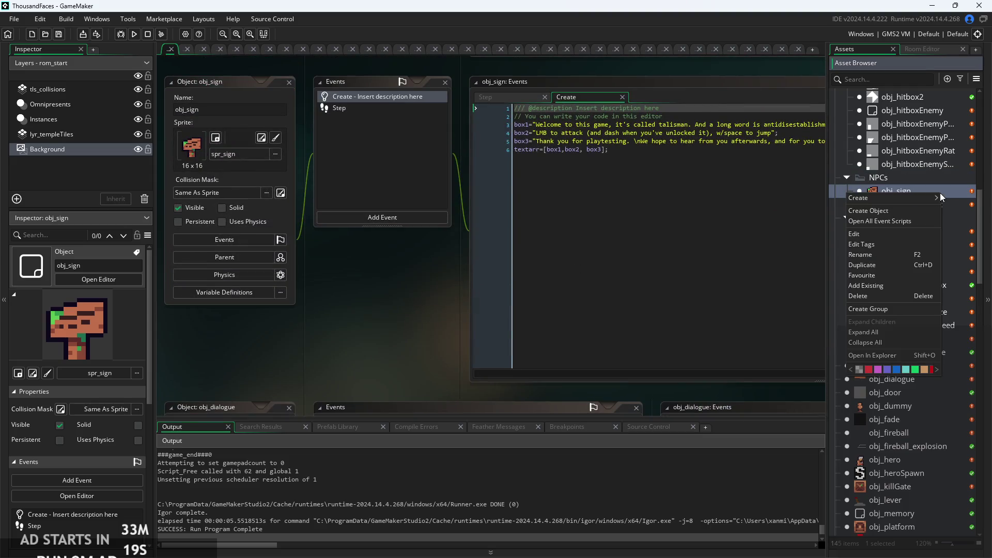
{"action": "left_click", "coordinate": [898, 266]}
{"action": "left_click", "coordinate": [896, 205]}
{"action": "key", "text": "shift+End"}
{"action": "type", "text": "NPCP"}
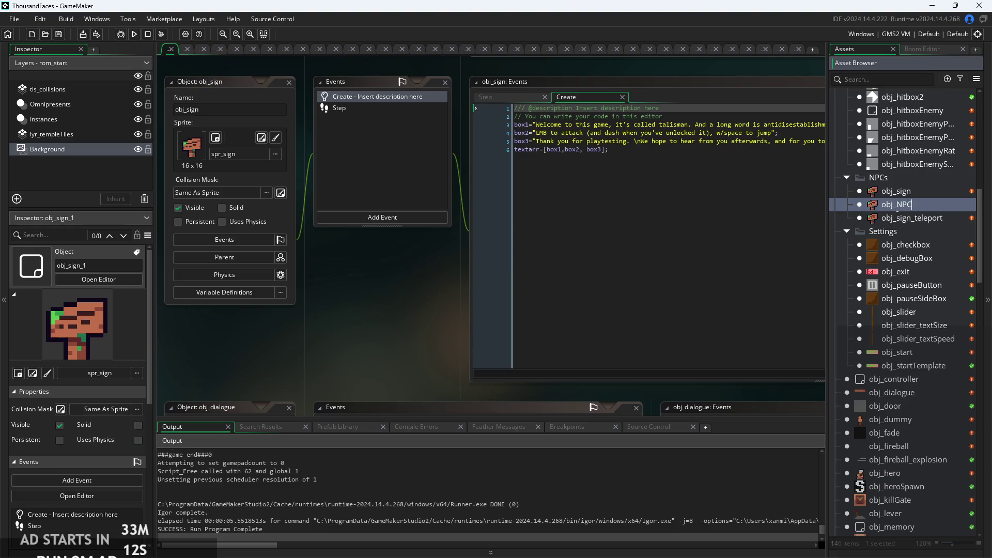
{"action": "type", "text": "arent"}
{"action": "key", "text": "Return"}
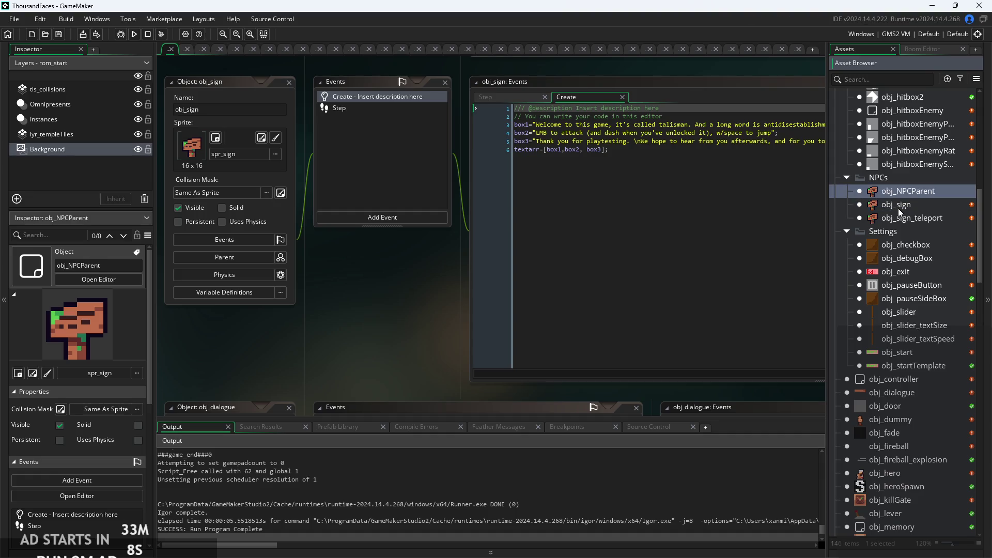
In obj_NPCParent's Create event, replace the welcome, controls and thank-you messages with box1, box2, box3
{"action": "double_click", "coordinate": [929, 190]}
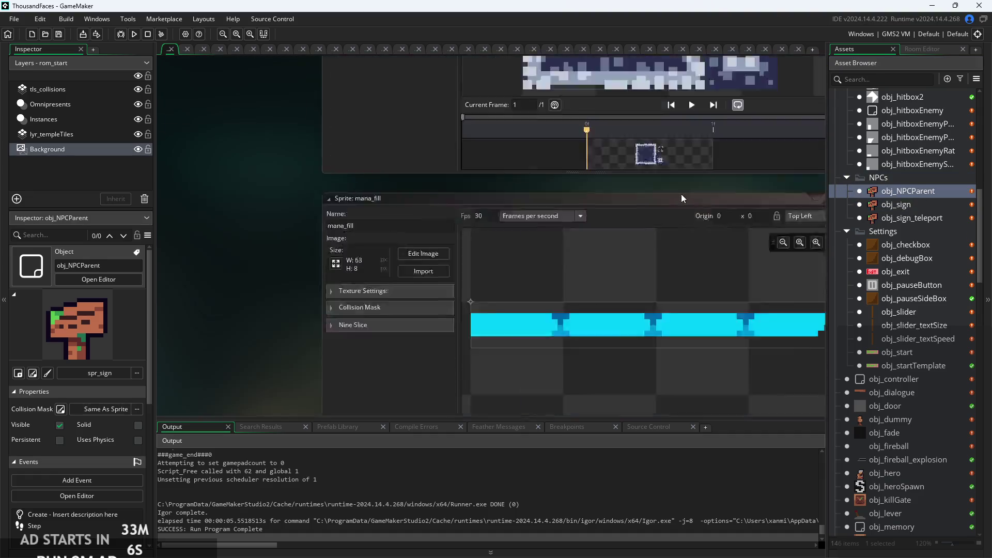
{"action": "left_click", "coordinate": [475, 151]}
{"action": "left_click", "coordinate": [487, 141]}
{"action": "left_click", "coordinate": [669, 207]}
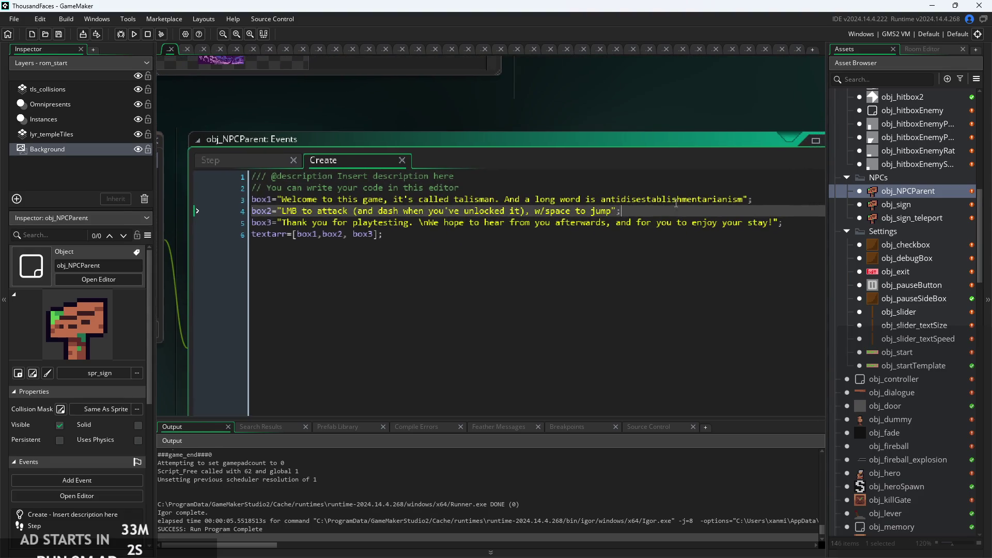
{"action": "left_click_drag", "start_coordinate": [744, 200], "coordinate": [284, 206]}
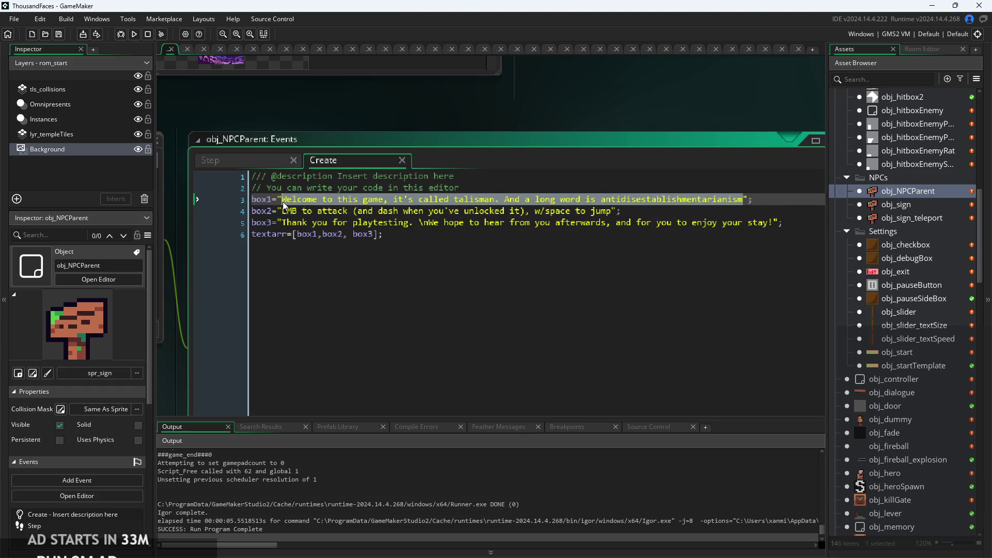
{"action": "type", "text": "box1=\"box1"}
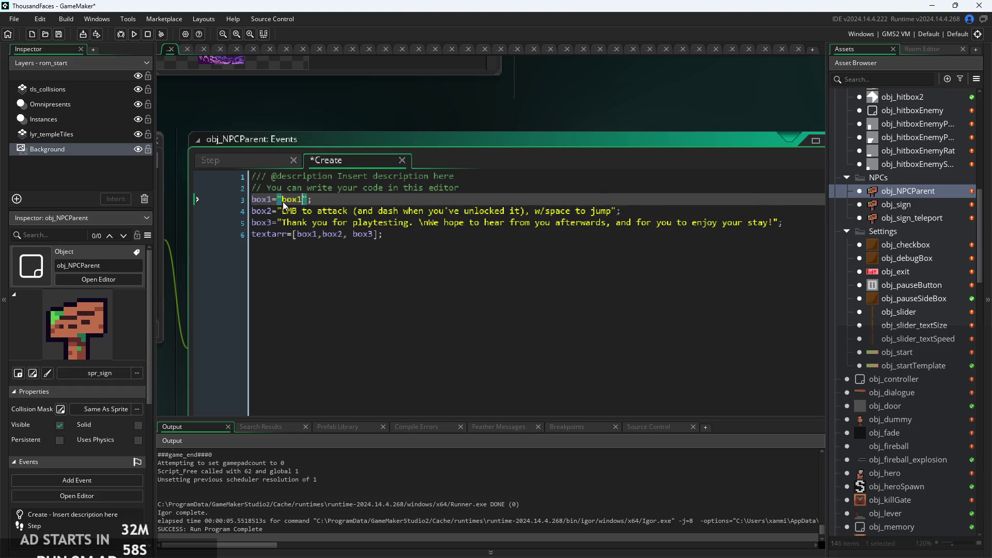
{"action": "left_click_drag", "start_coordinate": [284, 211], "coordinate": [612, 212]}
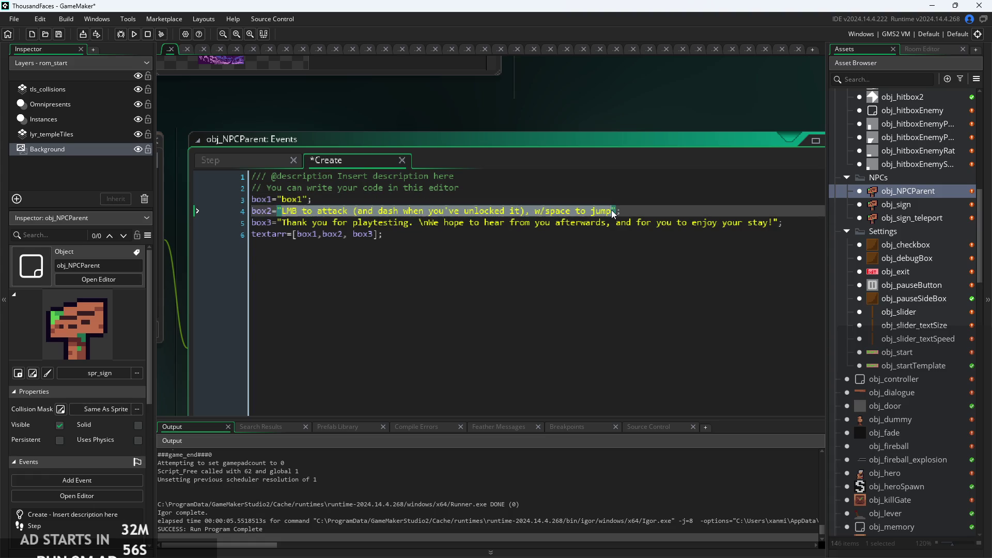
{"action": "type", "text": "box2=\"box2"}
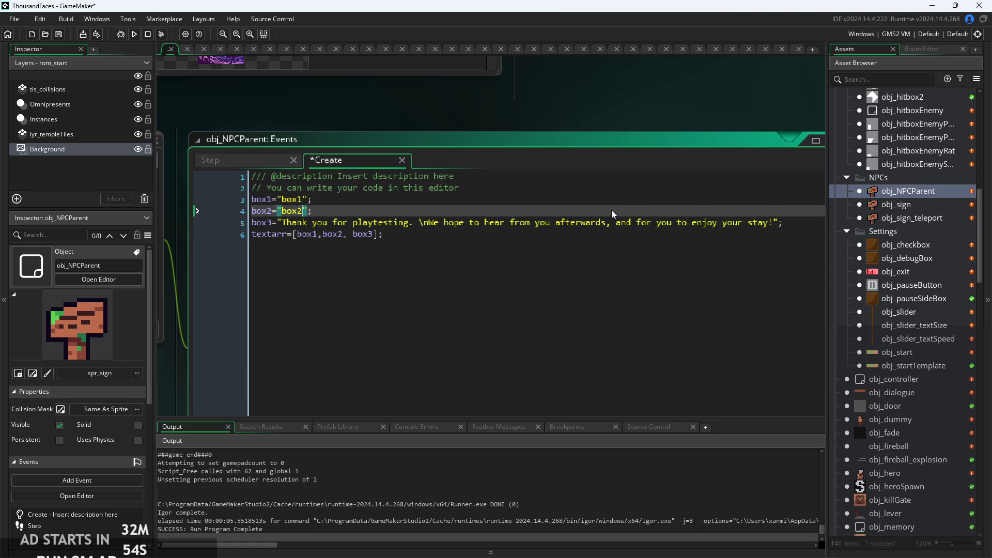
{"action": "left_click_drag", "start_coordinate": [279, 222], "coordinate": [775, 231]}
{"action": "type", "text": "box3=\"bo"}
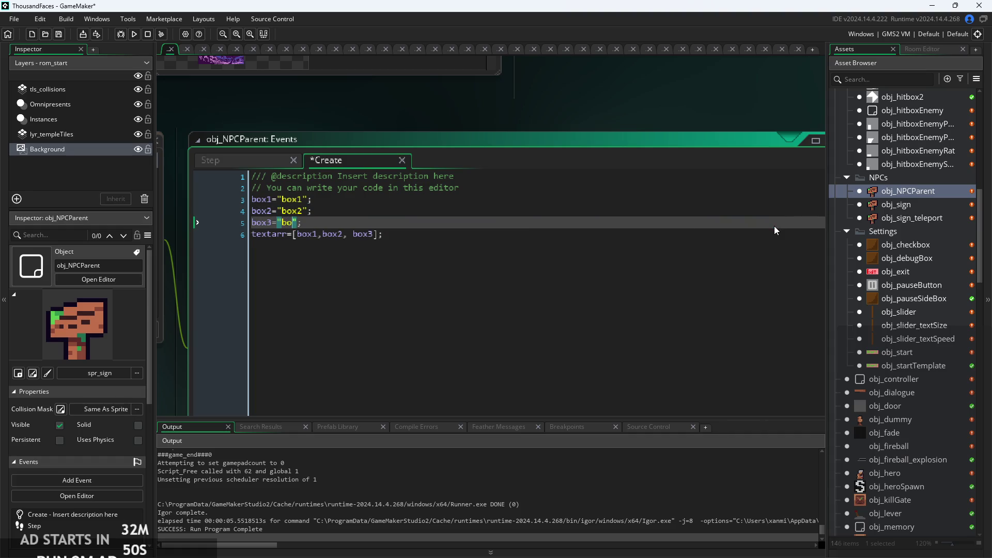
Save the Create code and paste audio_play_sound(Click,1,false); after the S key check in the Step event
{"action": "key", "text": "ctrl+s"}
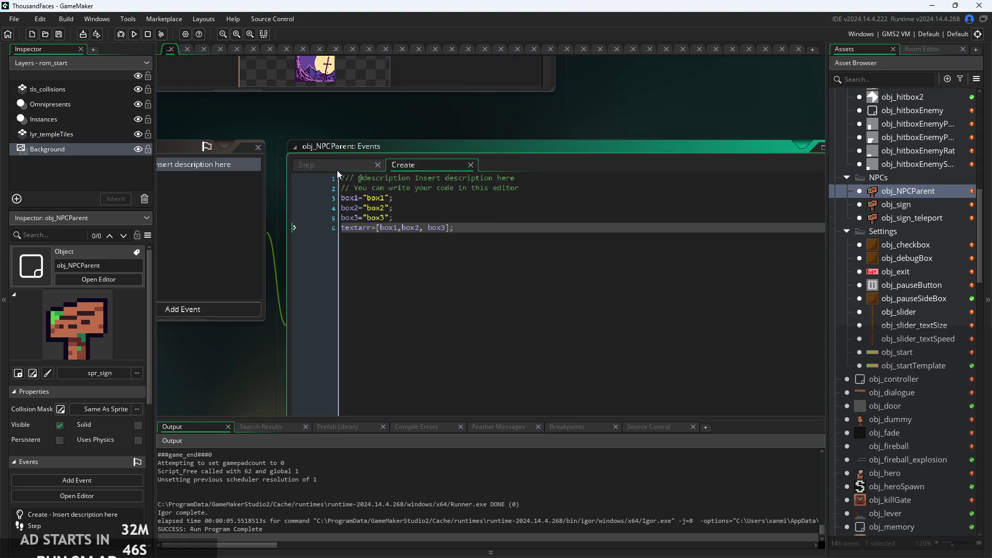
{"action": "left_click", "coordinate": [305, 155]}
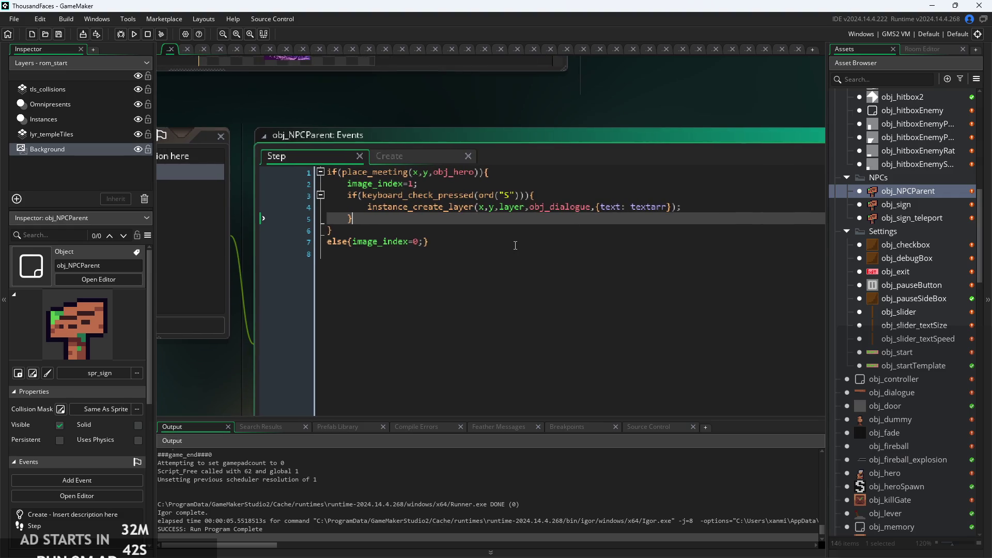
{"action": "scroll", "coordinate": [537, 228], "scroll_direction": "down", "scroll_amount": 2}
{"action": "scroll", "coordinate": [597, 216], "scroll_direction": "down", "scroll_amount": 1}
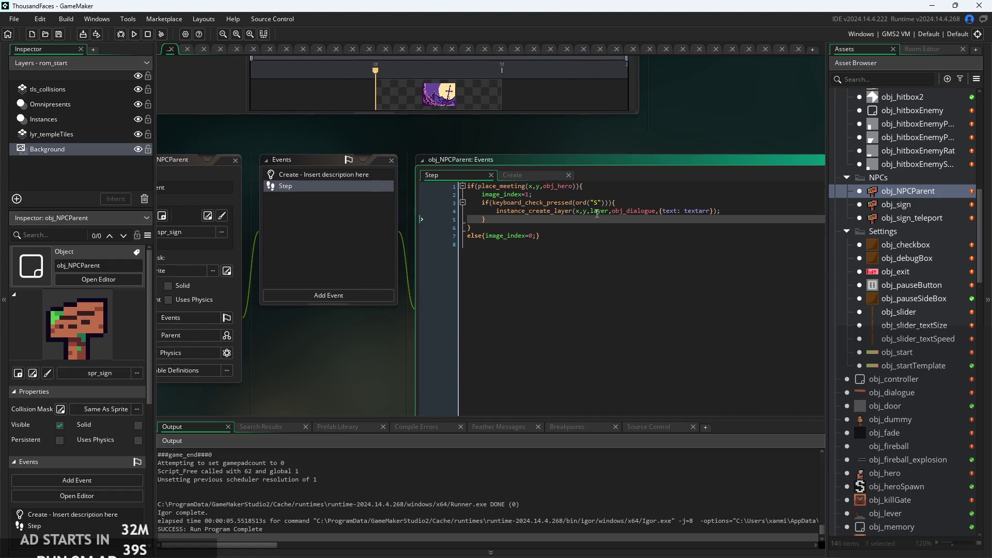
{"action": "scroll", "coordinate": [596, 215], "scroll_direction": "up", "scroll_amount": 2}
{"action": "key", "text": "Up"}
{"action": "key", "text": "Up"}
{"action": "scroll", "coordinate": [714, 218], "scroll_direction": "right", "scroll_amount": 3}
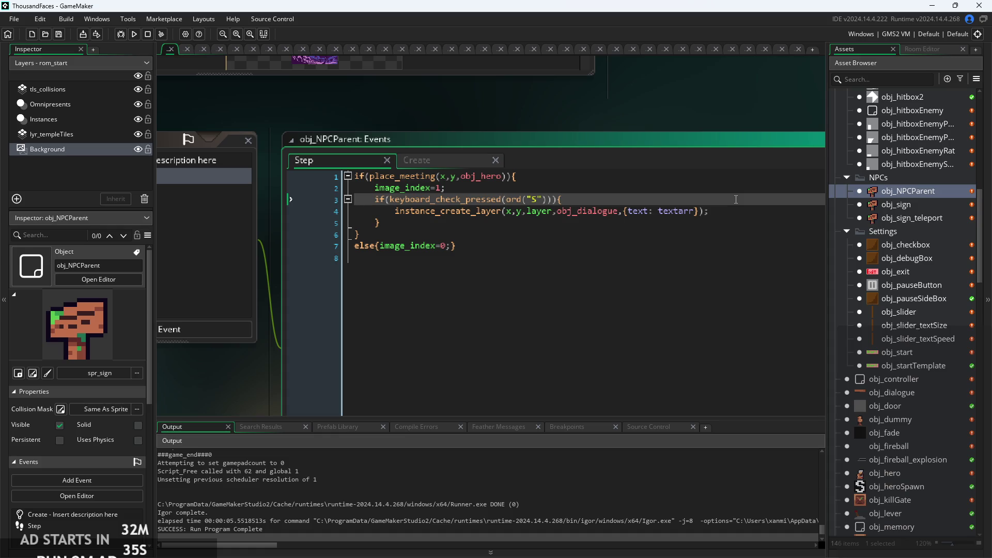
{"action": "key", "text": "Return"}
{"action": "type", "text": "audio_play_sound(Click,1,false);"}
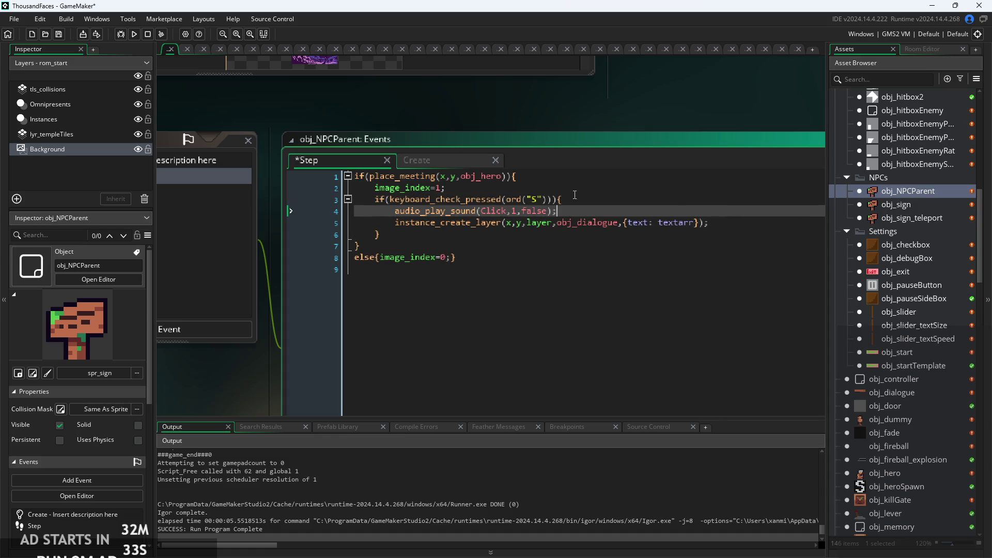
{"action": "scroll", "coordinate": [610, 203], "scroll_direction": "down", "scroll_amount": 3}
{"action": "double_click", "coordinate": [912, 205]}
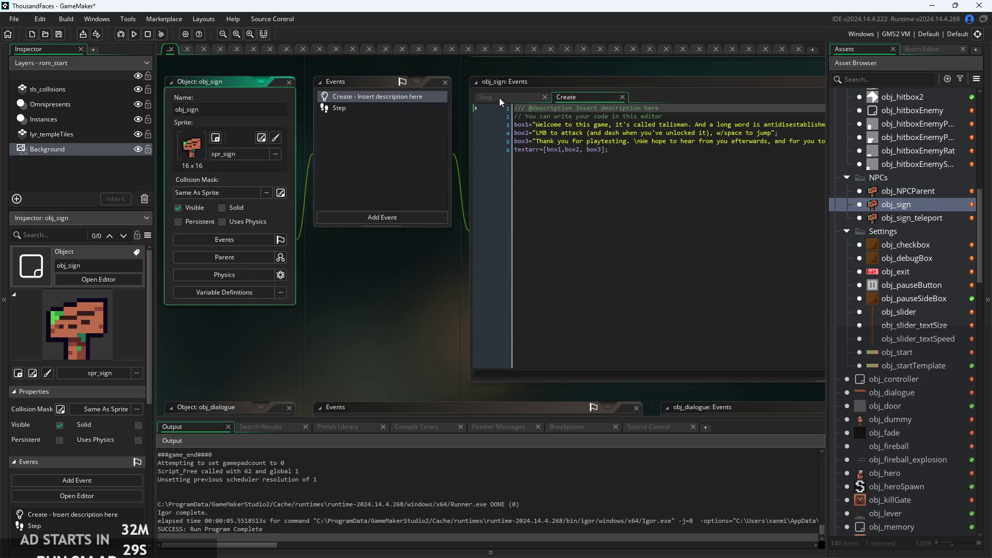
Set obj_sign's parent to obj_NPCParent from the NPCs folder, replacing an accidental obj_checkbox pick
{"action": "left_click", "coordinate": [499, 99]}
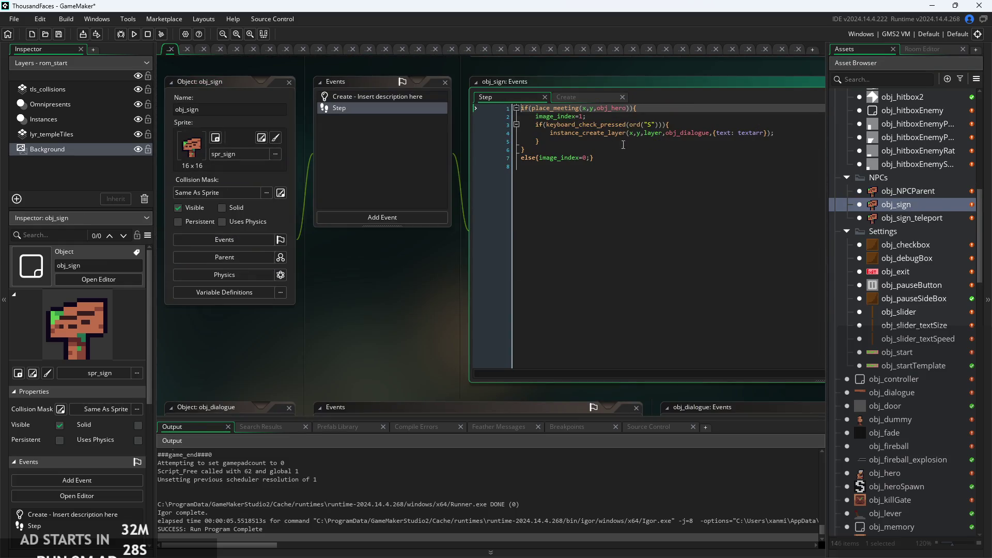
{"action": "left_click", "coordinate": [269, 261]}
{"action": "left_click", "coordinate": [428, 274]}
{"action": "left_click", "coordinate": [370, 330]}
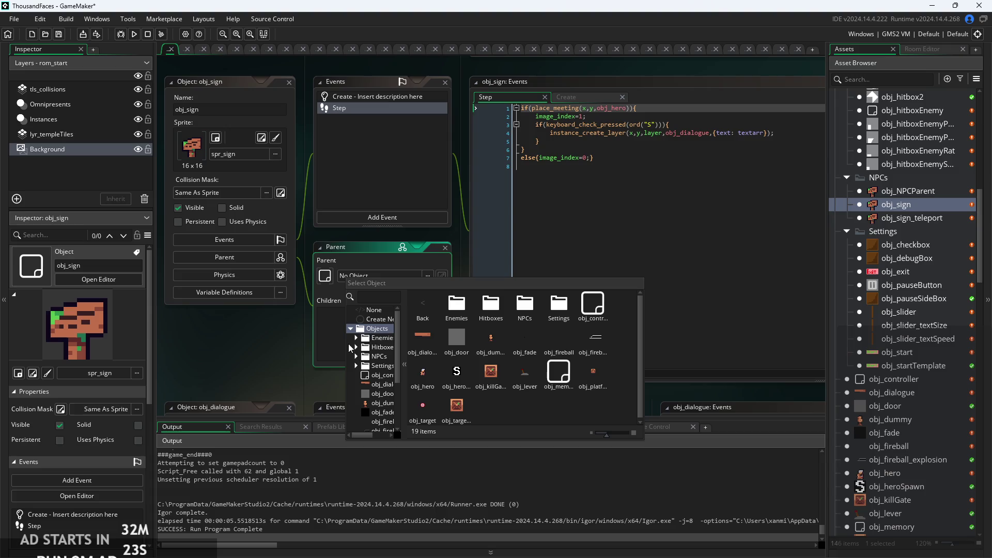
{"action": "left_click", "coordinate": [357, 366]}
{"action": "left_click", "coordinate": [356, 340]}
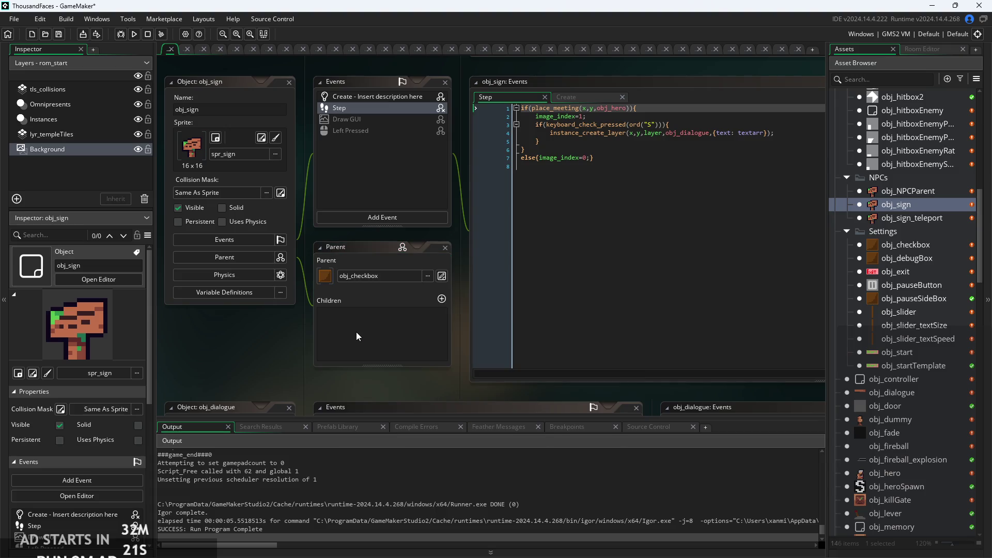
{"action": "left_click", "coordinate": [368, 274]}
{"action": "left_click", "coordinate": [357, 329]}
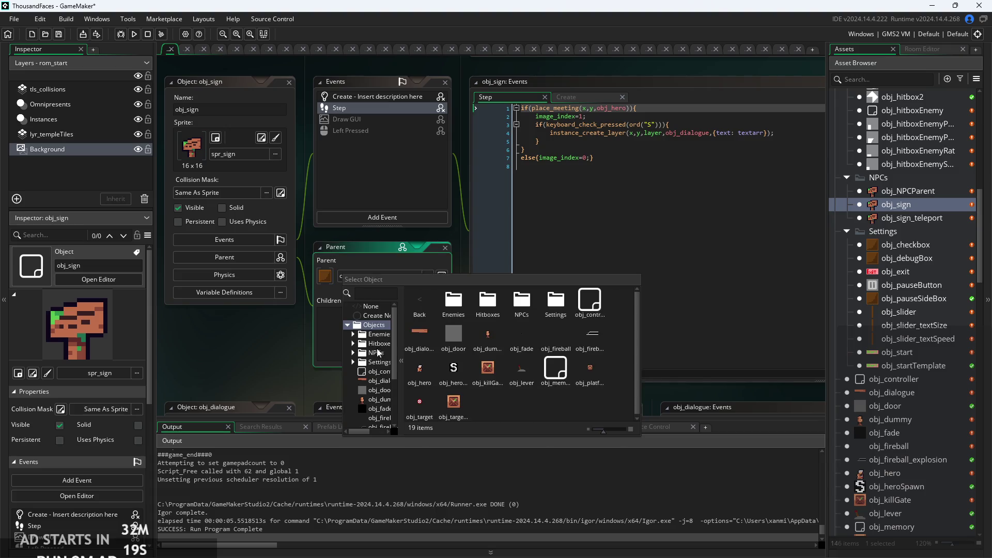
{"action": "left_click", "coordinate": [374, 353]}
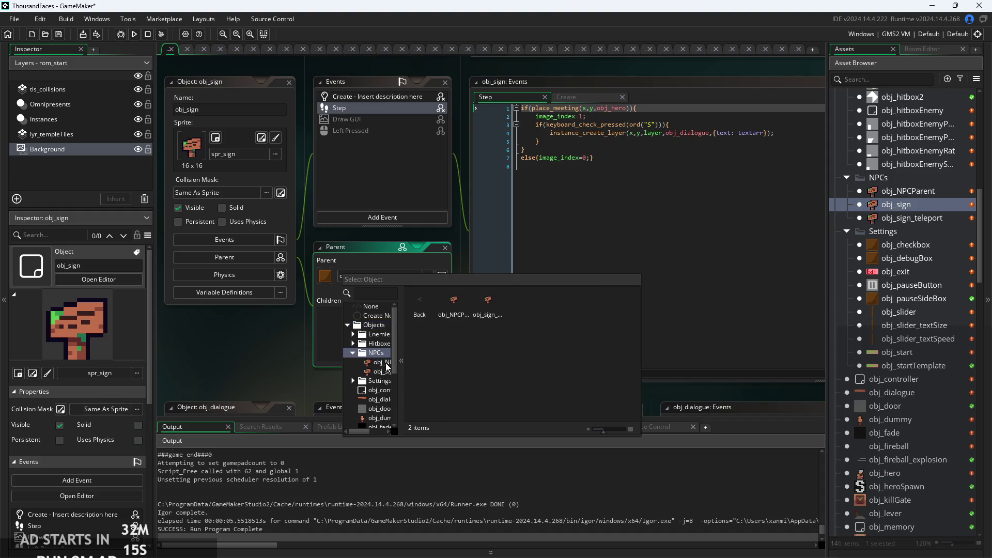
{"action": "left_click", "coordinate": [383, 362]}
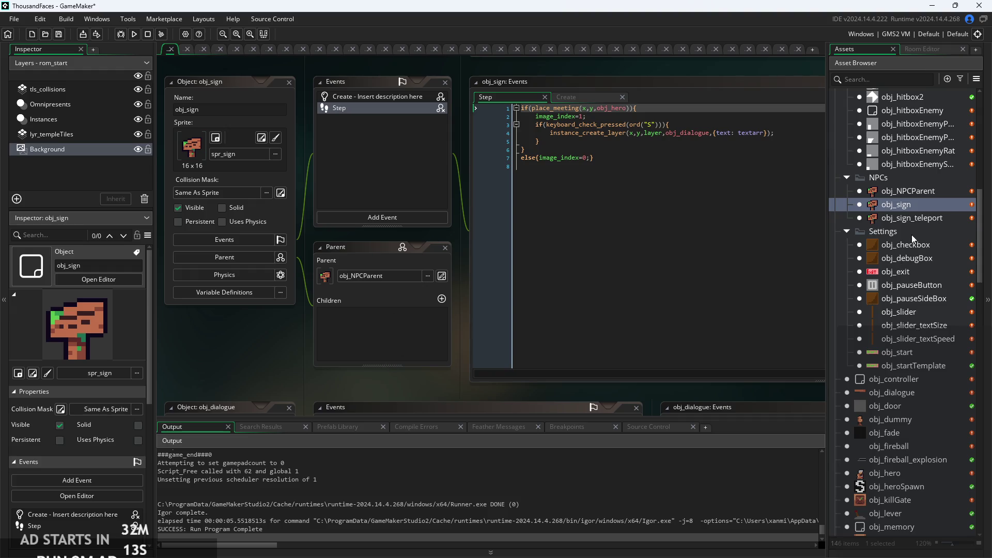
{"action": "double_click", "coordinate": [914, 219]}
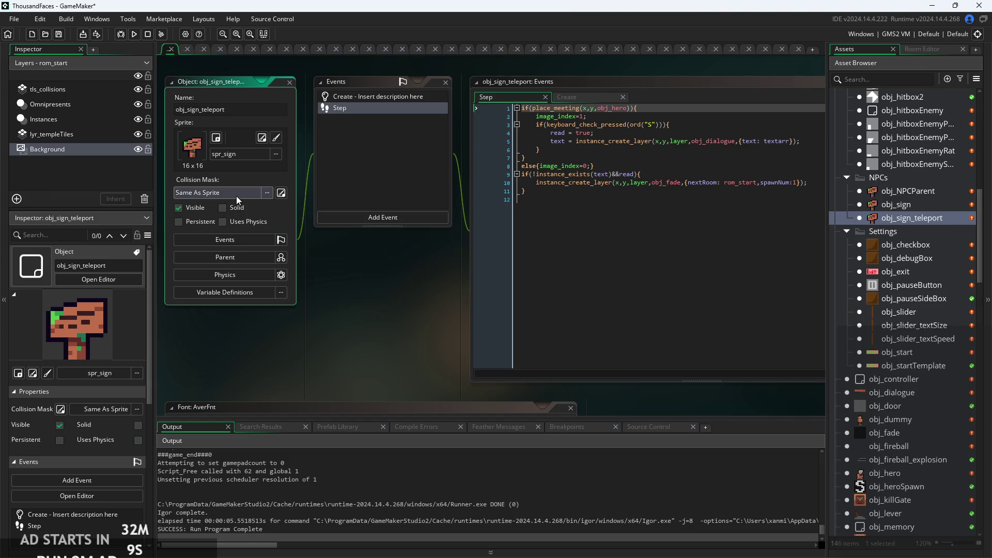
Set obj_sign_teleport's parent to obj_NPCParent from Objects > NPCs
{"action": "left_click", "coordinate": [253, 257]}
{"action": "left_click", "coordinate": [364, 277]}
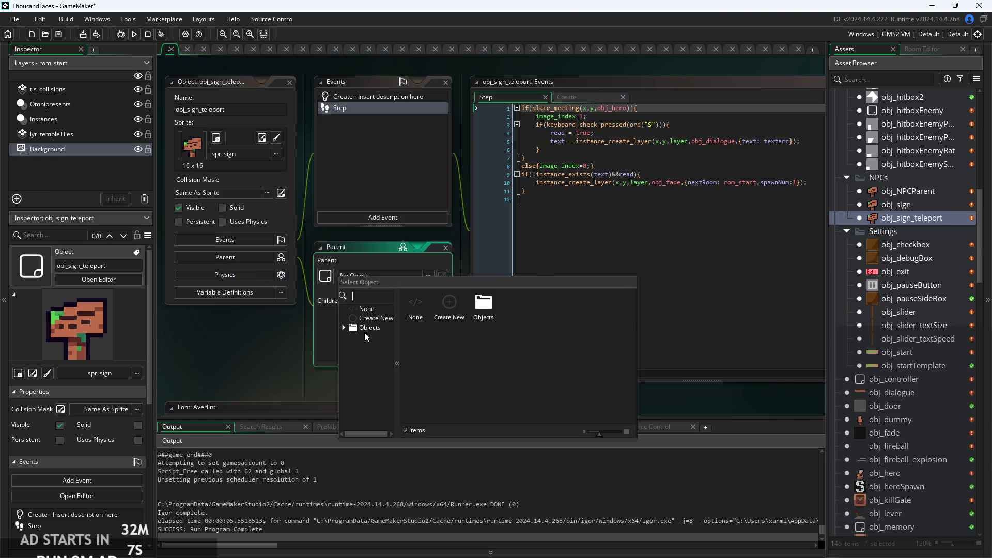
{"action": "left_click", "coordinate": [368, 327]}
{"action": "scroll", "coordinate": [361, 380], "scroll_direction": "down", "scroll_amount": 2}
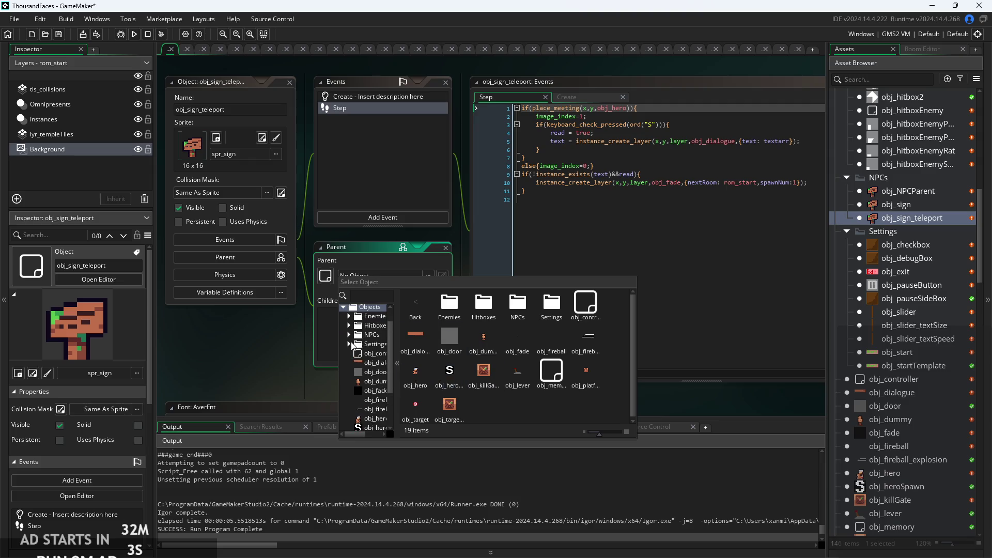
{"action": "left_click", "coordinate": [349, 334]}
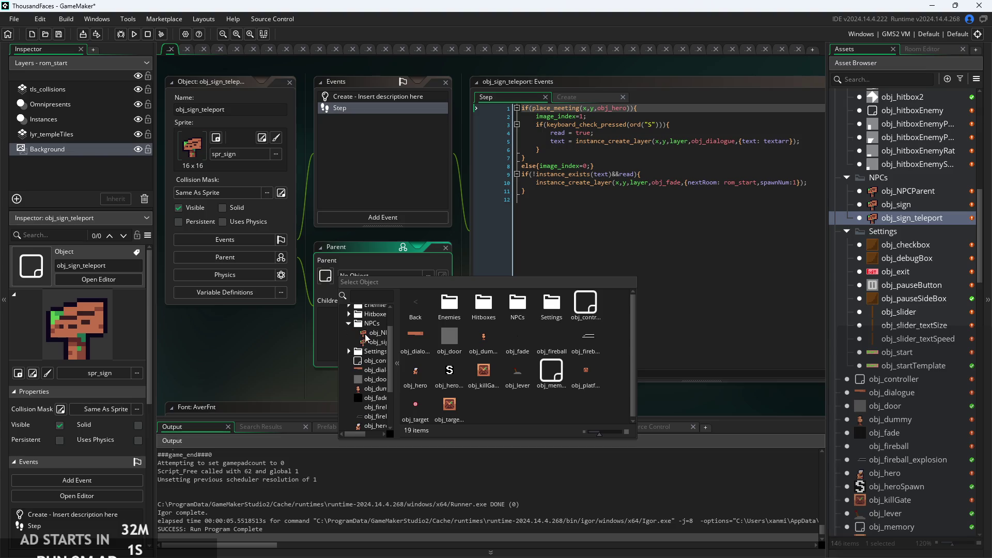
{"action": "double_click", "coordinate": [373, 332]}
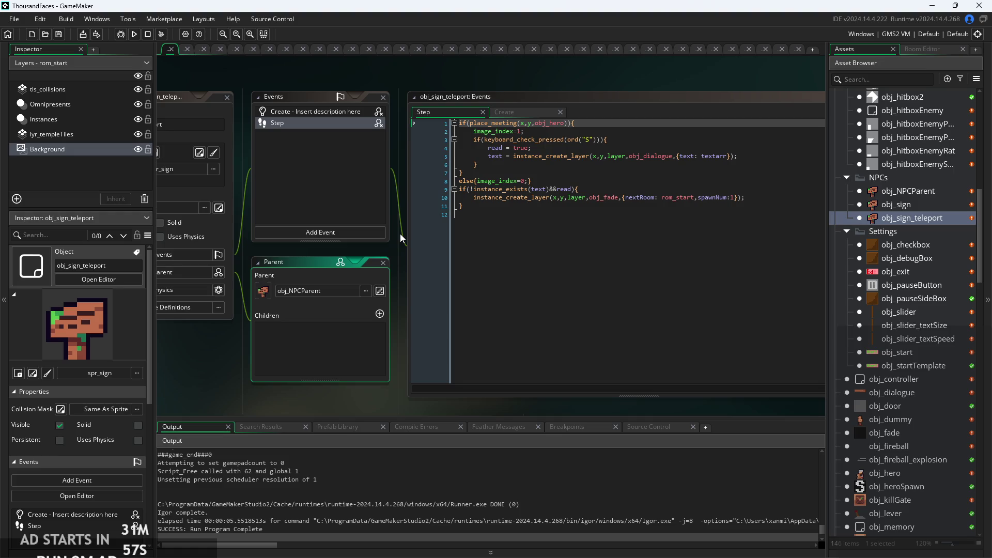
Review obj_sign_teleport's Step code, then reopen obj_NPCParent's Step code
{"action": "left_click", "coordinate": [568, 197]}
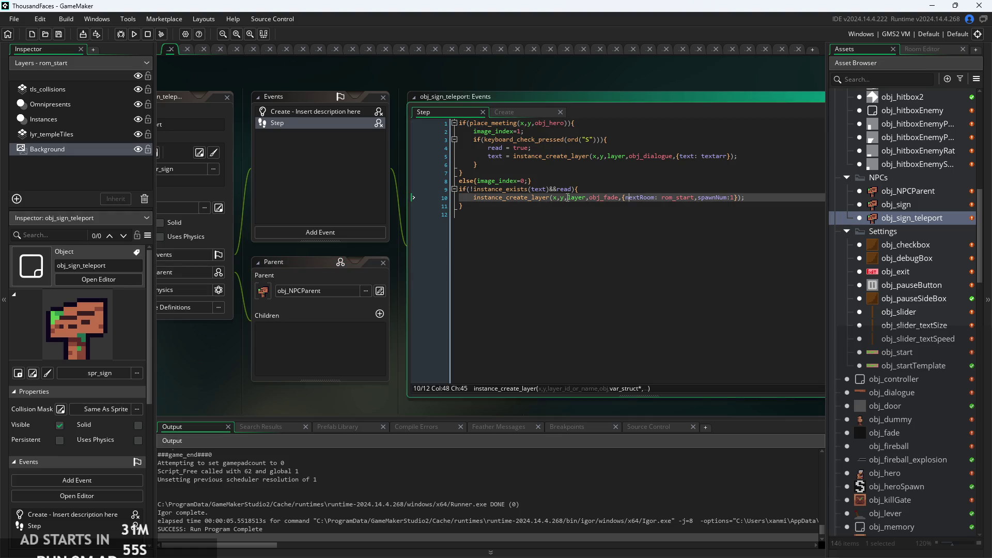
{"action": "scroll", "coordinate": [568, 198], "scroll_direction": "up", "scroll_amount": 2}
{"action": "left_click", "coordinate": [568, 175]}
{"action": "scroll", "coordinate": [455, 158], "scroll_direction": "down", "scroll_amount": 2}
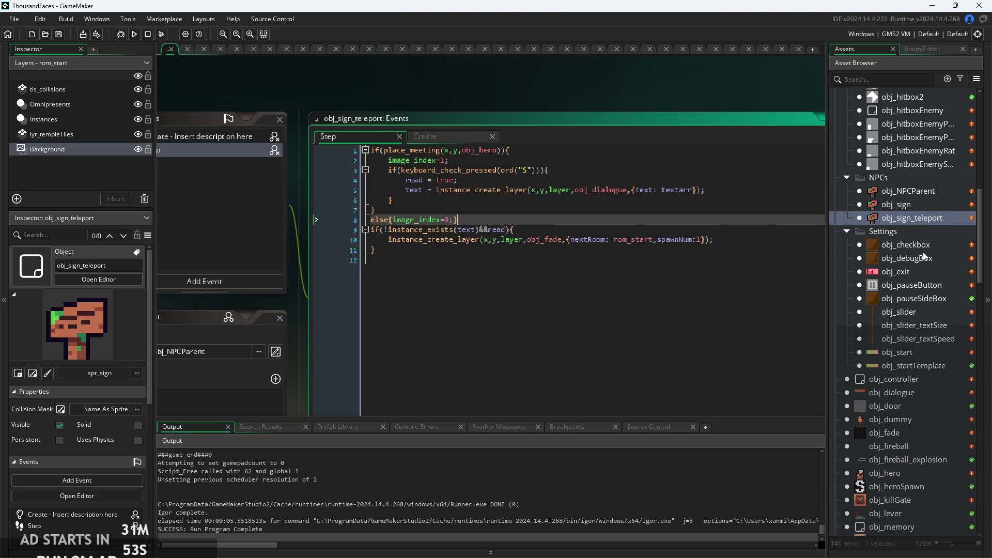
{"action": "double_click", "coordinate": [905, 192]}
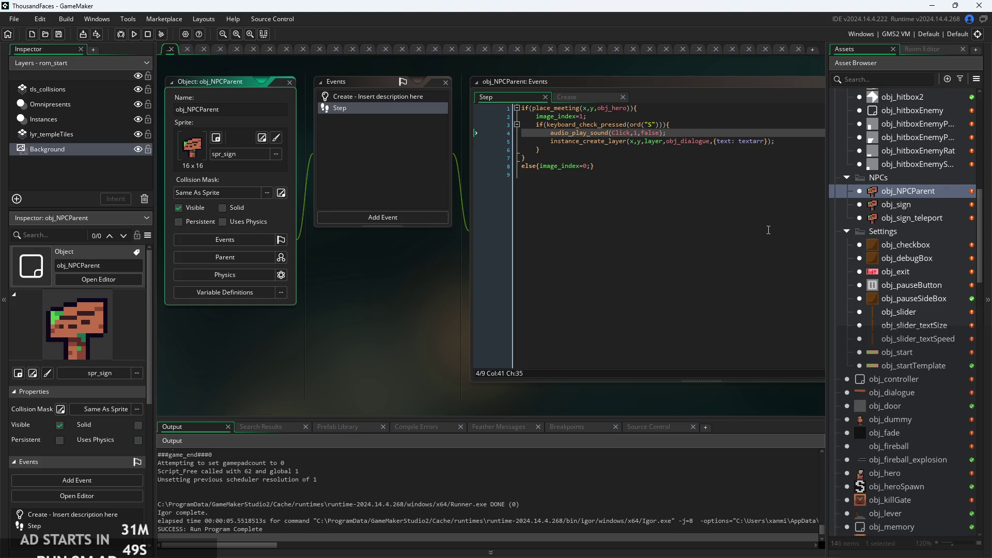
Check the audio_play_sound(Click,1,false) line above the dialogue creation in obj_NPCParent's Step code
{"action": "left_click", "coordinate": [614, 158]}
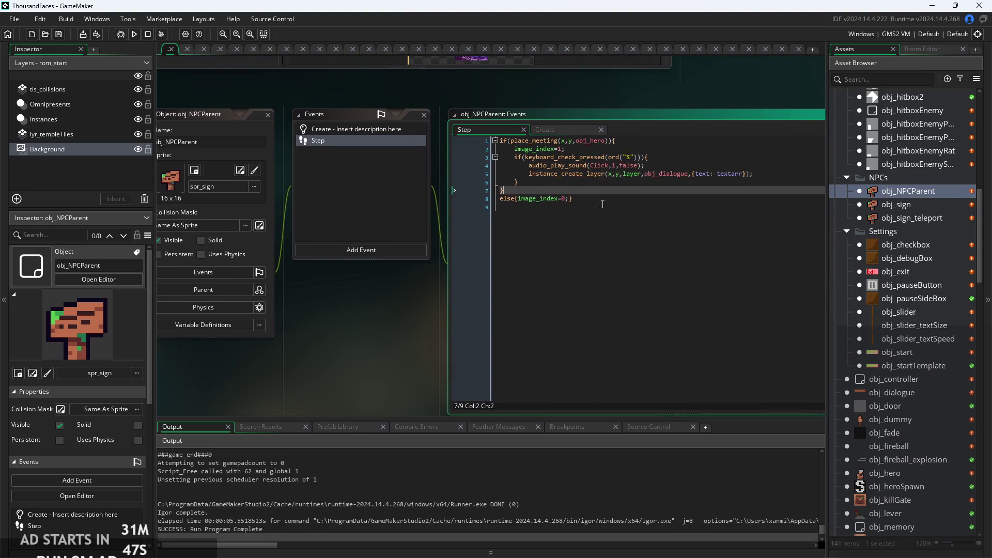
{"action": "scroll", "coordinate": [618, 222], "scroll_direction": "up", "scroll_amount": 2}
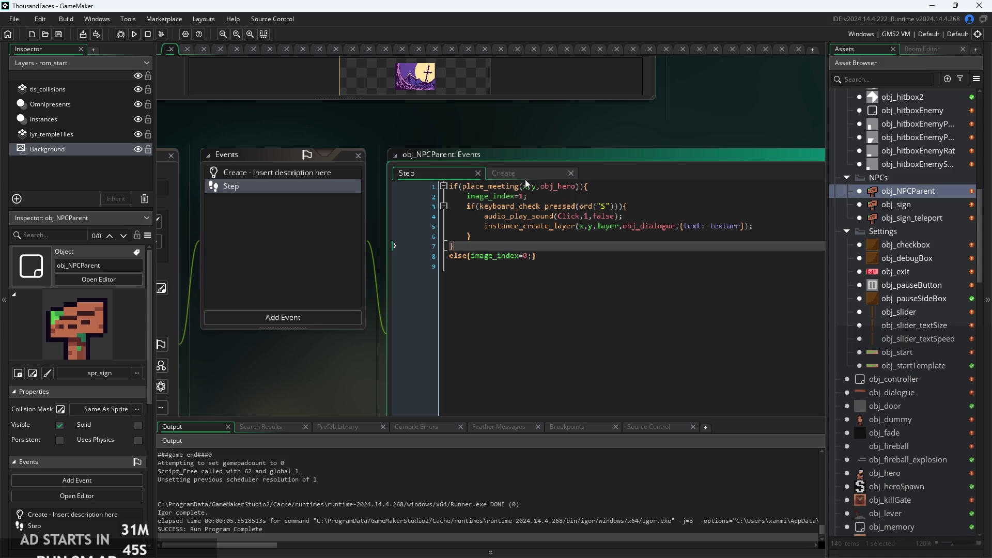
{"action": "left_click", "coordinate": [769, 228]}
{"action": "scroll", "coordinate": [769, 228], "scroll_direction": "up", "scroll_amount": 1}
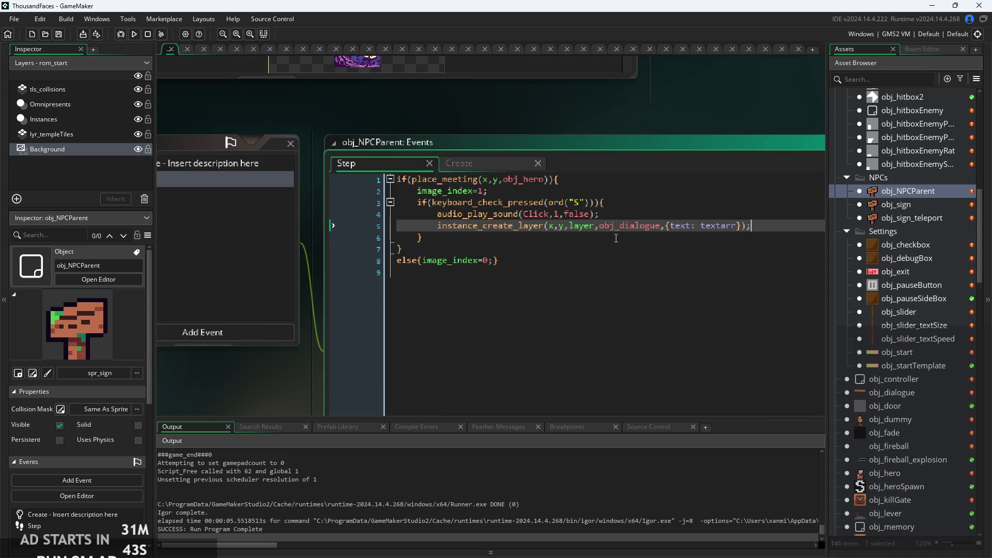
{"action": "left_click", "coordinate": [635, 213]}
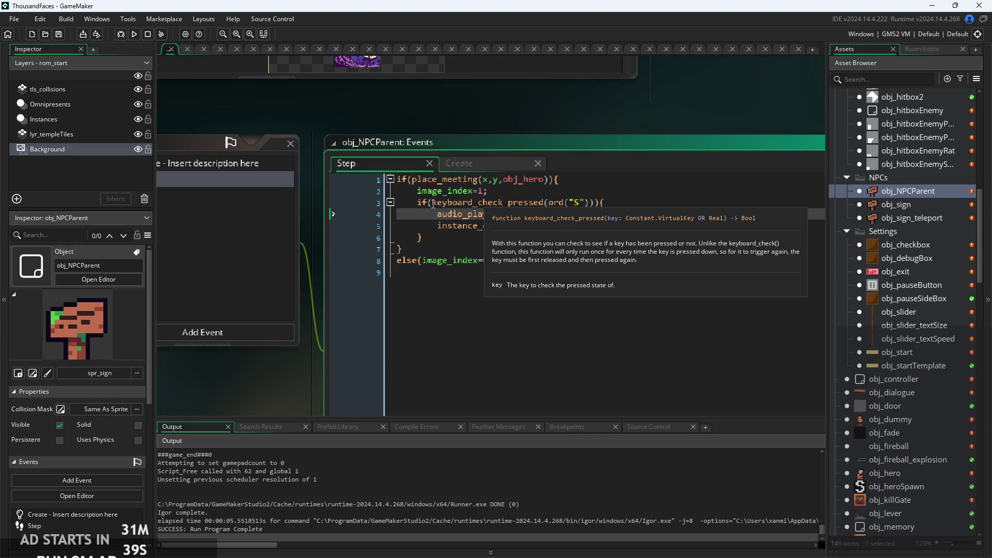
{"action": "left_click_drag", "start_coordinate": [599, 213], "coordinate": [438, 214]}
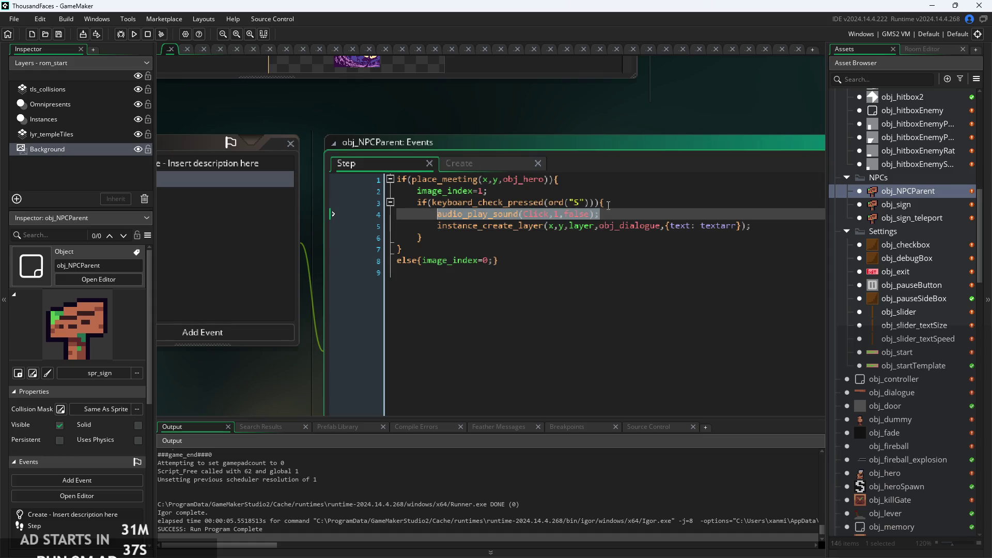
{"action": "left_click", "coordinate": [642, 214]}
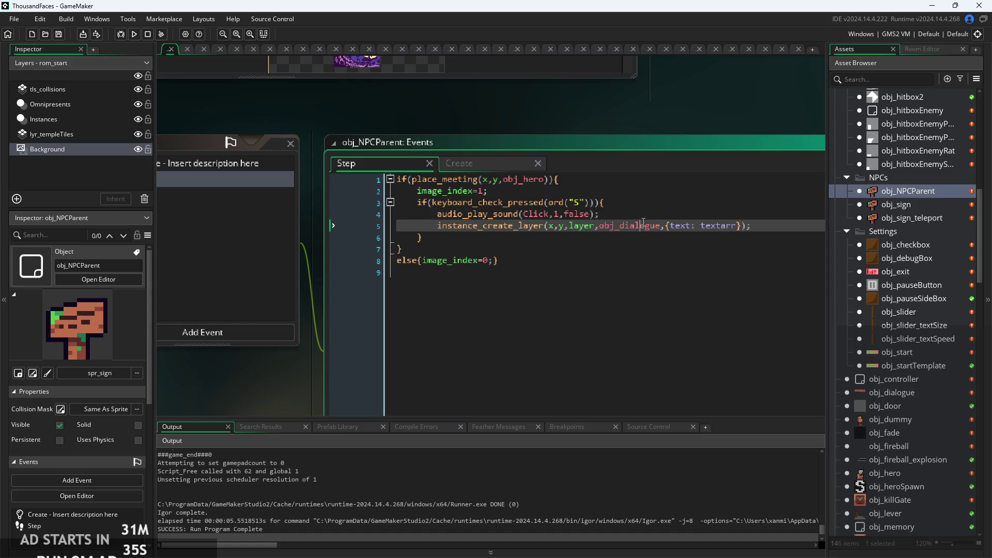
Run the game and start it from the title screen
{"action": "scroll", "coordinate": [637, 209], "scroll_direction": "down", "scroll_amount": 2, "text": "ctrl"}
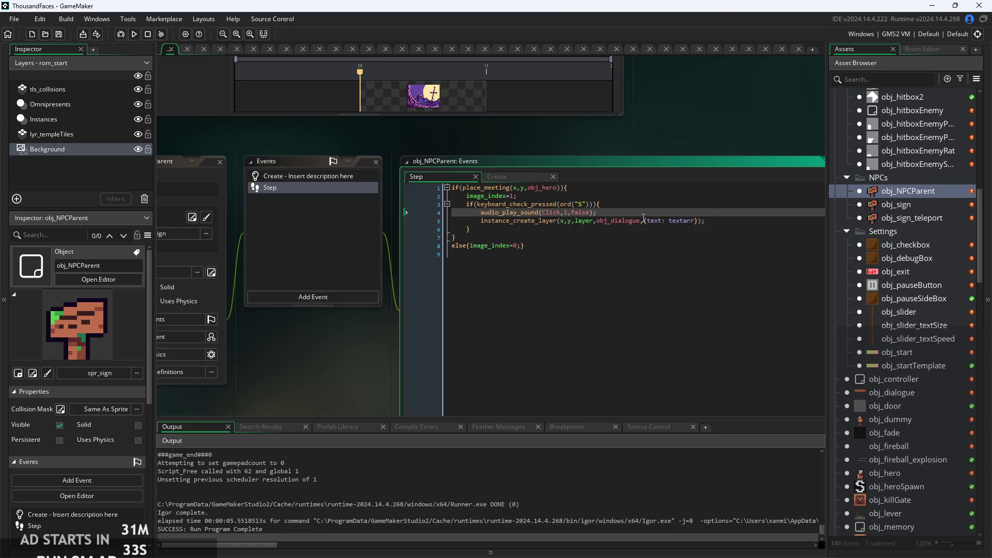
{"action": "scroll", "coordinate": [643, 217], "scroll_direction": "up", "scroll_amount": 2, "text": "ctrl"}
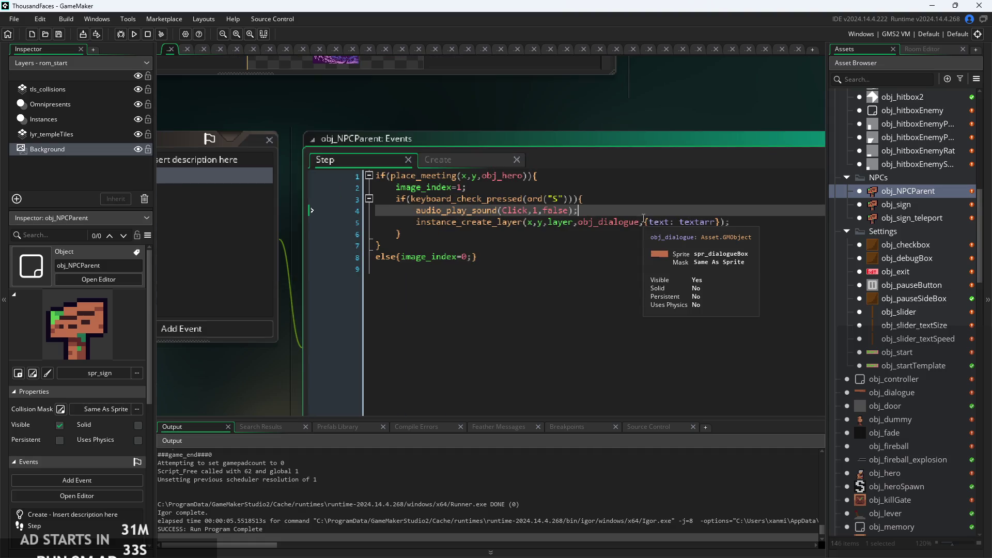
{"action": "left_click", "coordinate": [134, 34]}
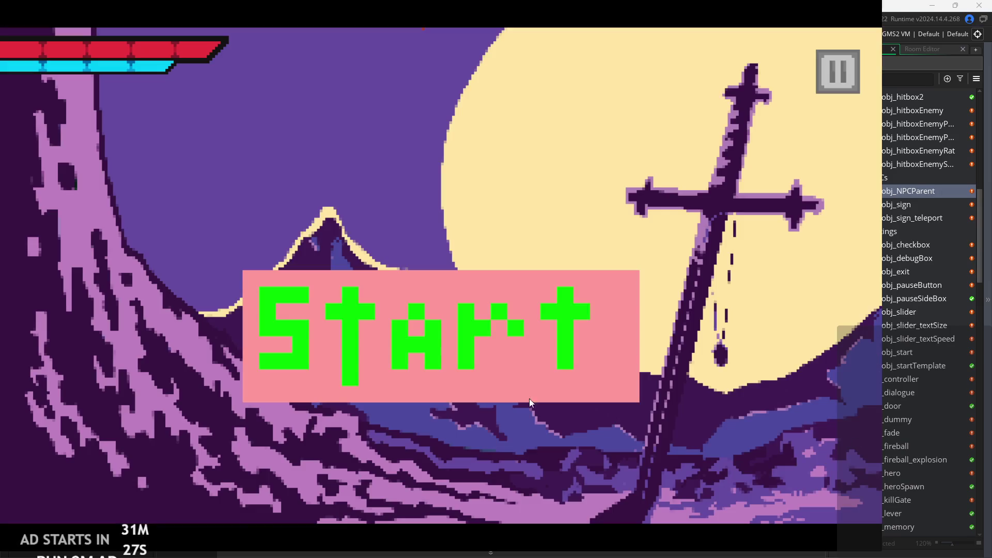
{"action": "left_click", "coordinate": [439, 327]}
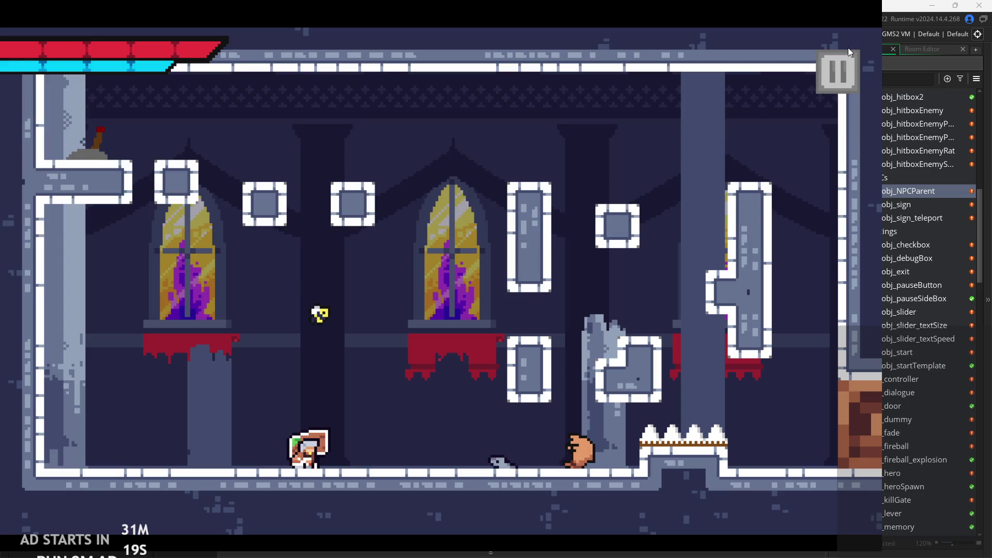
Quit the test run and select the audio_play_sound(Click,1,false) line in obj_NPCParent's Step code
{"action": "left_click", "coordinate": [838, 70]}
{"action": "left_click", "coordinate": [740, 466]}
{"action": "left_click", "coordinate": [601, 213]}
{"action": "scroll", "coordinate": [601, 212], "scroll_direction": "up", "scroll_amount": 1}
{"action": "scroll", "coordinate": [581, 215], "scroll_direction": "down", "scroll_amount": 1}
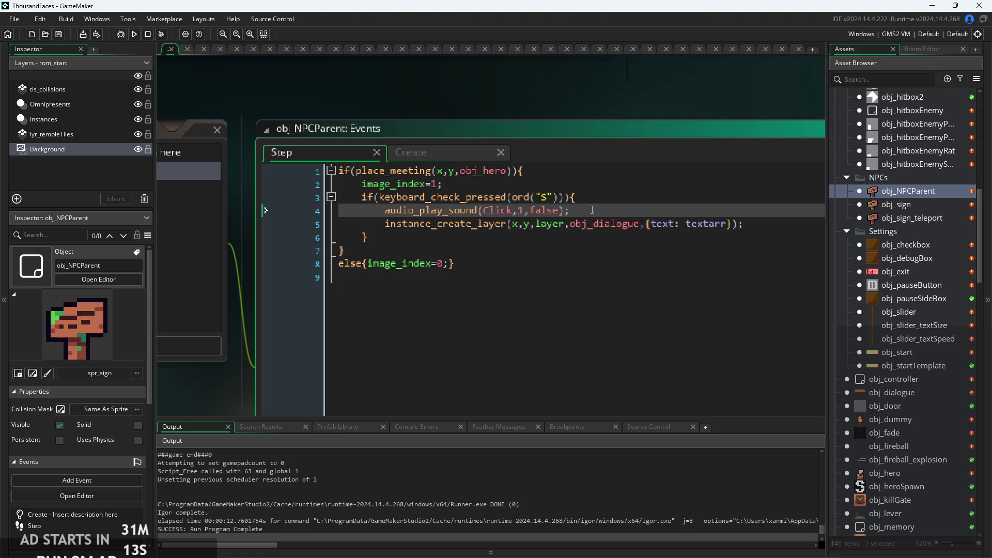
{"action": "scroll", "coordinate": [592, 210], "scroll_direction": "down", "scroll_amount": 2}
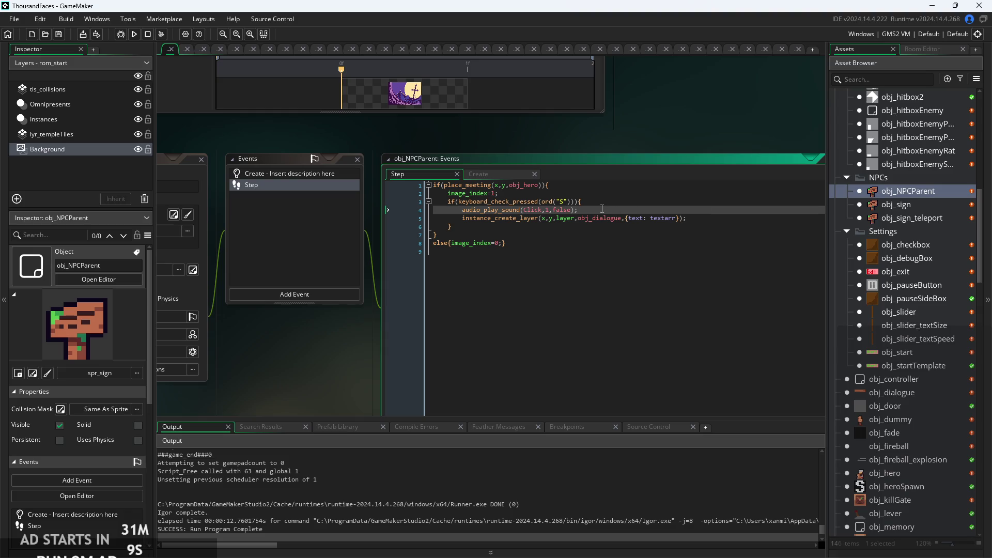
{"action": "left_click_drag", "start_coordinate": [462, 210], "coordinate": [579, 209]}
{"action": "key", "text": "ctrl+c"}
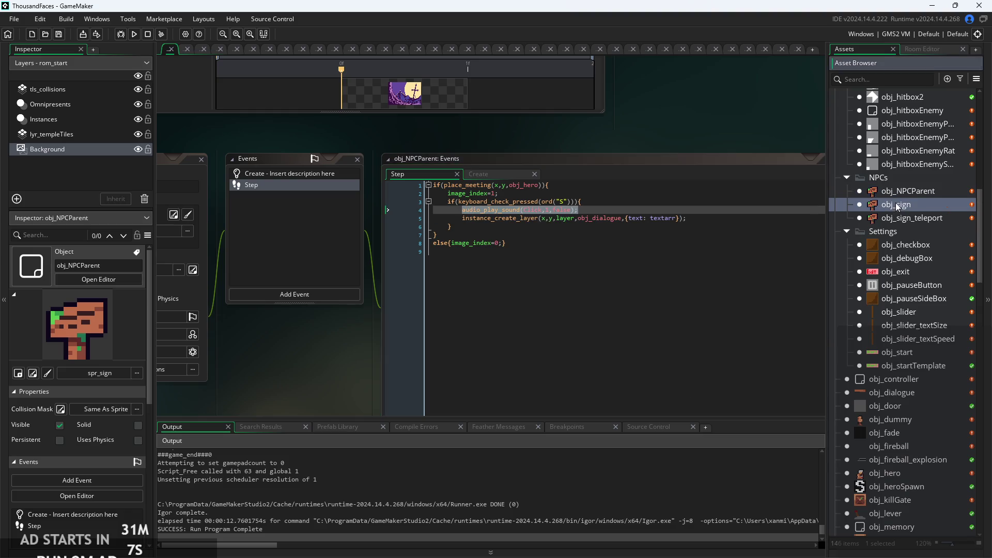
Paste the Click sound line into obj_sign's Step code
{"action": "double_click", "coordinate": [896, 204]}
{"action": "left_click", "coordinate": [611, 176]}
{"action": "key", "text": "Return"}
{"action": "key", "text": "ctrl+v"}
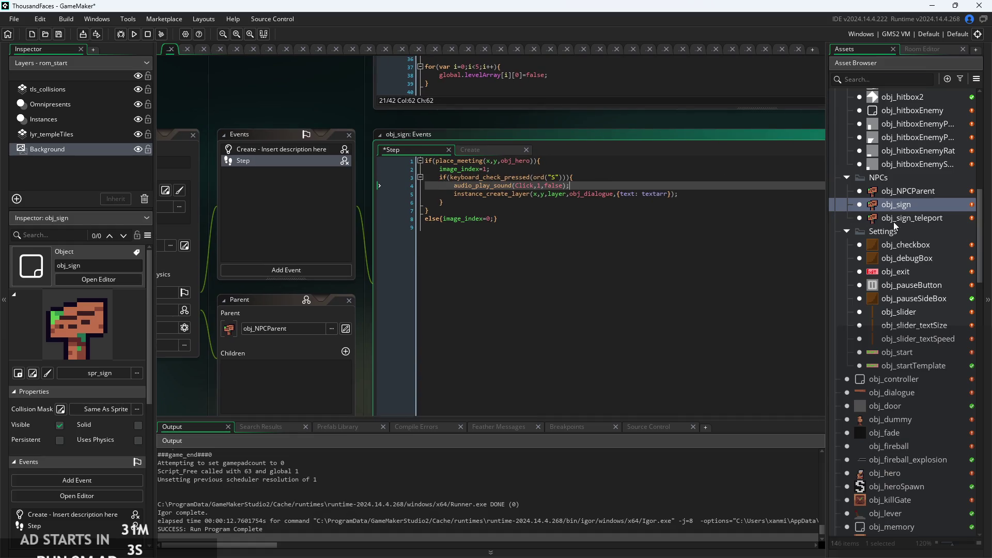
Run the game, page through the castle's welcome sign, then pause and exit to the editor
{"action": "double_click", "coordinate": [894, 219]}
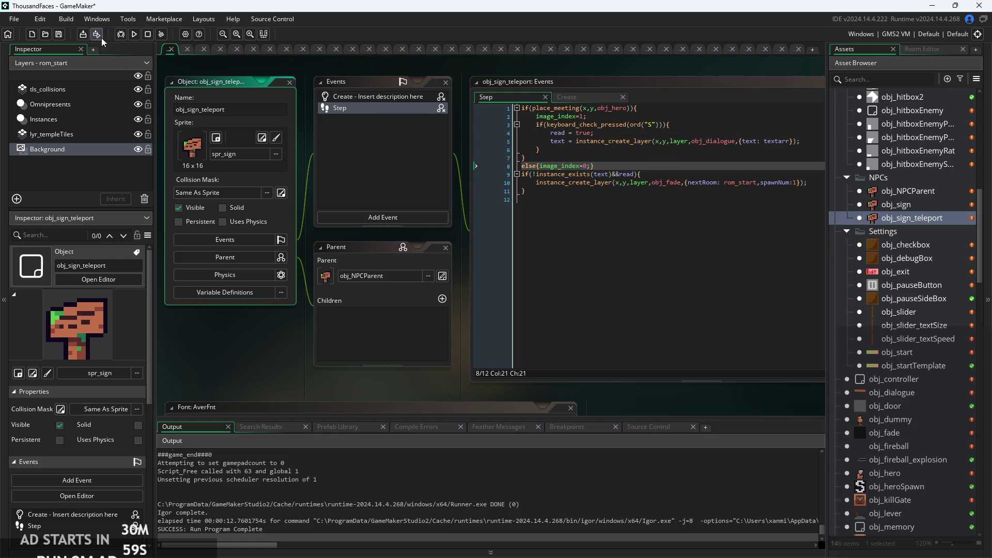
{"action": "left_click", "coordinate": [134, 34]}
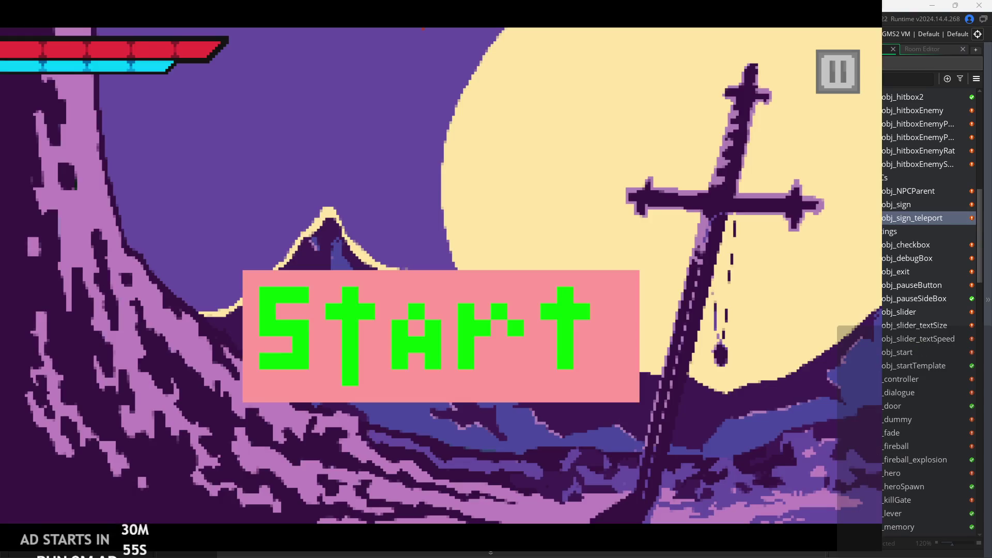
{"action": "left_click", "coordinate": [382, 281]}
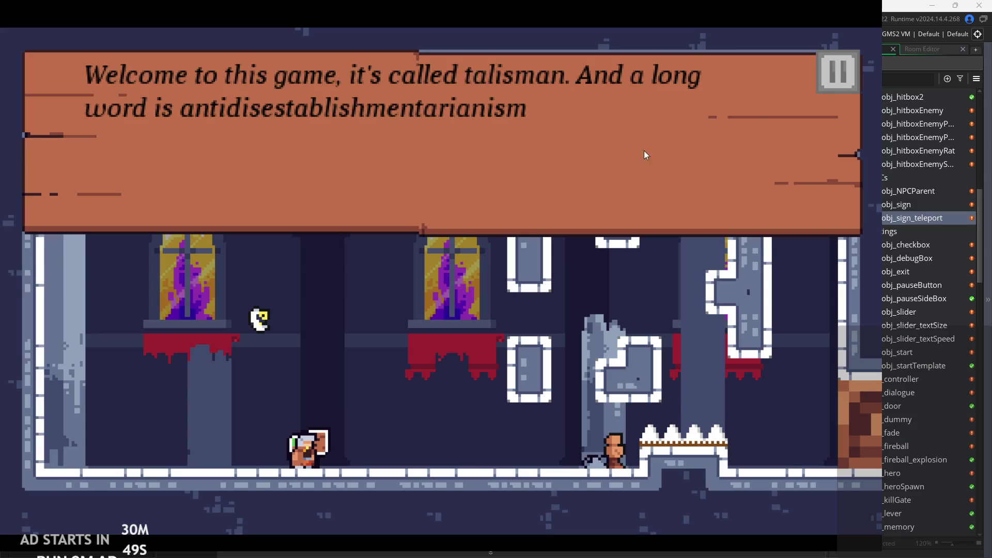
{"action": "key", "text": "space"}
{"action": "key", "text": "space"}
{"action": "key", "text": "space"}
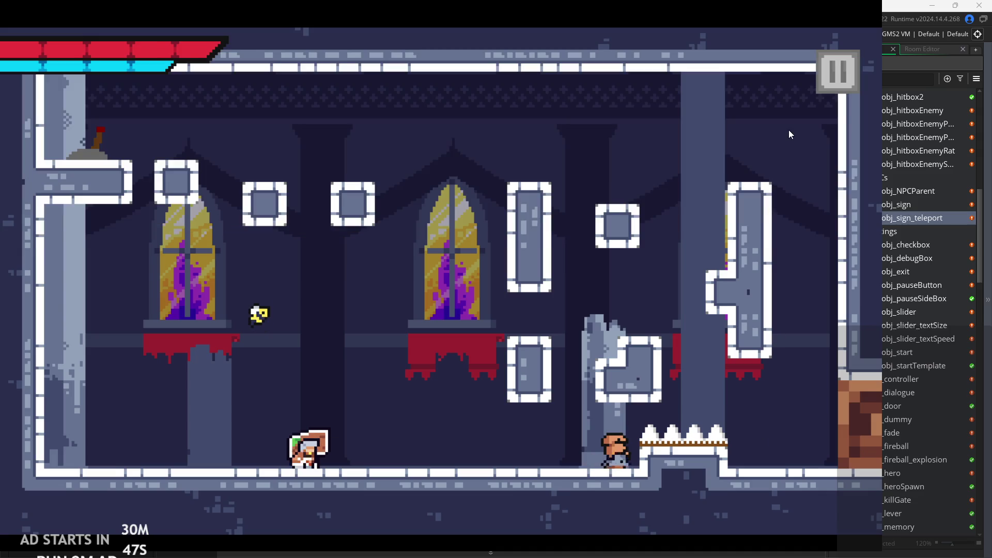
{"action": "left_click", "coordinate": [853, 76]}
{"action": "left_click", "coordinate": [748, 484]}
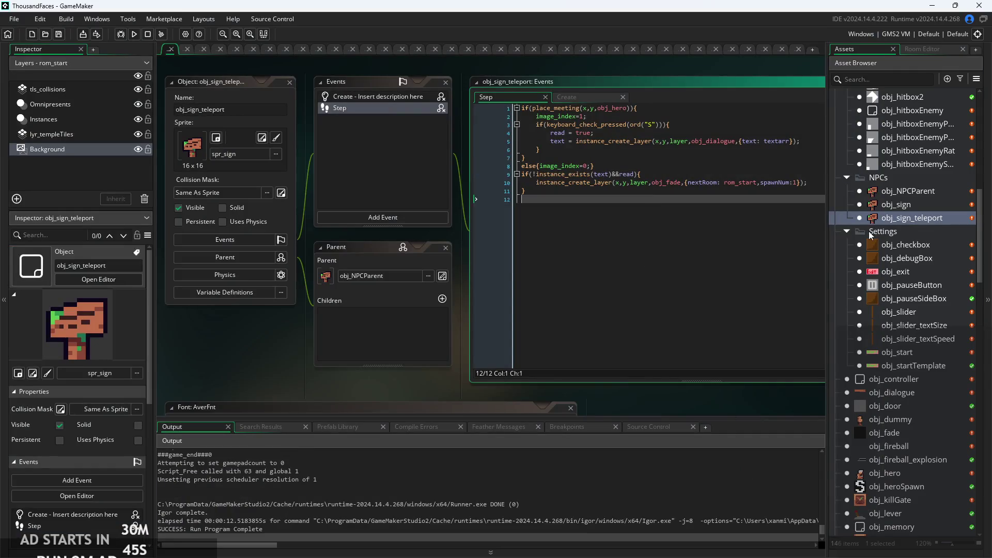
Append &&!global.paused to obj_sign's S-key check and select the new condition for copying
{"action": "double_click", "coordinate": [914, 206]}
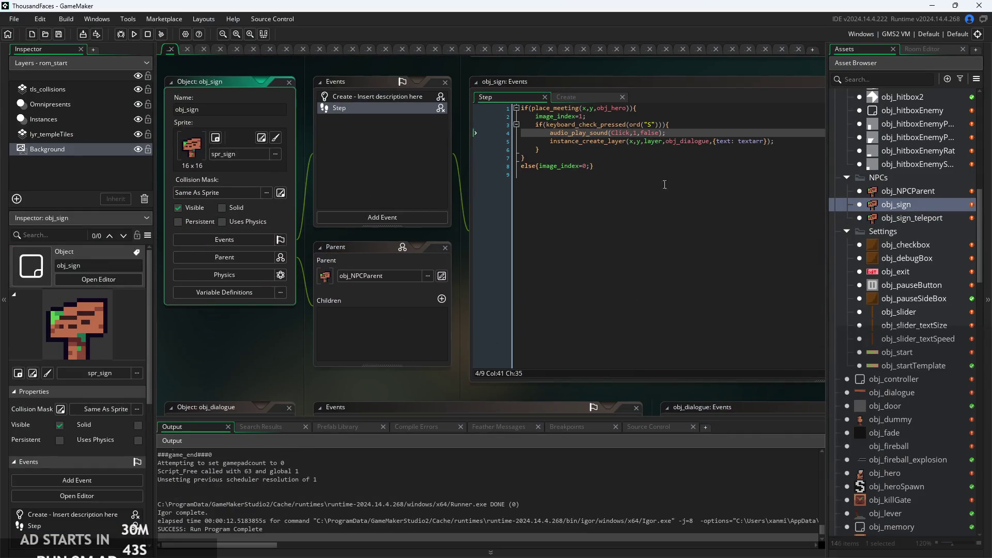
{"action": "left_click", "coordinate": [580, 218]}
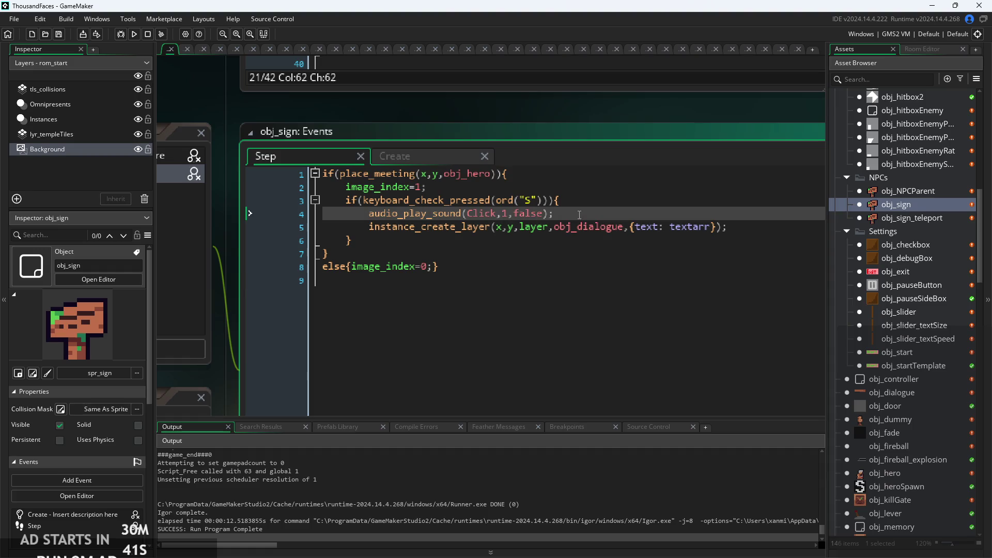
{"action": "left_click", "coordinate": [547, 206]}
{"action": "key", "text": "Right"}
{"action": "type", "text": "&&!"}
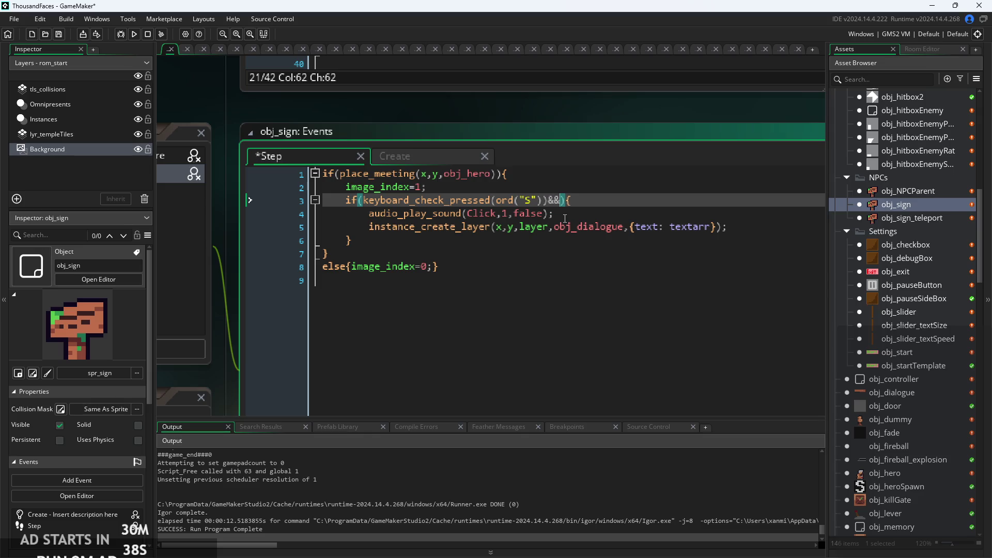
{"action": "type", "text": "glob"}
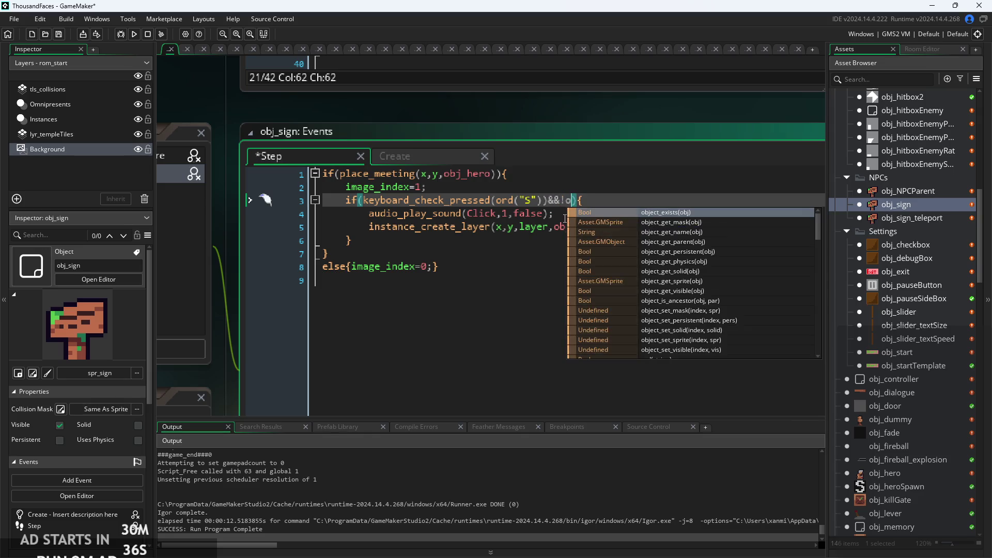
{"action": "key", "text": "Return"}
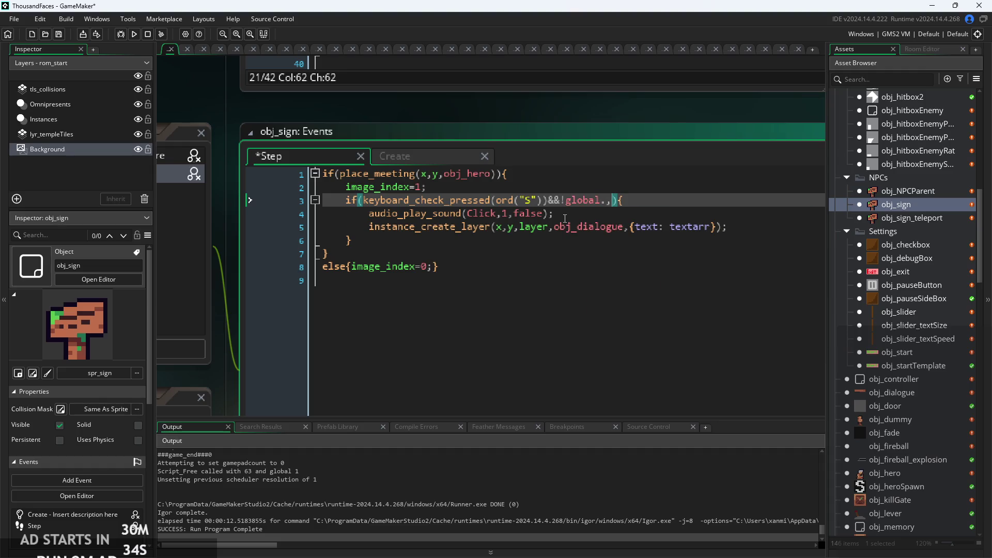
{"action": "type", "text": ".paused"}
{"action": "left_click_drag", "start_coordinate": [640, 203], "coordinate": [548, 203]}
{"action": "key", "text": "ctrl+c"}
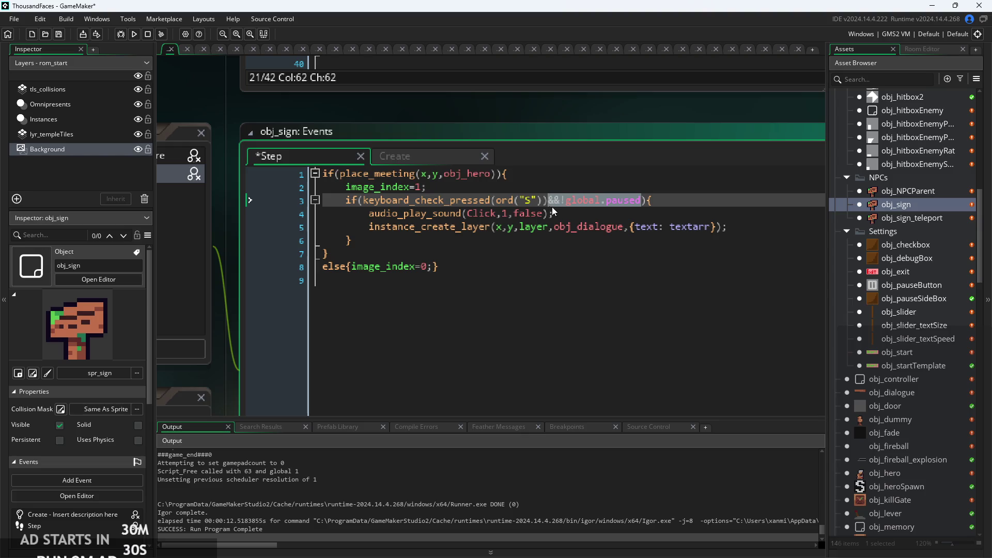
Paste the &&!global.paused condition into obj_sign_teleport's S-key check on line 3
{"action": "double_click", "coordinate": [919, 221]}
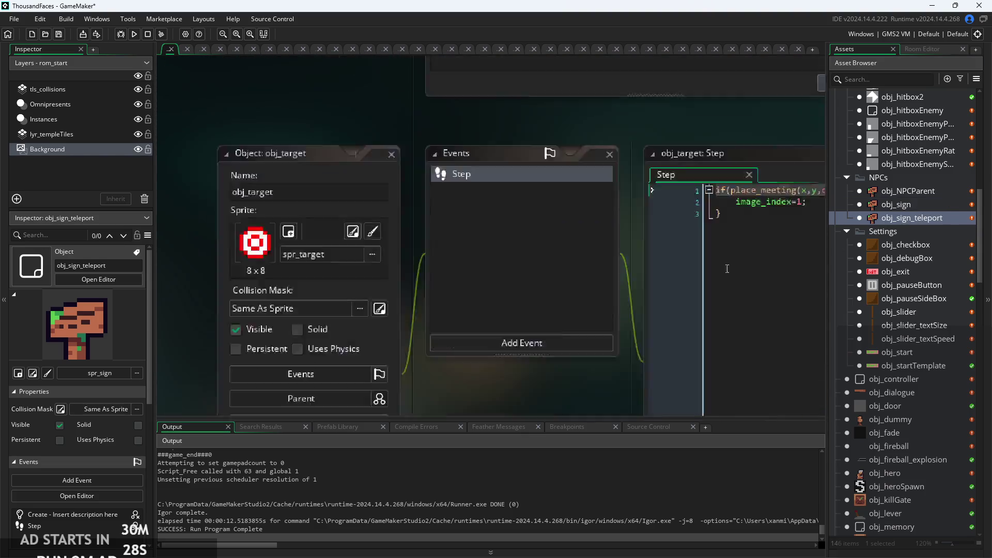
{"action": "scroll", "coordinate": [603, 203], "scroll_direction": "up", "scroll_amount": 3}
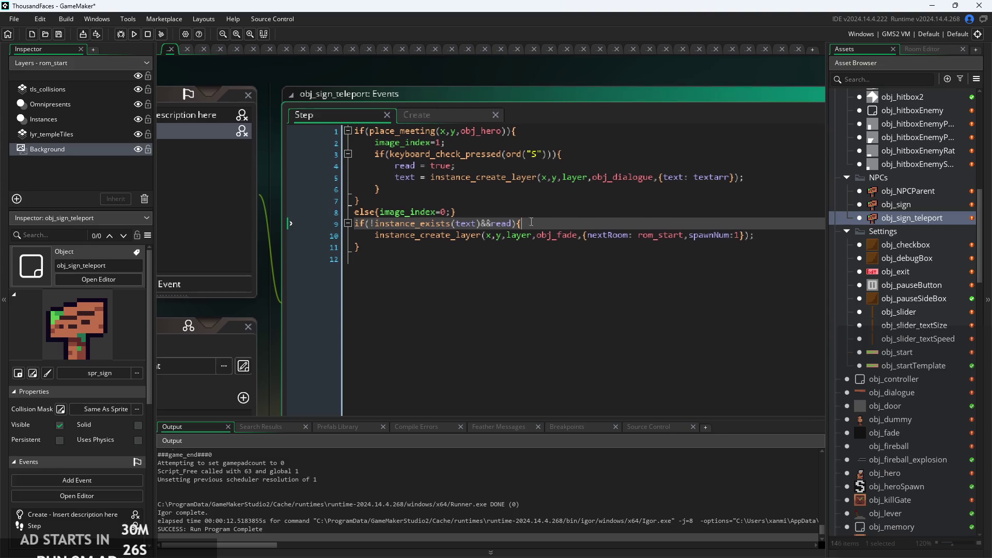
{"action": "left_click", "coordinate": [552, 155]}
{"action": "key", "text": "ctrl+v"}
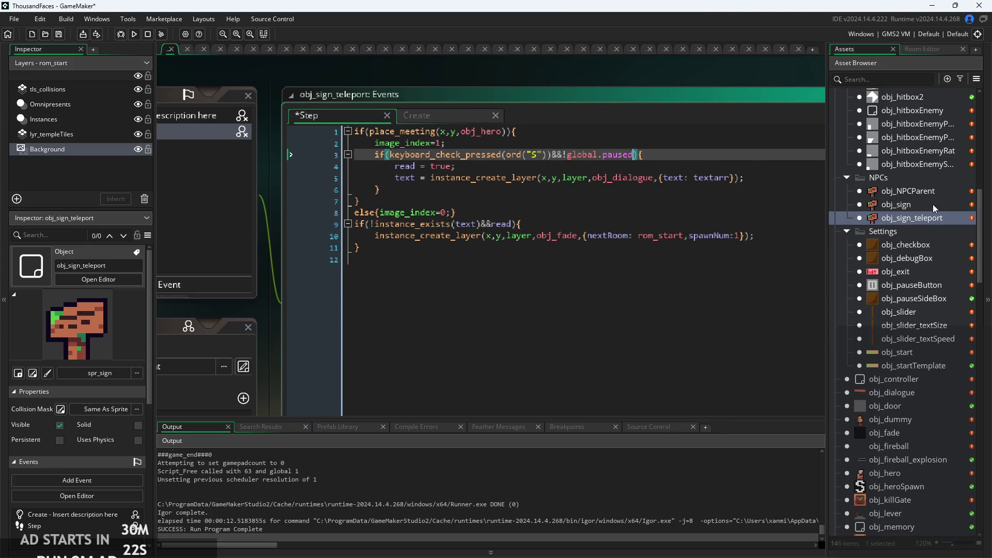
Add &&!global.paused after ord("S") in obj_NPCParent's Step code and launch a test run
{"action": "double_click", "coordinate": [922, 192]}
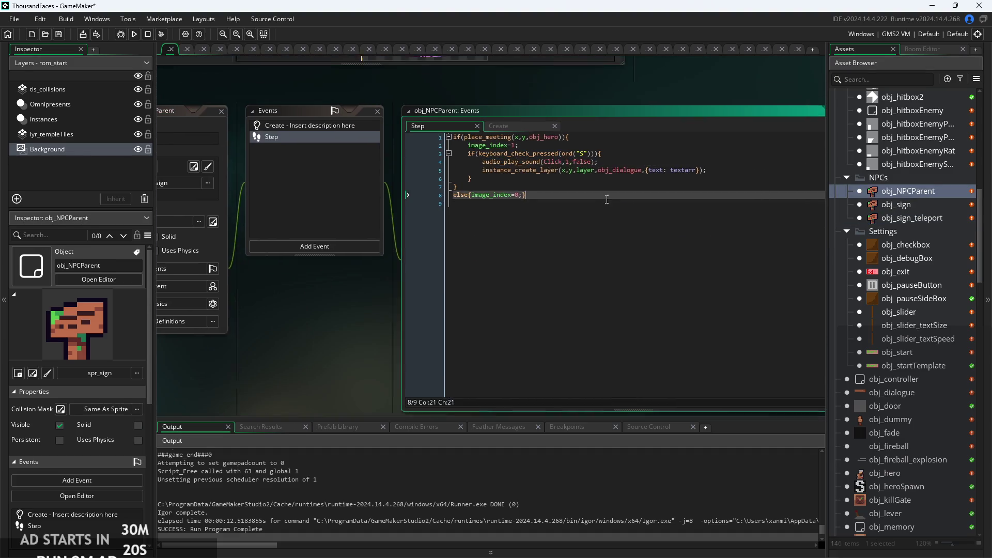
{"action": "scroll", "coordinate": [610, 197], "scroll_direction": "up", "scroll_amount": 2}
{"action": "left_click", "coordinate": [584, 158]}
{"action": "key", "text": "ctrl+v"}
{"action": "scroll", "coordinate": [666, 159], "scroll_direction": "up", "scroll_amount": 2}
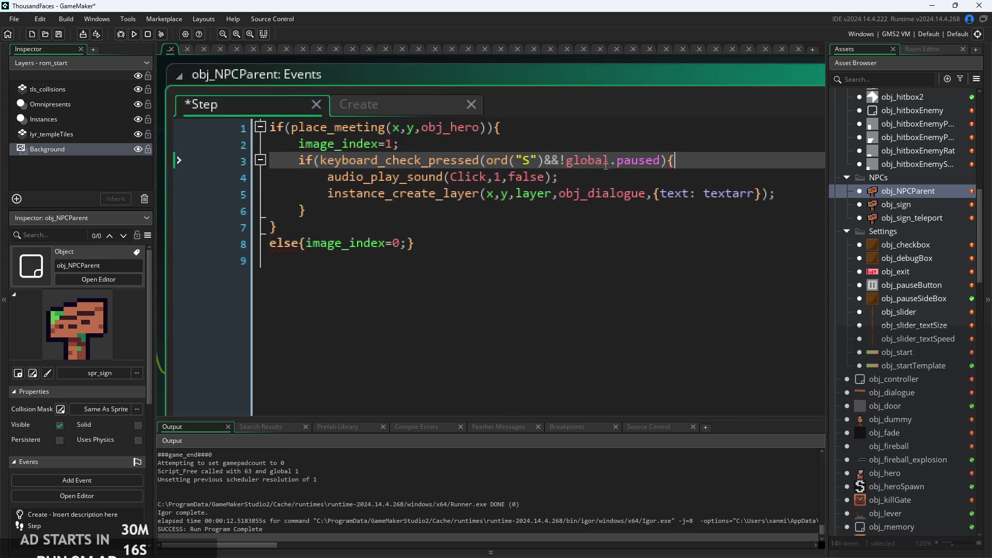
{"action": "key", "text": "End"}
{"action": "key", "text": "ctrl+z"}
{"action": "key", "text": "ctrl+y"}
{"action": "left_click", "coordinate": [661, 178]}
{"action": "scroll", "coordinate": [661, 186], "scroll_direction": "down", "scroll_amount": 2}
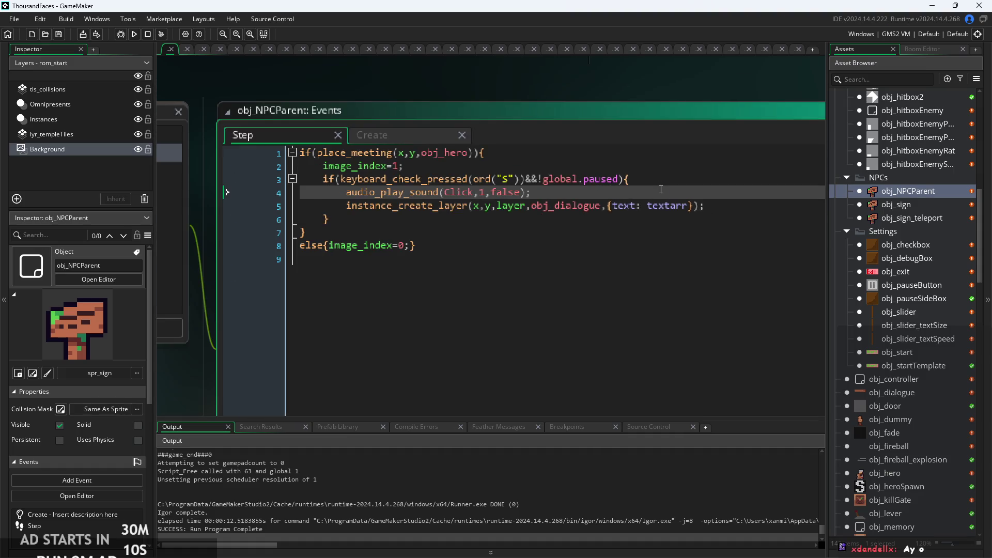
{"action": "left_click", "coordinate": [134, 36]}
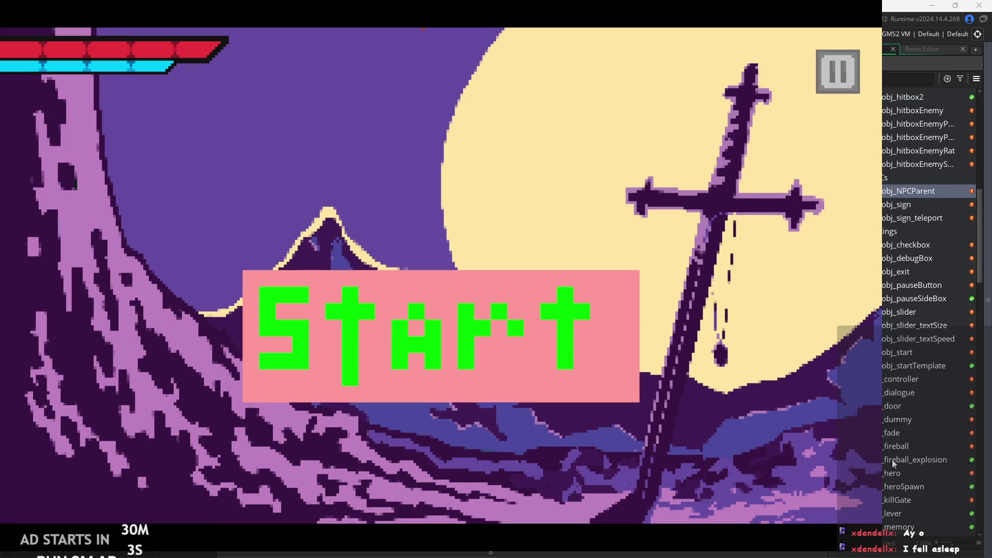
Test the game: walk to the sign, page through its dialogue, then quit to the editor
{"action": "left_click", "coordinate": [560, 265]}
{"action": "key", "text": "Right"}
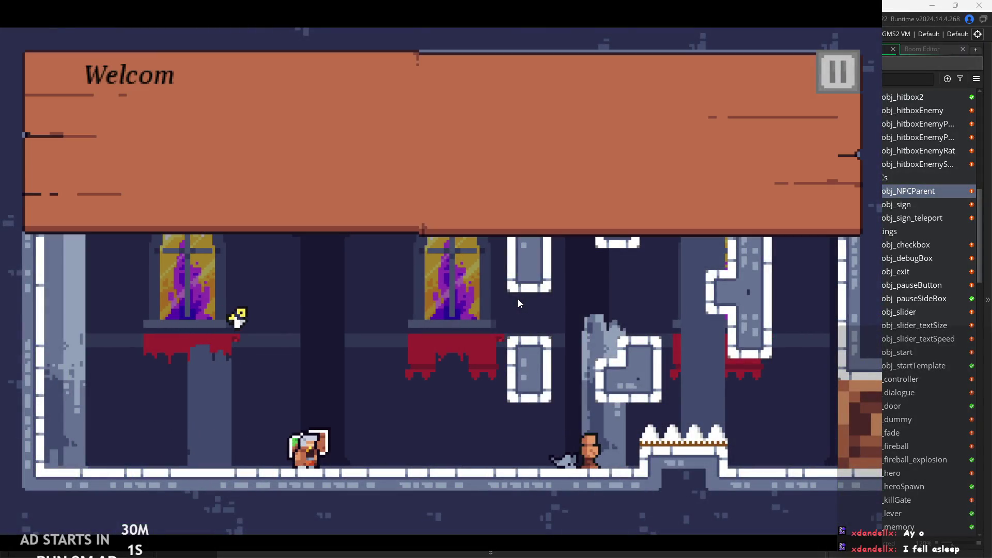
{"action": "left_click", "coordinate": [465, 169]}
{"action": "left_click", "coordinate": [465, 170]}
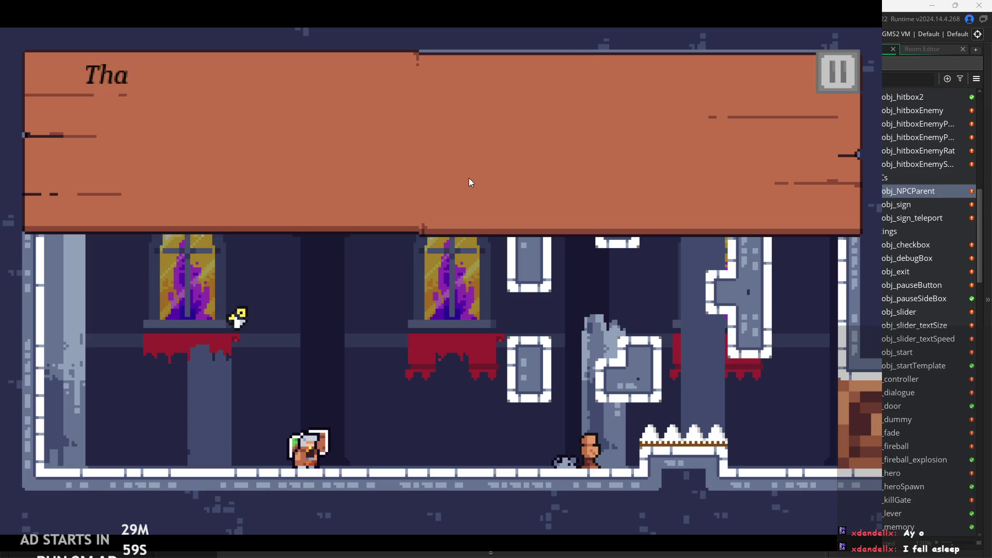
{"action": "left_click", "coordinate": [473, 179]}
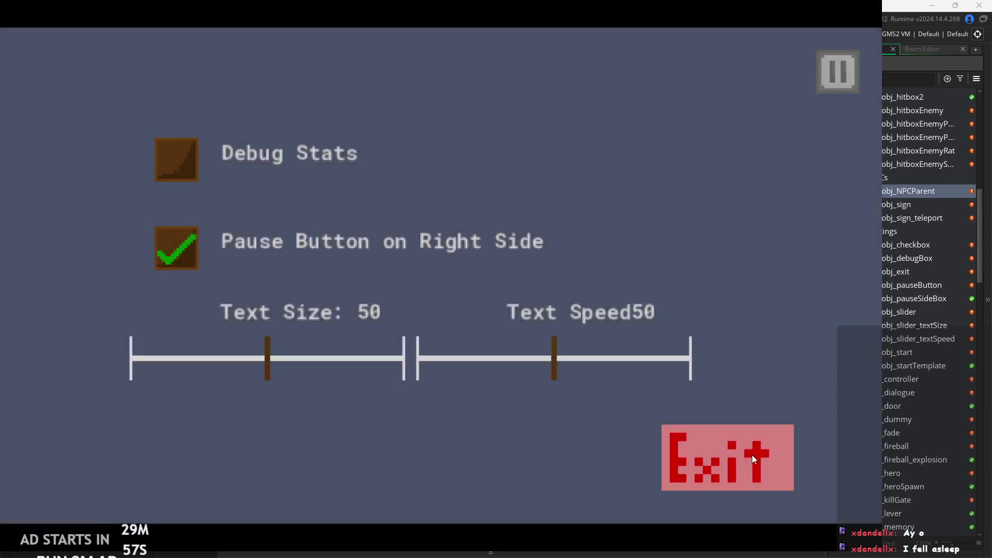
{"action": "left_click", "coordinate": [751, 455]}
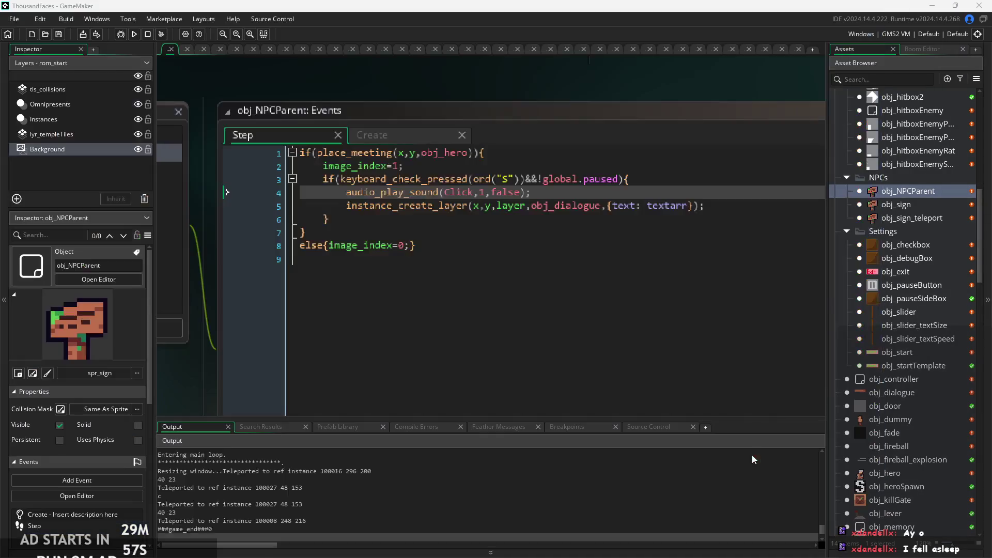
Find obj_dialogue in the Asset Browser and open its object editor
{"action": "scroll", "coordinate": [898, 293], "scroll_direction": "up", "scroll_amount": 1}
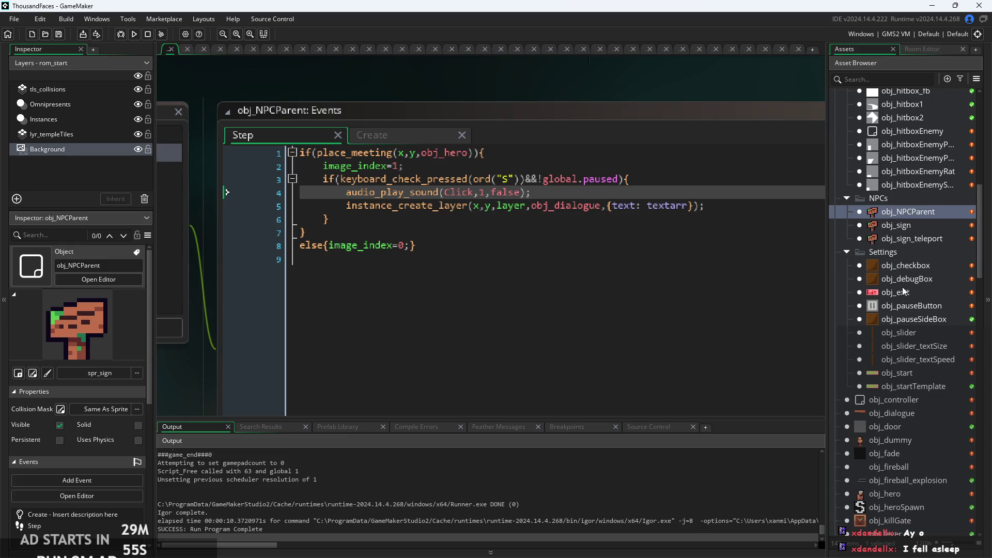
{"action": "scroll", "coordinate": [905, 304], "scroll_direction": "down", "scroll_amount": 3}
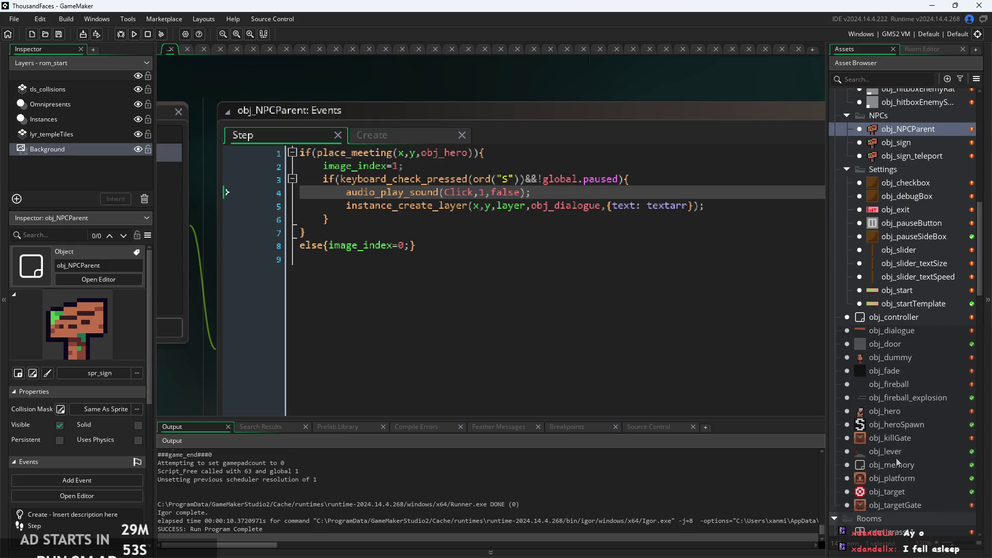
{"action": "scroll", "coordinate": [894, 293], "scroll_direction": "down", "scroll_amount": 5}
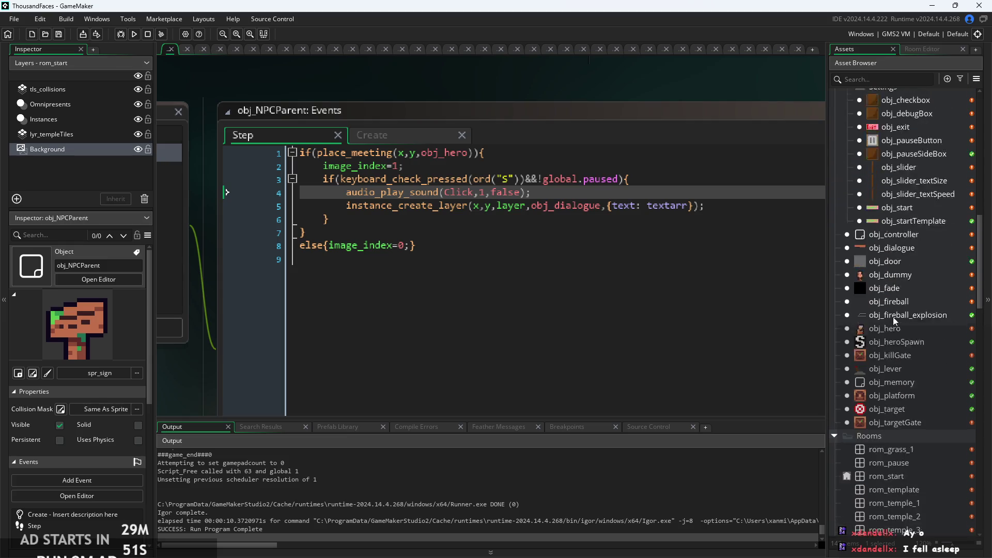
{"action": "scroll", "coordinate": [888, 352], "scroll_direction": "up", "scroll_amount": 6}
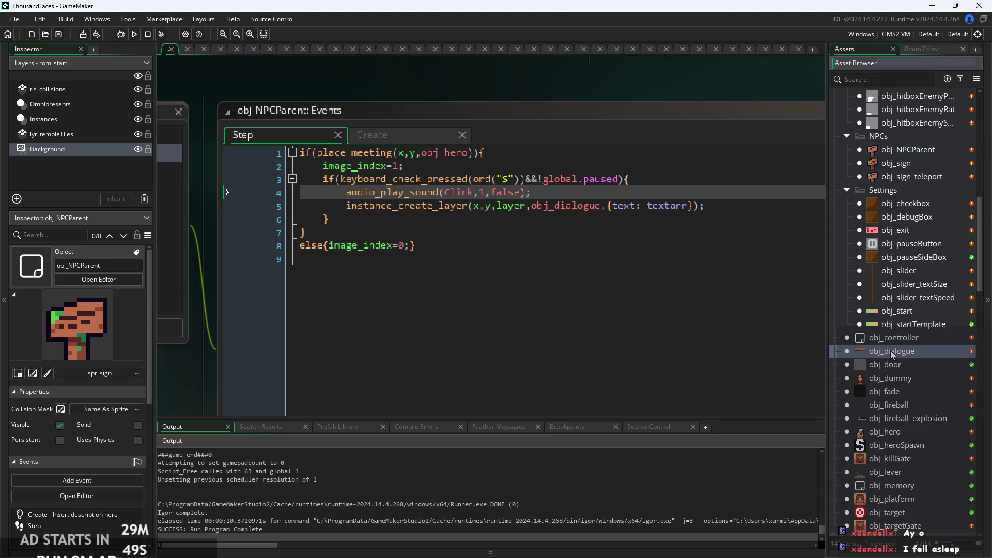
{"action": "double_click", "coordinate": [892, 353]}
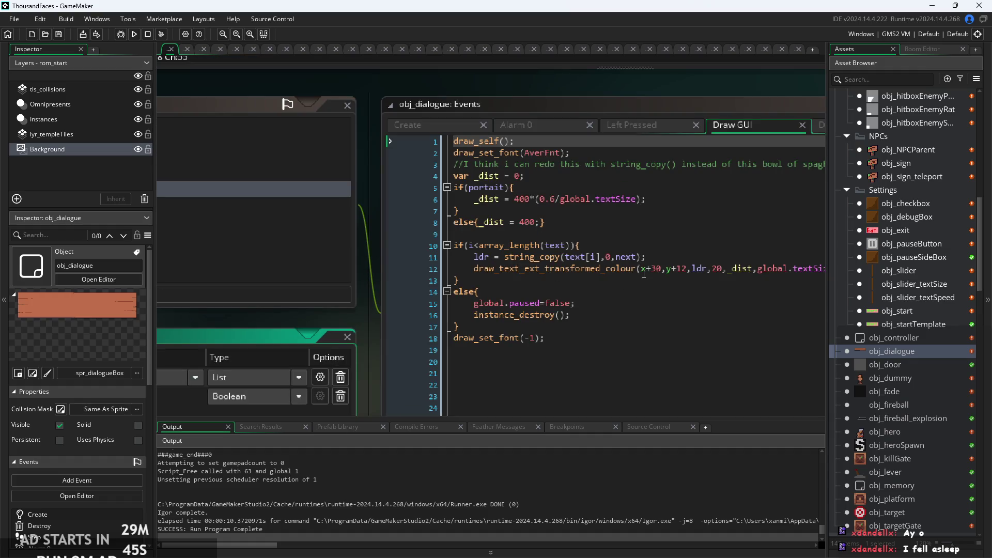
Switch to obj_dialogue's Left Pressed code and undo a mistakenly pasted pause check
{"action": "left_click", "coordinate": [637, 246]}
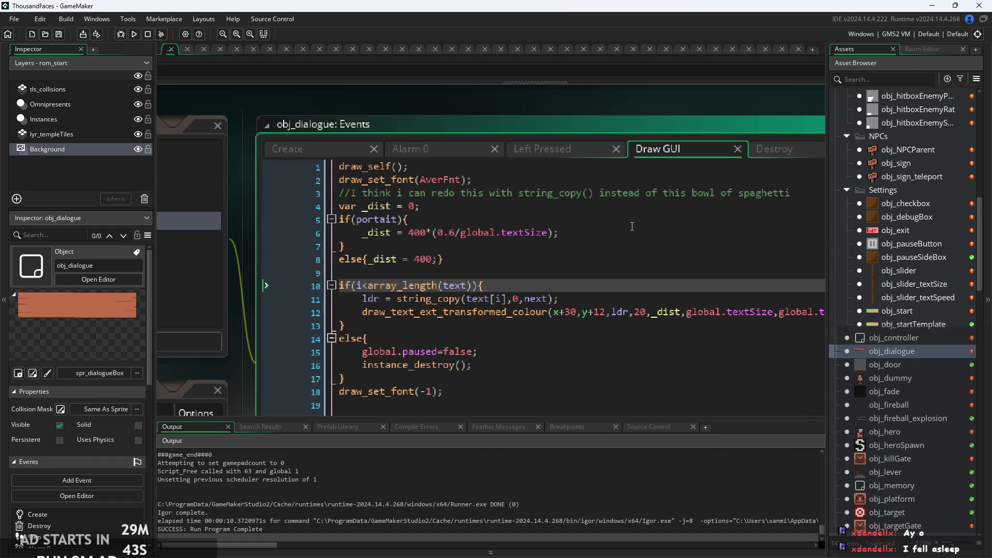
{"action": "left_click", "coordinate": [633, 218]}
{"action": "left_click", "coordinate": [556, 152]}
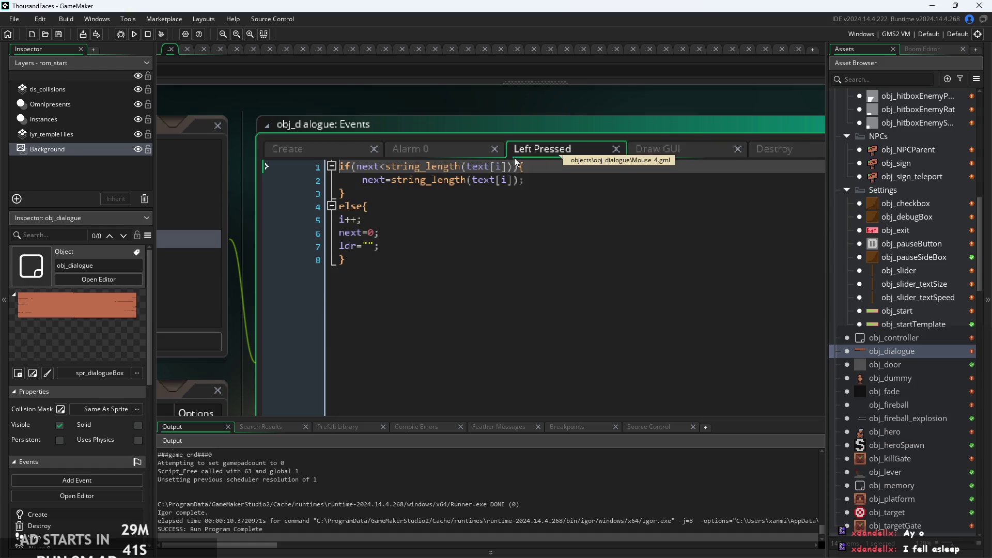
{"action": "left_click", "coordinate": [548, 189]}
{"action": "scroll", "coordinate": [566, 199], "scroll_direction": "up", "scroll_amount": 1, "text": "ctrl"}
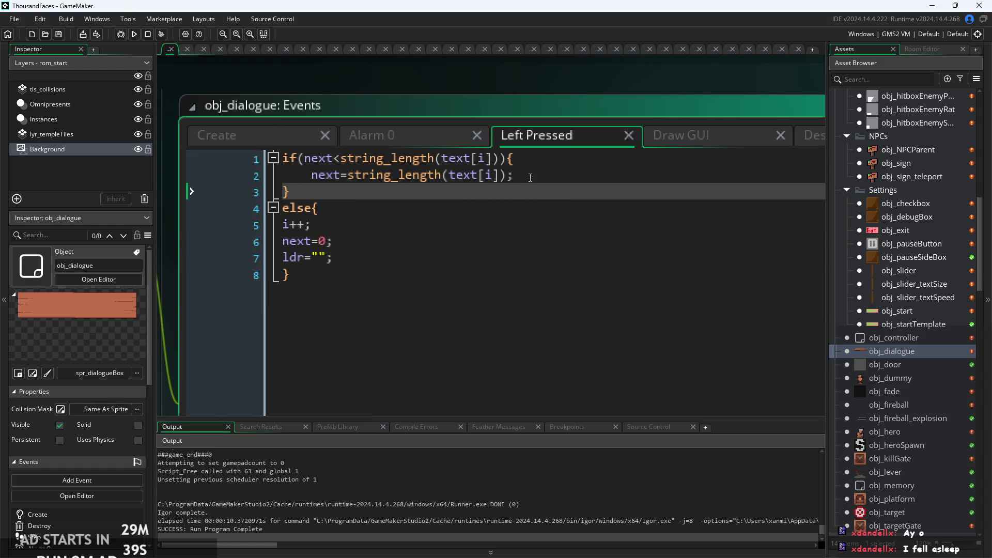
{"action": "left_click", "coordinate": [457, 250]}
{"action": "key", "text": "Up"}
{"action": "key", "text": "Up"}
{"action": "key", "text": "Down"}
{"action": "key", "text": "Down"}
{"action": "key", "text": "Return"}
{"action": "key", "text": "ctrl+v"}
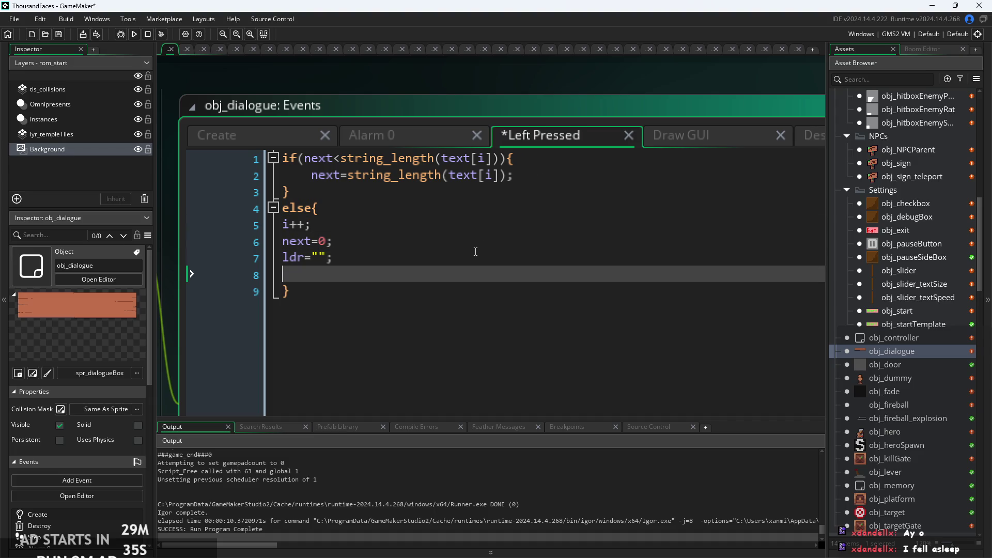
{"action": "key", "text": "ctrl+z"}
Copy audio_play_sound(Click,1,false) from obj_sign and paste it on line 8 of obj_dialogue
{"action": "double_click", "coordinate": [897, 162]}
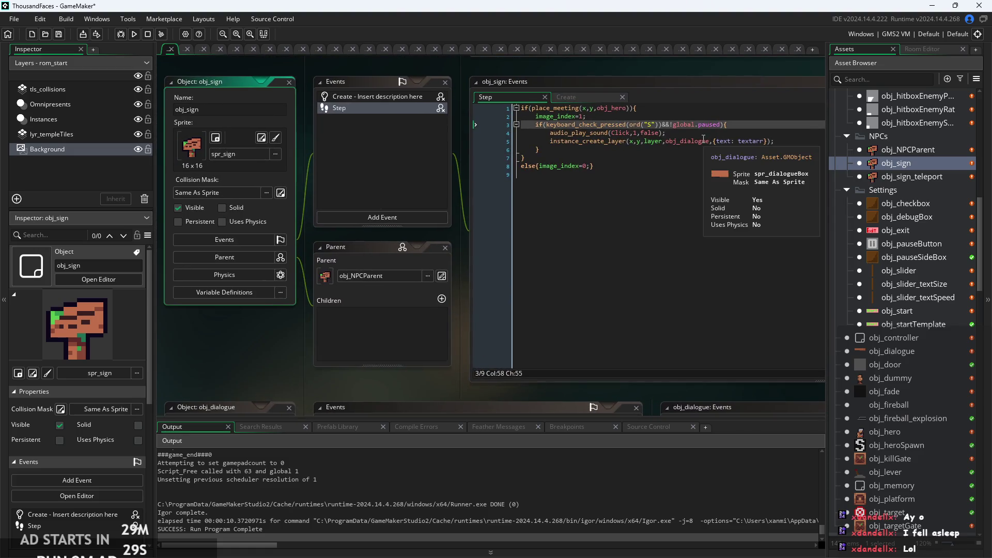
{"action": "left_click_drag", "start_coordinate": [666, 133], "coordinate": [550, 133]}
{"action": "key", "text": "ctrl+c"}
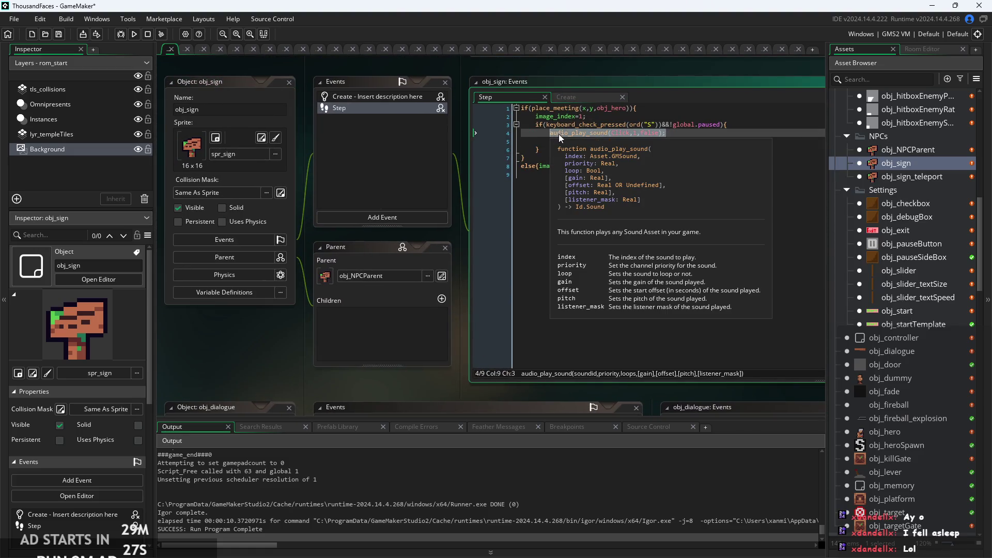
{"action": "double_click", "coordinate": [885, 351]}
{"action": "left_click", "coordinate": [654, 210]}
{"action": "key", "text": "ctrl+v"}
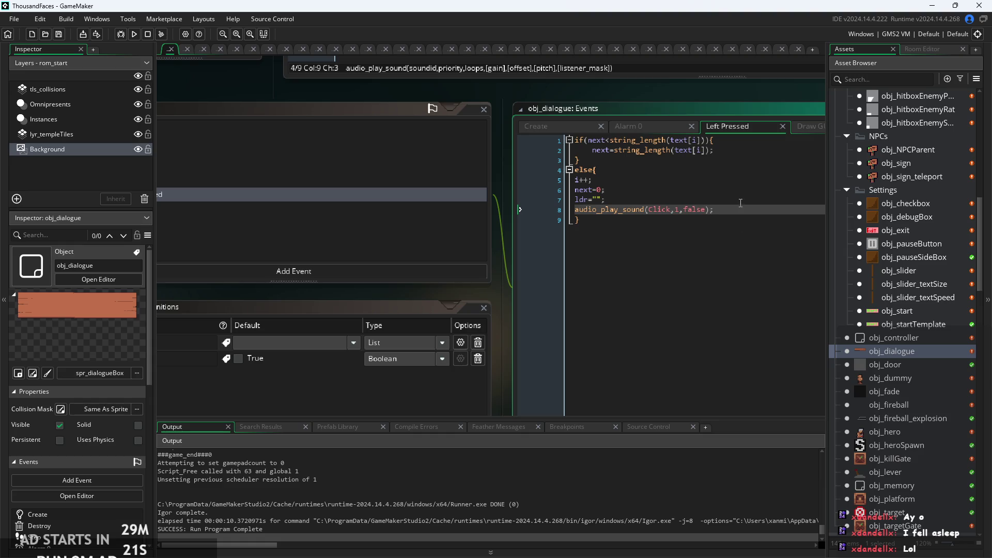
Remove the trial pastes and insert the Click sound call as line 1 above the if-block
{"action": "scroll", "coordinate": [744, 211], "scroll_direction": "up", "scroll_amount": 2}
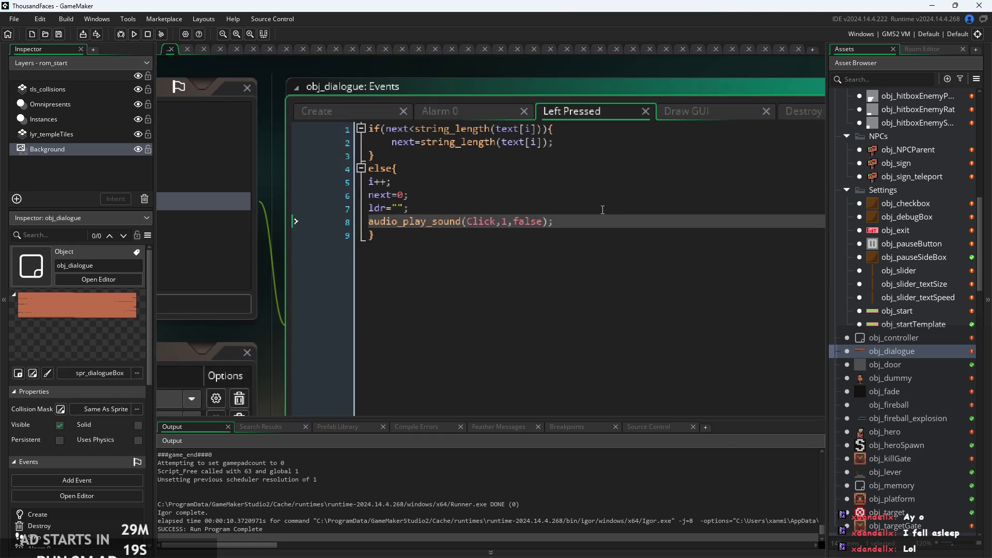
{"action": "left_click", "coordinate": [568, 140]}
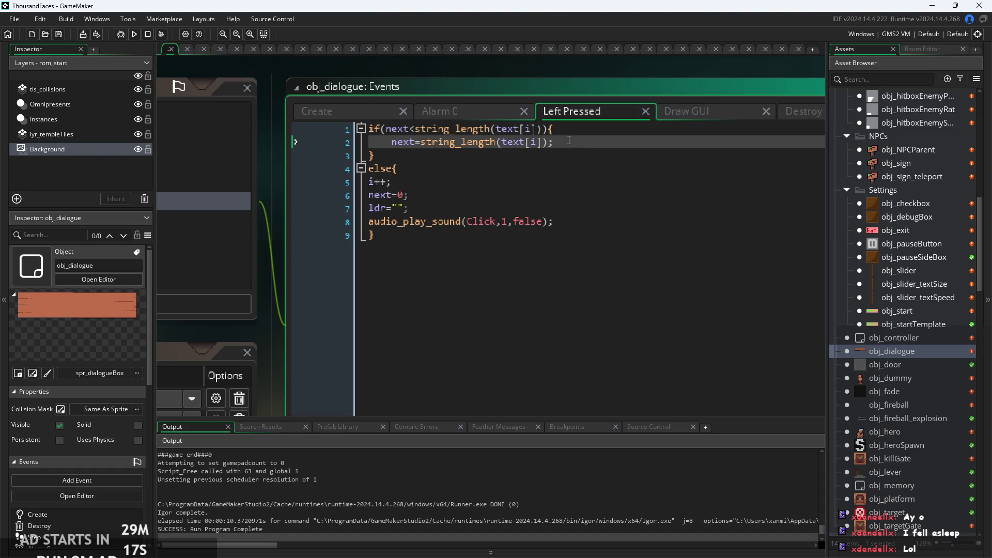
{"action": "key", "text": "Return"}
{"action": "key", "text": "ctrl+v"}
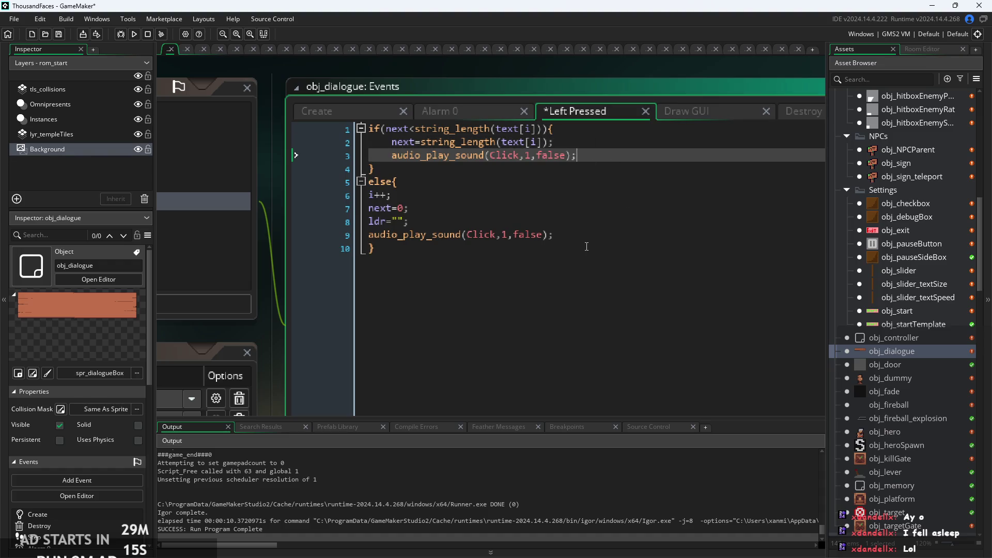
{"action": "key", "text": "ctrl+z"}
{"action": "key", "text": "ctrl+z"}
{"action": "key", "text": "ctrl+z"}
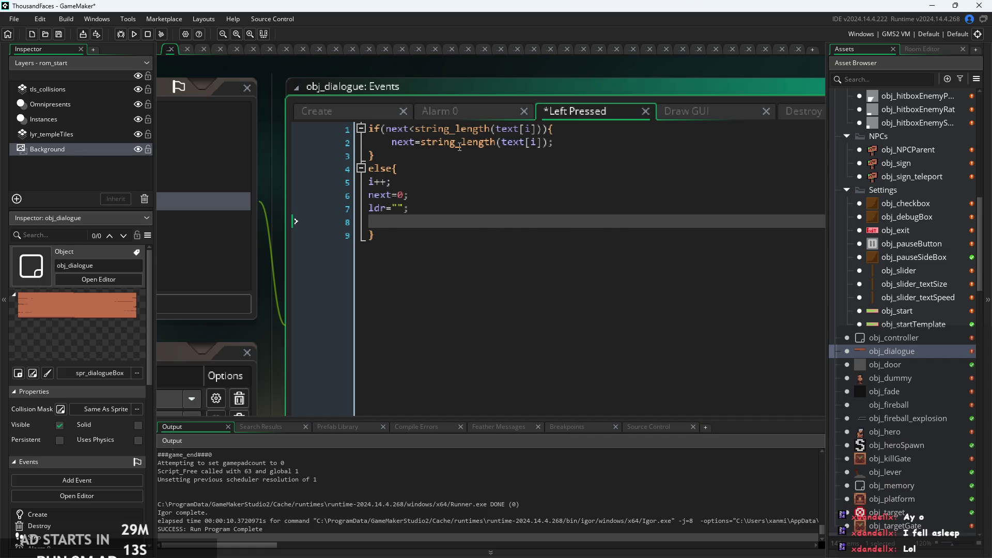
{"action": "key", "text": "BackSpace"}
{"action": "left_click", "coordinate": [367, 130]}
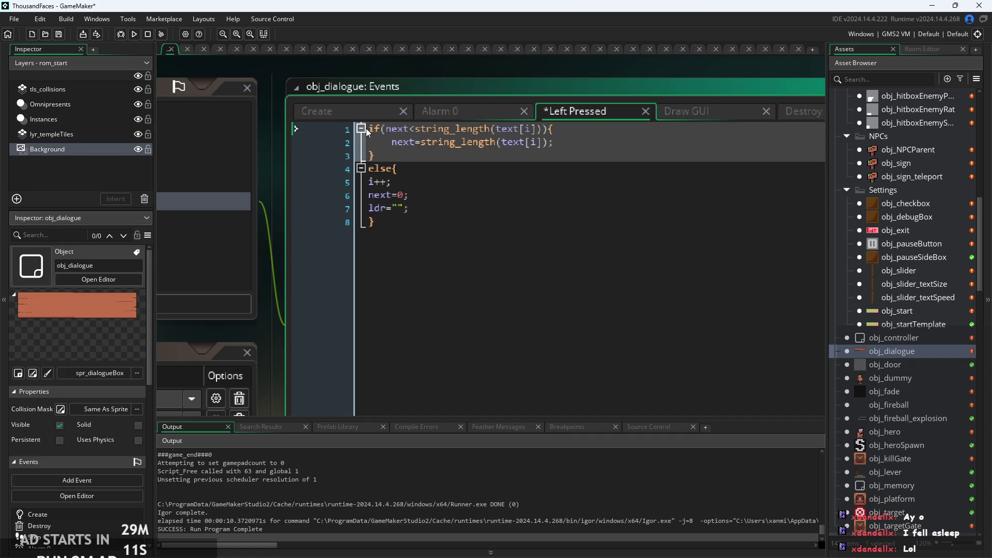
{"action": "key", "text": "Return"}
{"action": "key", "text": "Up"}
{"action": "key", "text": "ctrl+v"}
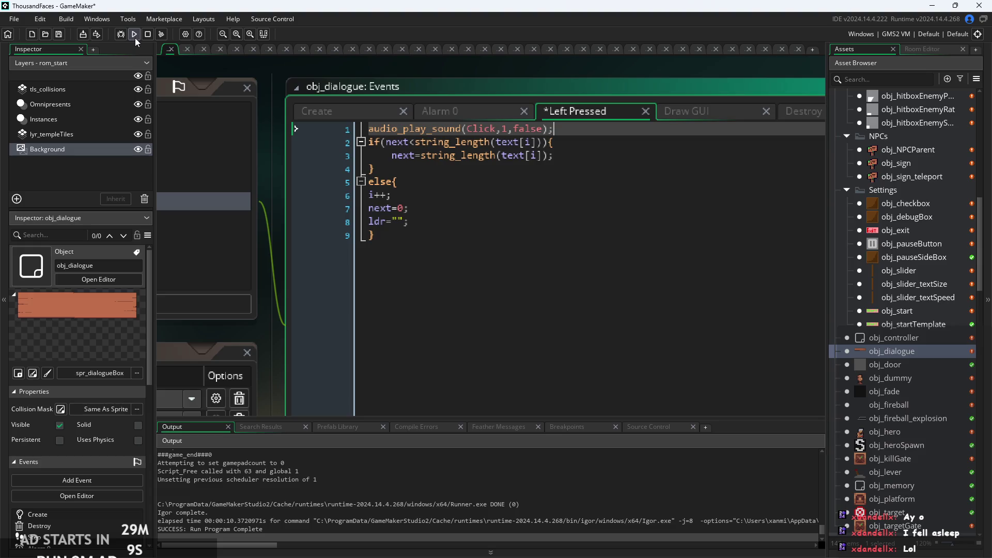
{"action": "left_click", "coordinate": [135, 38]}
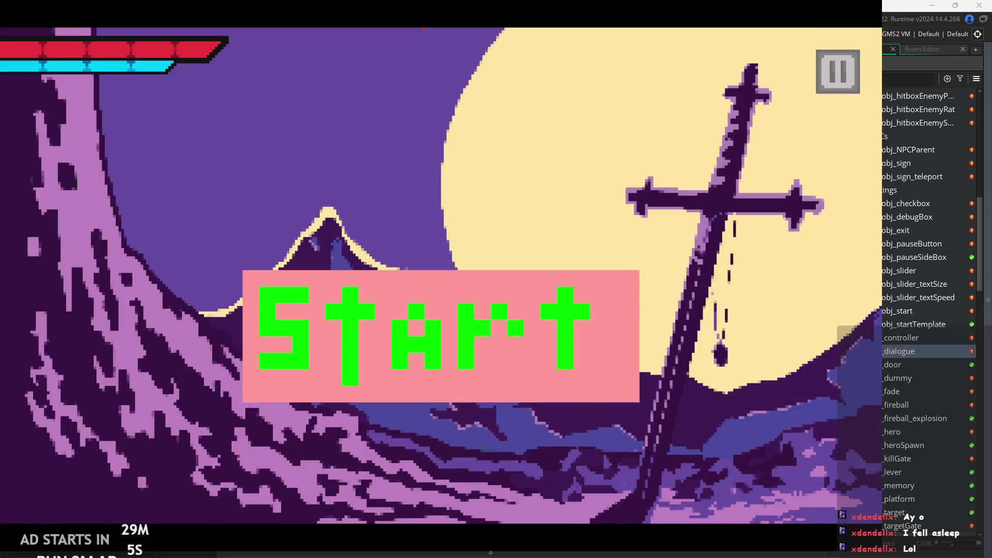
{"action": "left_click", "coordinate": [357, 305]}
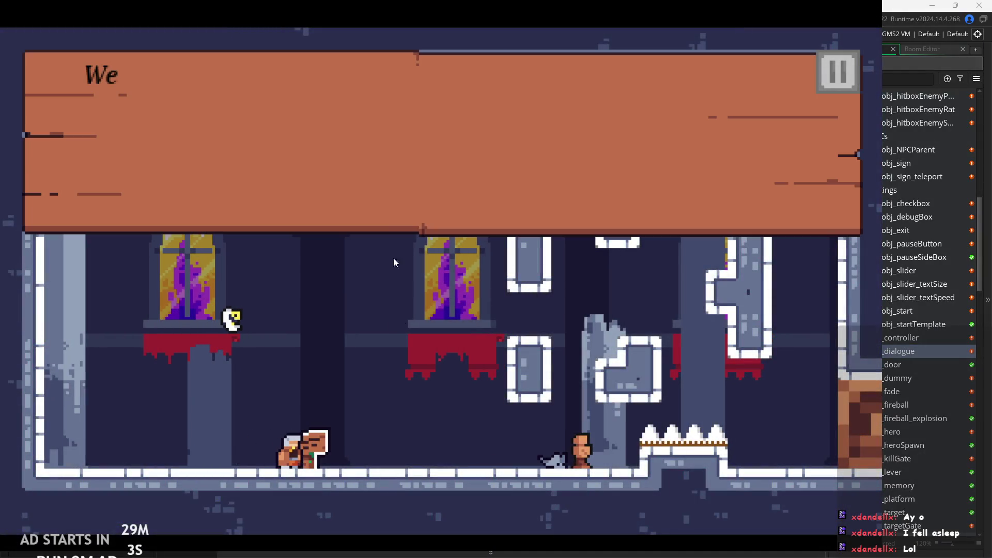
{"action": "left_click", "coordinate": [388, 192]}
{"action": "left_click", "coordinate": [389, 192]}
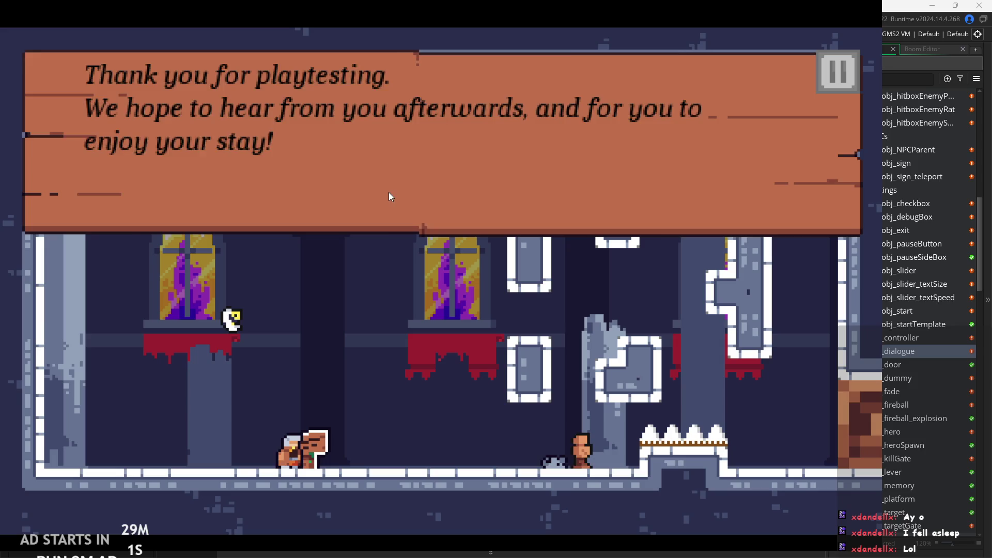
{"action": "left_click", "coordinate": [388, 192]}
{"action": "left_click", "coordinate": [414, 212]}
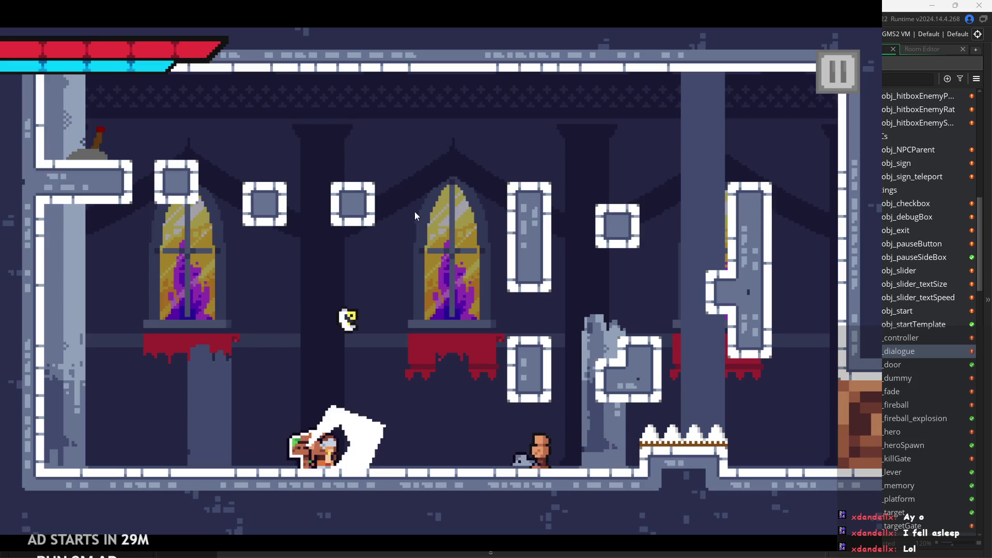
{"action": "key", "text": "d"}
{"action": "left_click", "coordinate": [472, 232]}
{"action": "left_click", "coordinate": [472, 231]}
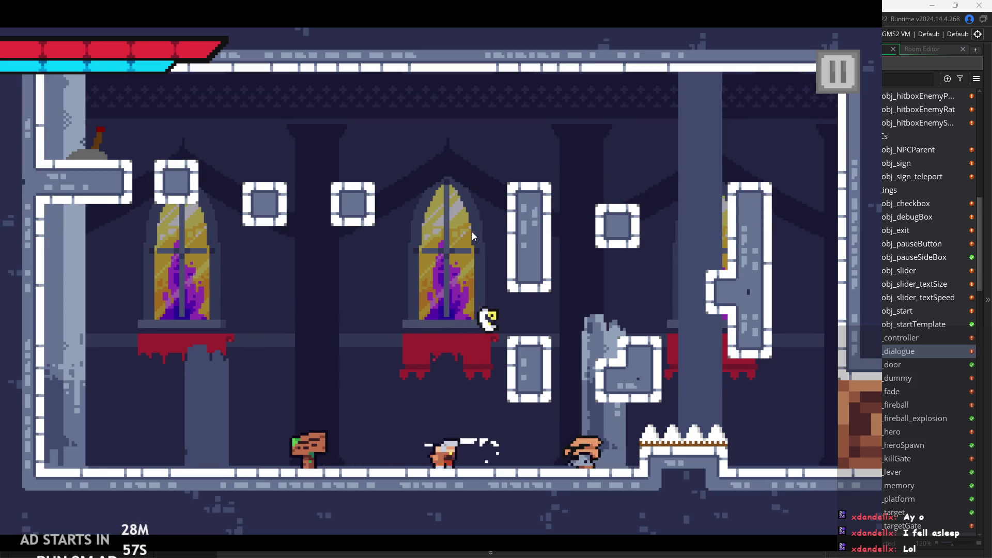
{"action": "key", "text": "d"}
{"action": "left_click", "coordinate": [472, 231]}
{"action": "key", "text": "a"}
{"action": "key", "text": "w"}
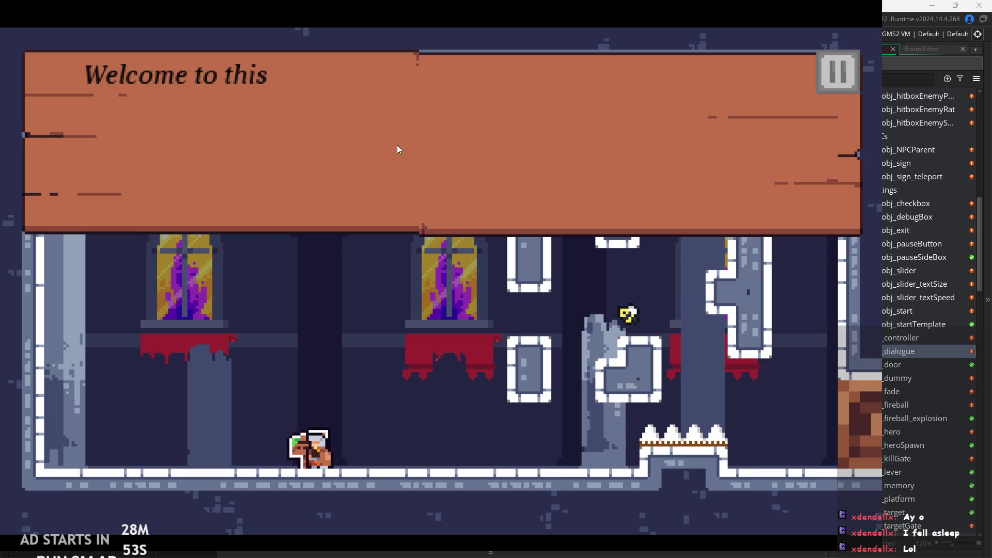
{"action": "key", "text": "w"}
{"action": "key", "text": "w"}
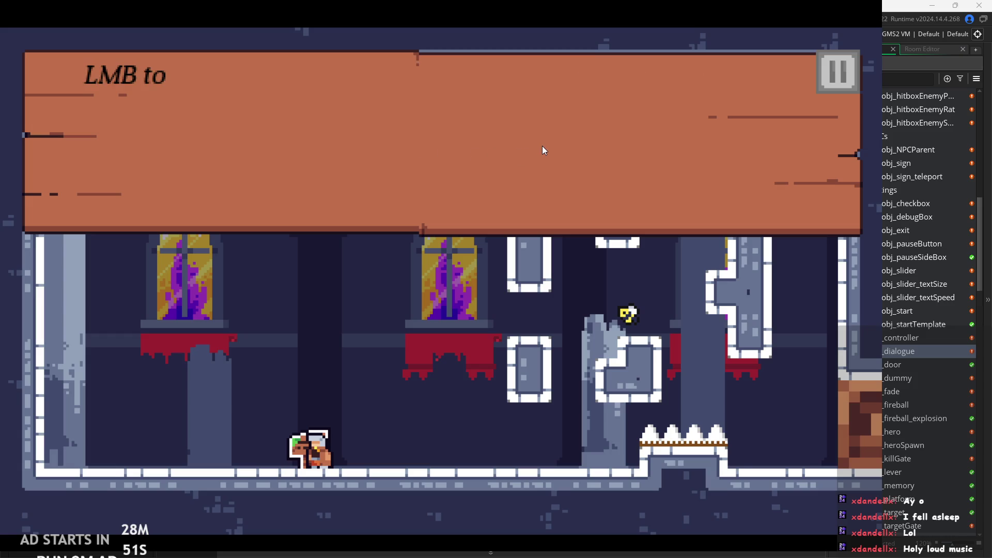
{"action": "key", "text": "w"}
{"action": "key", "text": "w"}
{"action": "left_click", "coordinate": [824, 78]}
{"action": "left_click", "coordinate": [714, 453]}
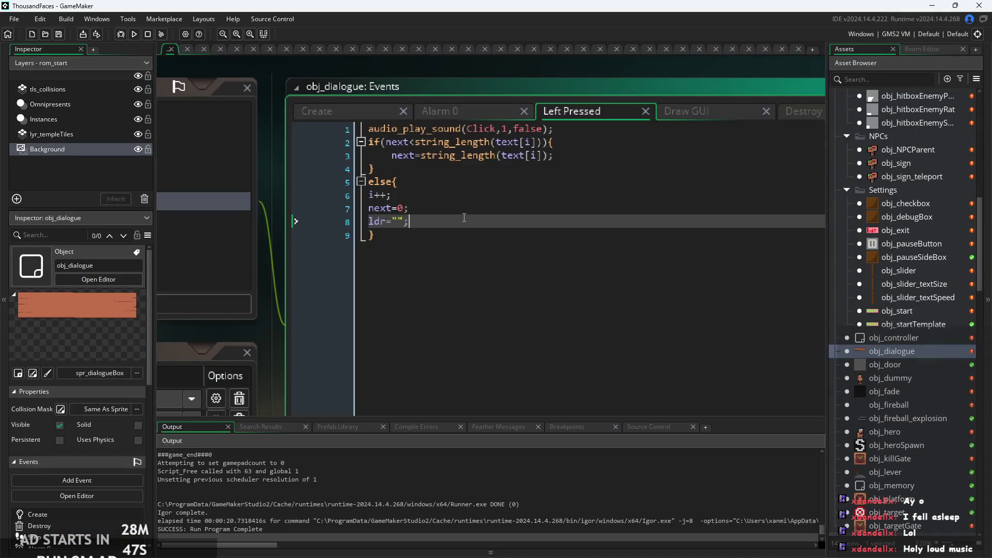
In obj_controller's Create code, start audio_set_master_gain on a new line after the Talisman_Title music call
{"action": "scroll", "coordinate": [463, 217], "scroll_direction": "down", "scroll_amount": 3}
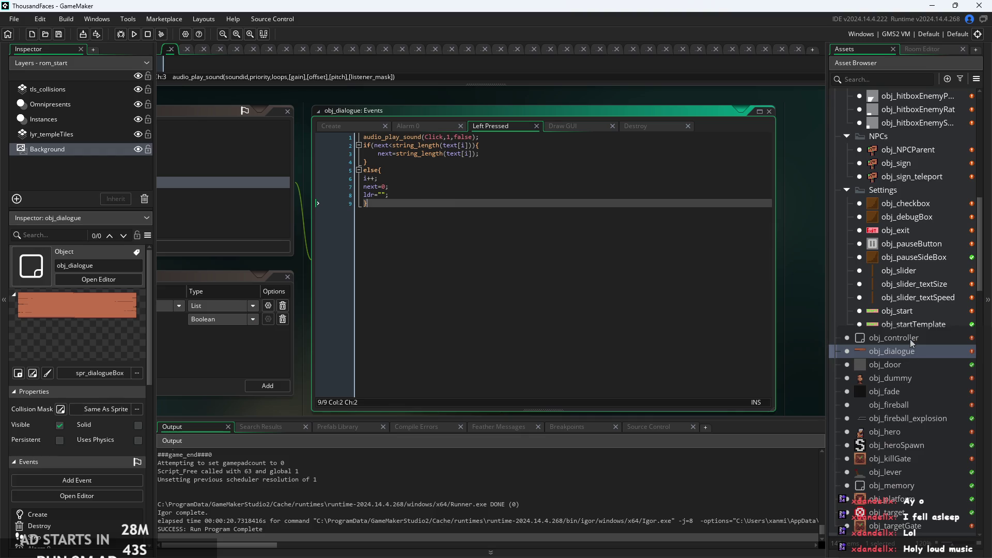
{"action": "scroll", "coordinate": [909, 304], "scroll_direction": "up", "scroll_amount": 3}
{"action": "double_click", "coordinate": [894, 420]}
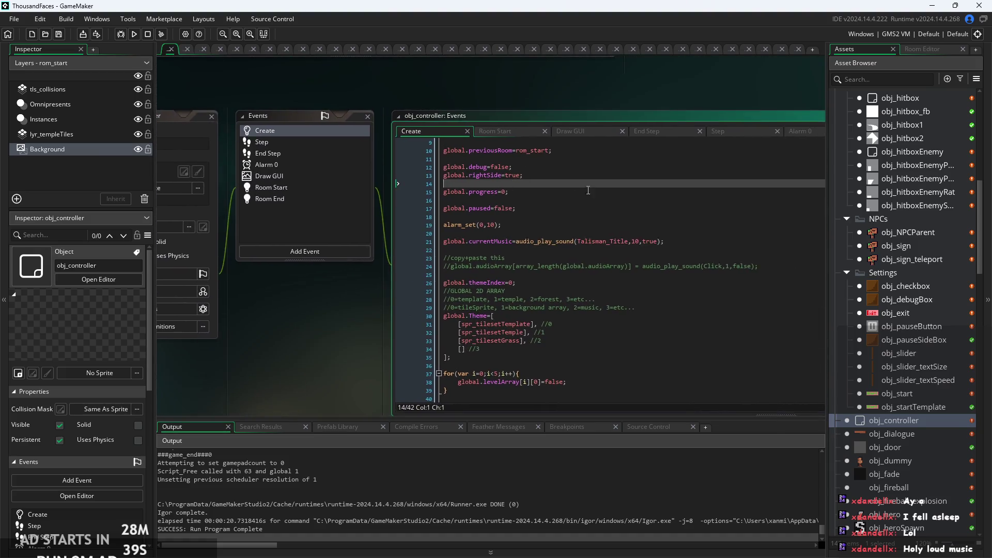
{"action": "left_click", "coordinate": [535, 247]}
{"action": "scroll", "coordinate": [535, 247], "scroll_direction": "down", "scroll_amount": 2}
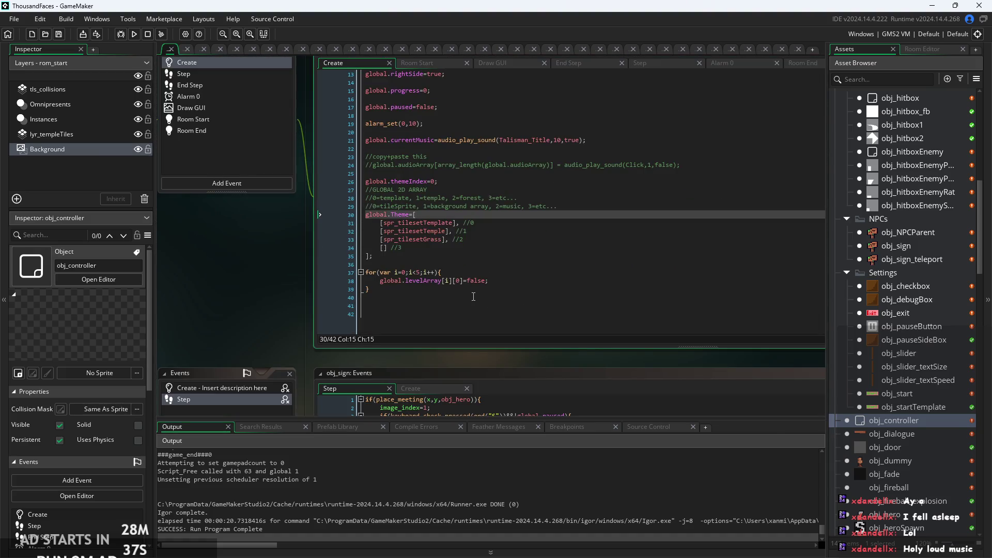
{"action": "left_click", "coordinate": [484, 288]}
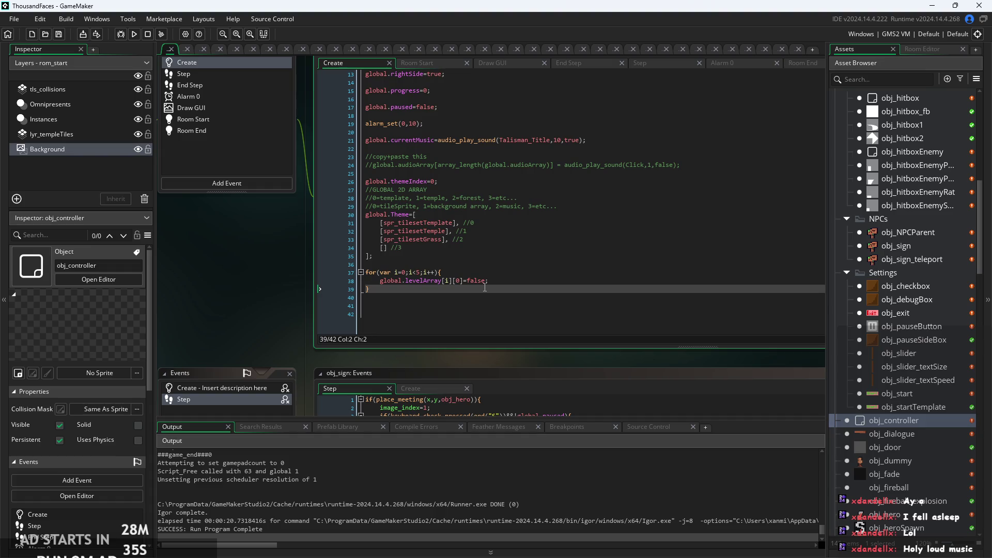
{"action": "key", "text": "shift+space"}
{"action": "left_click", "coordinate": [616, 146]}
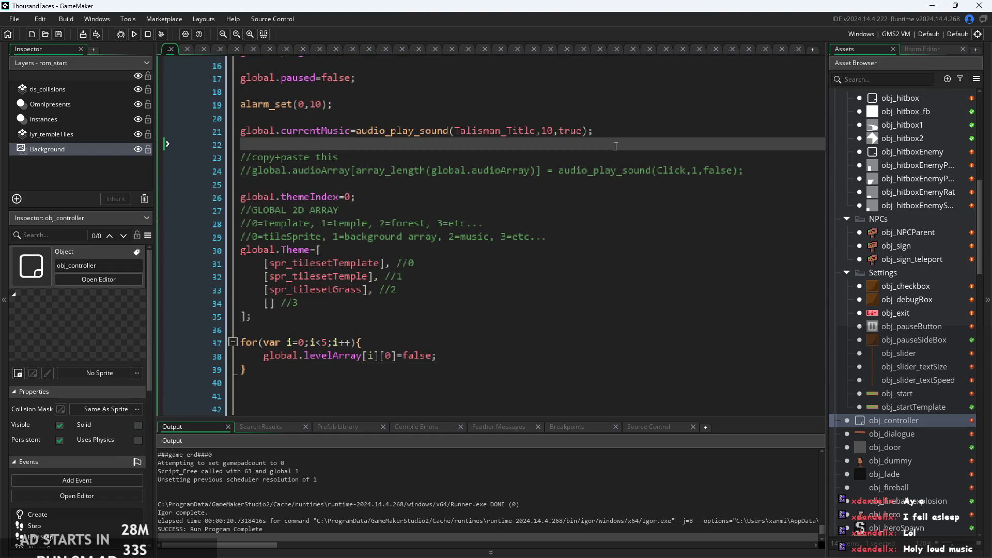
{"action": "key", "text": "Return"}
{"action": "type", "text": "mast"}
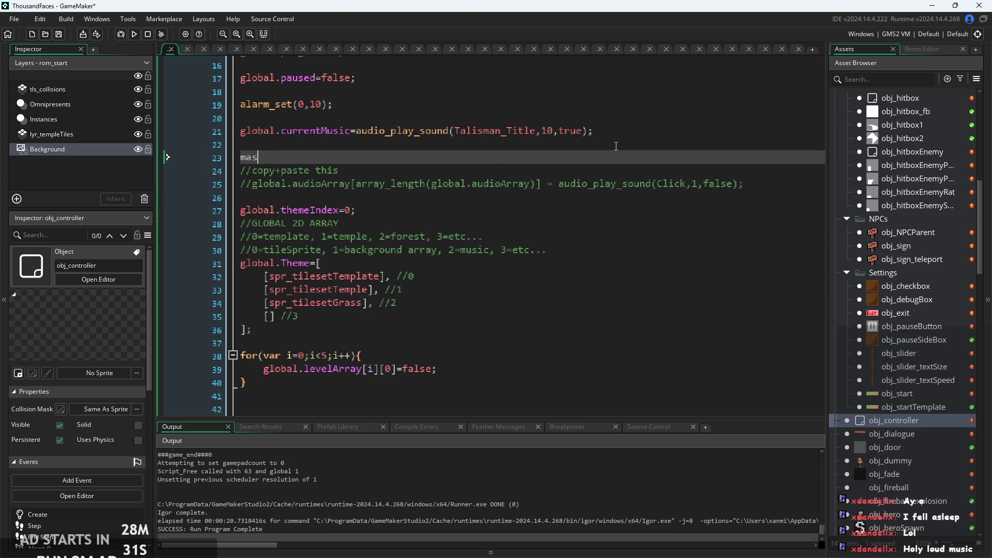
{"action": "key", "text": "Down"}
{"action": "key", "text": "Down"}
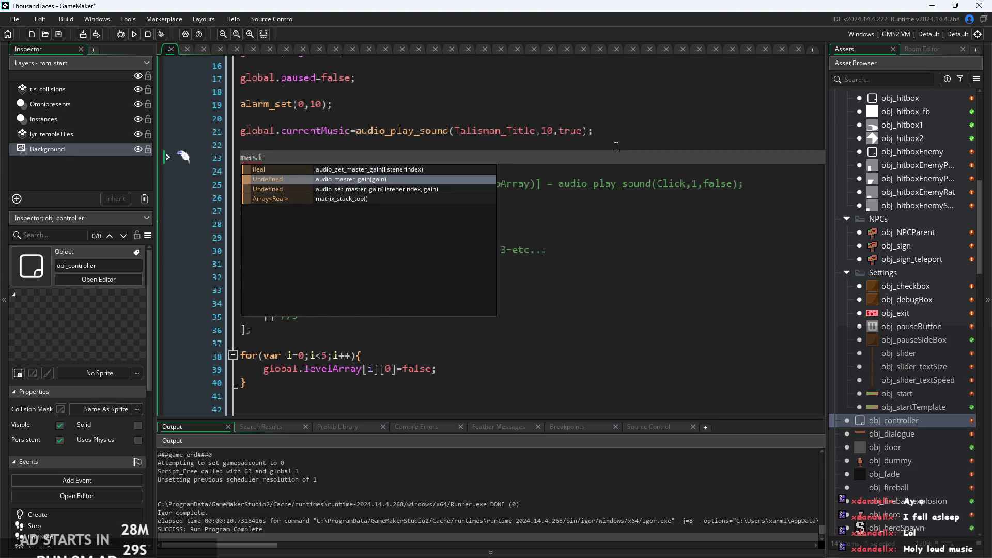
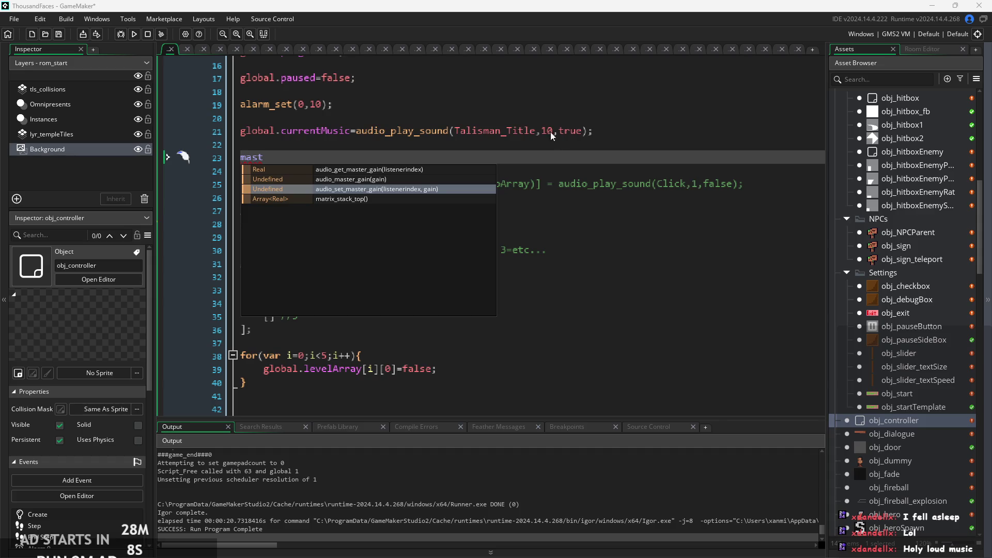
Add audio_master_gain(0.5); on line 23 of the controller's Create code and run the game with F5
{"action": "key", "text": "ctrl+BackSpace"}
{"action": "type", "text": "v"}
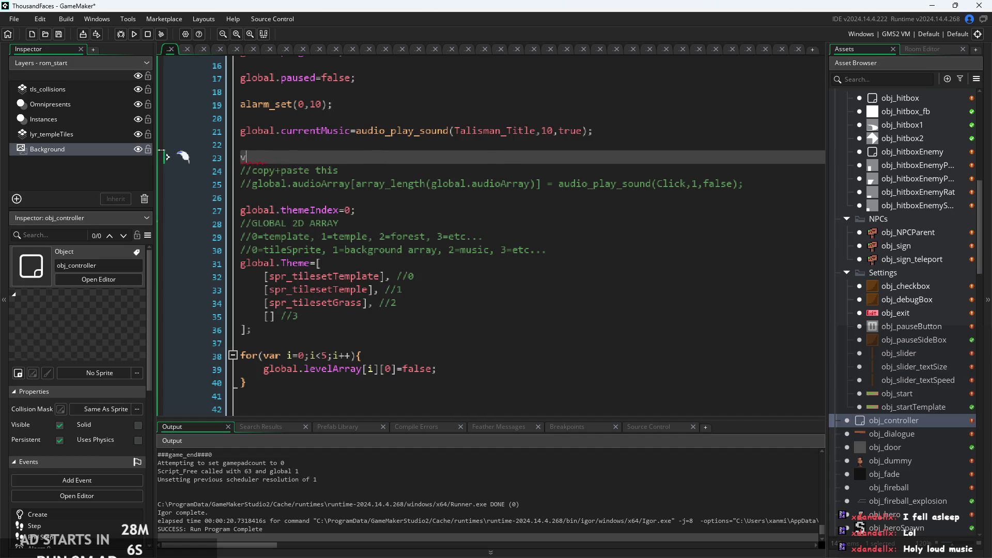
{"action": "type", "text": "o"}
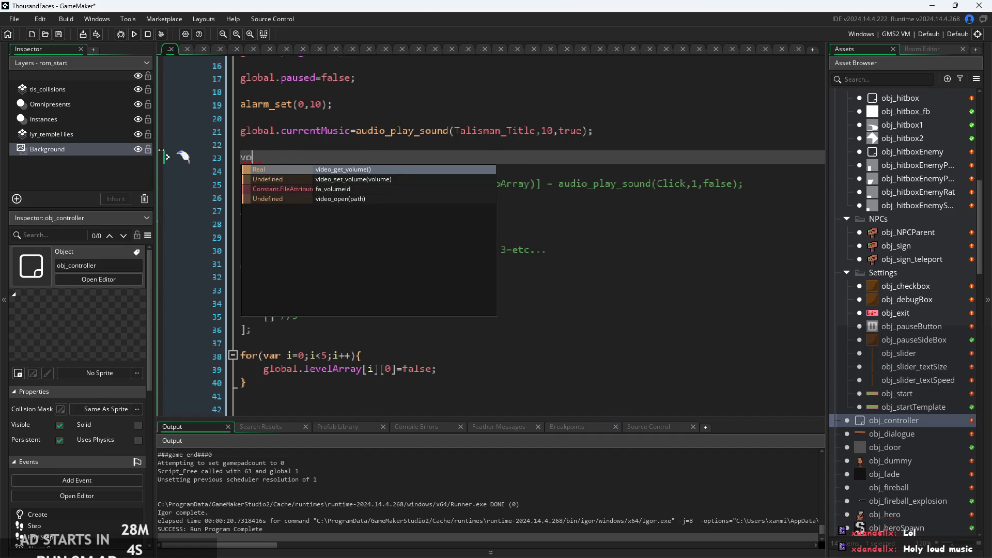
{"action": "key", "text": "ctrl+BackSpace"}
{"action": "type", "text": "master"}
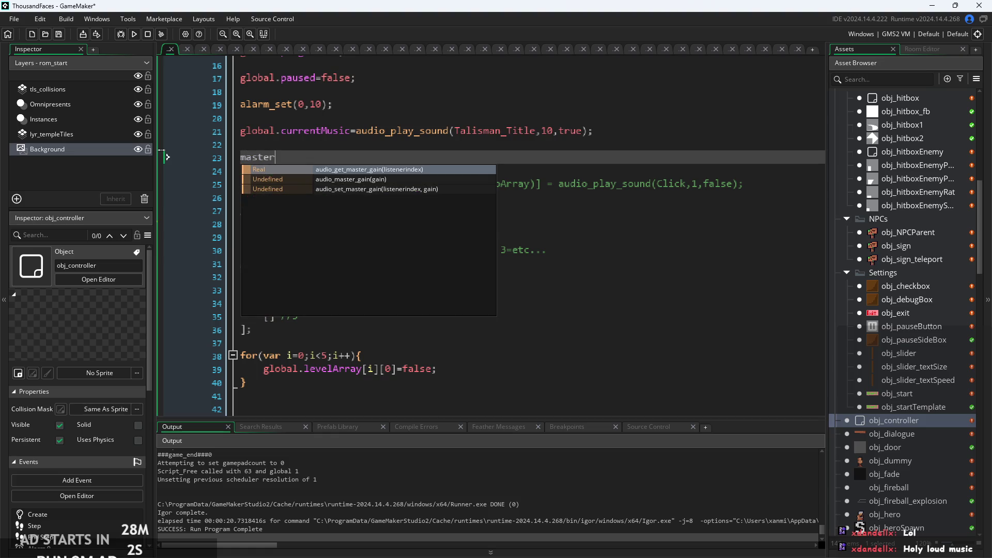
{"action": "left_click", "coordinate": [390, 180]}
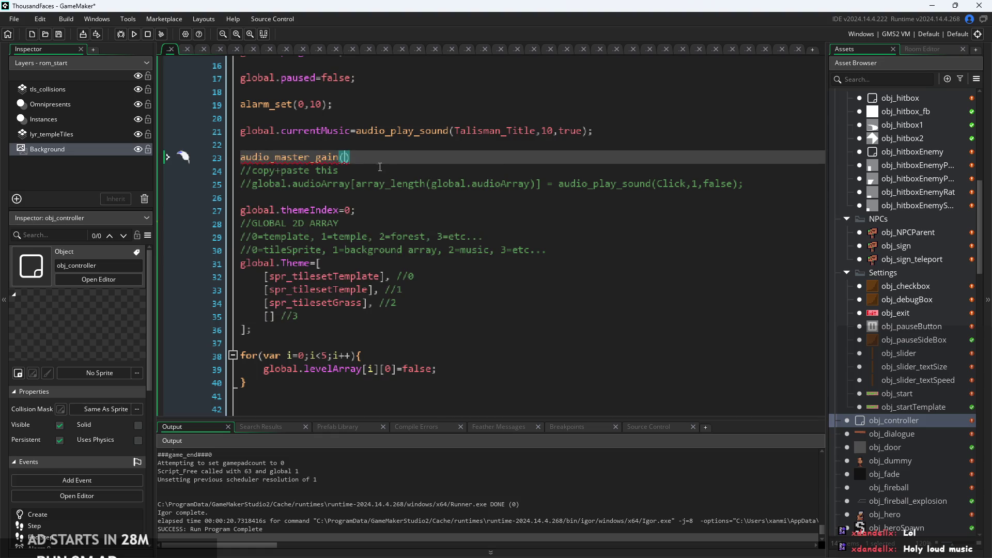
{"action": "left_click", "coordinate": [379, 161]}
{"action": "type", "text": ";"}
{"action": "mouse_move", "coordinate": [306, 155]}
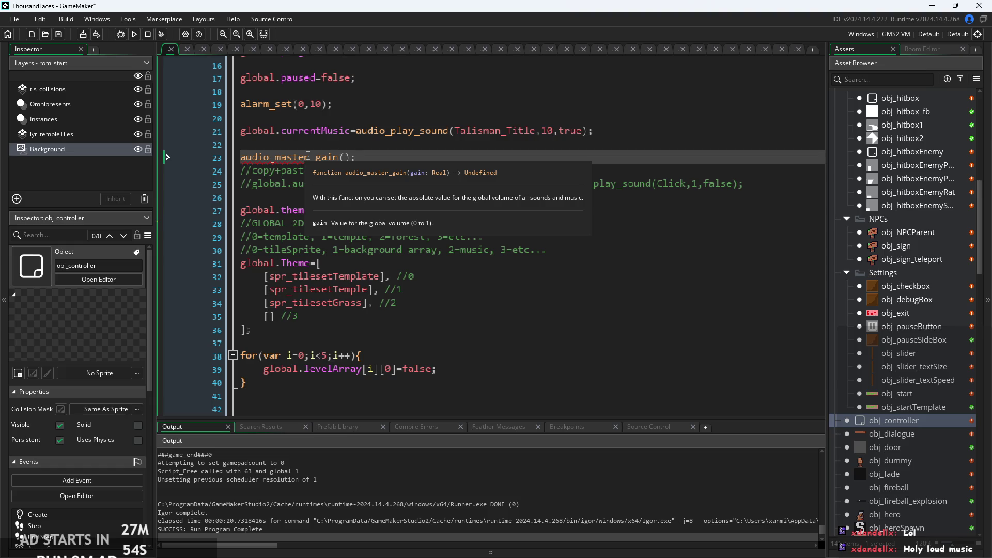
{"action": "left_click", "coordinate": [347, 157]}
{"action": "type", "text": "0.5"}
{"action": "key", "text": "F5"}
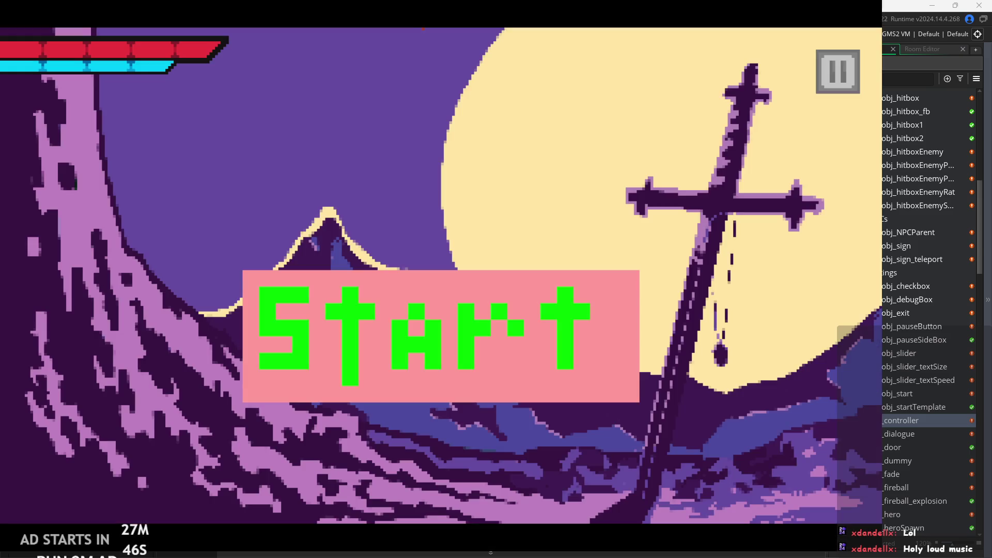
Close the running game, change the master gain to 0.25, and rebuild with F5
{"action": "left_click", "coordinate": [502, 360]}
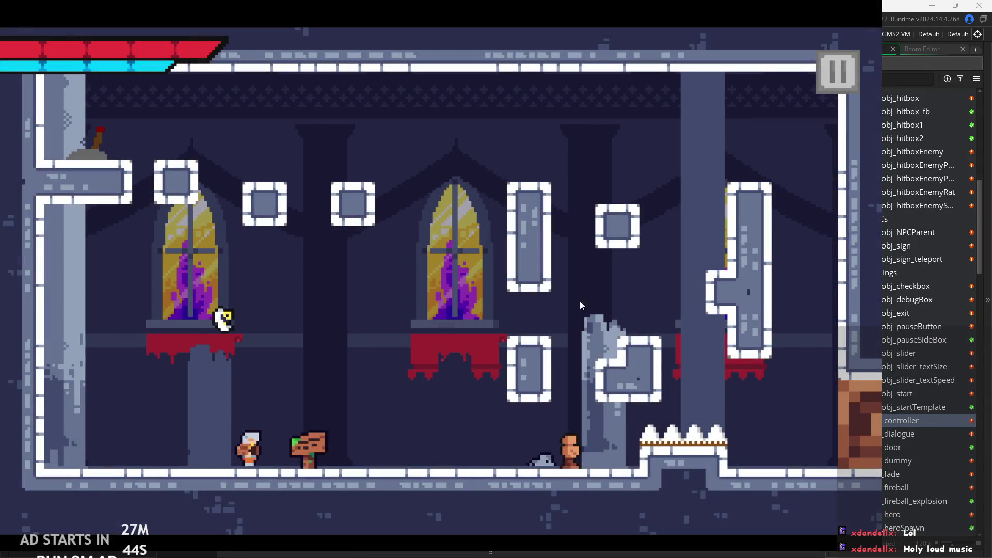
{"action": "key", "text": "Escape"}
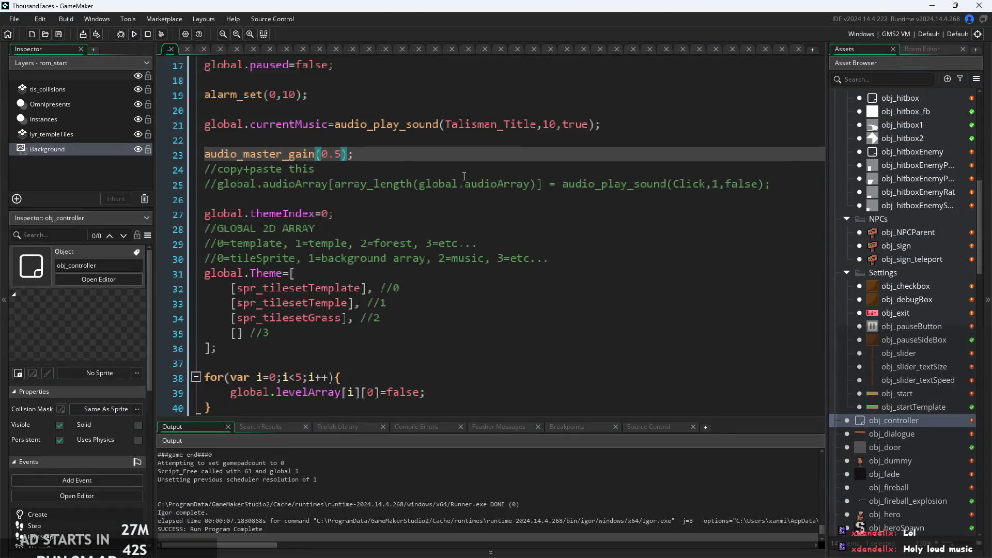
{"action": "key", "text": "Left"}
{"action": "type", "text": "2"}
{"action": "key", "text": "F5"}
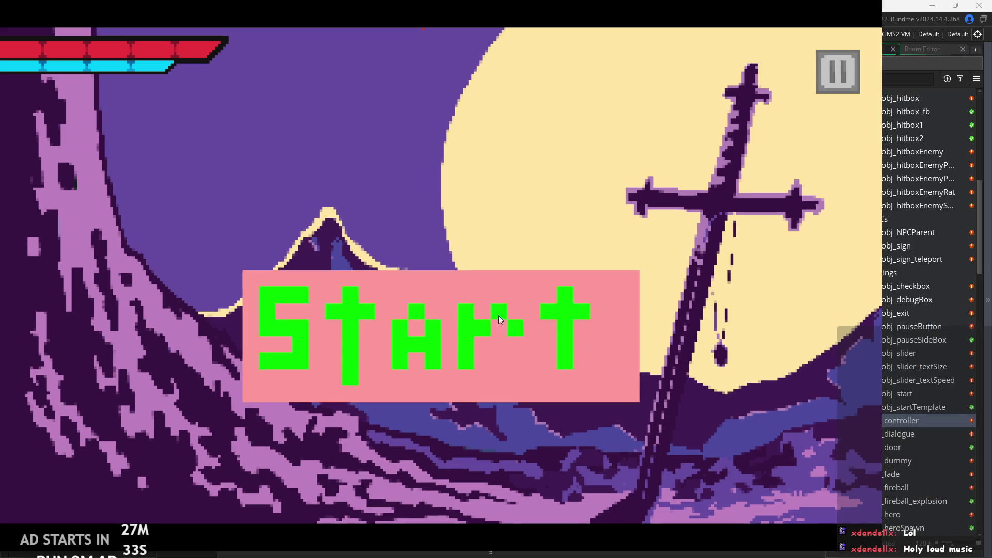
Start the game, skip the welcome dialogue, and play through the temple level
{"action": "left_click", "coordinate": [498, 317]}
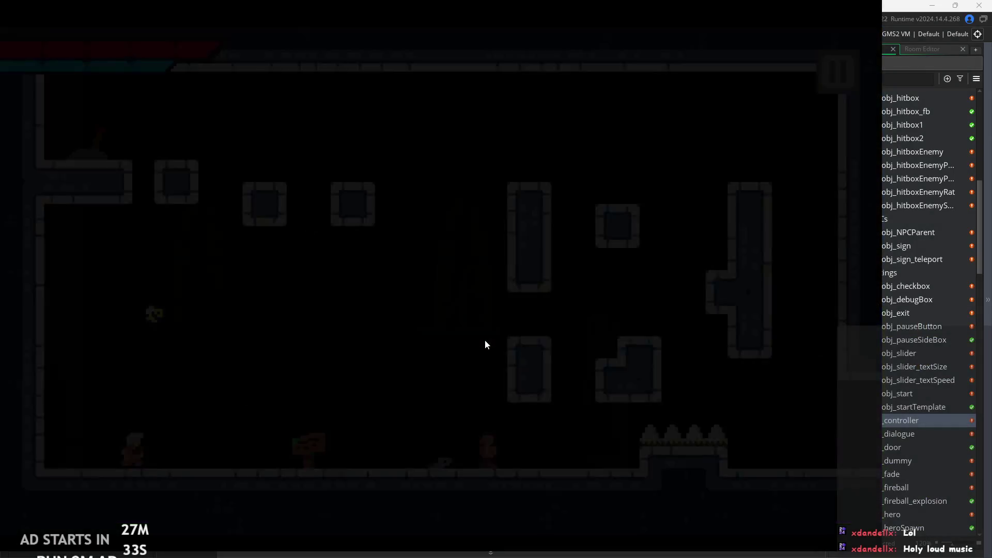
{"action": "left_click", "coordinate": [446, 199]}
{"action": "left_click", "coordinate": [461, 202]}
{"action": "left_click", "coordinate": [526, 188]}
{"action": "key", "text": "d"}
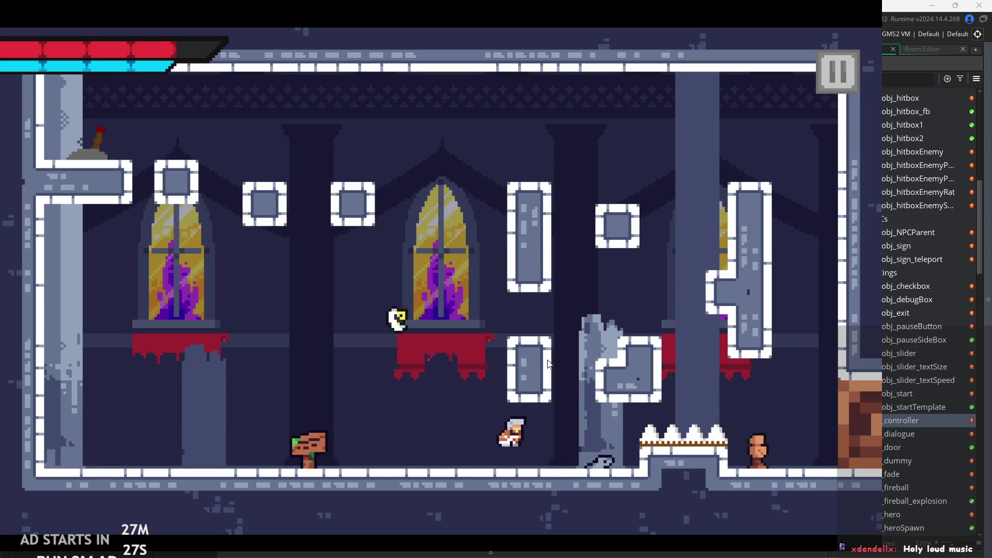
{"action": "left_click", "coordinate": [548, 364]}
{"action": "key", "text": "d"}
{"action": "key", "text": "space"}
{"action": "key", "text": "space"}
{"action": "key", "text": "a"}
{"action": "key", "text": "space"}
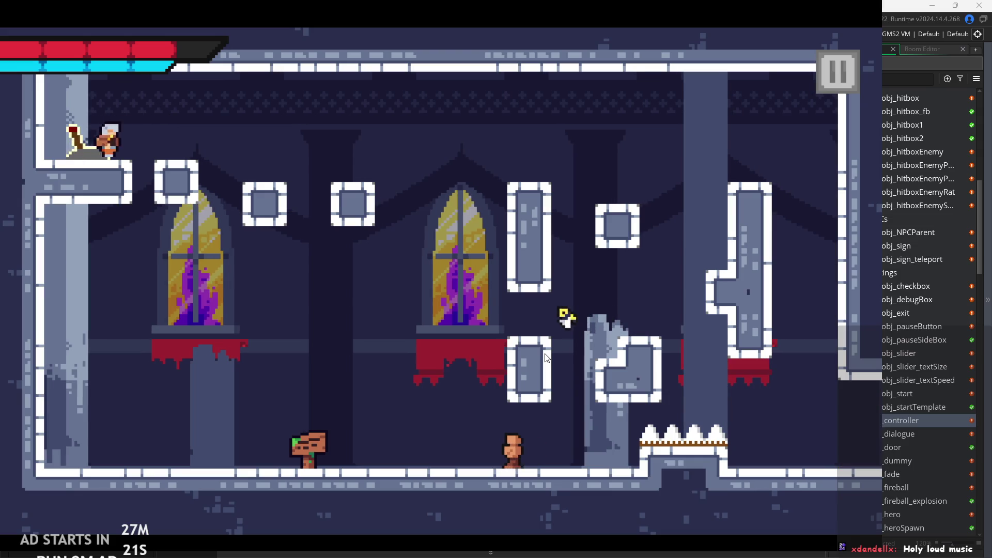
{"action": "key", "text": "d"}
{"action": "key", "text": "space"}
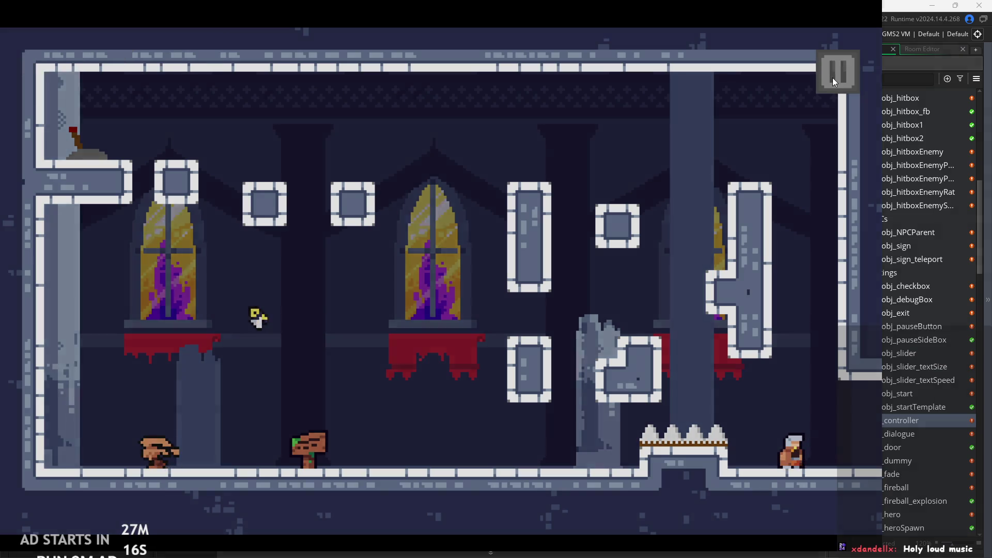
Pause the game and exit back to the editor at the theme comment on line 30
{"action": "left_click", "coordinate": [832, 77]}
{"action": "left_click", "coordinate": [738, 473]}
{"action": "left_click", "coordinate": [506, 258]}
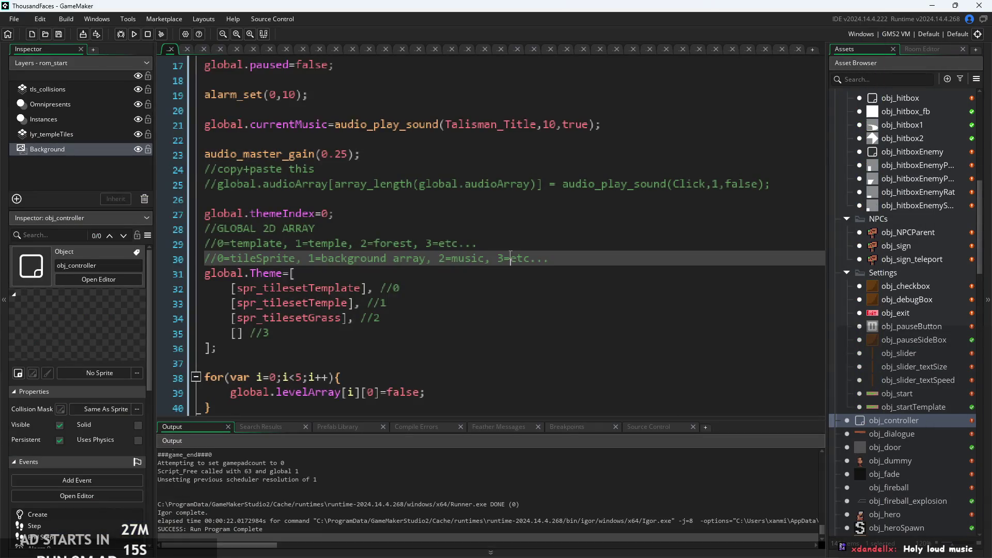
Look over the global.Theme entries spr_tilesetGrass and spr_tilesetTemple, then rebuild and run with F5
{"action": "scroll", "coordinate": [509, 263], "scroll_direction": "down", "scroll_amount": 1, "text": "ctrl"}
{"action": "left_click", "coordinate": [503, 271]}
{"action": "scroll", "coordinate": [486, 273], "scroll_direction": "down", "scroll_amount": 1, "text": "ctrl"}
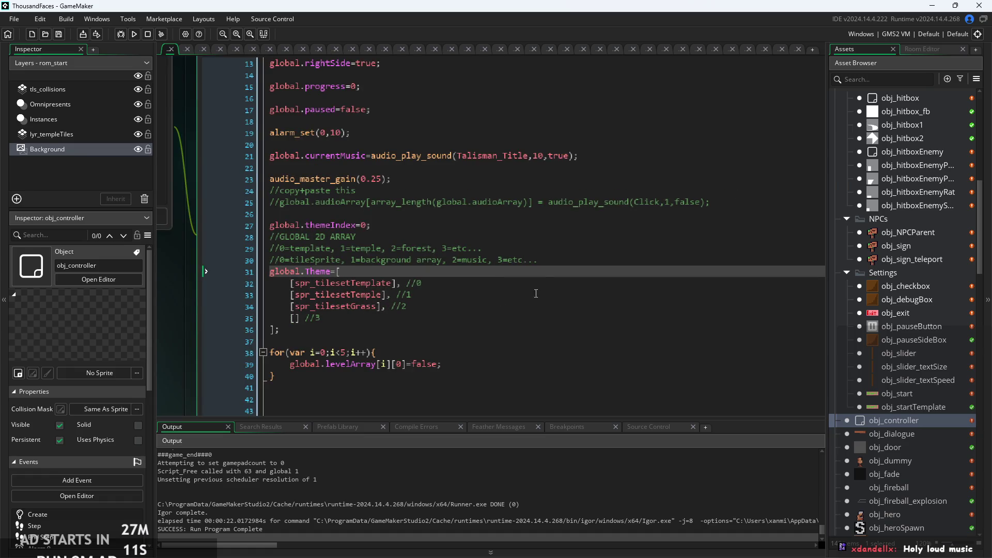
{"action": "left_click", "coordinate": [490, 307]}
{"action": "scroll", "coordinate": [511, 305], "scroll_direction": "up", "scroll_amount": 3, "text": "ctrl"}
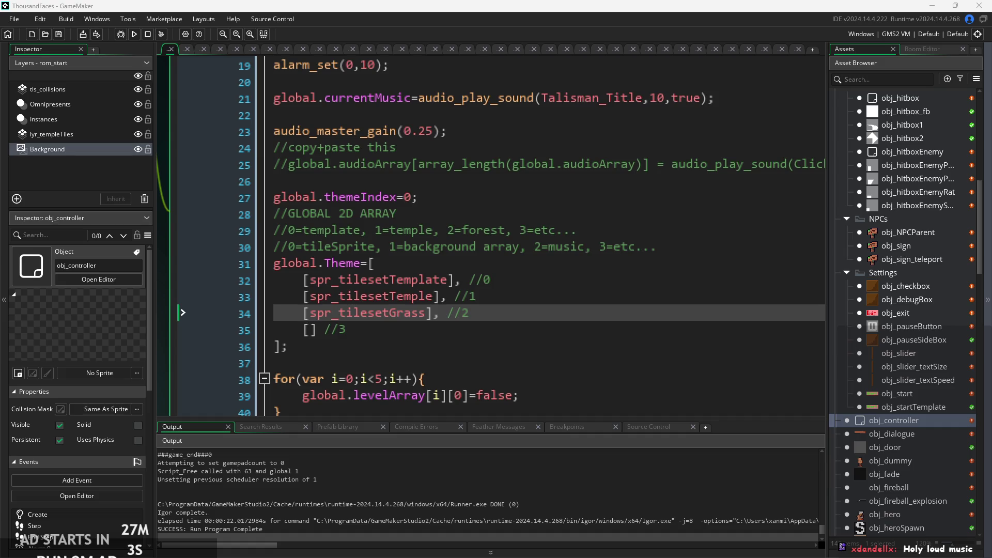
{"action": "scroll", "coordinate": [517, 233], "scroll_direction": "down", "scroll_amount": 2, "text": "ctrl"}
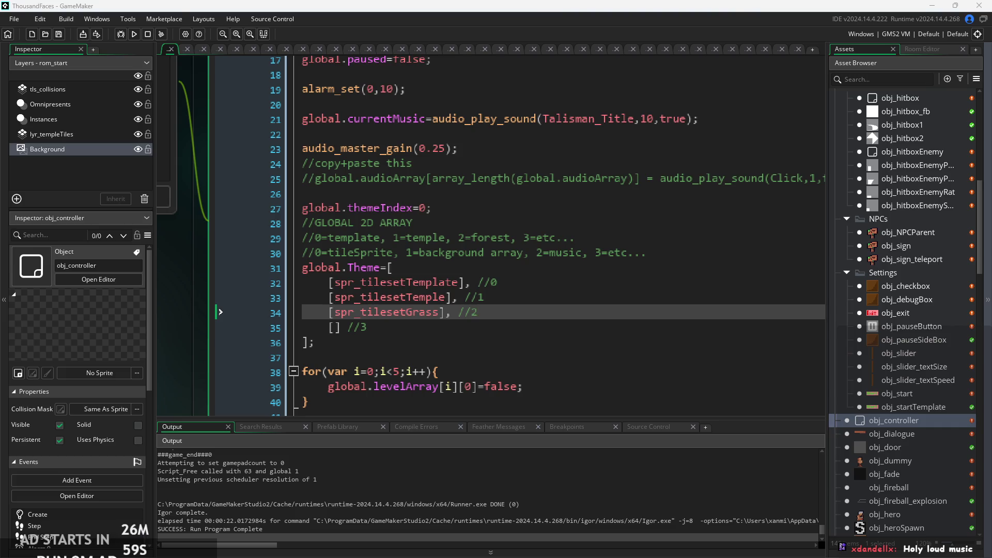
{"action": "left_click", "coordinate": [507, 327]}
{"action": "scroll", "coordinate": [506, 326], "scroll_direction": "down", "scroll_amount": 2, "text": "ctrl"}
{"action": "left_click", "coordinate": [538, 296]}
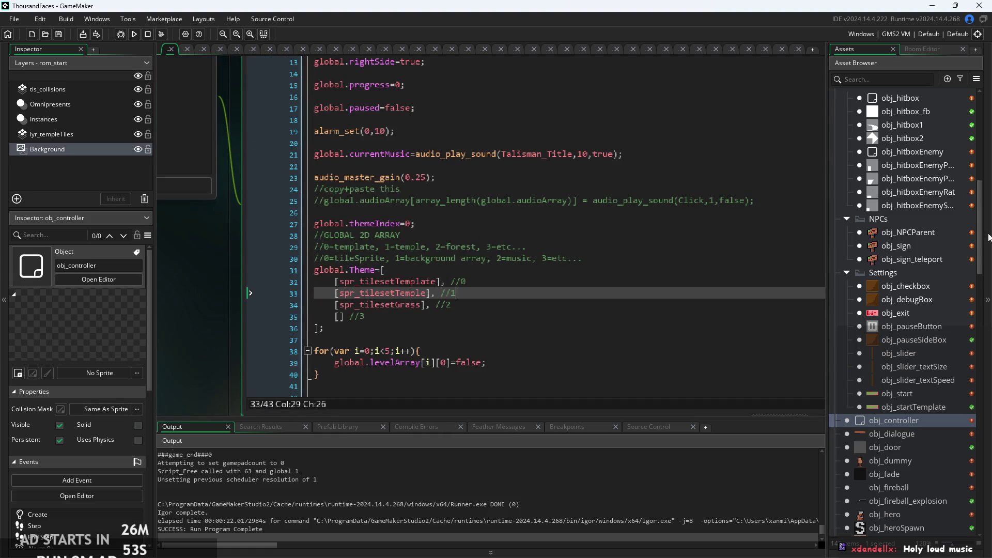
{"action": "key", "text": "F5"}
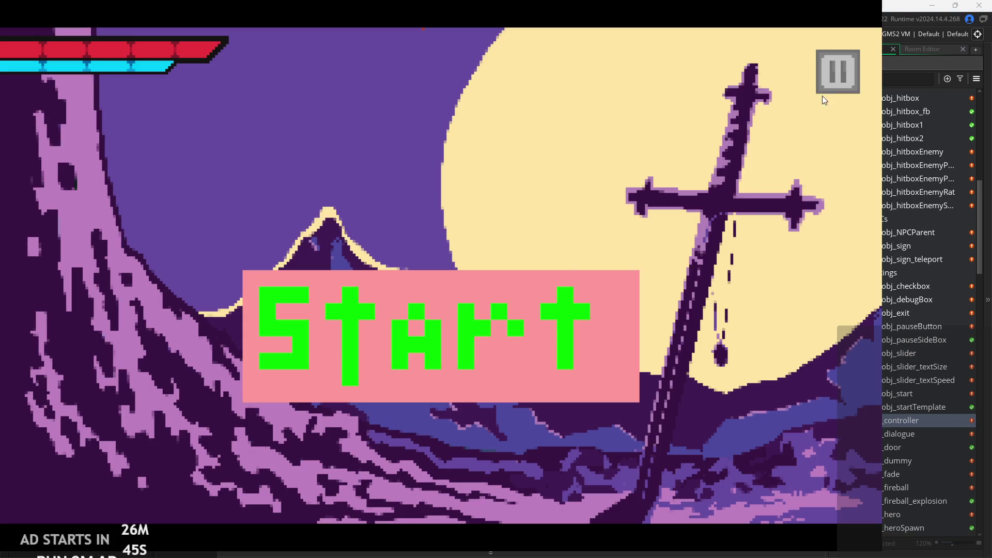
Toggle the game's settings screen repeatedly to hear the click sound, then close the game window
{"action": "left_click", "coordinate": [827, 85]}
{"action": "left_click", "coordinate": [824, 76]}
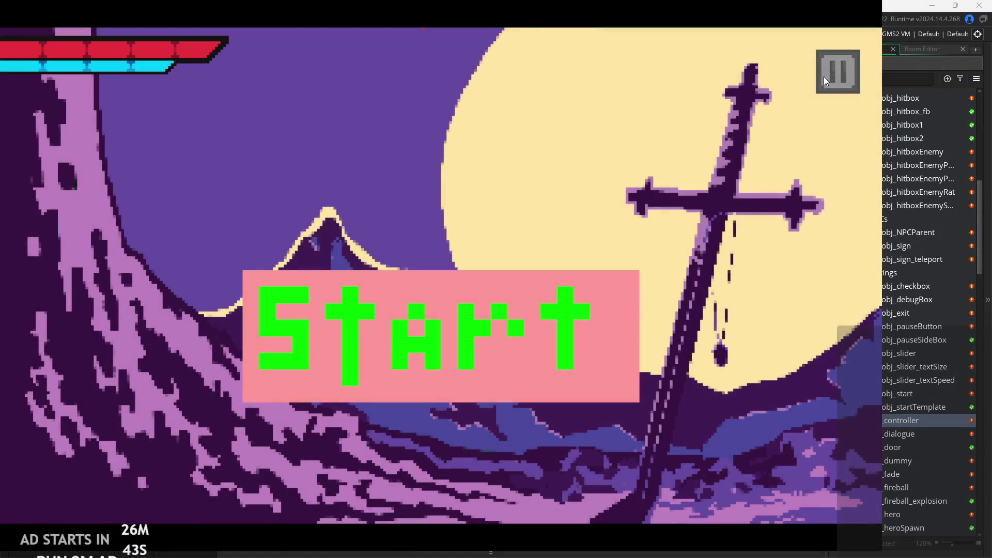
{"action": "left_click", "coordinate": [824, 76]}
{"action": "left_click", "coordinate": [824, 77]}
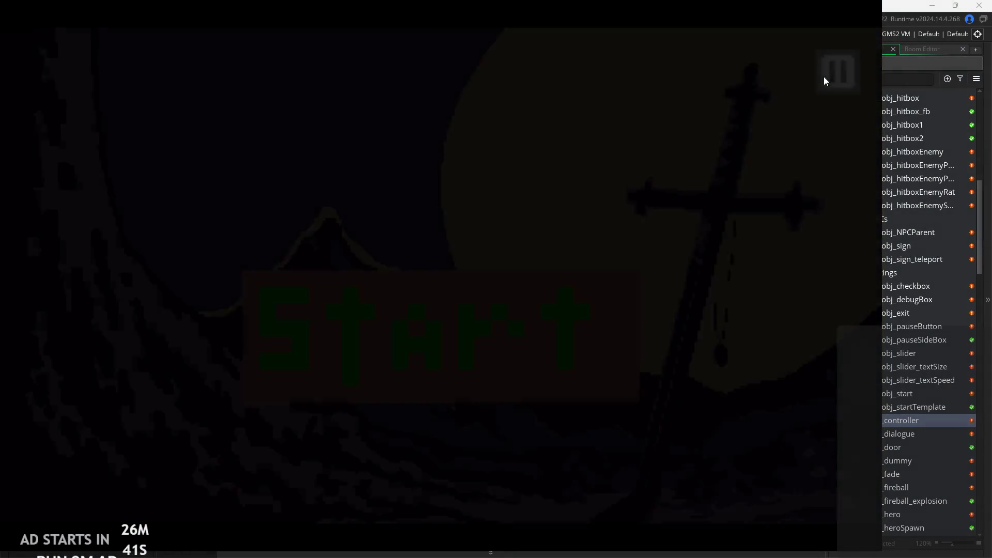
{"action": "left_click", "coordinate": [823, 78]}
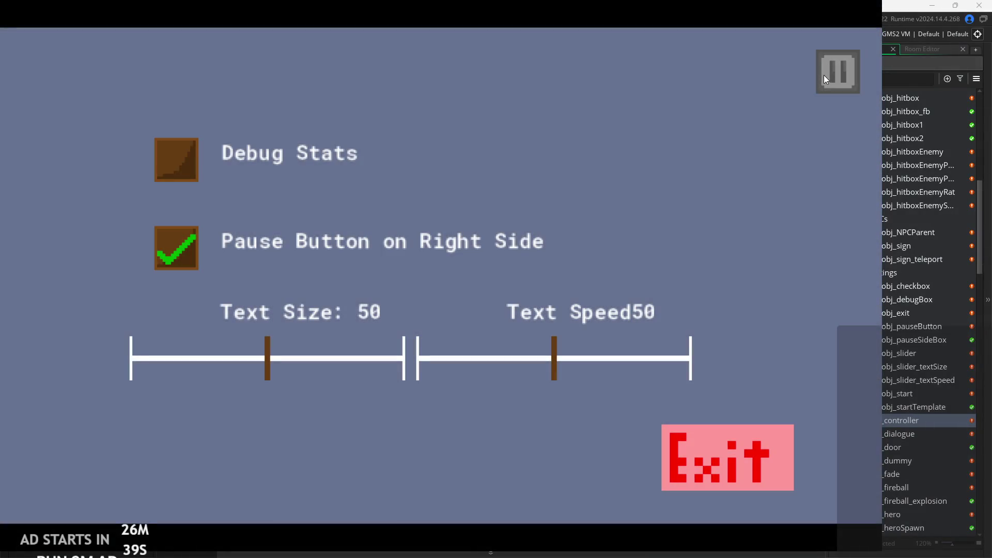
{"action": "left_click", "coordinate": [823, 76]}
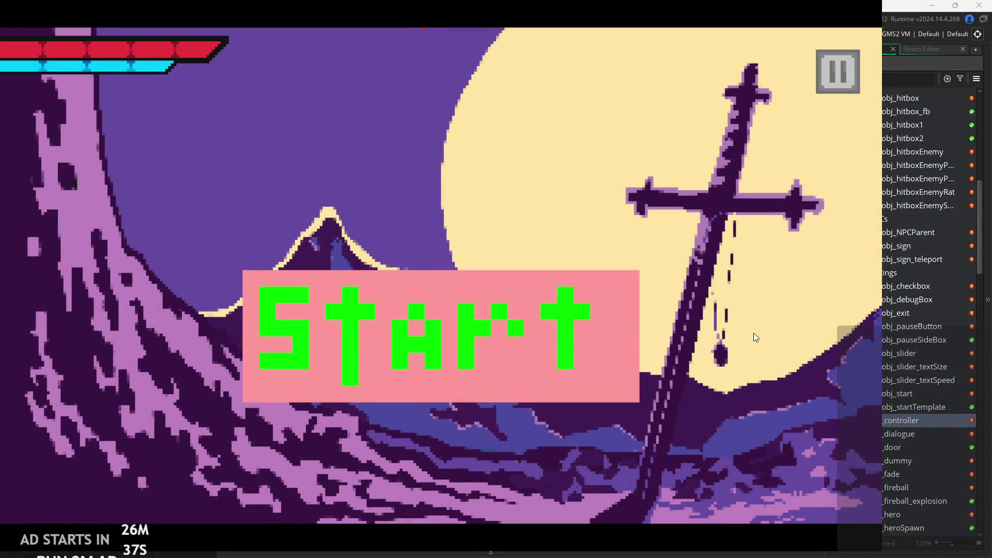
{"action": "left_click", "coordinate": [820, 57]}
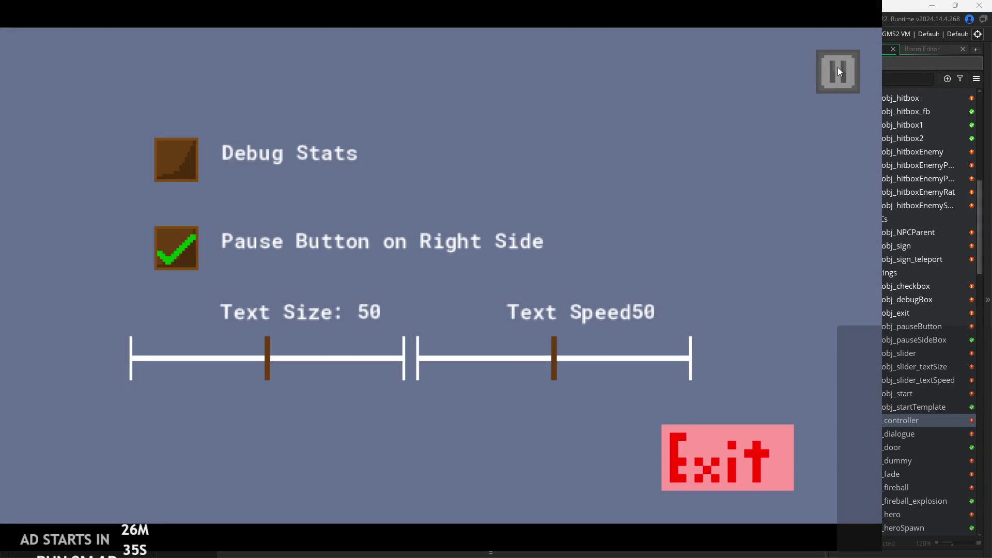
{"action": "left_click", "coordinate": [838, 67]}
{"action": "left_click", "coordinate": [838, 72]}
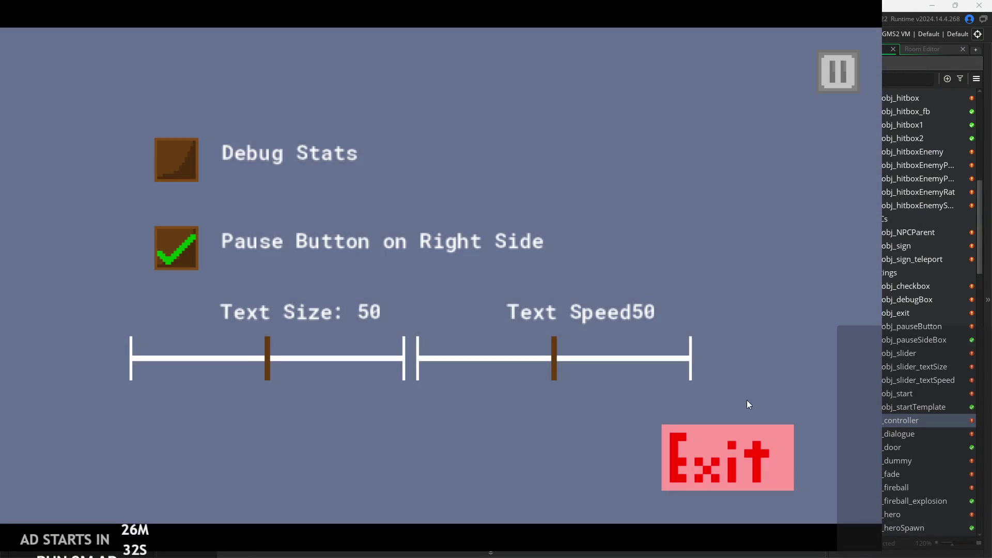
{"action": "left_click", "coordinate": [744, 429]}
{"action": "scroll", "coordinate": [885, 327], "scroll_direction": "up", "scroll_amount": 3}
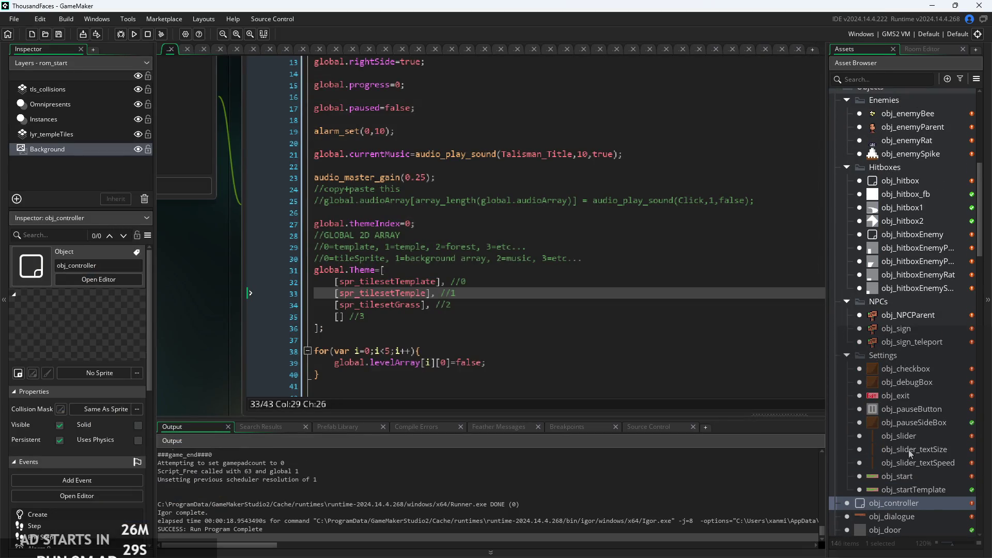
Open obj_pauseButton and find the audio_play_sound Click line in its Step code
{"action": "double_click", "coordinate": [904, 408]}
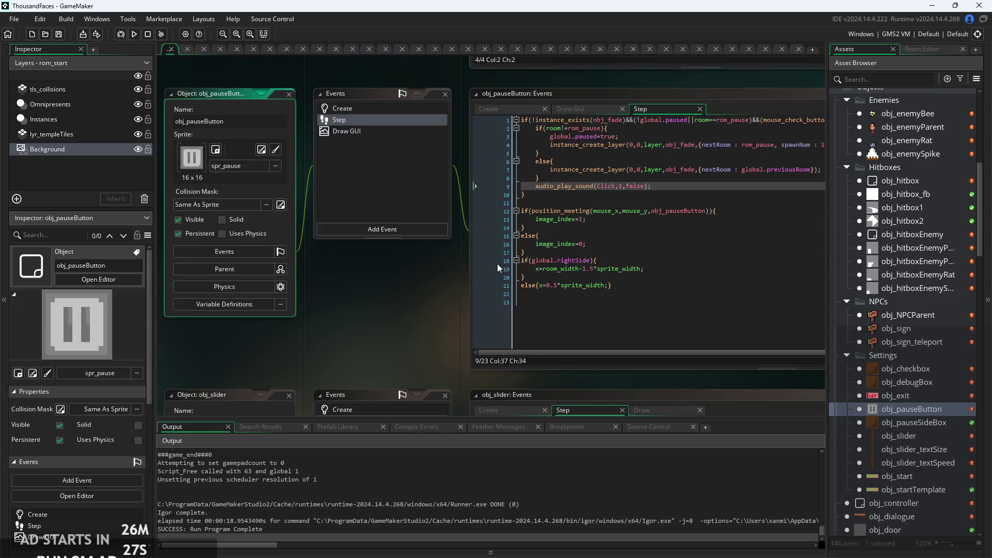
{"action": "left_click", "coordinate": [503, 254]}
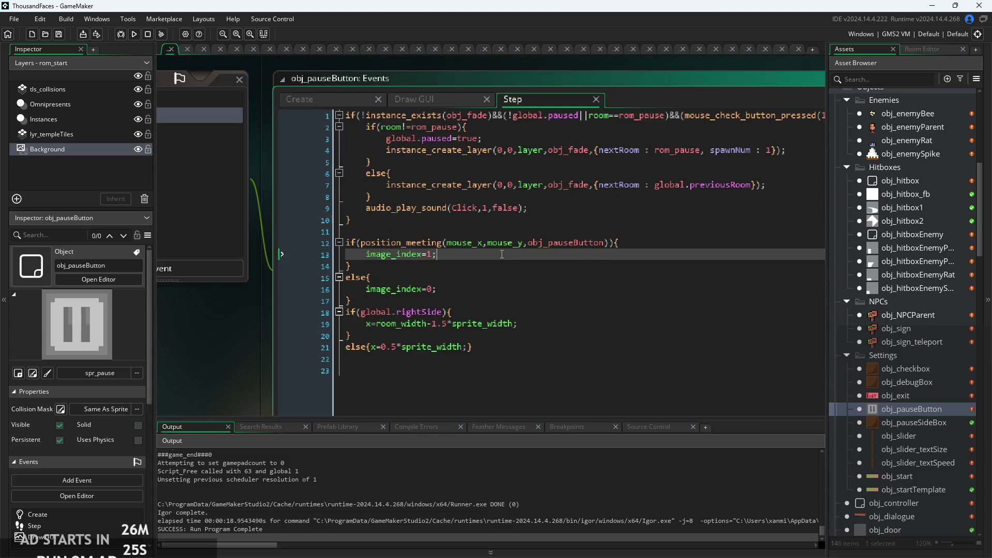
{"action": "left_click", "coordinate": [498, 288]}
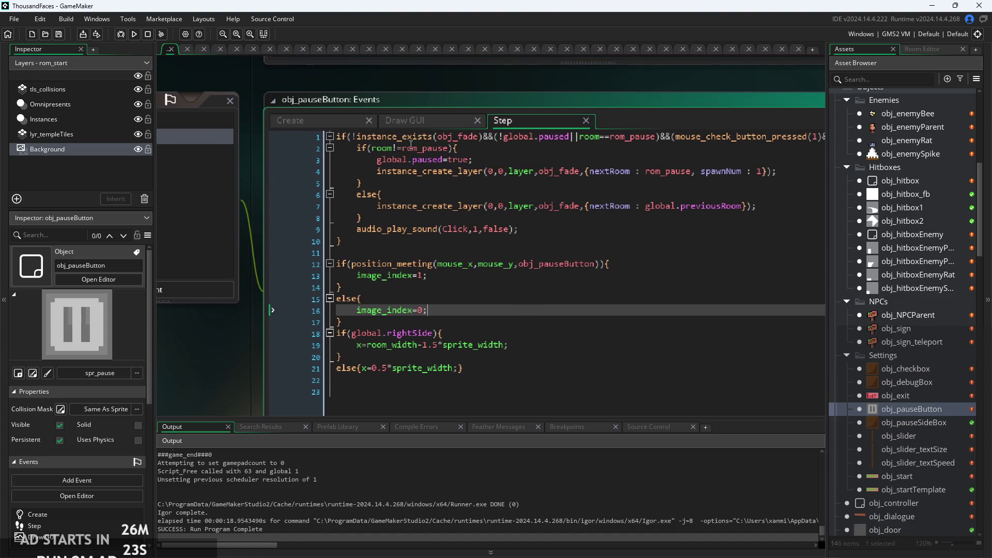
{"action": "left_click", "coordinate": [588, 187]}
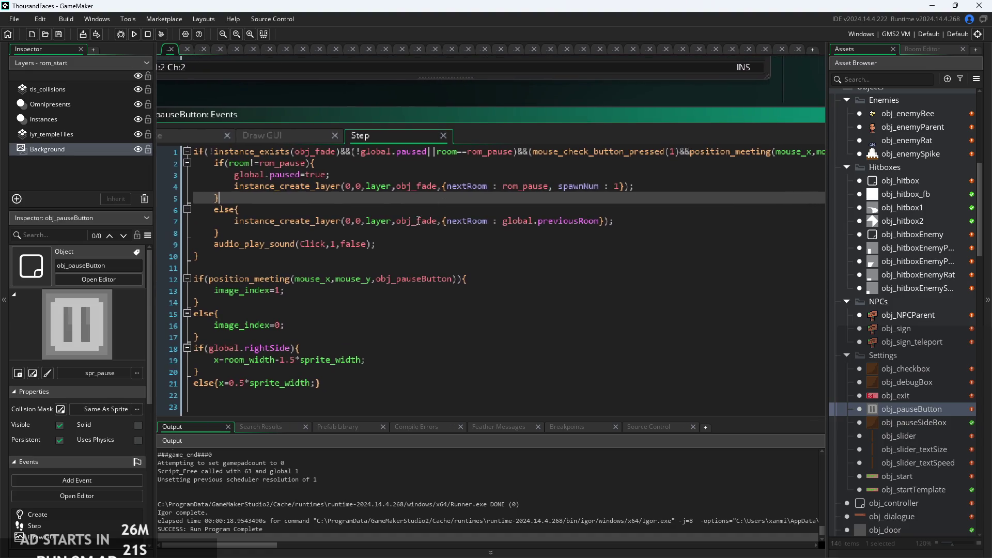
{"action": "left_click", "coordinate": [413, 256]}
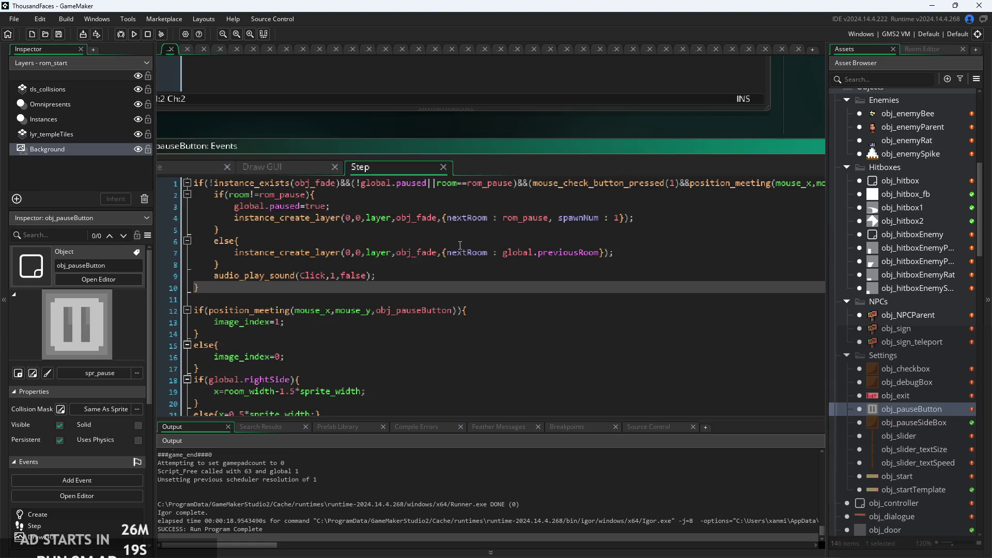
{"action": "left_click", "coordinate": [460, 277]}
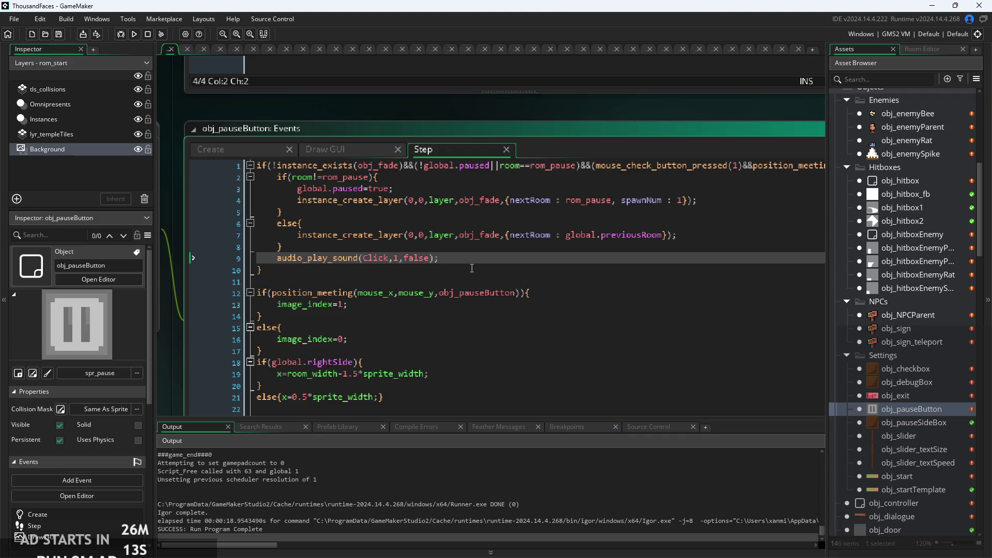
Move the Click sound call to line 2, remove the leftover blank line, save, and run
{"action": "left_click_drag", "start_coordinate": [472, 257], "coordinate": [262, 260]}
{"action": "key", "text": "BackSpace"}
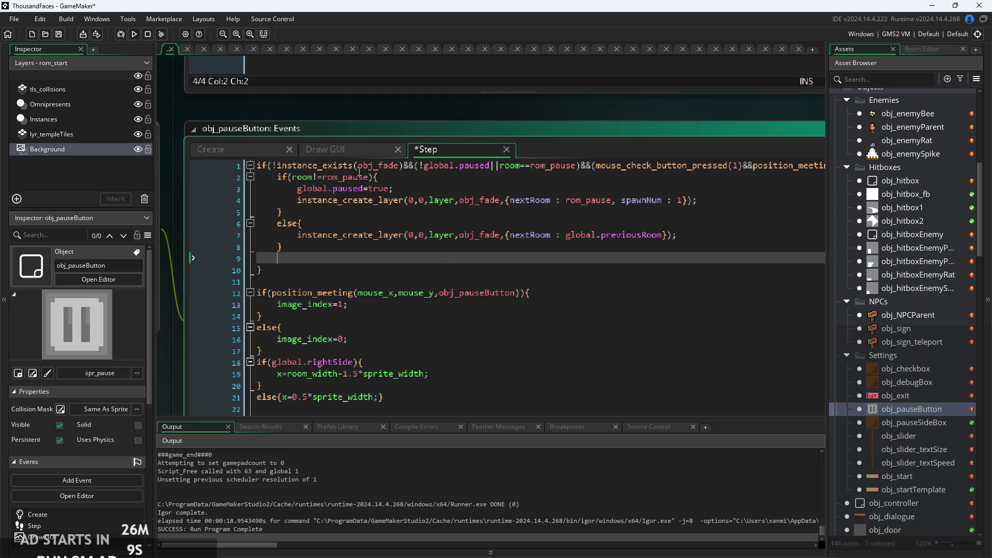
{"action": "left_click", "coordinate": [278, 177]}
{"action": "key", "text": "ctrl+v"}
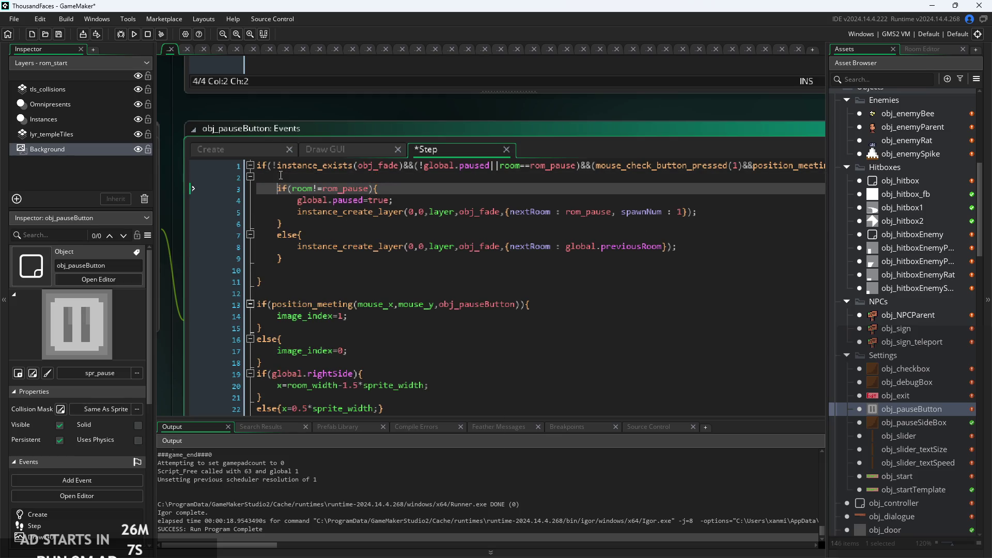
{"action": "key", "text": "ctrl+s"}
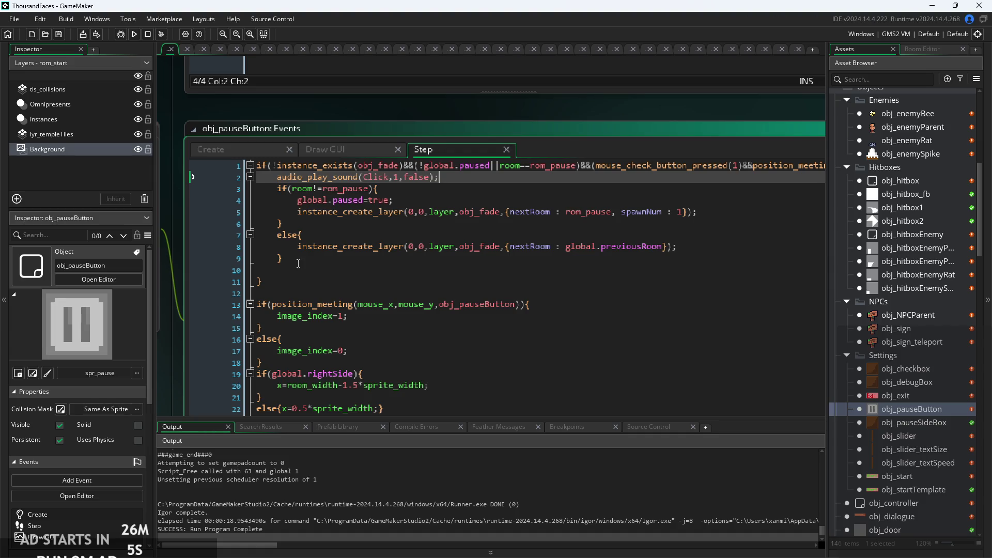
{"action": "left_click", "coordinate": [299, 264]}
{"action": "key", "text": "BackSpace"}
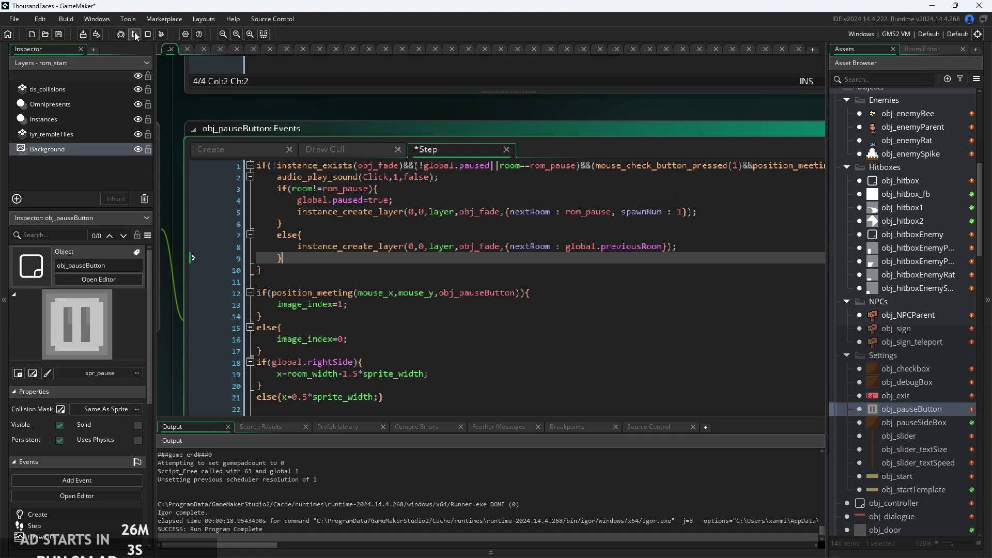
{"action": "left_click", "coordinate": [135, 35]}
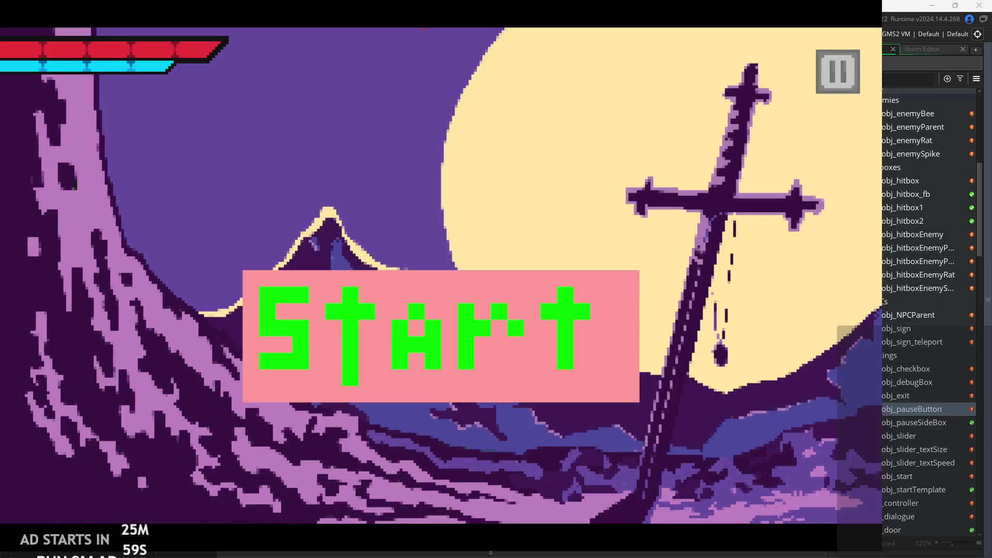
Toggle the pause menu repeatedly, including mid-fade, to hear the click, then exit the game
{"action": "left_click", "coordinate": [826, 77]}
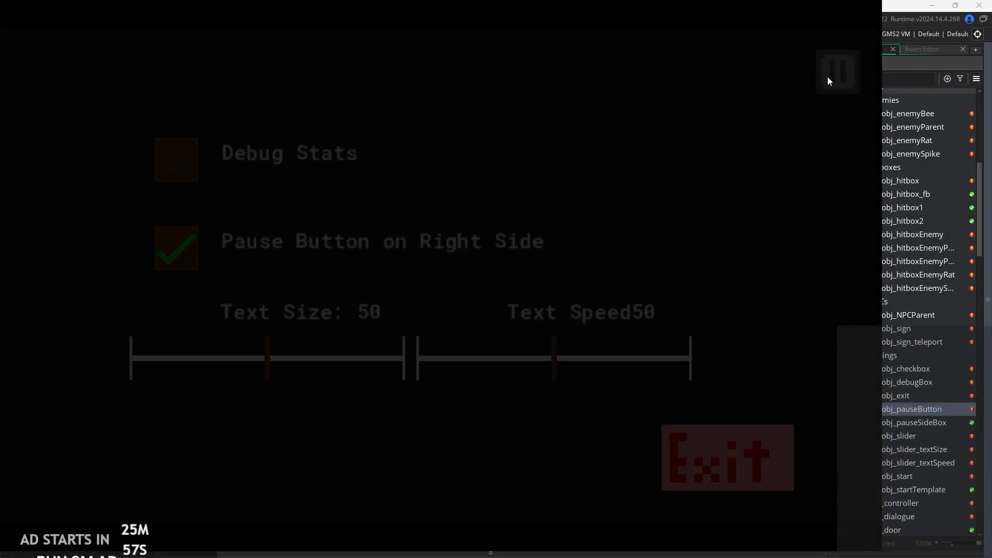
{"action": "left_click", "coordinate": [826, 76]}
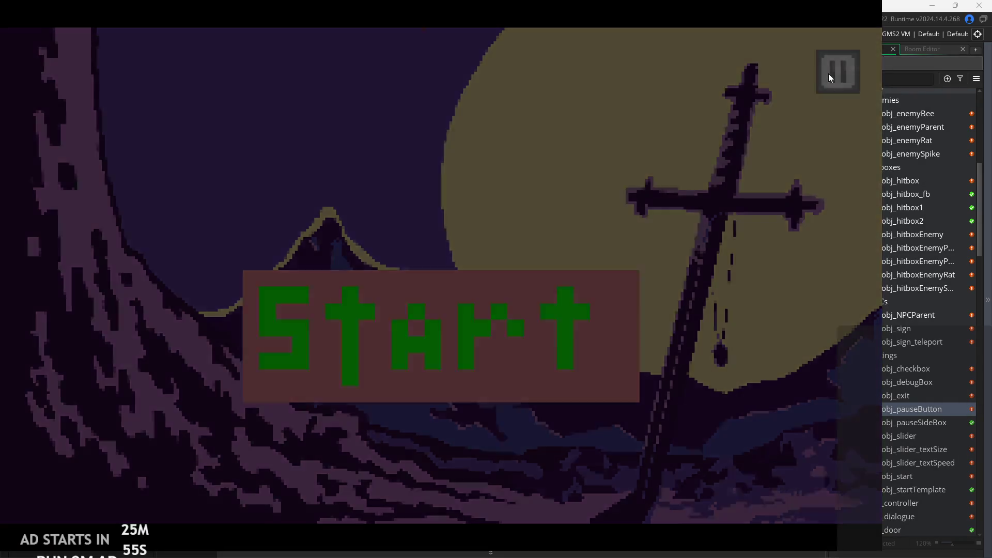
{"action": "left_click", "coordinate": [829, 74]}
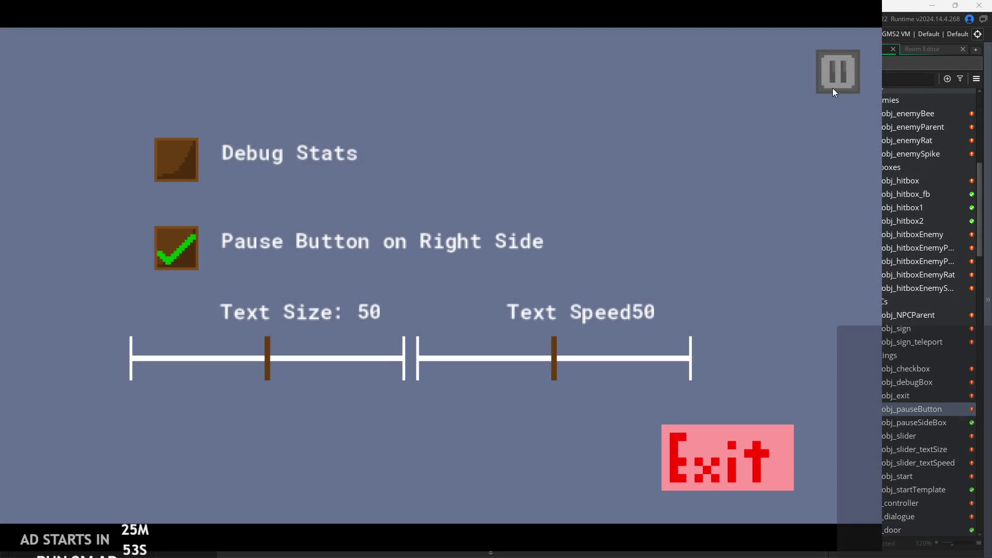
{"action": "left_click", "coordinate": [841, 81]}
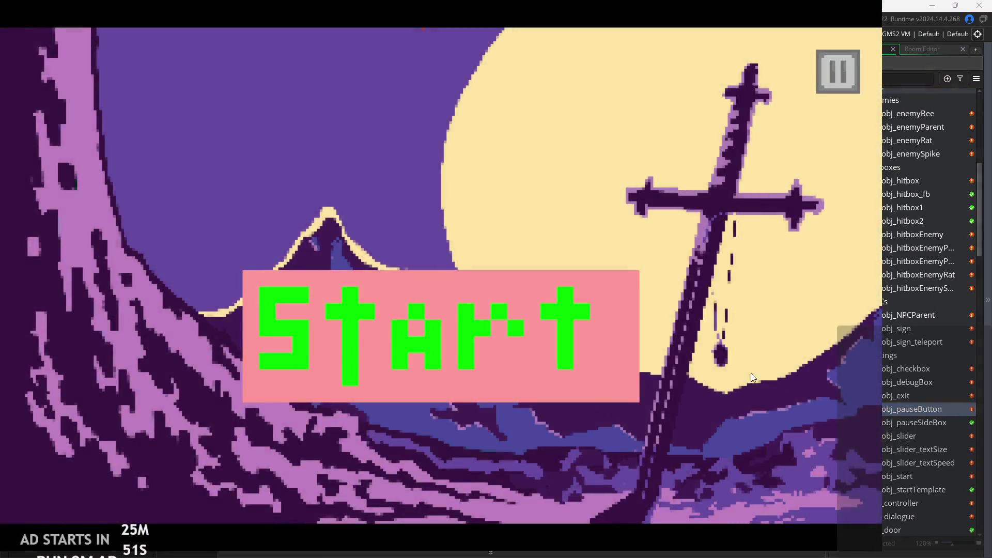
{"action": "left_click", "coordinate": [828, 87]}
{"action": "left_click", "coordinate": [829, 89]}
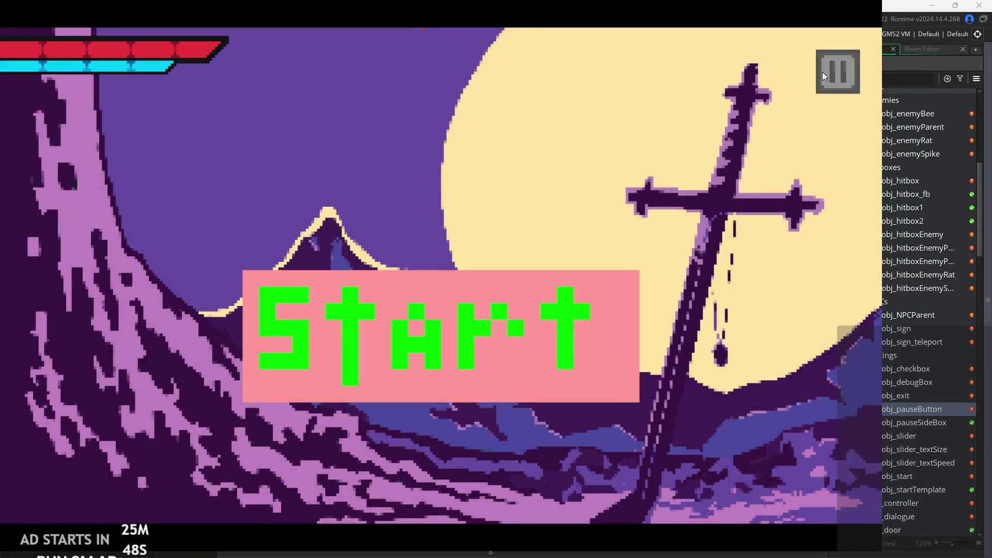
{"action": "left_click", "coordinate": [823, 73]}
{"action": "left_click", "coordinate": [822, 73]}
{"action": "left_click", "coordinate": [822, 71]}
{"action": "left_click", "coordinate": [822, 72]}
{"action": "left_click", "coordinate": [823, 83]}
{"action": "left_click", "coordinate": [729, 455]}
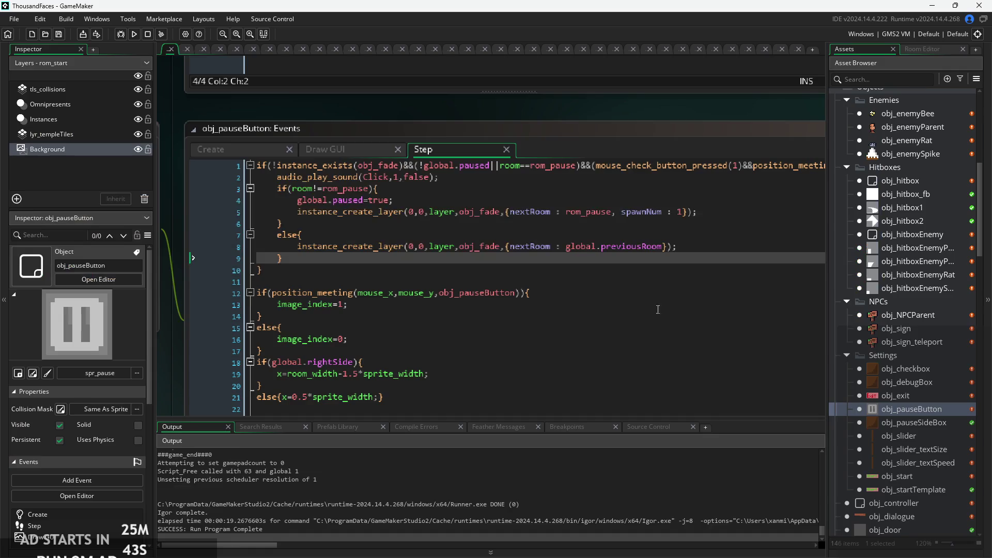
Open blank lines above and below the audio_play_sound call and indent it for a new block
{"action": "left_click", "coordinate": [693, 197]}
{"action": "scroll", "coordinate": [632, 243], "scroll_direction": "down", "scroll_amount": 2}
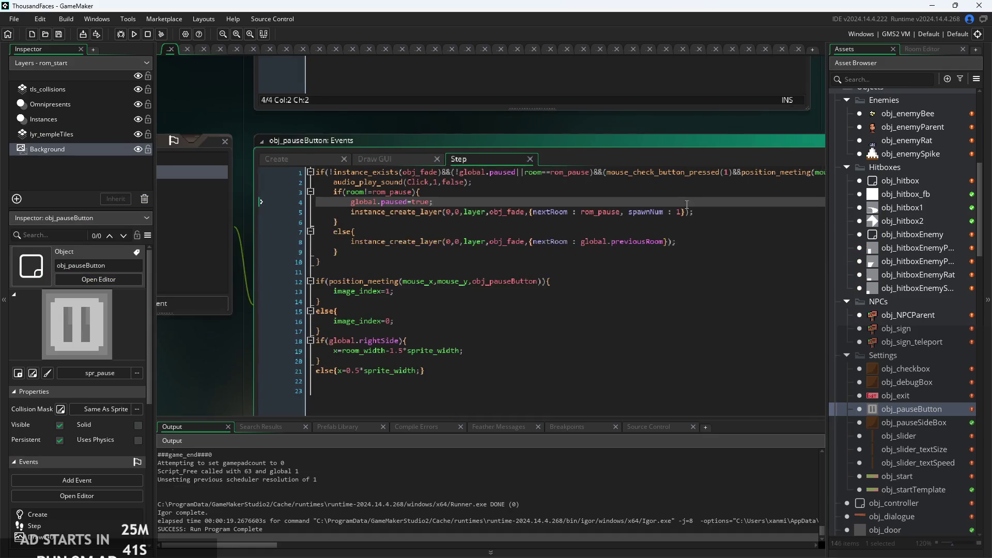
{"action": "scroll", "coordinate": [357, 252], "scroll_direction": "up", "scroll_amount": 2}
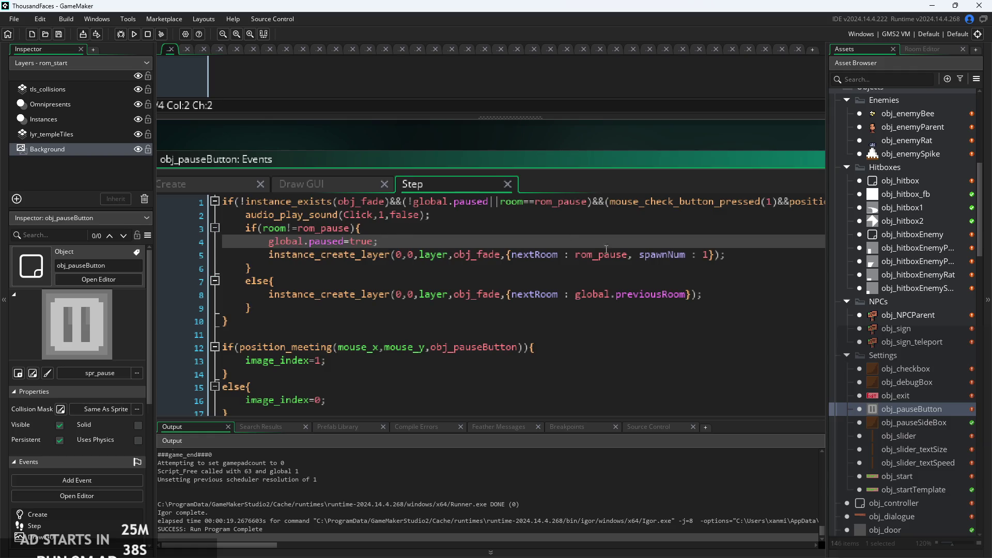
{"action": "left_click", "coordinate": [427, 214]}
{"action": "key", "text": "Home"}
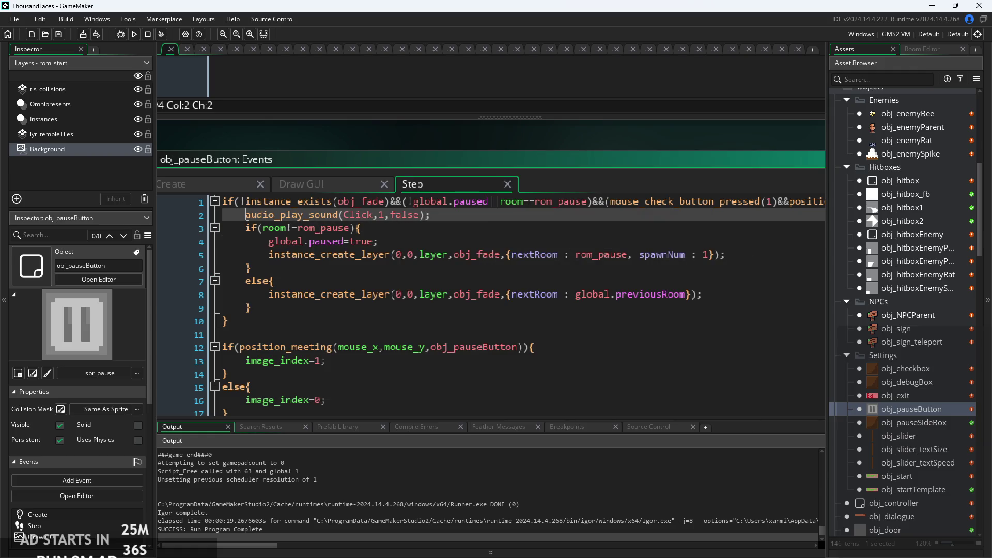
{"action": "key", "text": "Return"}
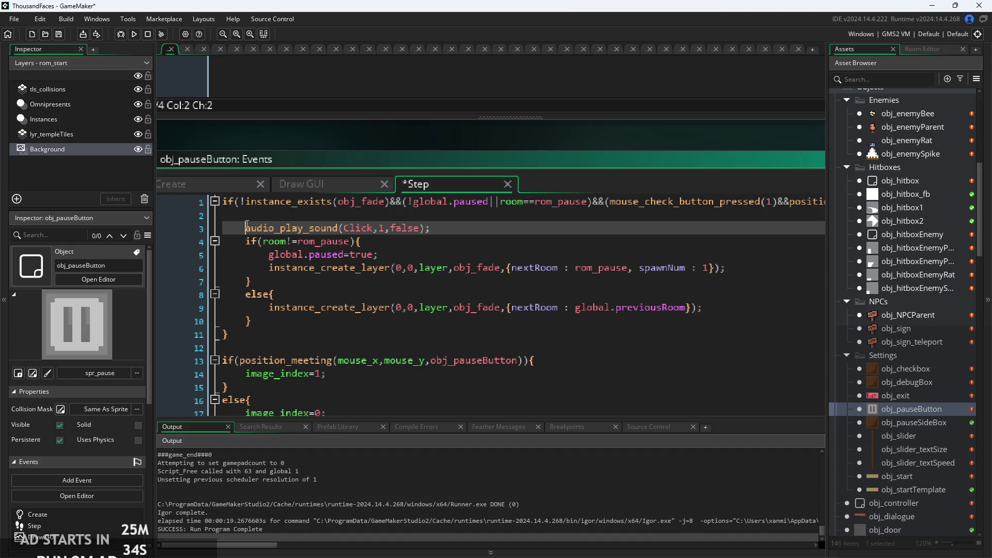
{"action": "key", "text": "Down"}
{"action": "key", "text": "Return"}
{"action": "key", "text": "Up"}
{"action": "key", "text": "Up"}
{"action": "key", "text": "Tab"}
{"action": "key", "text": "Up"}
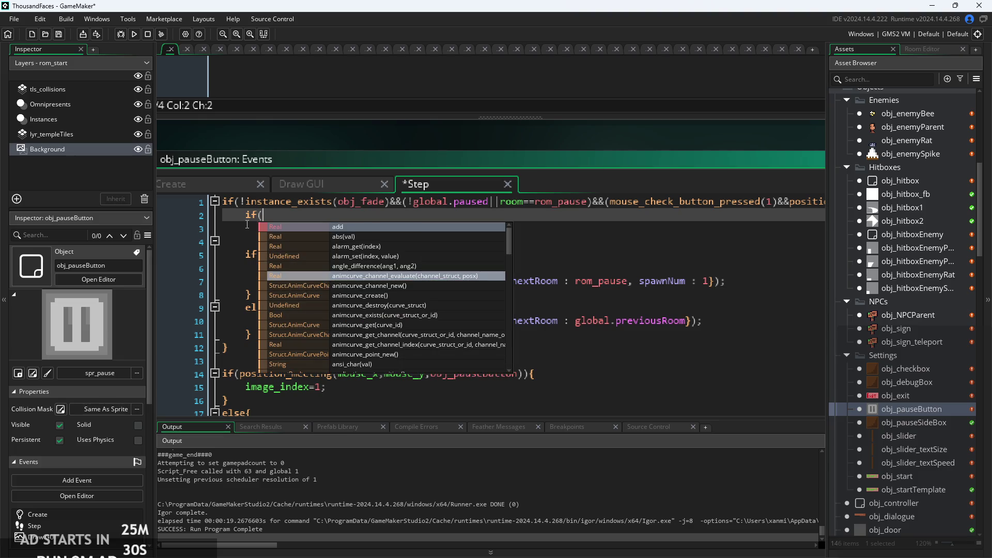
Wrap the sound call in if(!instance_exists(obj_fade)){ } and save the Step event
{"action": "type", "text": "instance_ec"}
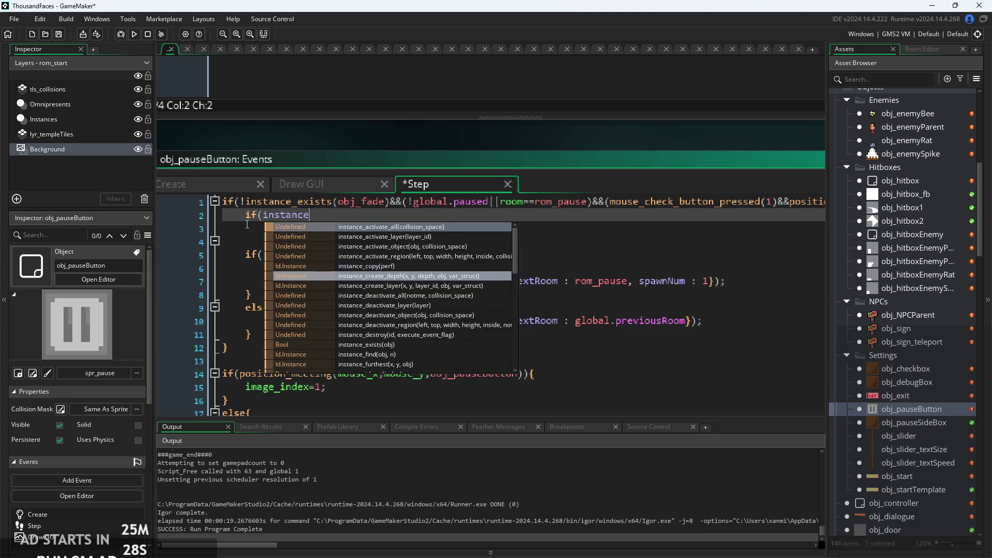
{"action": "key", "text": "BackSpace"}
{"action": "type", "text": "x"}
{"action": "key", "text": "Return"}
{"action": "type", "text": "obj_fade)"}
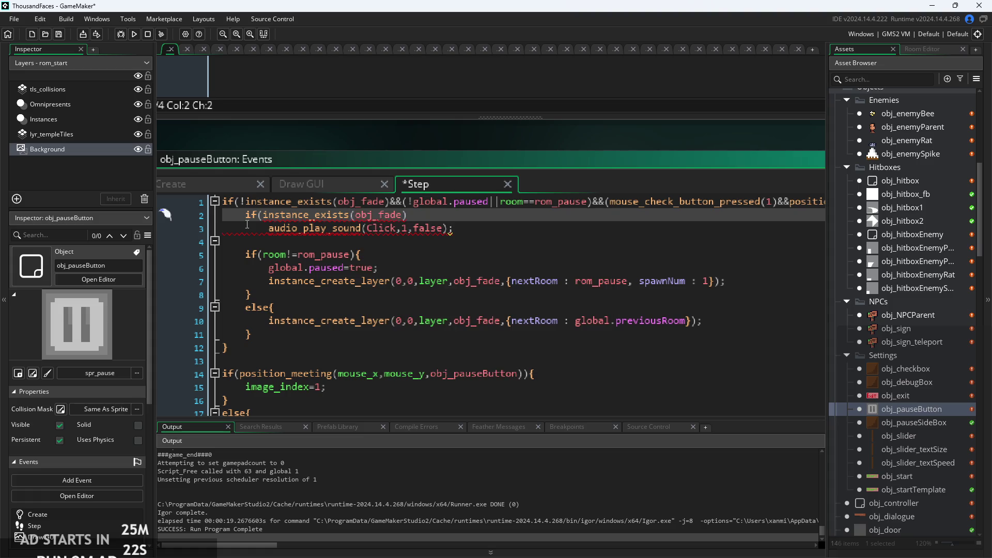
{"action": "type", "text": "{"}
{"action": "left_click", "coordinate": [270, 219]}
{"action": "type", "text": "!"}
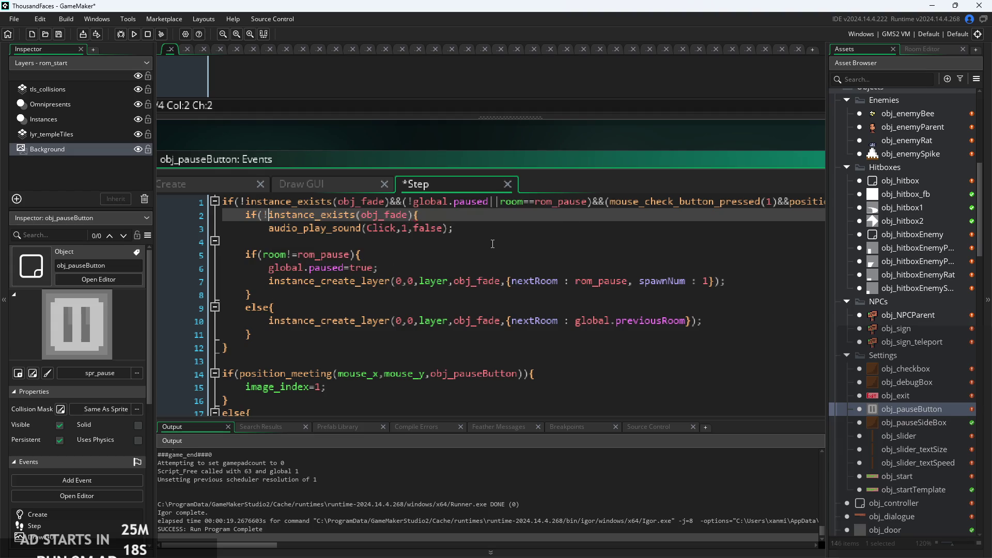
{"action": "left_click", "coordinate": [492, 243]}
{"action": "key", "text": "ctrl+s"}
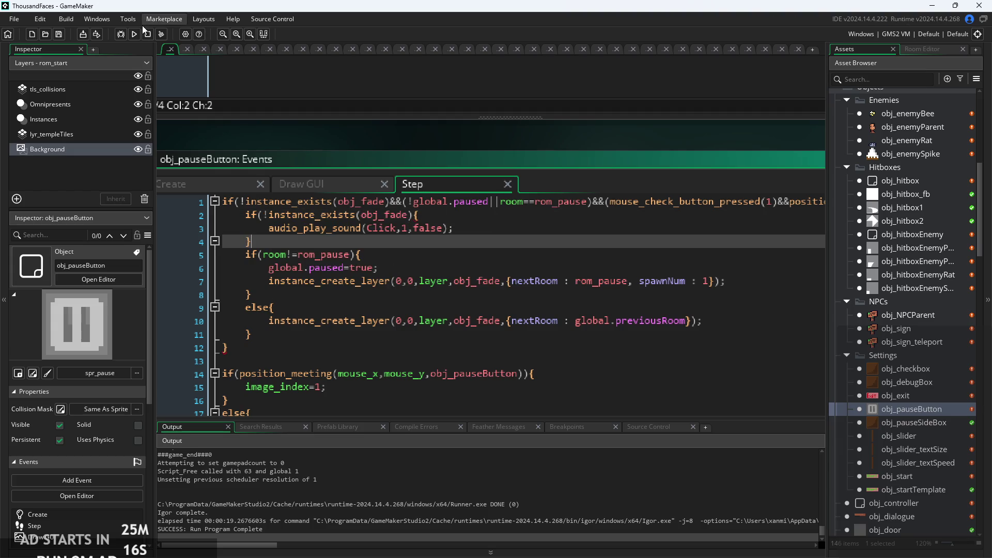
Fix the compile error by adding the missing ')' on line 2, save, and rerun
{"action": "left_click", "coordinate": [132, 36]}
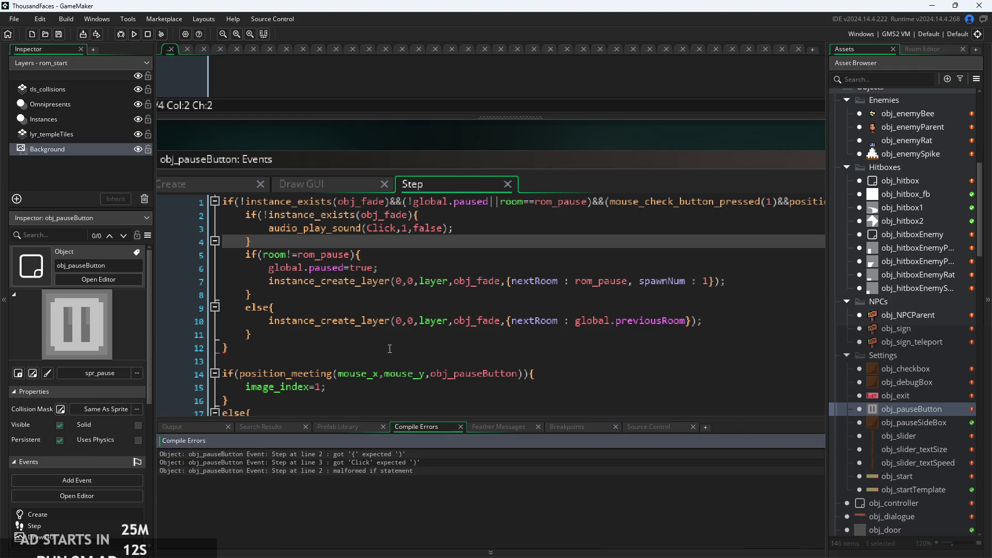
{"action": "left_click", "coordinate": [429, 217]}
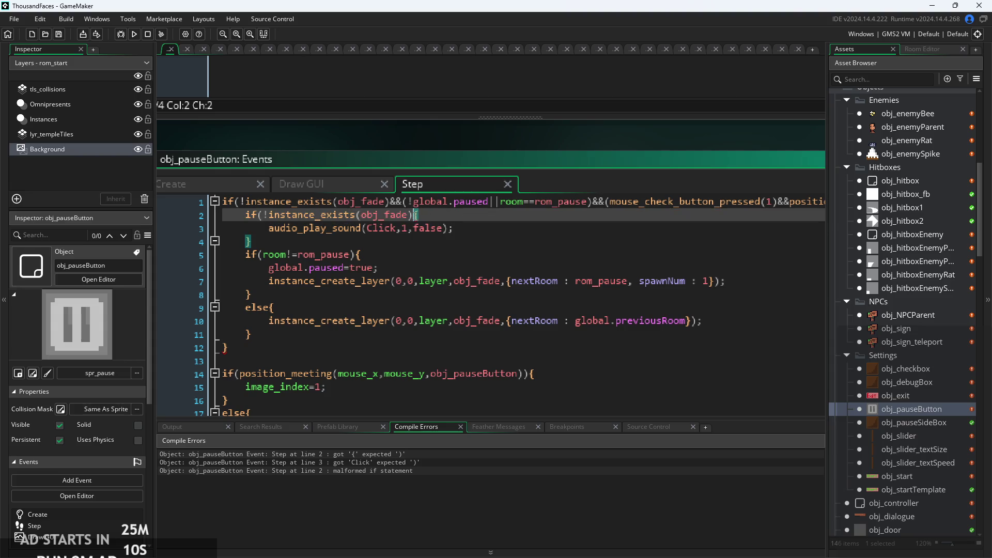
{"action": "type", "text": ")"}
{"action": "key", "text": "ctrl+s"}
{"action": "left_click", "coordinate": [132, 35]}
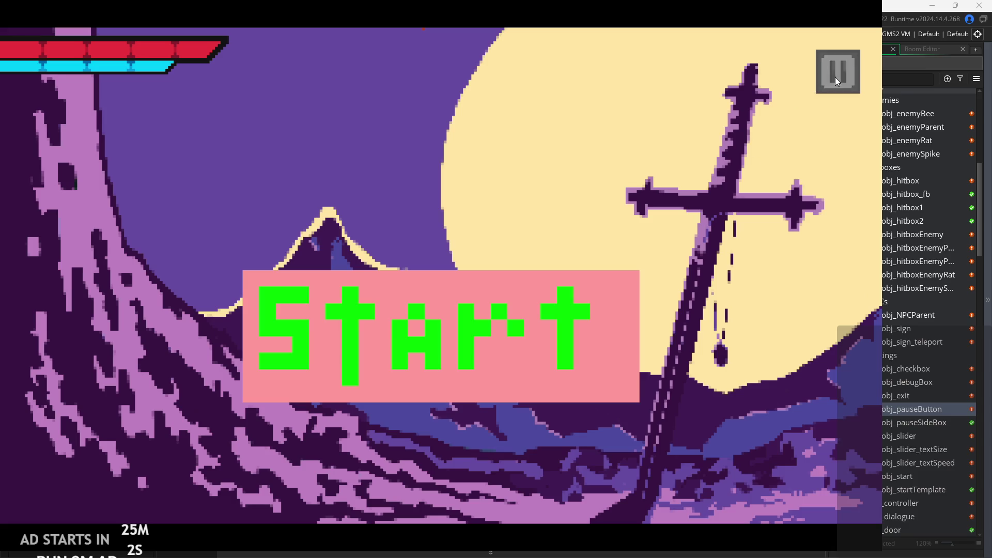
Toggle the pause menu several times on the Start screen, including mid-fade
{"action": "left_click", "coordinate": [835, 77]}
{"action": "left_click", "coordinate": [835, 85]}
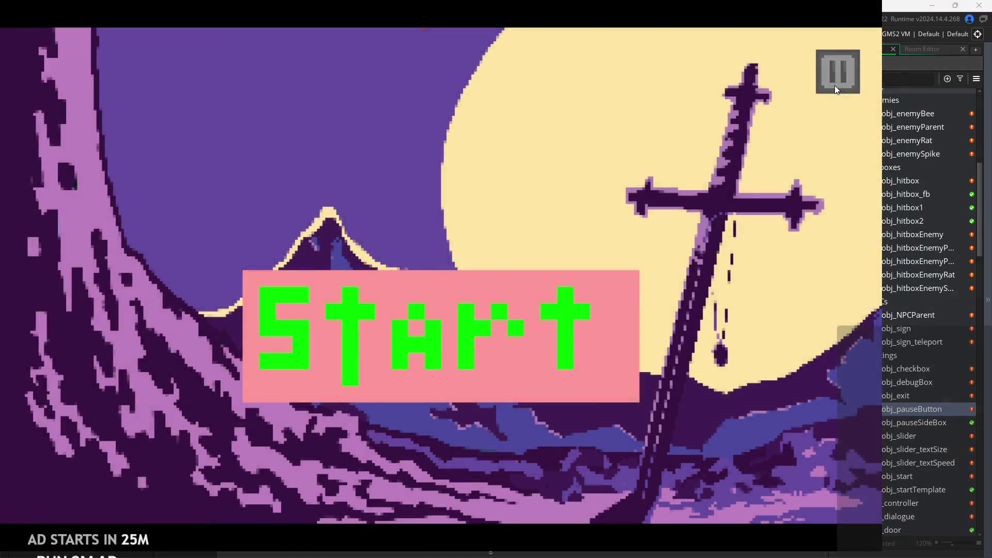
{"action": "left_click", "coordinate": [835, 86]}
{"action": "left_click", "coordinate": [835, 85]}
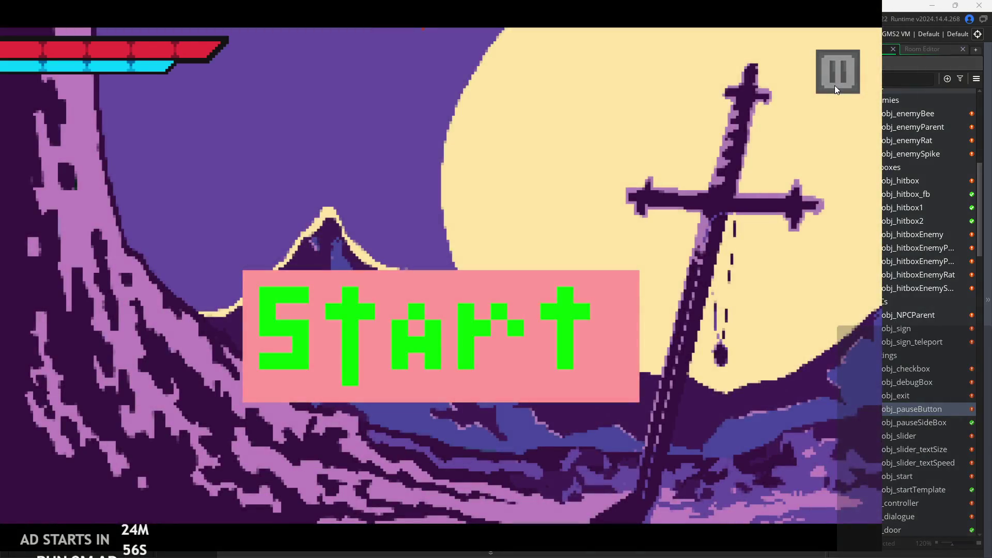
{"action": "left_click", "coordinate": [835, 85]}
{"action": "left_click", "coordinate": [835, 85]}
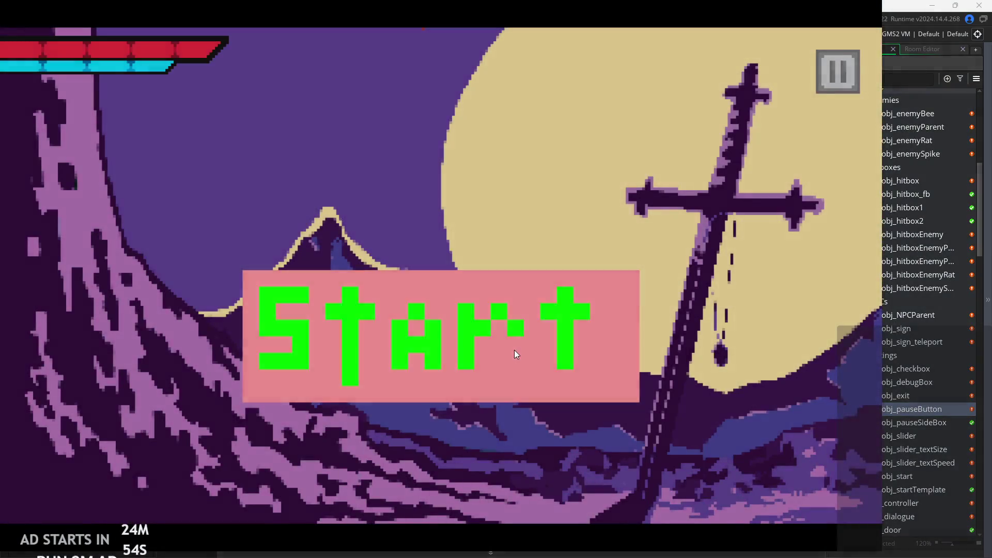
Start the level, toggle the pause menu a few times there, then exit the game
{"action": "left_click", "coordinate": [514, 383]}
{"action": "left_click", "coordinate": [832, 73]}
{"action": "left_click", "coordinate": [833, 72]}
{"action": "left_click", "coordinate": [839, 61]}
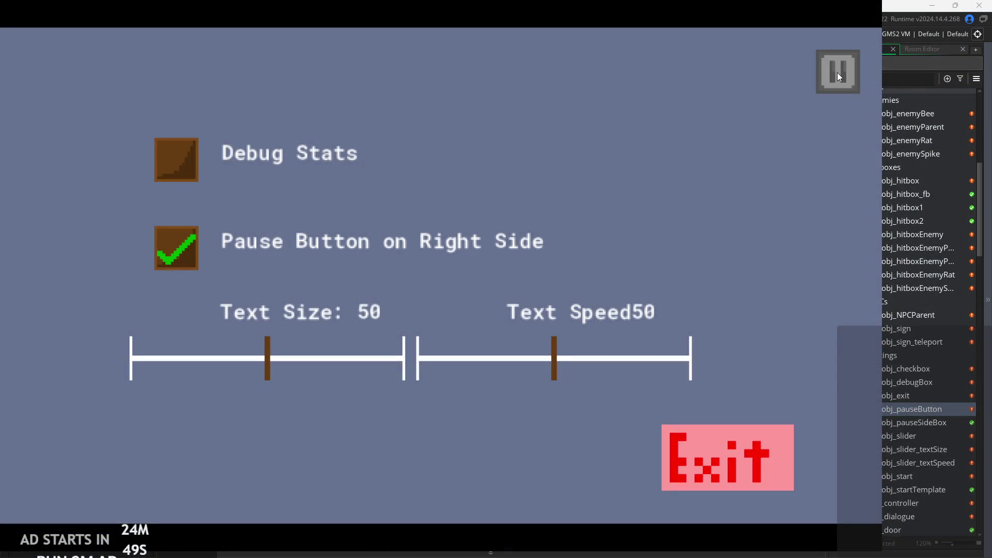
{"action": "left_click", "coordinate": [836, 73]}
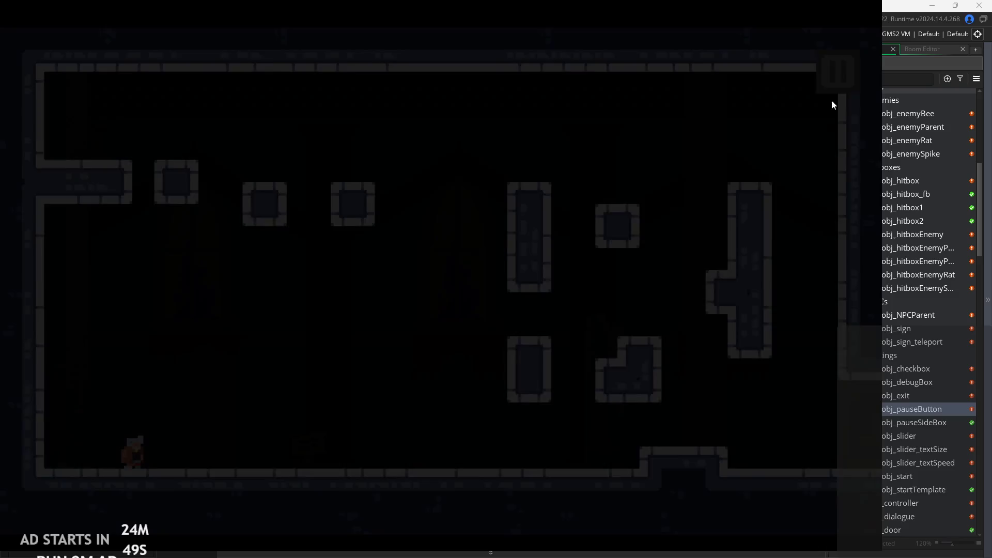
{"action": "left_click", "coordinate": [832, 78]}
{"action": "left_click", "coordinate": [772, 485]}
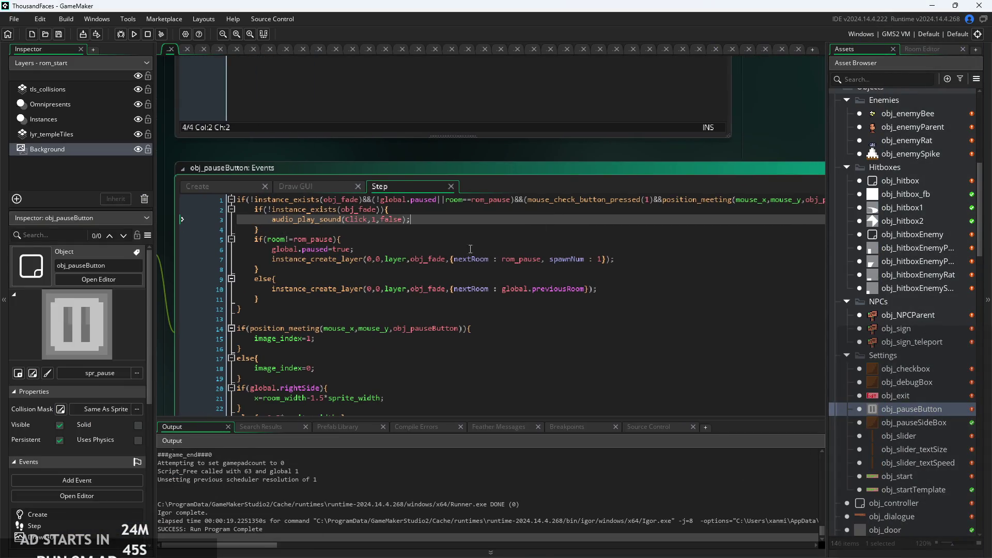
Review obj_pauseButton's Step code: the click-sound lines, the position_meeting line and the image_index=1 line
{"action": "scroll", "coordinate": [495, 244], "scroll_direction": "up", "scroll_amount": 2, "text": "ctrl"}
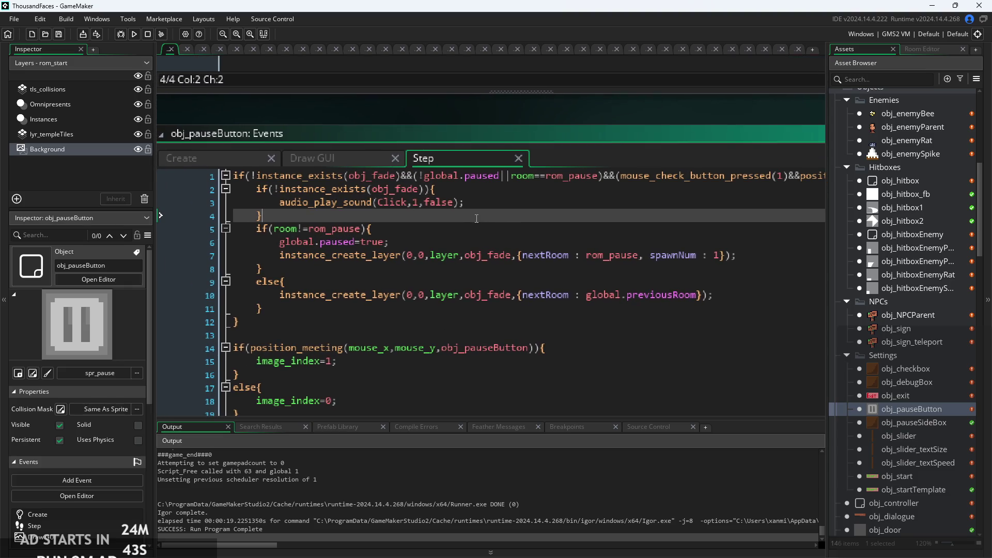
{"action": "scroll", "coordinate": [305, 212], "scroll_direction": "up", "scroll_amount": 2, "text": "ctrl"}
{"action": "left_click_drag", "start_coordinate": [306, 220], "coordinate": [245, 189]}
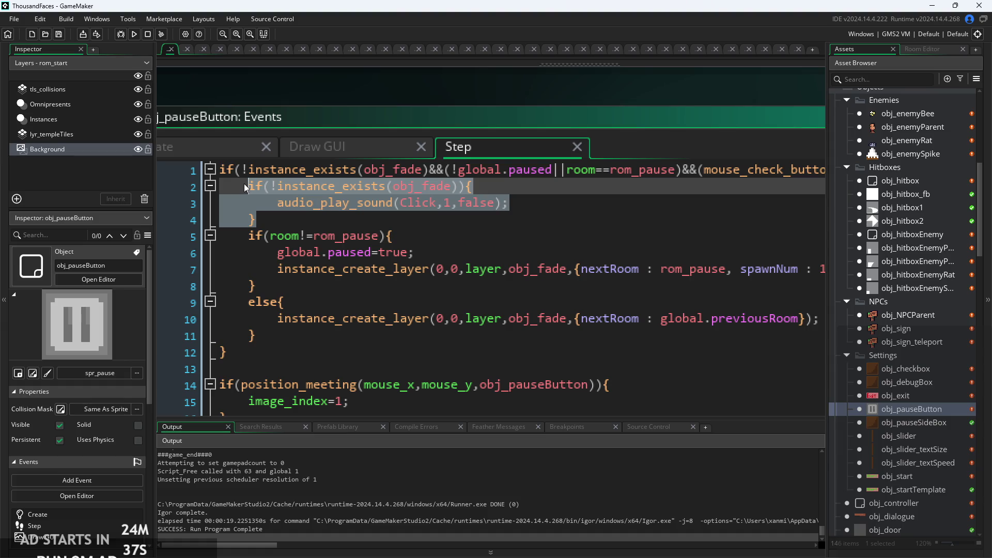
{"action": "scroll", "coordinate": [391, 206], "scroll_direction": "down", "scroll_amount": 1, "text": "ctrl"}
{"action": "left_click", "coordinate": [500, 237]}
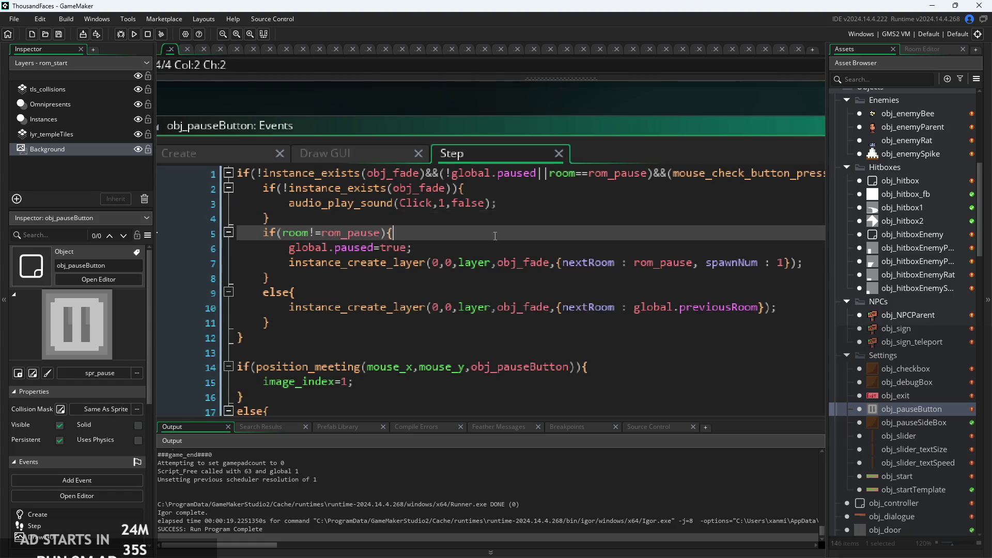
{"action": "scroll", "coordinate": [499, 236], "scroll_direction": "down", "scroll_amount": 1, "text": "ctrl"}
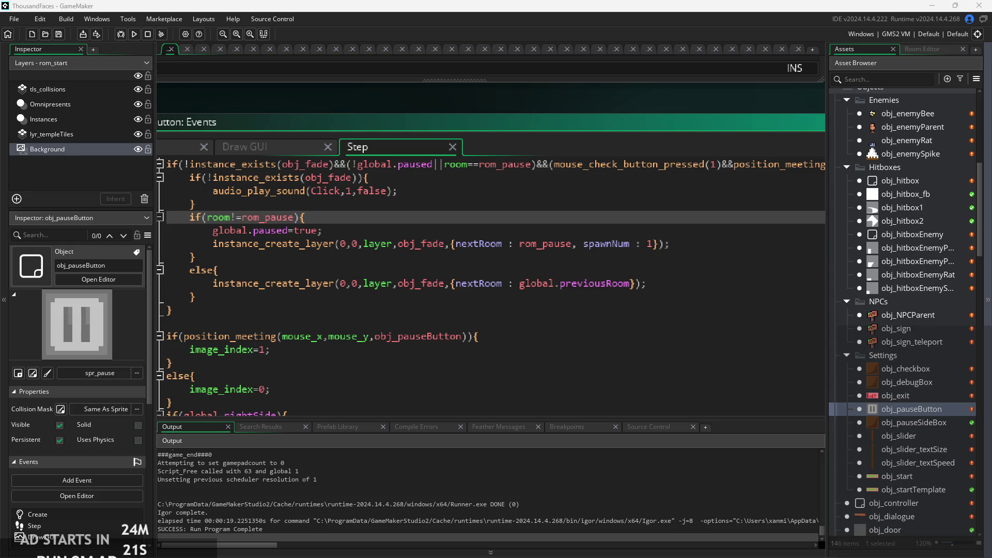
{"action": "left_click", "coordinate": [585, 342]}
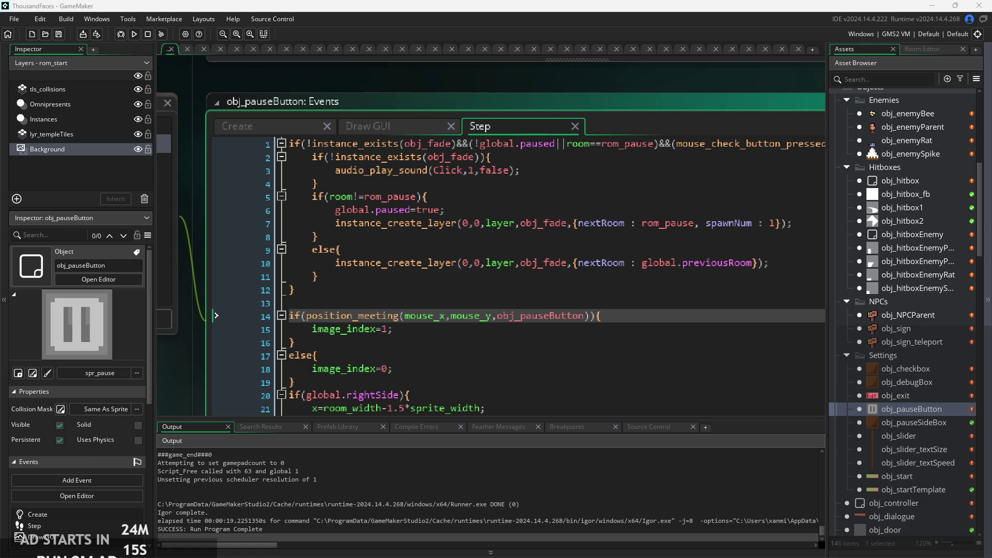
{"action": "scroll", "coordinate": [462, 331], "scroll_direction": "up", "scroll_amount": 1, "text": "ctrl"}
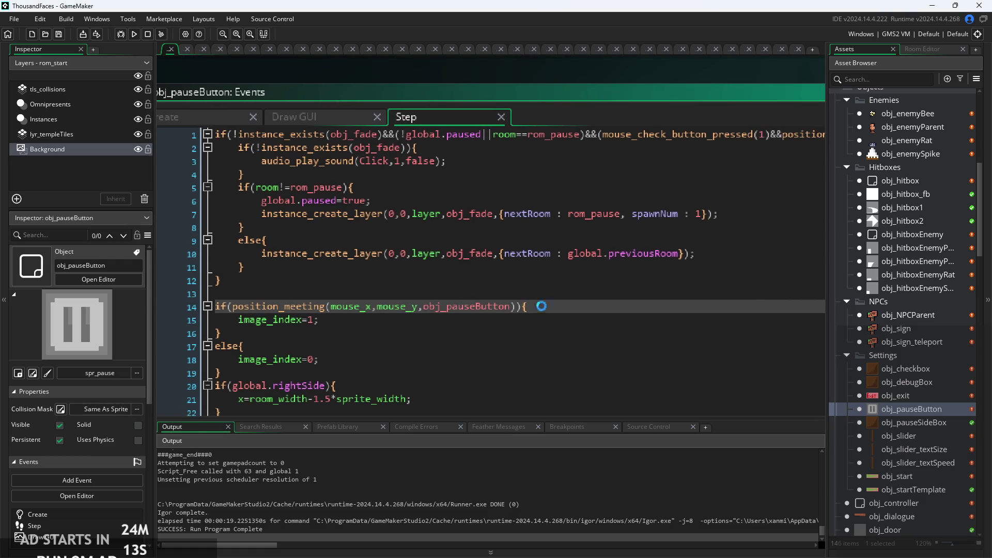
{"action": "key", "text": "Down"}
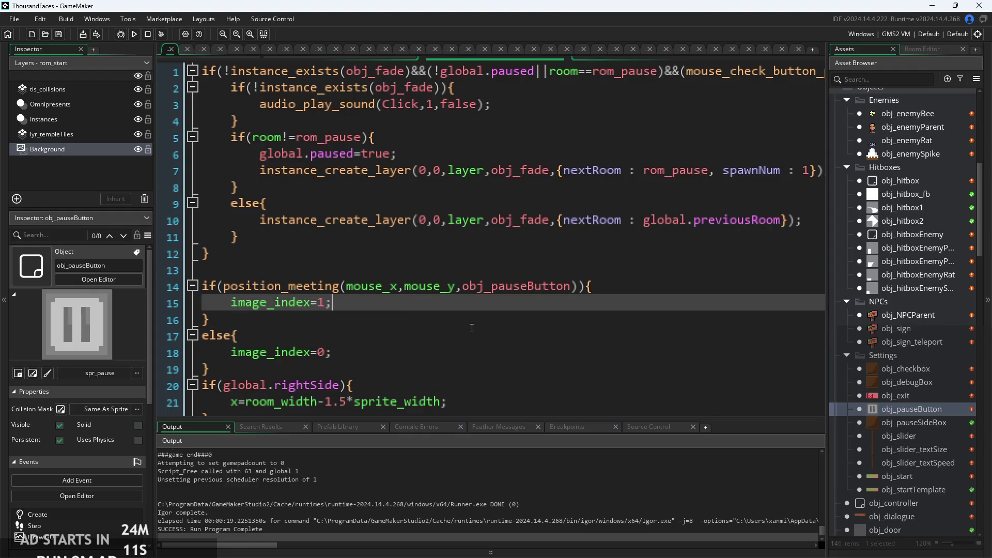
{"action": "scroll", "coordinate": [424, 252], "scroll_direction": "down", "scroll_amount": 2}
{"action": "left_click", "coordinate": [425, 252]}
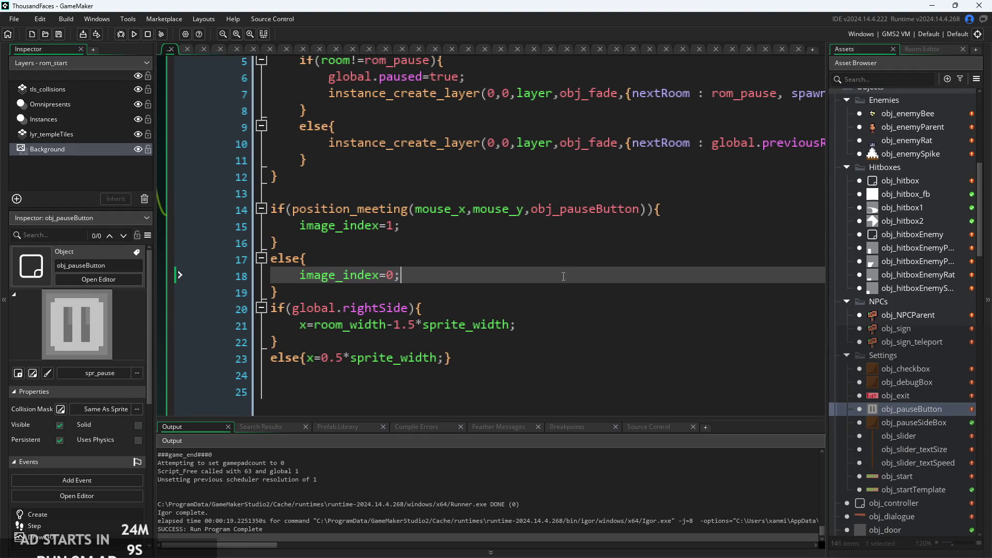
{"action": "left_click", "coordinate": [573, 222]}
Check the rest of the Step code, from blank line 13 and the else line back up to line 5
{"action": "scroll", "coordinate": [573, 222], "scroll_direction": "down", "scroll_amount": 1, "text": "ctrl"}
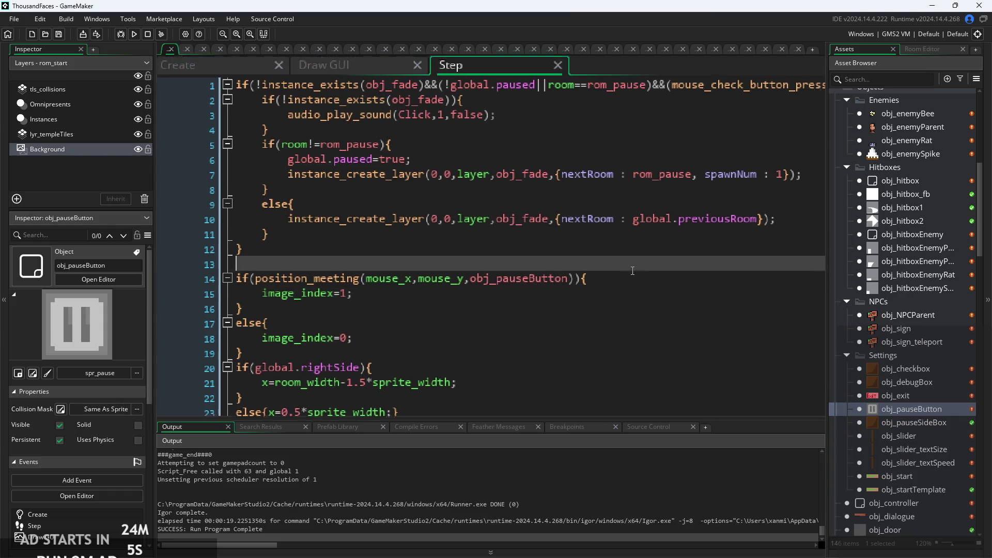
{"action": "left_click", "coordinate": [560, 305]}
{"action": "scroll", "coordinate": [559, 309], "scroll_direction": "down", "scroll_amount": 1, "text": "ctrl"}
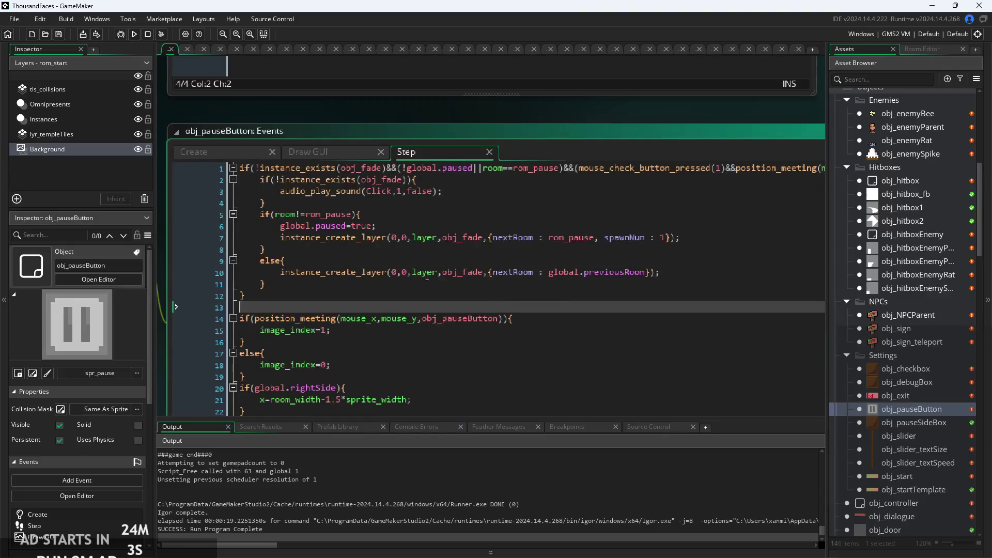
{"action": "left_click", "coordinate": [346, 249]}
{"action": "scroll", "coordinate": [346, 248], "scroll_direction": "down", "scroll_amount": 1, "text": "ctrl"}
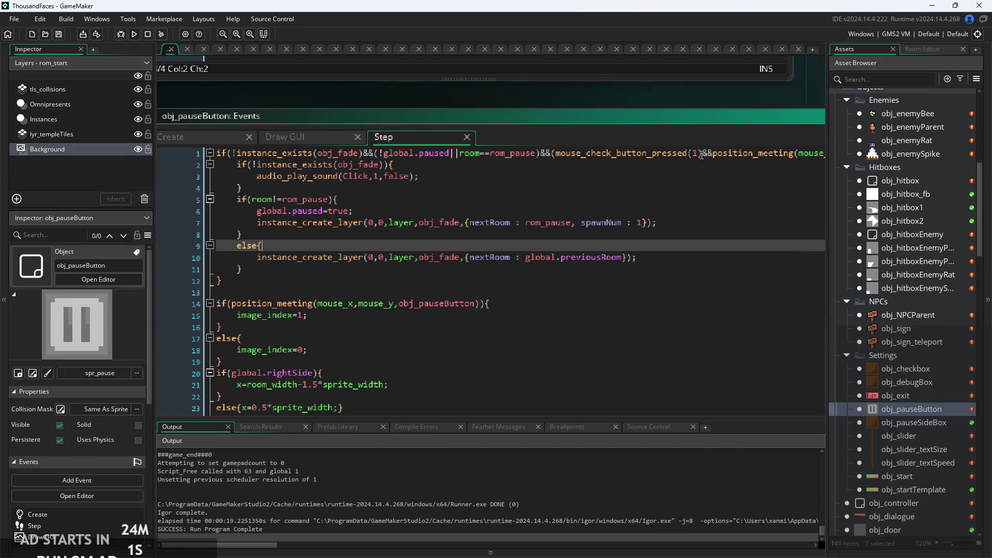
{"action": "left_click", "coordinate": [535, 155]}
{"action": "left_click", "coordinate": [755, 164]}
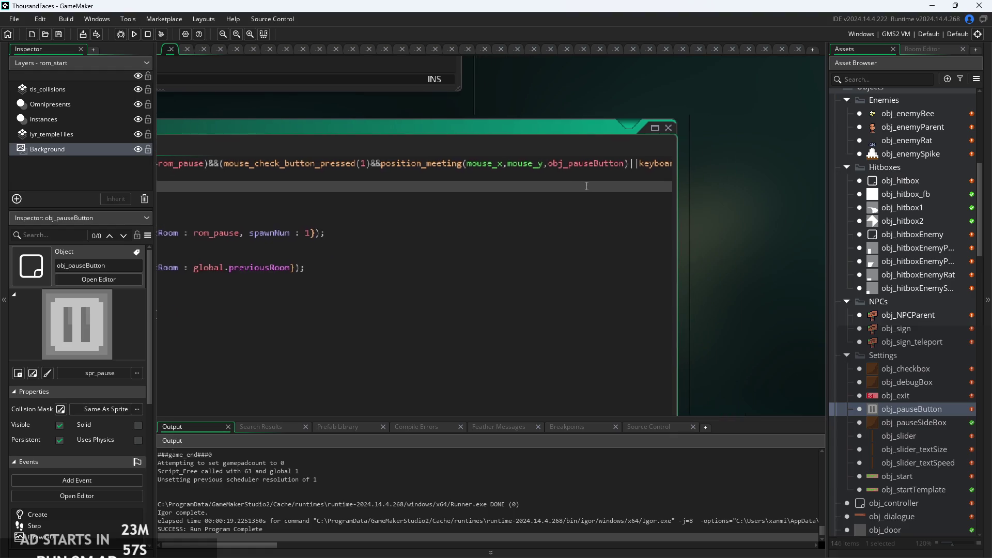
{"action": "scroll", "coordinate": [495, 208], "scroll_direction": "down", "scroll_amount": 3}
{"action": "left_click", "coordinate": [489, 195]}
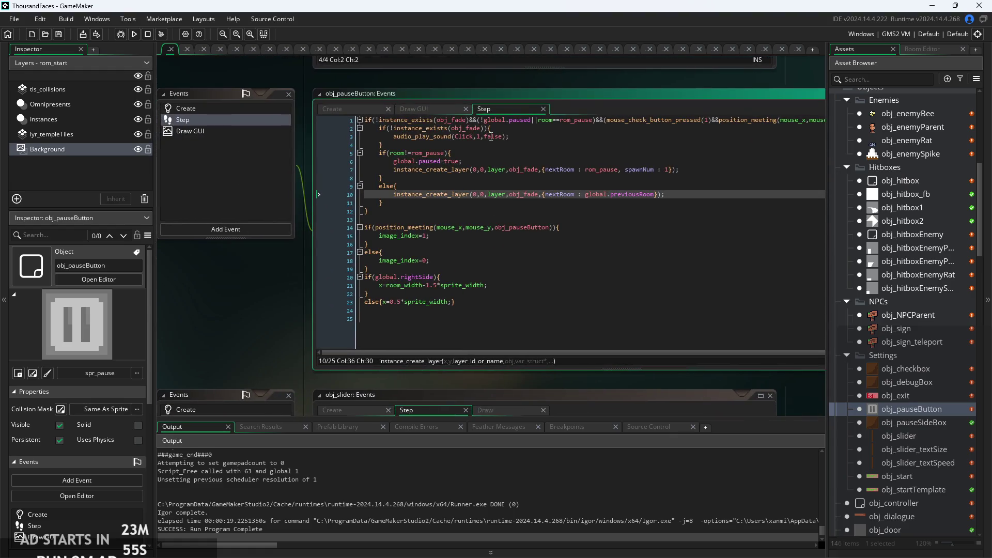
{"action": "scroll", "coordinate": [495, 208], "scroll_direction": "up", "scroll_amount": 2}
{"action": "left_click", "coordinate": [495, 161]}
{"action": "scroll", "coordinate": [495, 164], "scroll_direction": "up", "scroll_amount": 1}
Delete the Click sound block on lines 2–4, then undo to restore it
{"action": "left_click_drag", "start_coordinate": [505, 145], "coordinate": [186, 115]}
{"action": "key", "text": "BackSpace"}
{"action": "key", "text": "Down"}
{"action": "key", "text": "Down"}
{"action": "key", "text": "Down"}
{"action": "key", "text": "End"}
{"action": "key", "text": "ctrl+z"}
Build and run the game for a test
{"action": "scroll", "coordinate": [336, 210], "scroll_direction": "down", "scroll_amount": 4}
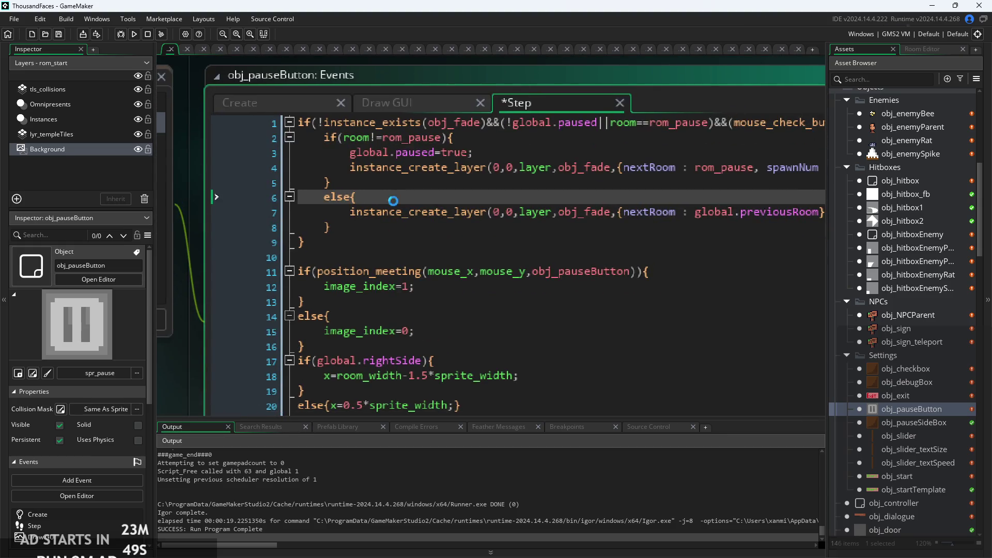
{"action": "scroll", "coordinate": [315, 190], "scroll_direction": "down", "scroll_amount": 1}
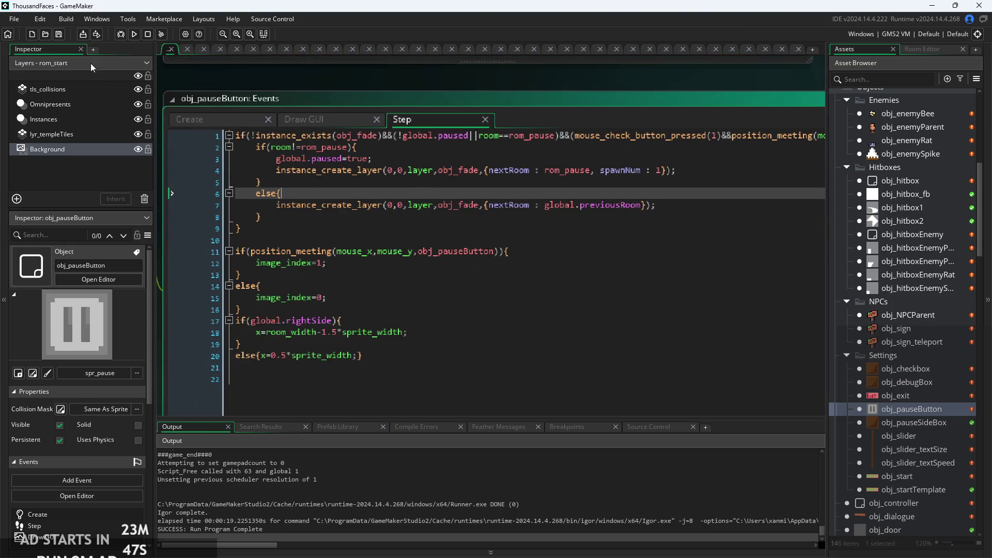
{"action": "left_click", "coordinate": [132, 34]}
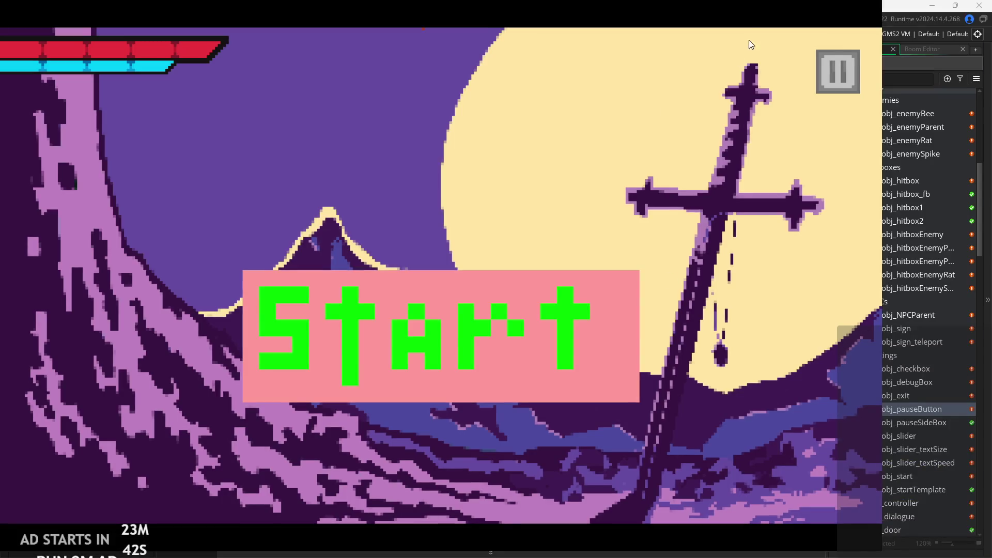
In the running game, open the pause menu, resume, pause again, then close the game window
{"action": "left_click", "coordinate": [835, 63]}
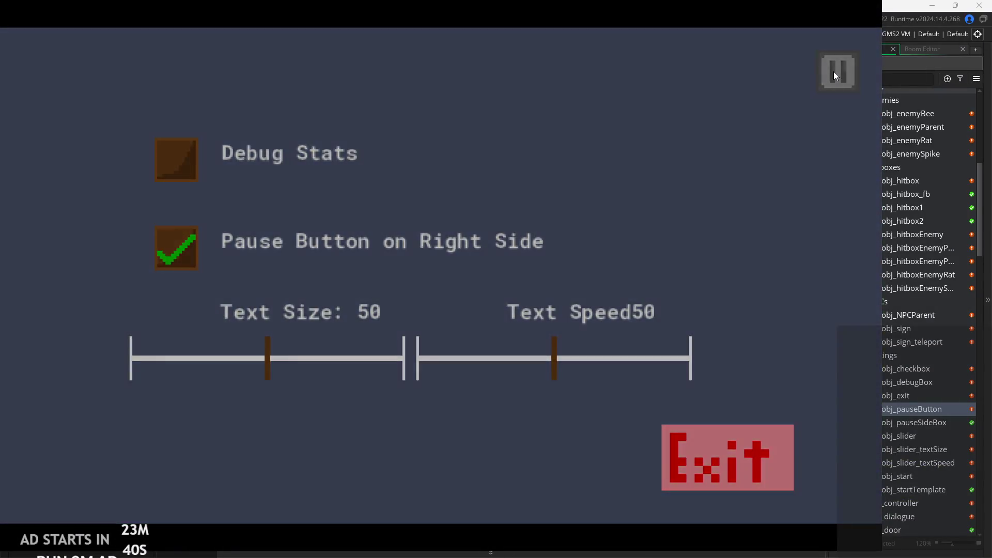
{"action": "left_click", "coordinate": [832, 71]}
{"action": "left_click", "coordinate": [833, 71]}
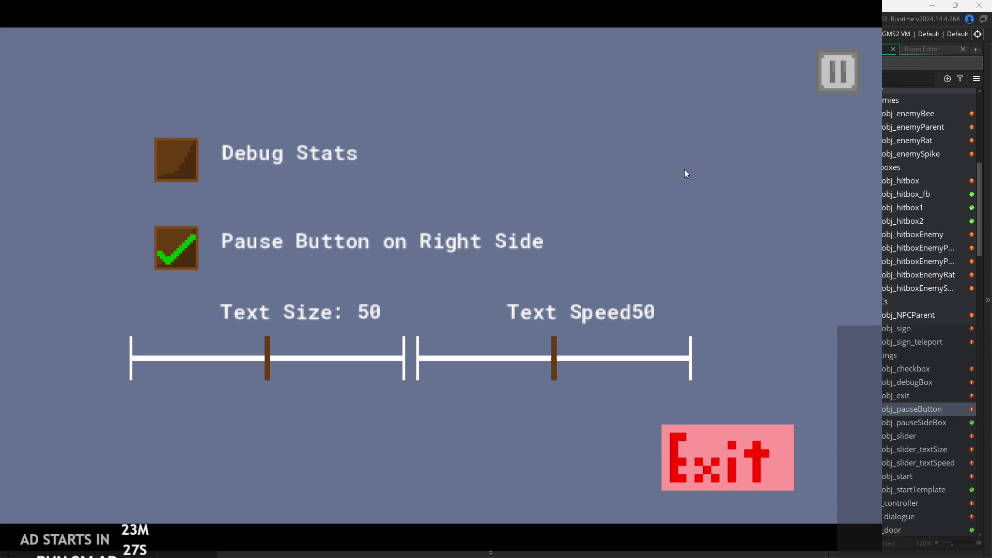
{"action": "left_click", "coordinate": [767, 471]}
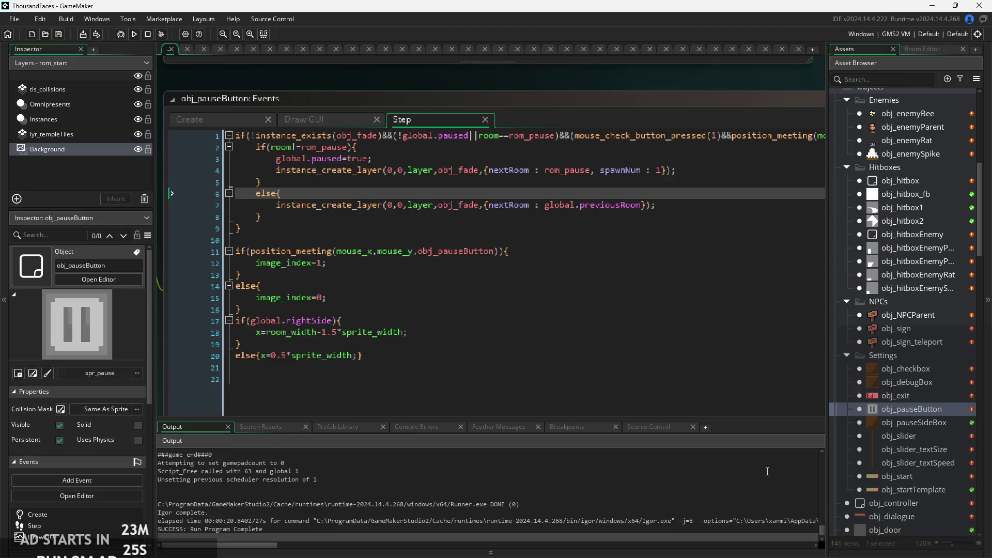
Add an empty Step event to obj_exit, clearing its default comment lines
{"action": "double_click", "coordinate": [896, 396]}
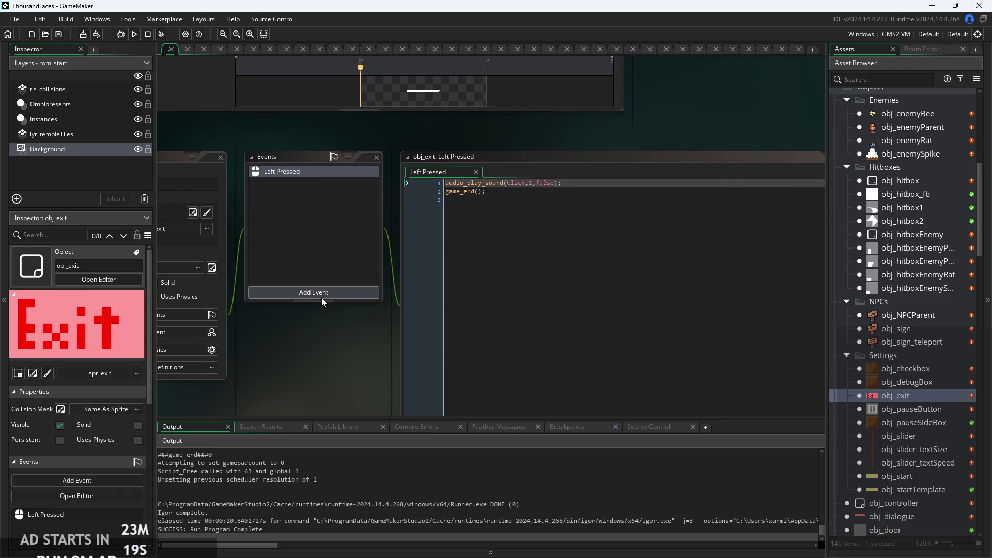
{"action": "left_click", "coordinate": [323, 292]}
{"action": "mouse_move", "coordinate": [357, 335]}
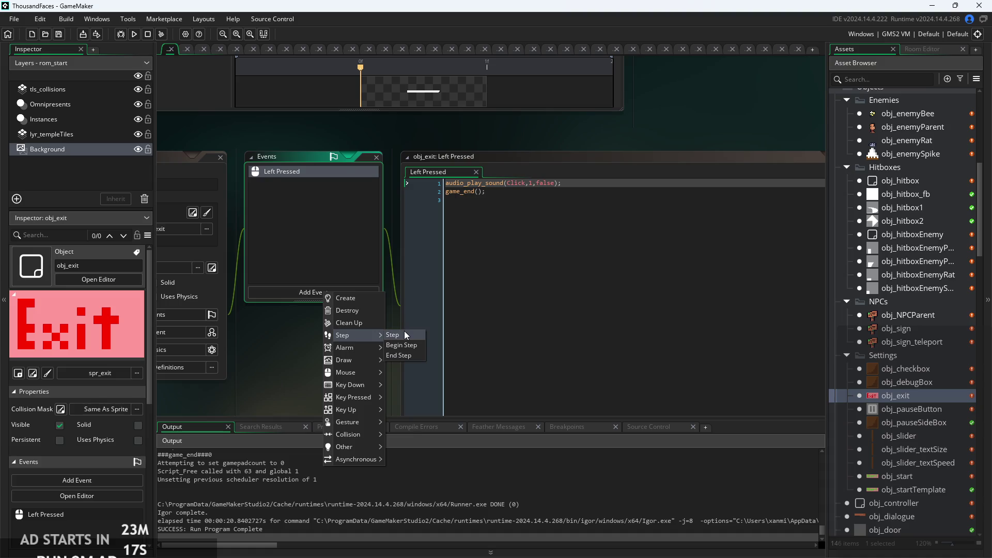
{"action": "left_click", "coordinate": [403, 335]}
{"action": "key", "text": "ctrl+a"}
{"action": "key", "text": "BackSpace"}
Cut the Left Pressed code, type 'if' in the Step event, then undo to restore the Left Pressed code
{"action": "left_click", "coordinate": [430, 172]}
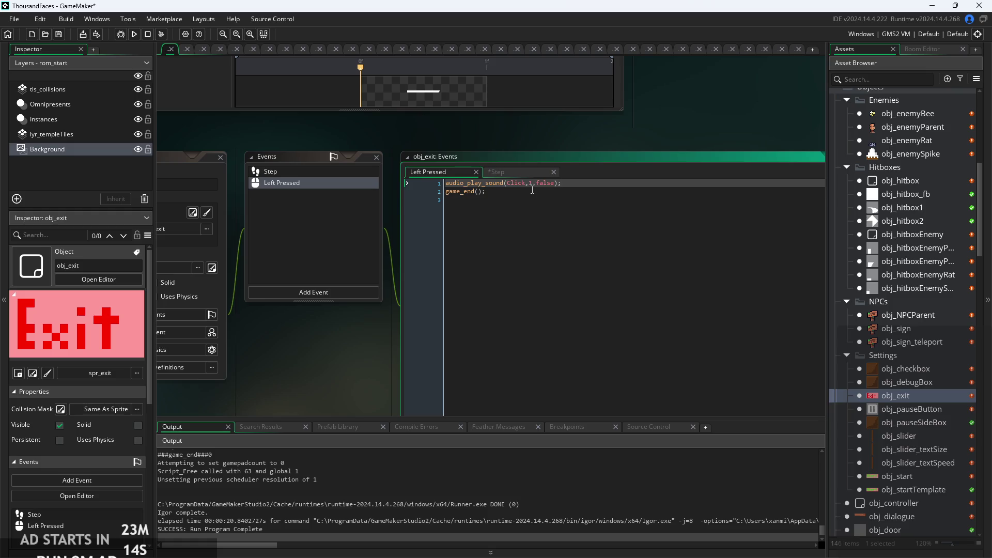
{"action": "key", "text": "ctrl+a"}
{"action": "key", "text": "ctrl+x"}
{"action": "left_click", "coordinate": [499, 171]}
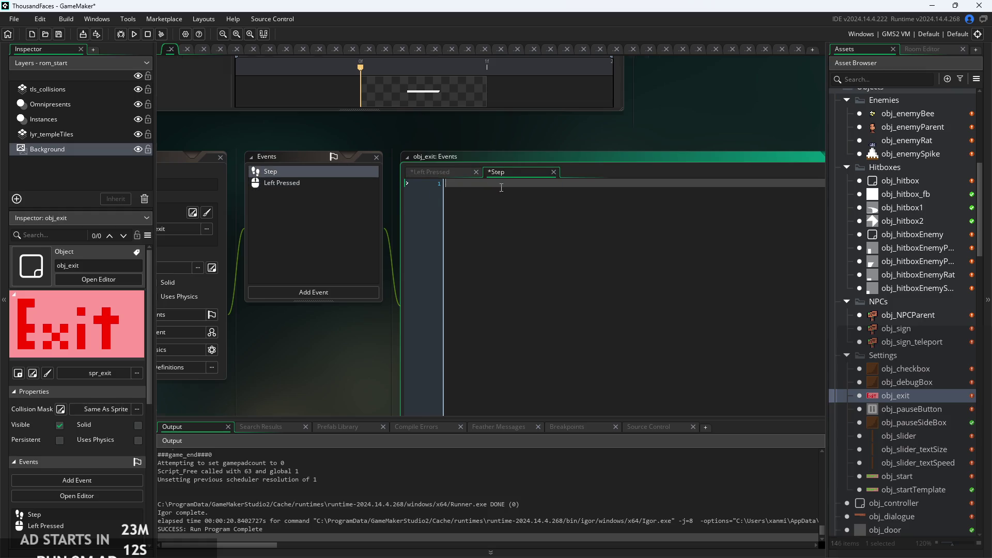
{"action": "scroll", "coordinate": [485, 172], "scroll_direction": "up", "scroll_amount": 2}
{"action": "type", "text": "i"}
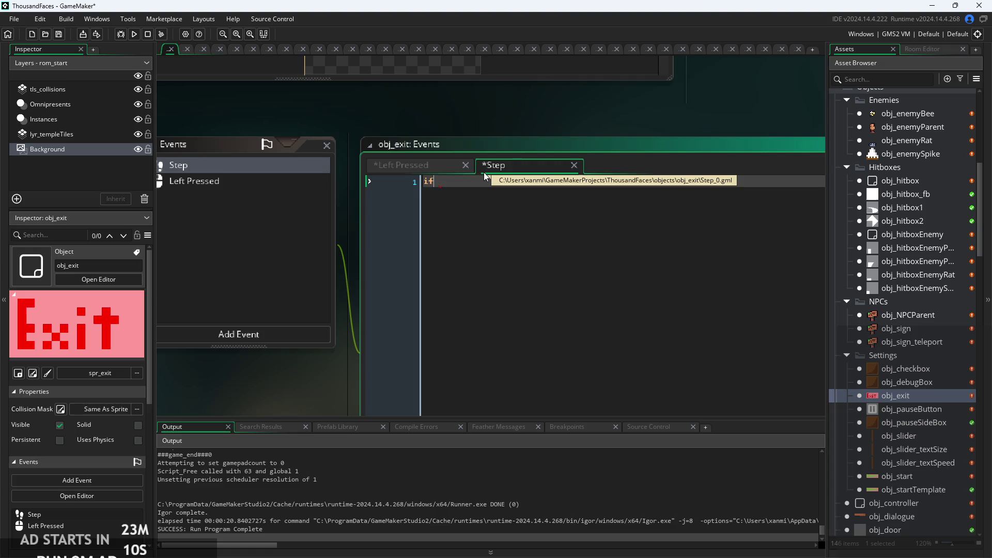
{"action": "type", "text": "f"}
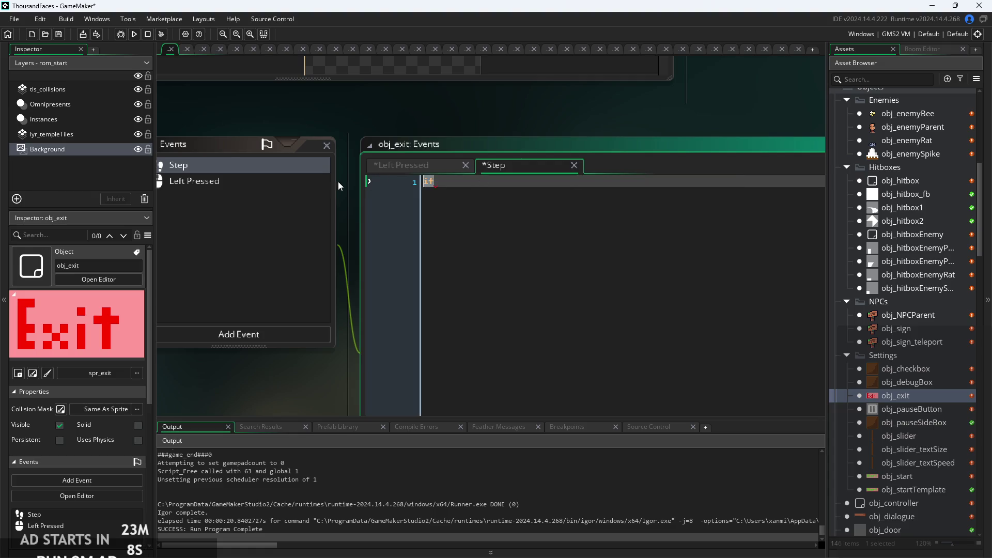
{"action": "left_click", "coordinate": [438, 169]}
{"action": "key", "text": "ctrl+z"}
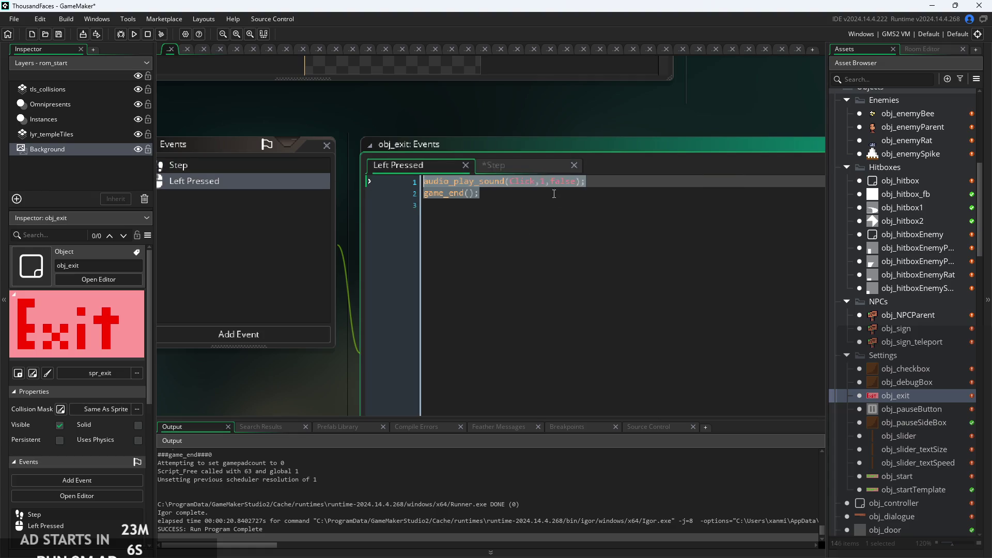
{"action": "left_click", "coordinate": [560, 166]}
Close the Step code editor and delete obj_exit's Step event, confirming with OK
{"action": "left_click", "coordinate": [574, 164]}
{"action": "left_click", "coordinate": [522, 192]}
{"action": "scroll", "coordinate": [522, 192], "scroll_direction": "down", "scroll_amount": 3}
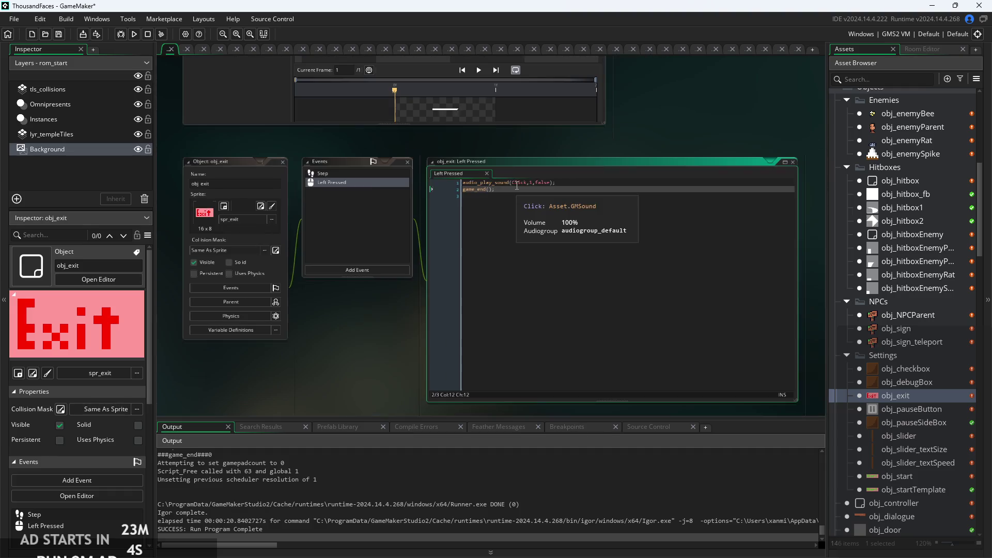
{"action": "right_click", "coordinate": [381, 174]}
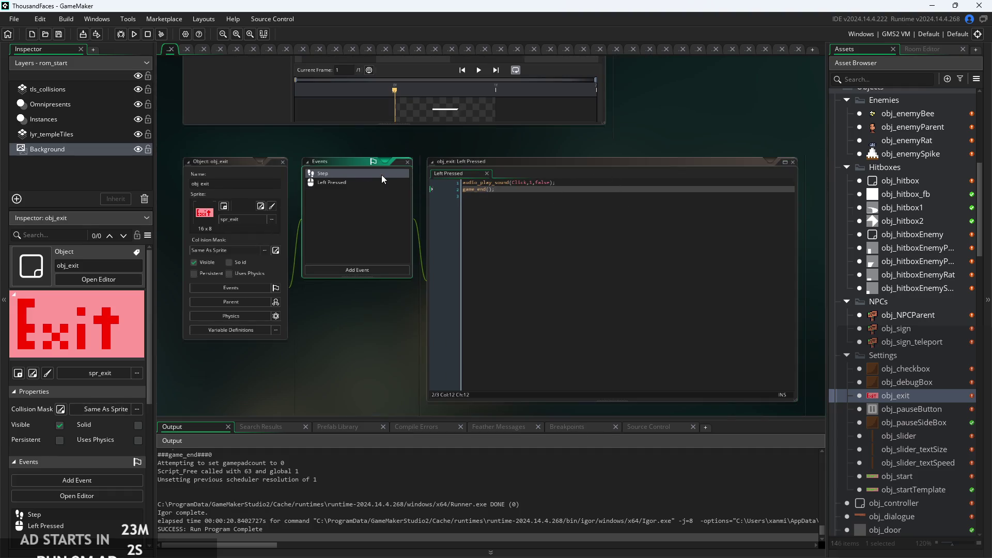
{"action": "left_click", "coordinate": [419, 279]}
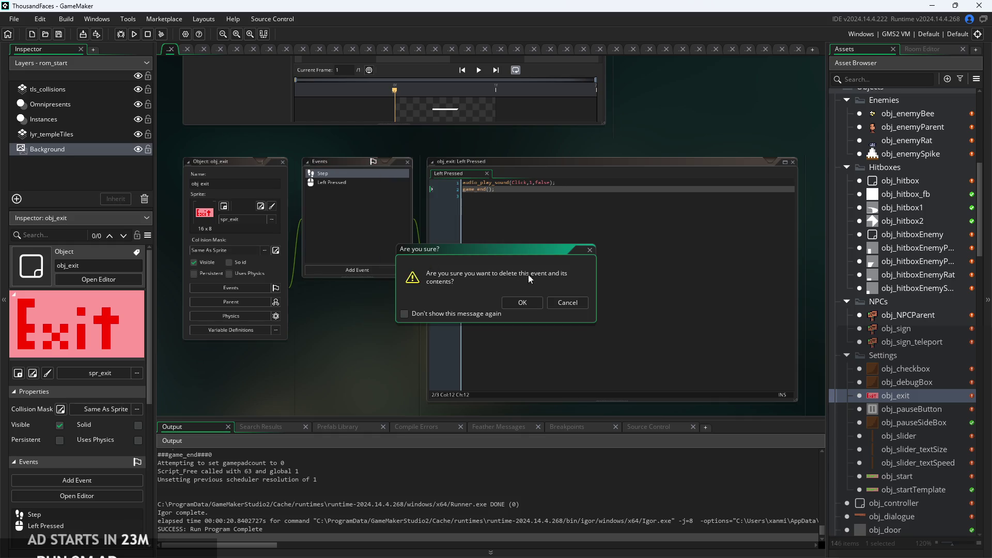
{"action": "left_click", "coordinate": [523, 303]}
{"action": "scroll", "coordinate": [912, 349], "scroll_direction": "up", "scroll_amount": 3}
{"action": "scroll", "coordinate": [890, 235], "scroll_direction": "down", "scroll_amount": 4}
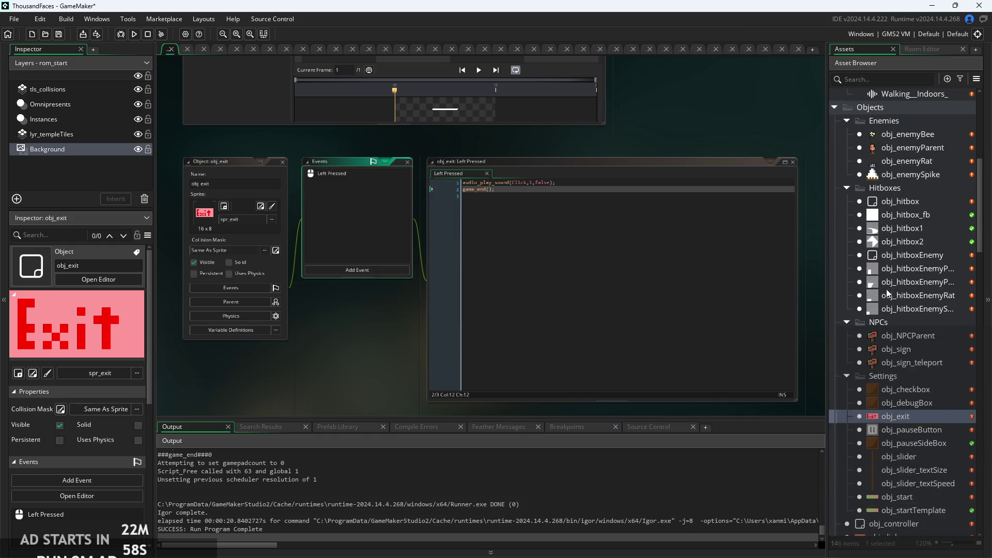
Open obj_slider and inspect its release click-sound line
{"action": "left_click", "coordinate": [909, 415]}
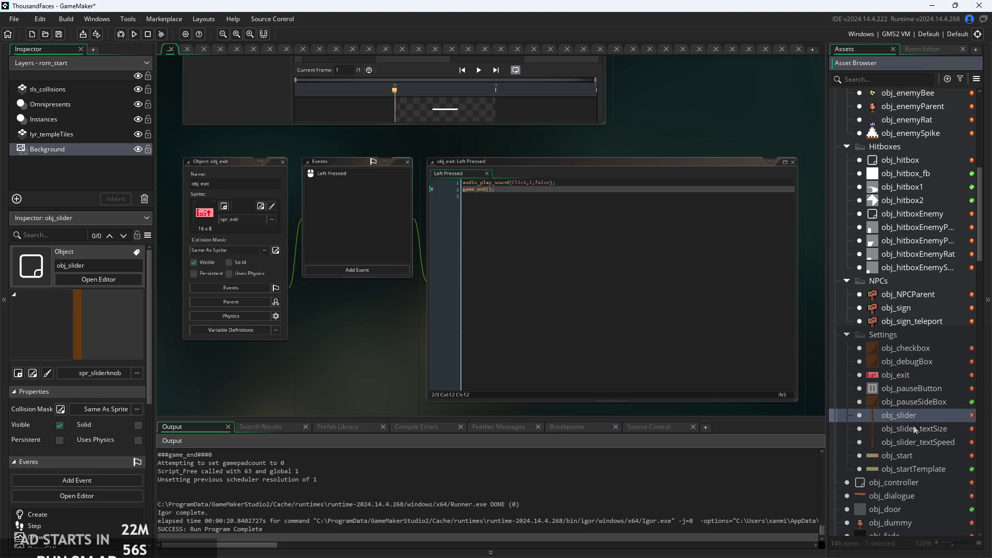
{"action": "double_click", "coordinate": [915, 415]}
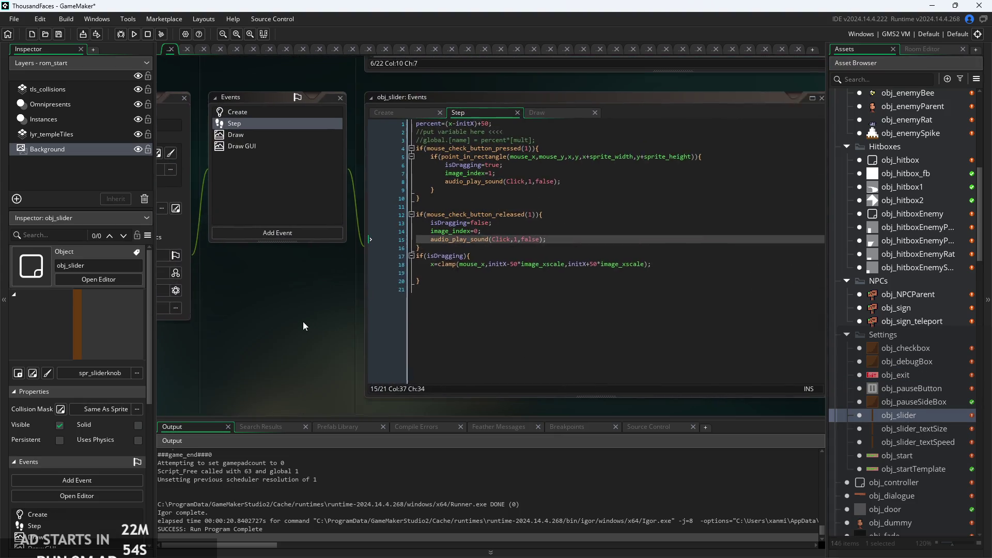
{"action": "left_click", "coordinate": [515, 230]}
{"action": "scroll", "coordinate": [515, 230], "scroll_direction": "up", "scroll_amount": 2}
{"action": "left_click", "coordinate": [590, 243]}
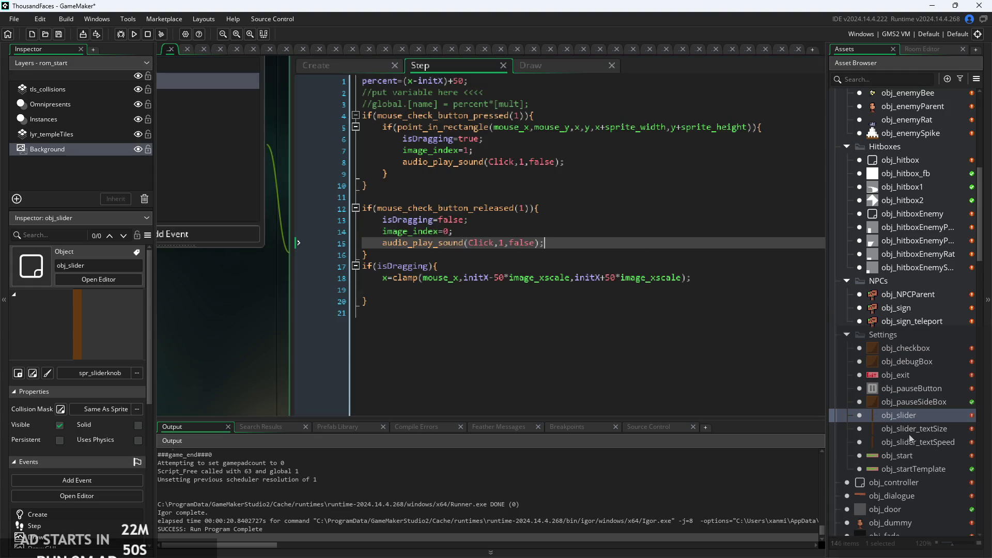
Open obj_checkbox and view its Step and Left Pressed event code
{"action": "left_click", "coordinate": [902, 387]}
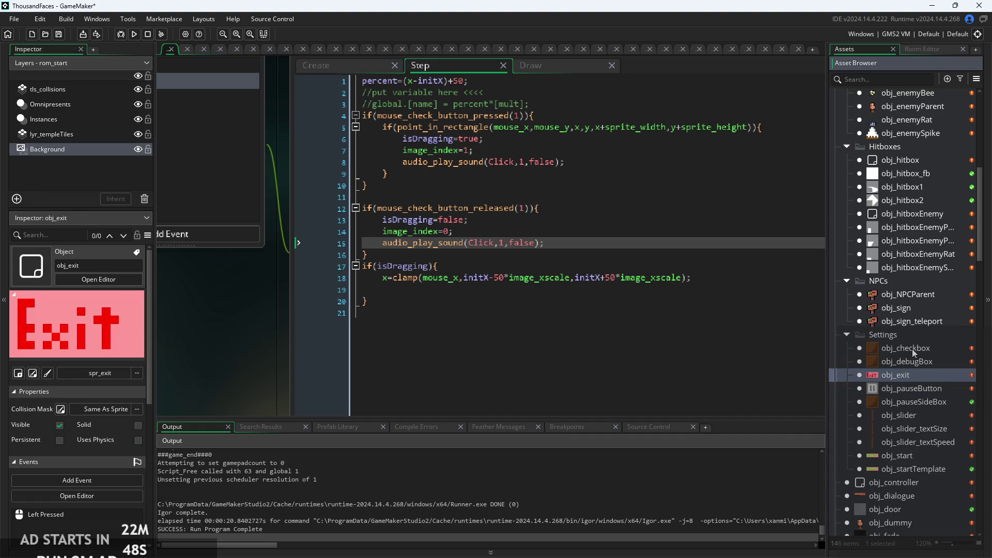
{"action": "double_click", "coordinate": [913, 349]}
{"action": "left_click_drag", "start_coordinate": [647, 309], "coordinate": [567, 357]}
{"action": "left_click", "coordinate": [510, 135]}
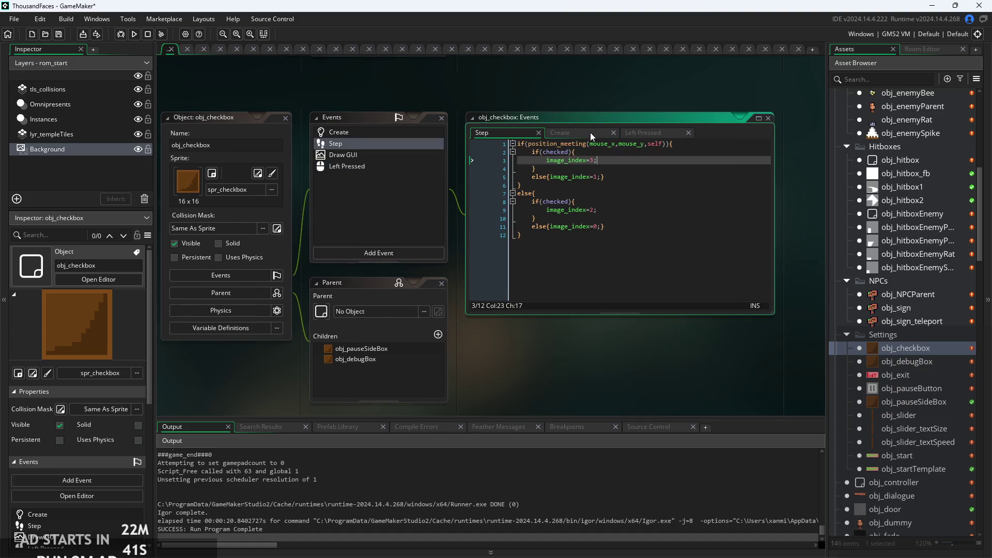
{"action": "scroll", "coordinate": [589, 134], "scroll_direction": "up", "scroll_amount": 1}
{"action": "left_click", "coordinate": [588, 133]}
{"action": "left_click", "coordinate": [655, 132]}
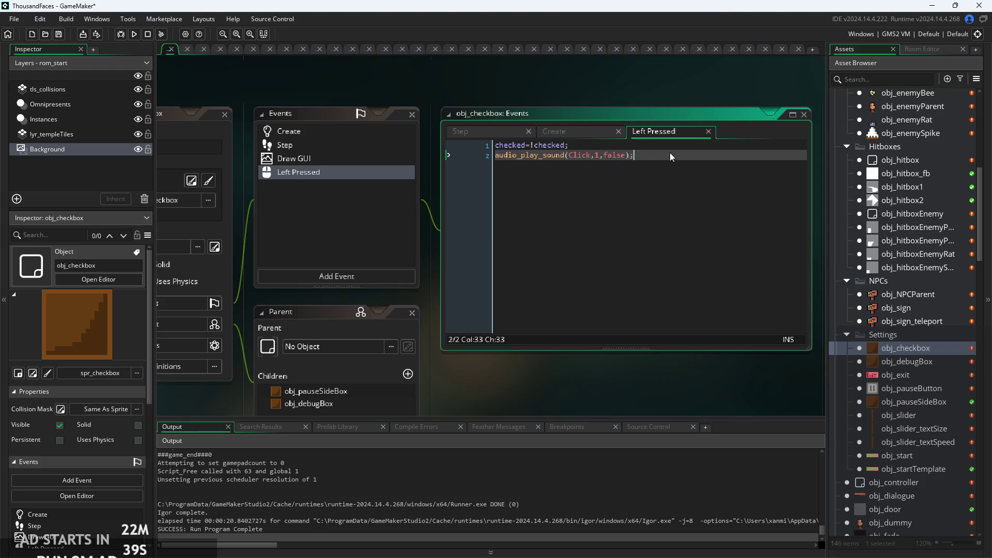
{"action": "scroll", "coordinate": [670, 153], "scroll_direction": "up", "scroll_amount": 2}
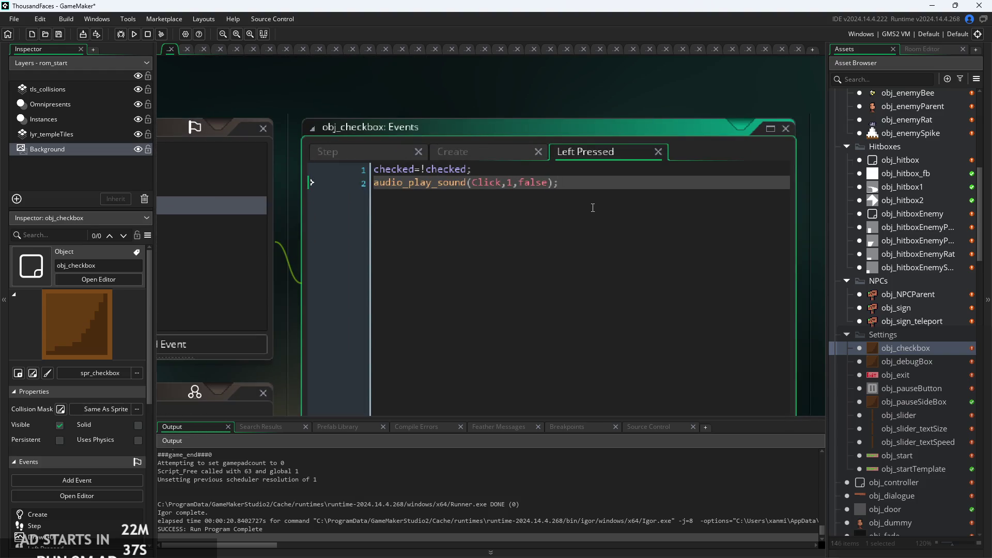
Compare with obj_debugBox, then return to obj_checkbox and place the caret at the sound line's start
{"action": "double_click", "coordinate": [912, 358]}
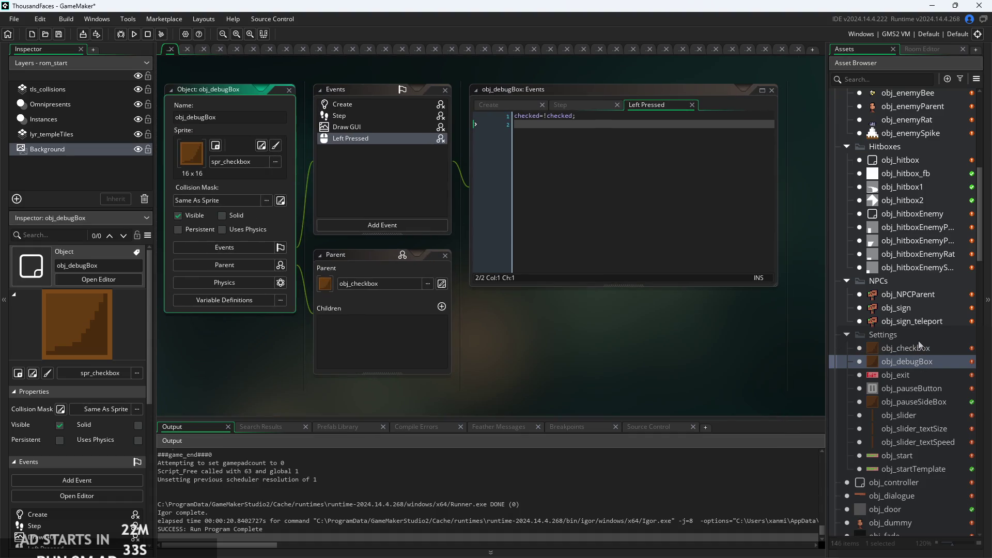
{"action": "double_click", "coordinate": [918, 347]}
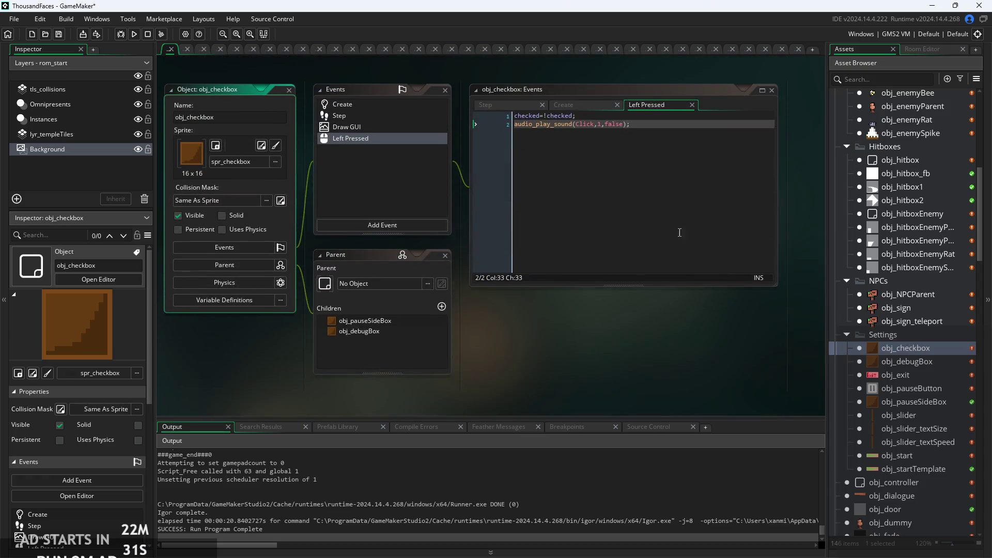
{"action": "scroll", "coordinate": [487, 190], "scroll_direction": "up", "scroll_amount": 3}
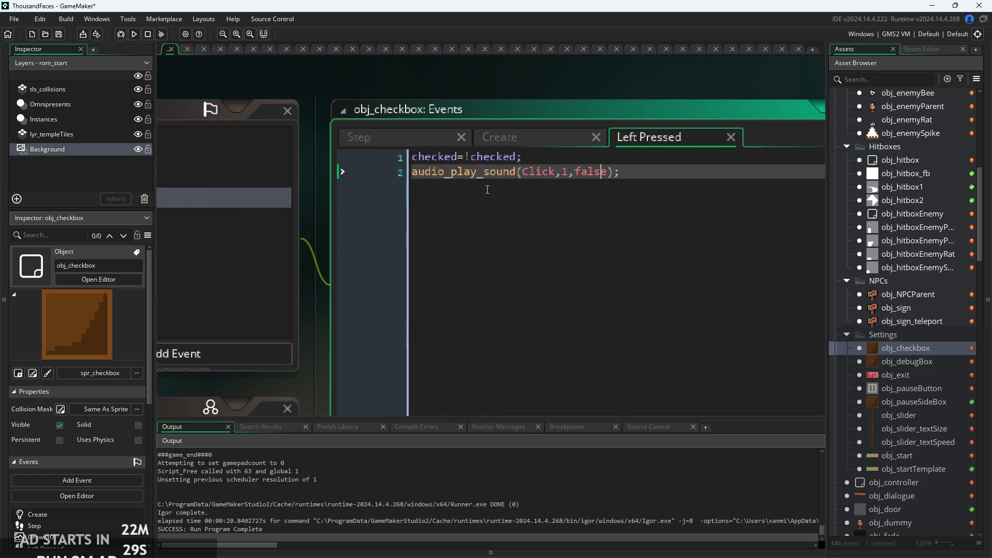
{"action": "scroll", "coordinate": [487, 190], "scroll_direction": "down", "scroll_amount": 3}
{"action": "left_click", "coordinate": [629, 179]}
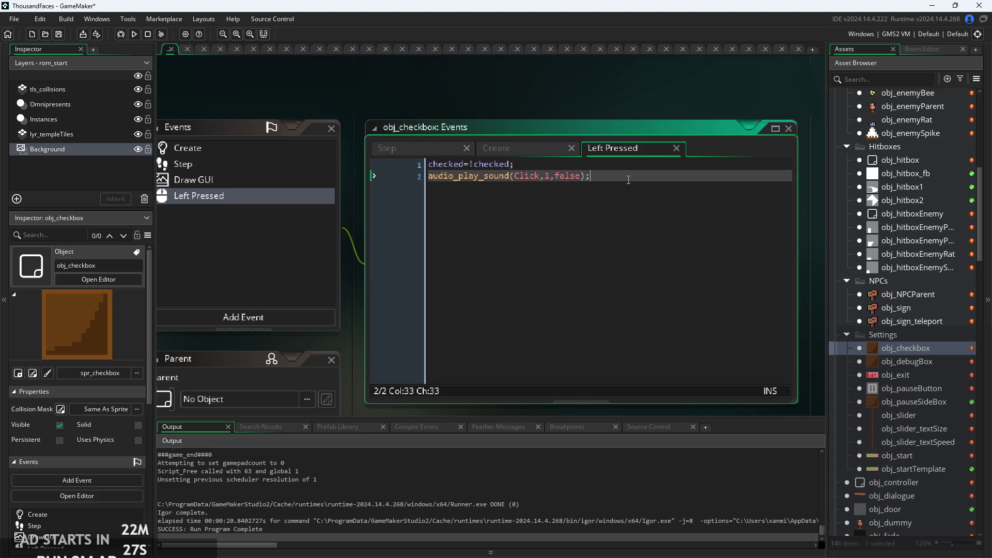
{"action": "key", "text": "Home"}
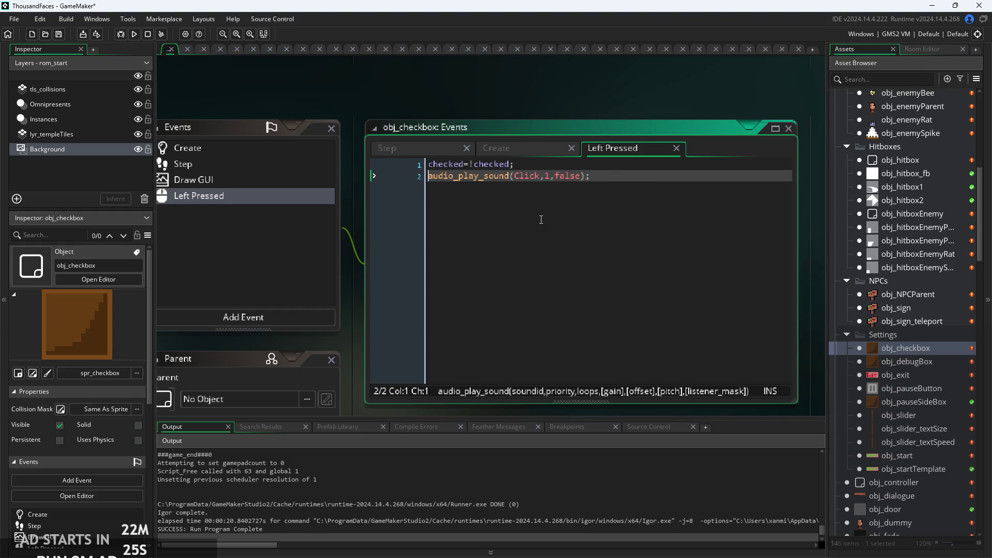
Comment out the checkbox Click sound with //, then run the game, go to settings and exit
{"action": "type", "text": "//"}
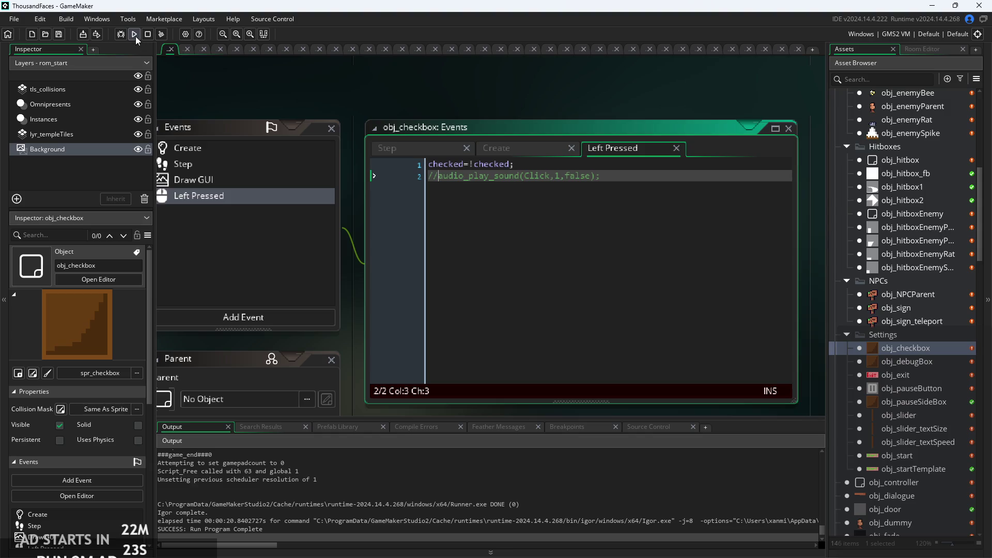
{"action": "left_click", "coordinate": [135, 35]}
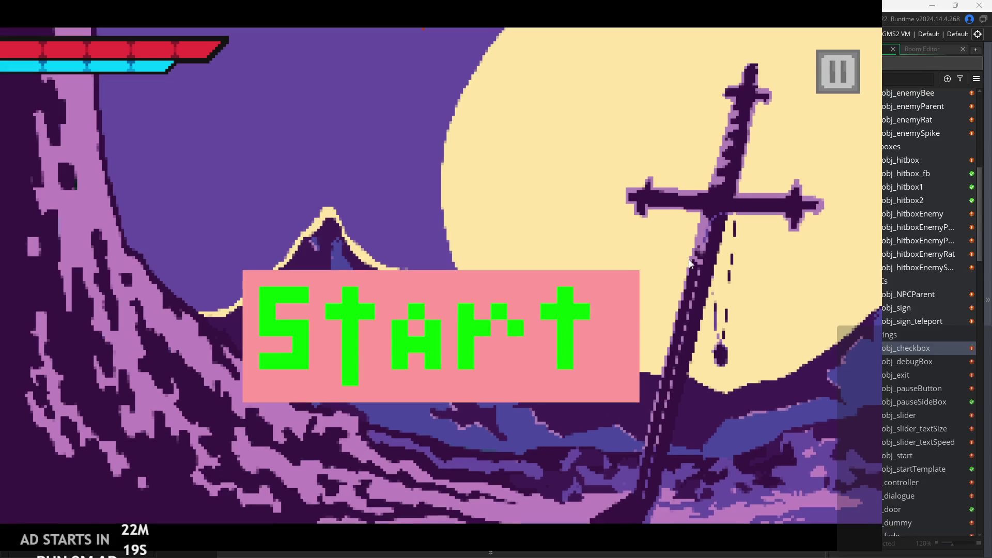
{"action": "left_click", "coordinate": [820, 88]}
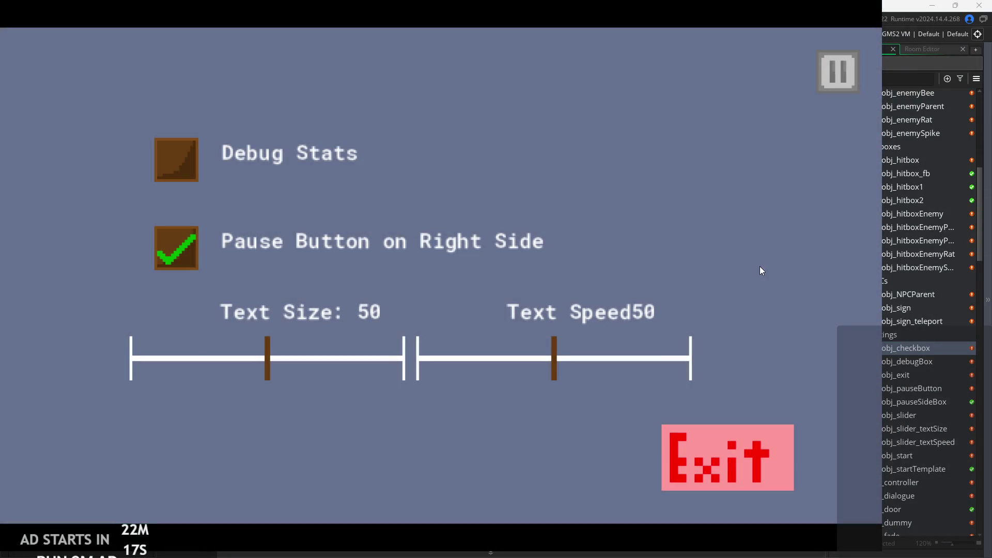
{"action": "left_click", "coordinate": [765, 427]}
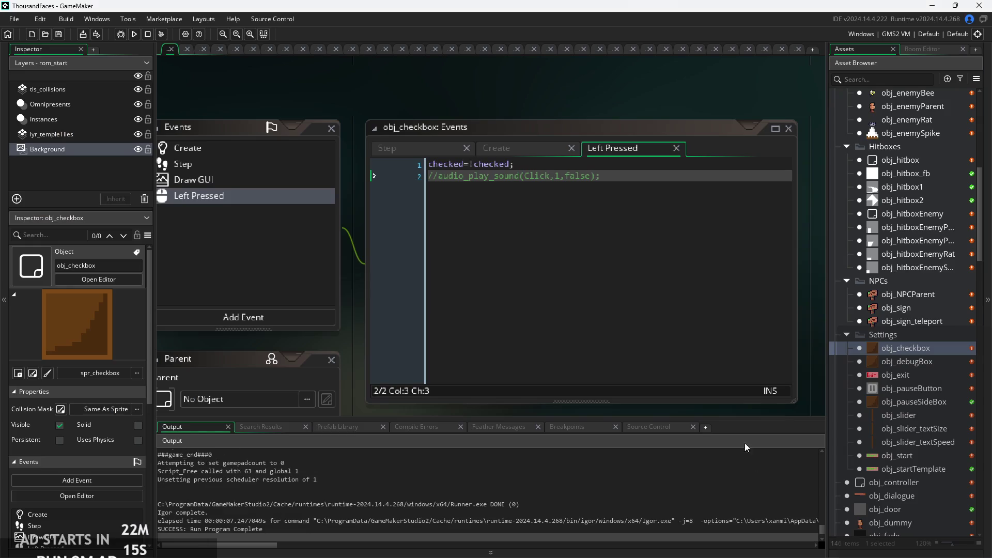
Uncomment the checkbox's audio_play_sound line and open obj_pauseButton
{"action": "left_click", "coordinate": [601, 204]}
{"action": "key", "text": "ctrl+shift+k"}
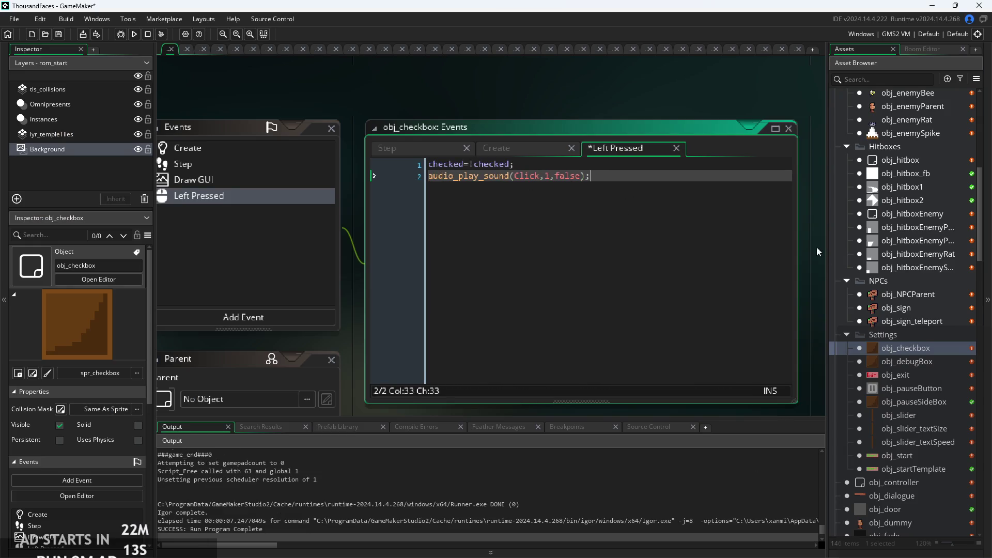
{"action": "scroll", "coordinate": [890, 351], "scroll_direction": "down", "scroll_amount": 5}
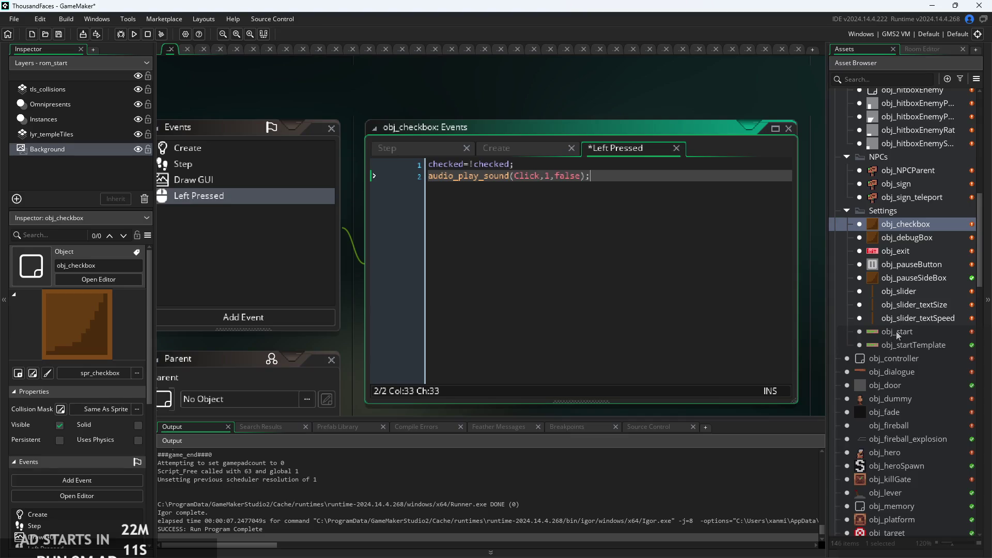
{"action": "left_click", "coordinate": [922, 345]}
{"action": "double_click", "coordinate": [922, 268]}
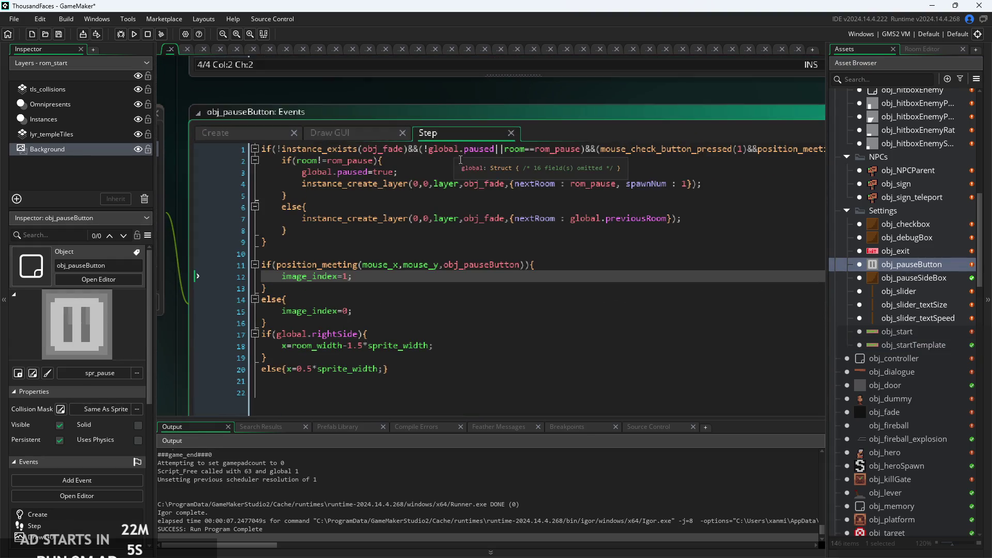
Review obj_pauseButton's Step code, lines 2 through 10, including the rom_pause toggle
{"action": "left_click", "coordinate": [488, 253]}
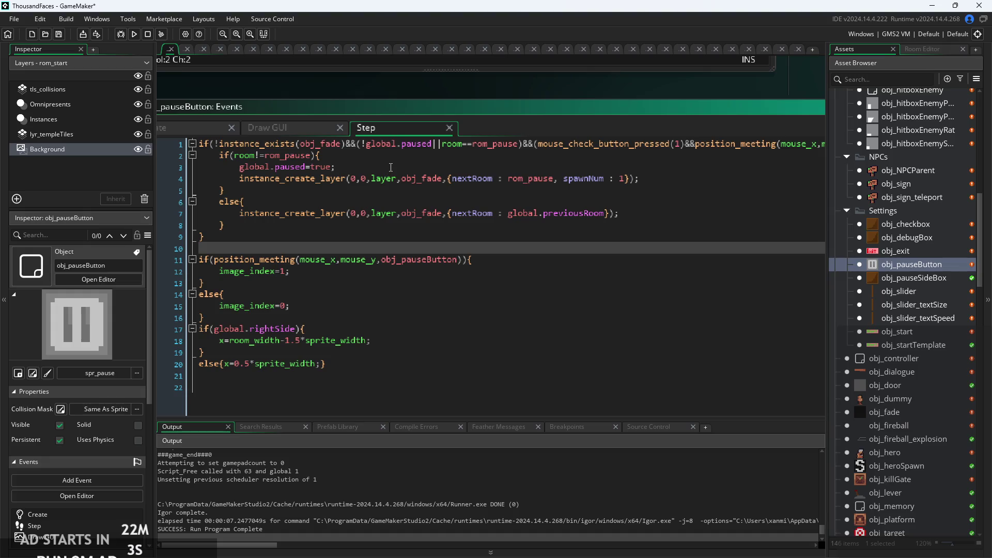
{"action": "left_click", "coordinate": [396, 194]}
{"action": "left_click", "coordinate": [420, 156]}
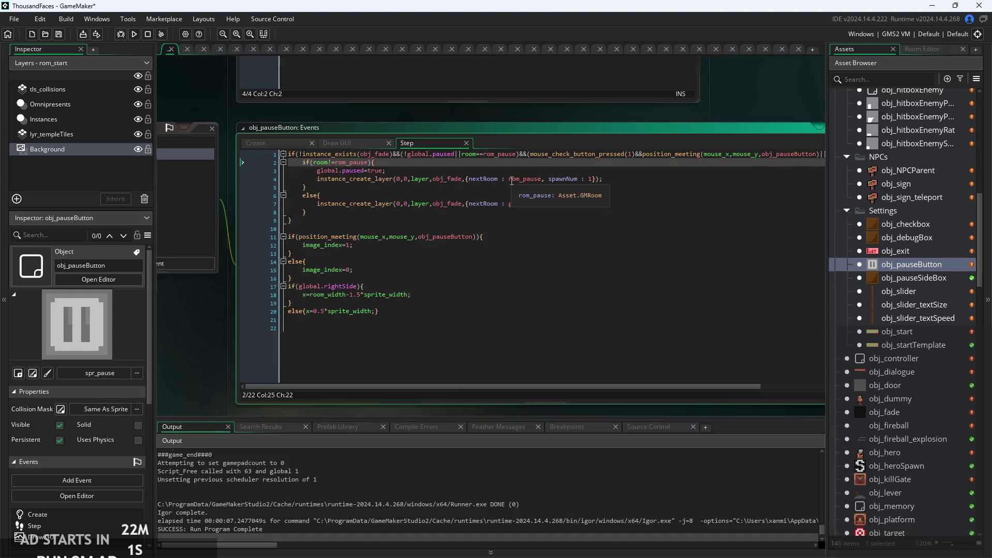
{"action": "left_click", "coordinate": [489, 178]}
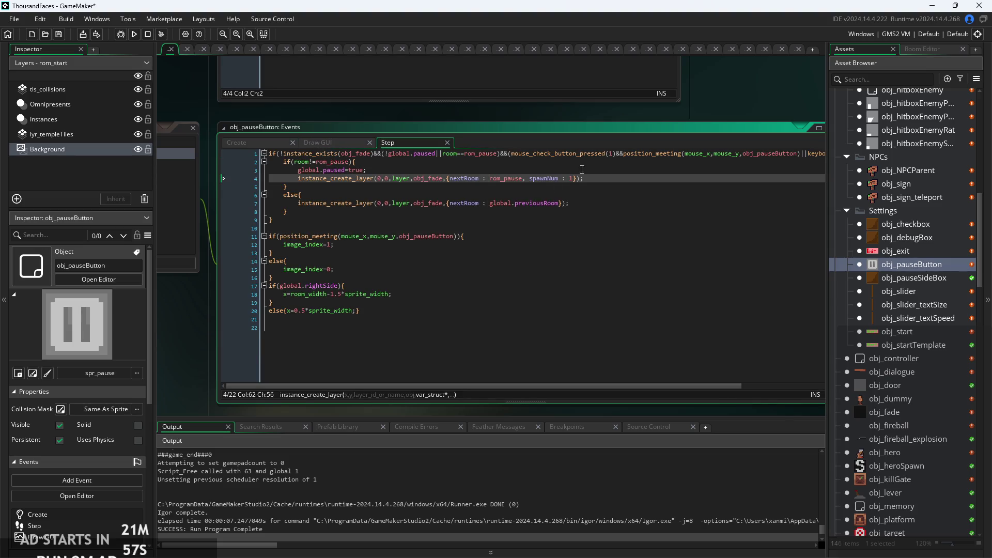
{"action": "key", "text": "Down"}
{"action": "scroll", "coordinate": [559, 199], "scroll_direction": "up", "scroll_amount": 2}
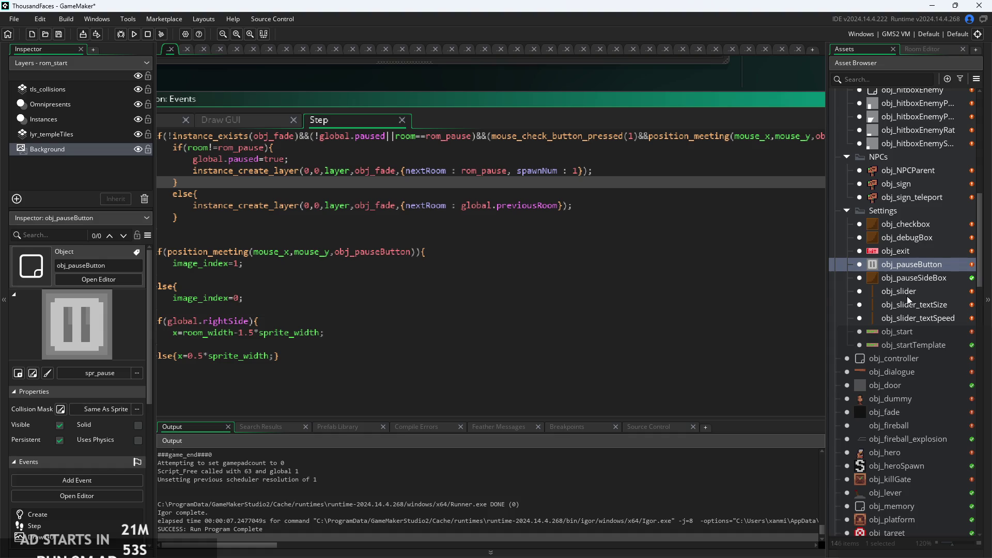
Open the obj_slider_textSize object from the Asset Browser
{"action": "left_click", "coordinate": [906, 291]}
{"action": "left_click", "coordinate": [927, 304]}
{"action": "double_click", "coordinate": [927, 304]}
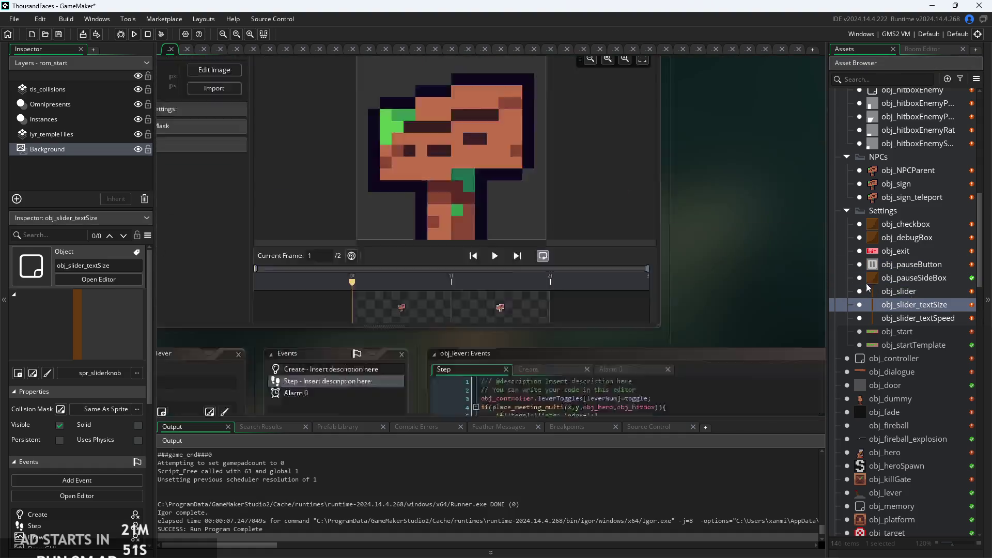
Delete the blank first line from obj_slider_textSize's Draw code
{"action": "left_click", "coordinate": [479, 120]}
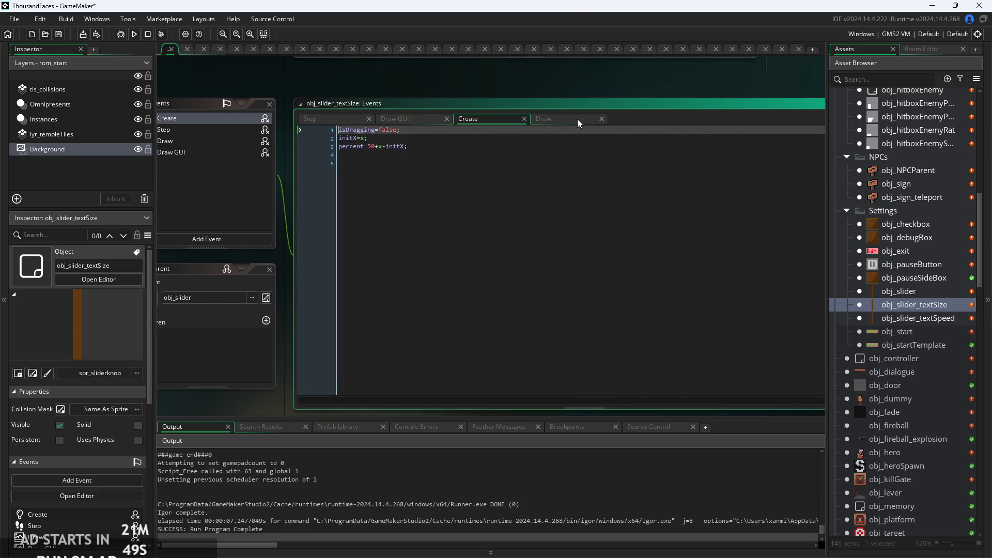
{"action": "left_click", "coordinate": [579, 120]}
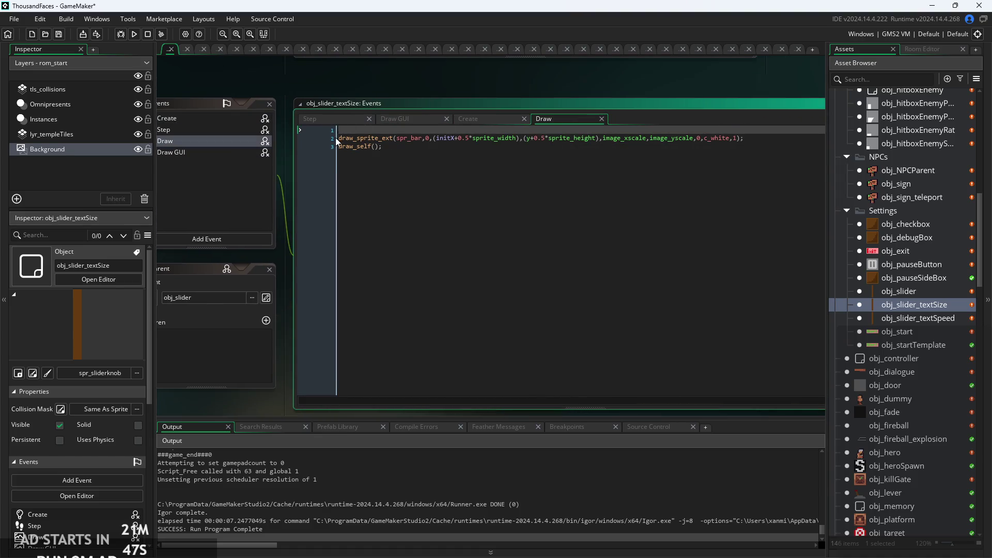
{"action": "key", "text": "Delete"}
Inspect the Step code's Click sound calls on lines 8 and 10, then open obj_slider_textSpeed
{"action": "left_click", "coordinate": [349, 120]}
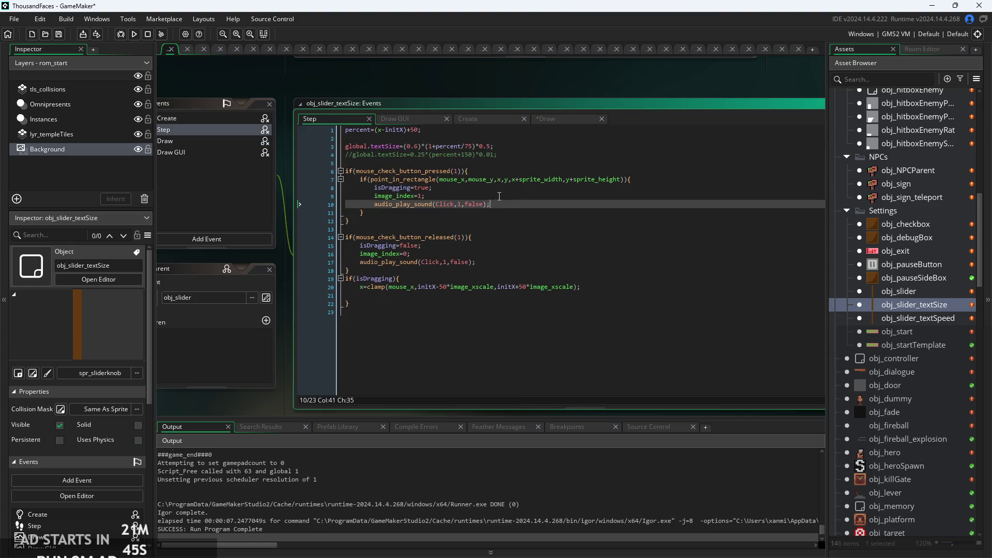
{"action": "scroll", "coordinate": [508, 202], "scroll_direction": "up", "scroll_amount": 1}
{"action": "left_click", "coordinate": [531, 181]}
{"action": "scroll", "coordinate": [531, 181], "scroll_direction": "up", "scroll_amount": 2}
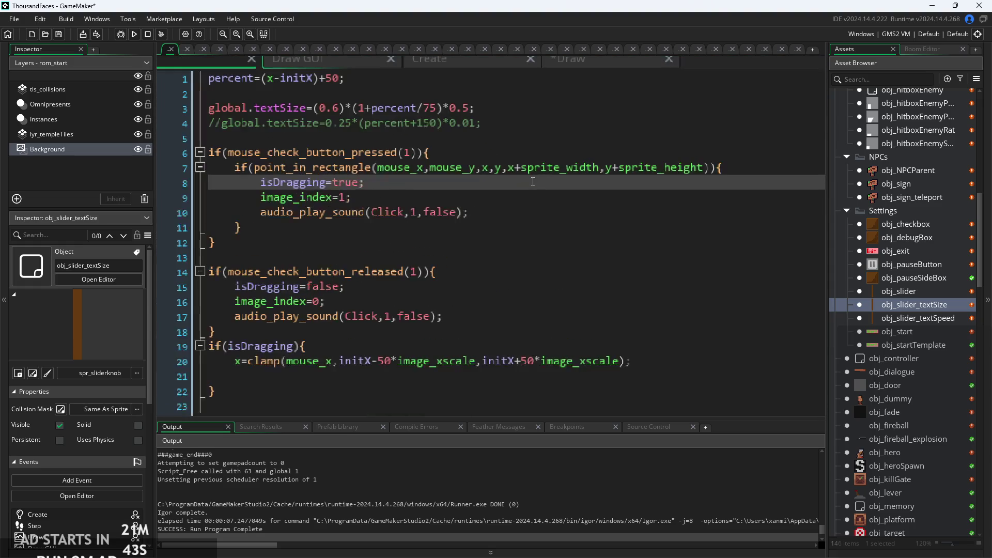
{"action": "left_click", "coordinate": [518, 213]}
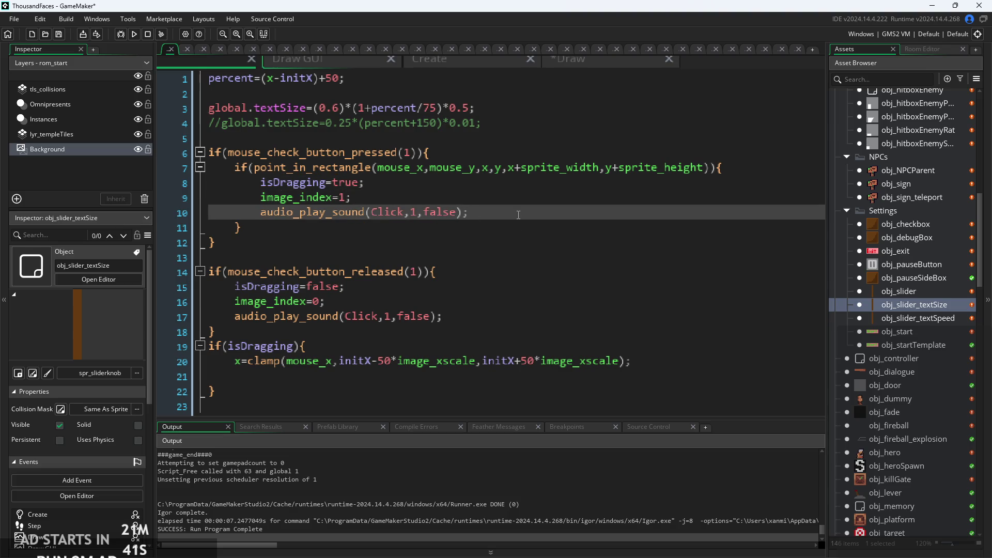
{"action": "scroll", "coordinate": [518, 214], "scroll_direction": "down", "scroll_amount": 1}
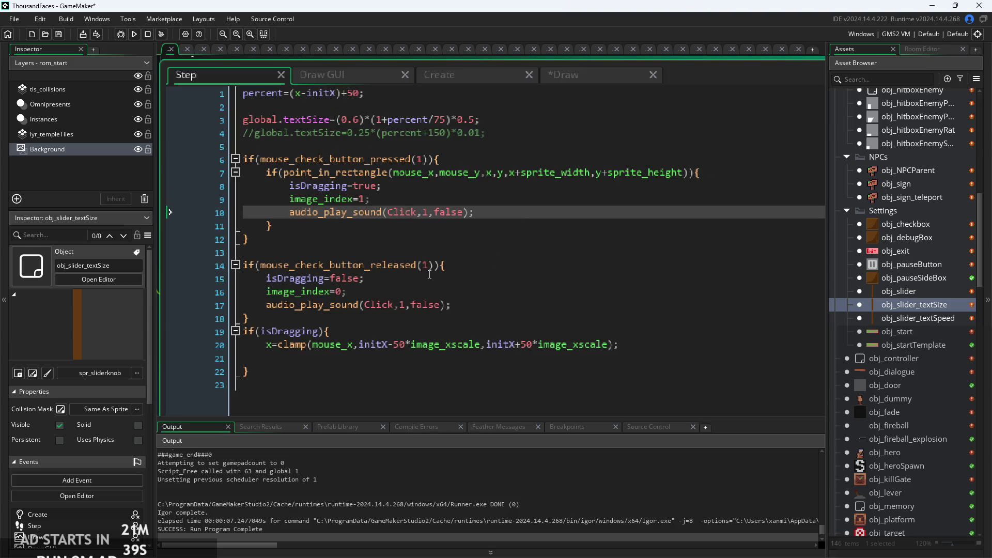
{"action": "scroll", "coordinate": [439, 267], "scroll_direction": "up", "scroll_amount": 1}
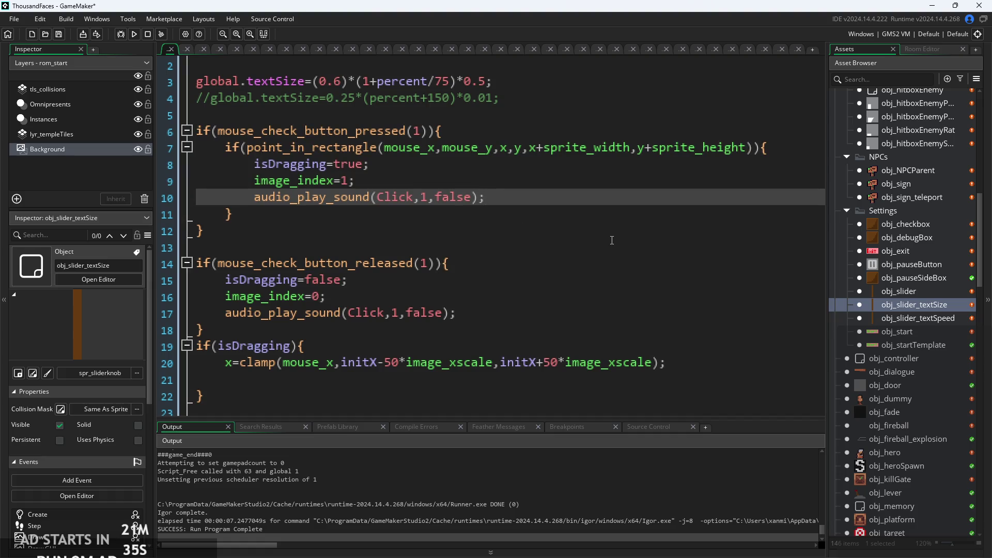
{"action": "double_click", "coordinate": [913, 319]}
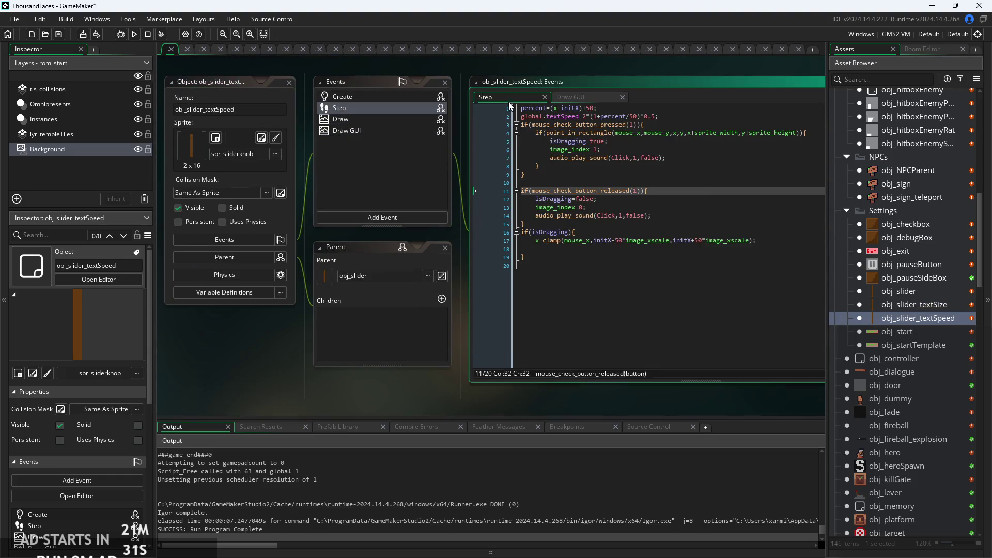
Wrap the release Click sound call in a copy of line 4's point_in_rectangle condition with a closing brace
{"action": "scroll", "coordinate": [435, 231], "scroll_direction": "up", "scroll_amount": 3}
{"action": "scroll", "coordinate": [435, 231], "scroll_direction": "up", "scroll_amount": 2}
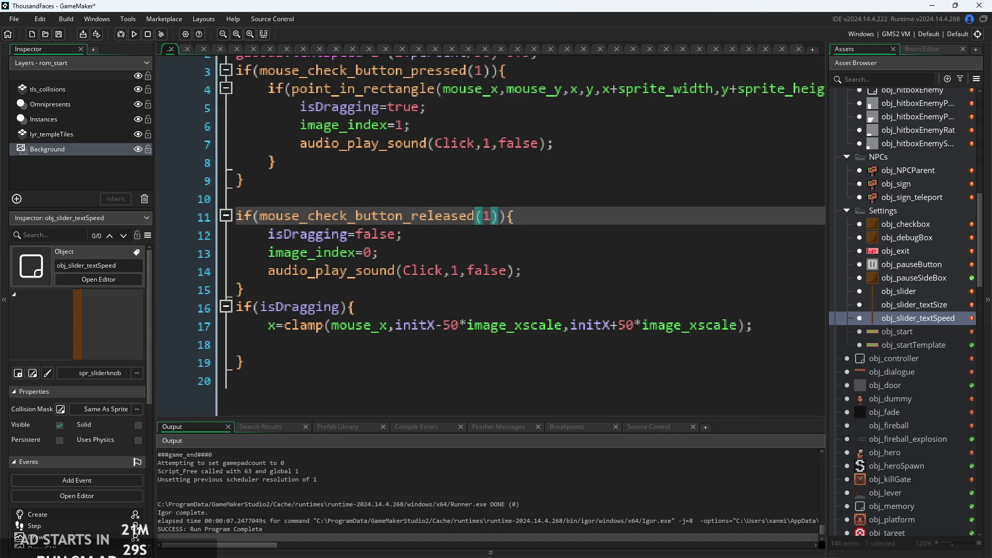
{"action": "left_click", "coordinate": [534, 268]}
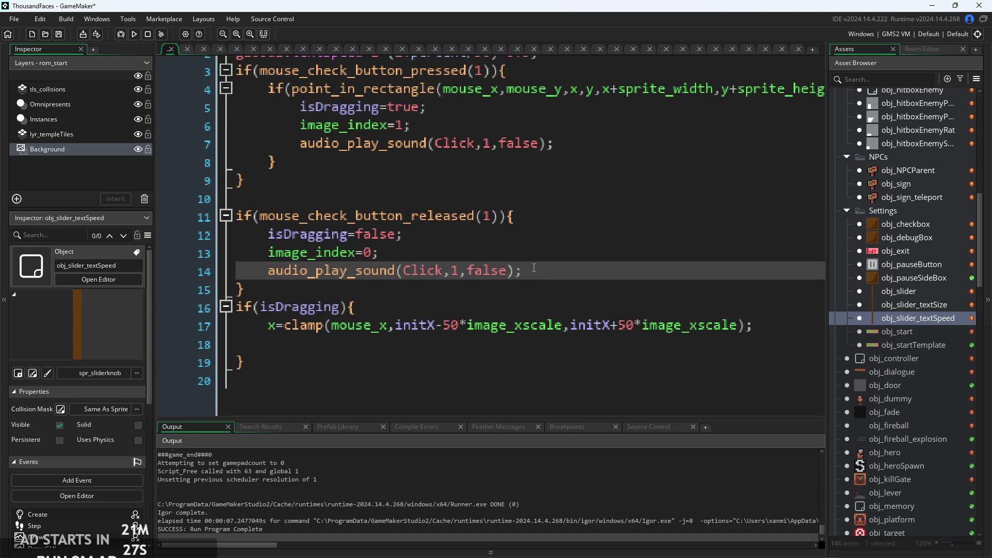
{"action": "scroll", "coordinate": [309, 141], "scroll_direction": "down", "scroll_amount": 3}
{"action": "key", "text": "Up"}
{"action": "key", "text": "Up"}
{"action": "key", "text": "Up"}
{"action": "left_click_drag", "start_coordinate": [252, 143], "coordinate": [679, 147]}
{"action": "key", "text": "ctrl+c"}
{"action": "left_click", "coordinate": [399, 261]}
{"action": "key", "text": "Return"}
{"action": "key", "text": "ctrl+v"}
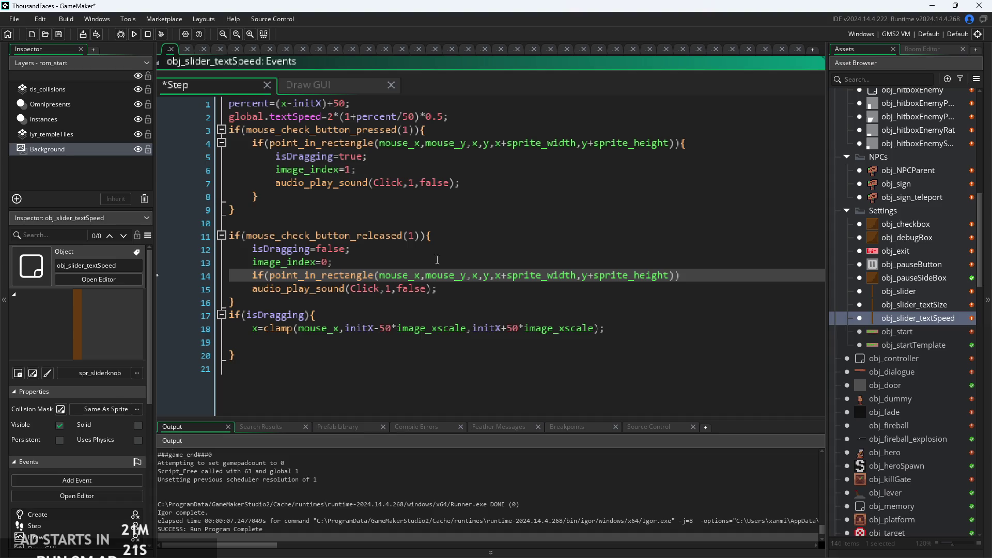
{"action": "left_click", "coordinate": [253, 291]}
{"action": "key", "text": "Tab"}
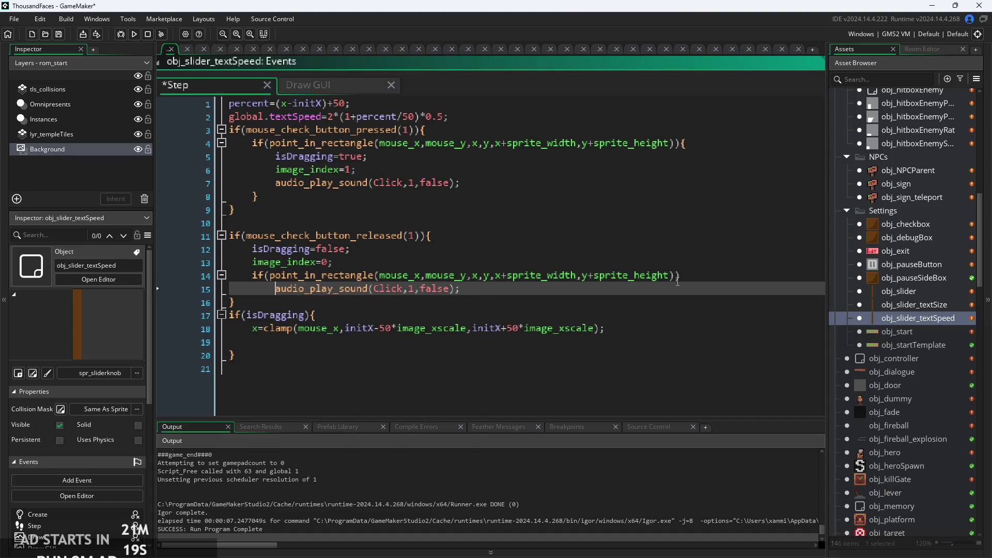
{"action": "left_click", "coordinate": [712, 279]}
{"action": "key", "text": "Down"}
{"action": "key", "text": "Return"}
{"action": "type", "text": "}"}
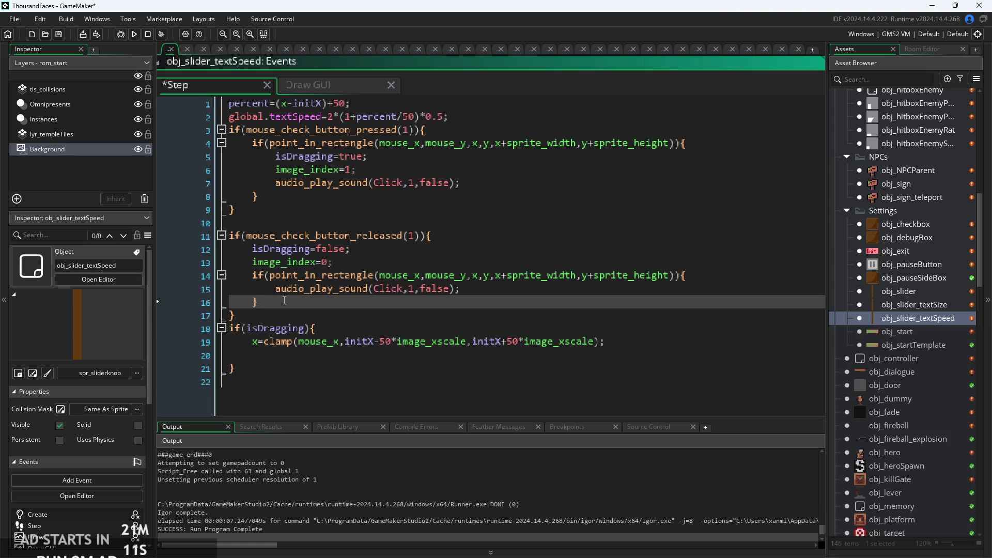
Remove the inner point_in_rectangle check and its braces around the release Click call, then save
{"action": "left_click", "coordinate": [510, 283]}
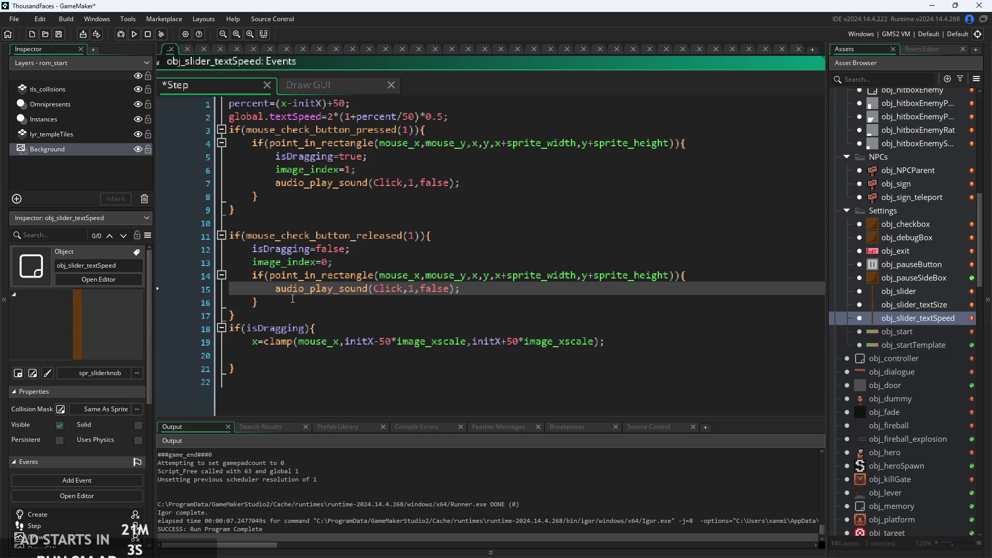
{"action": "left_click", "coordinate": [285, 305]}
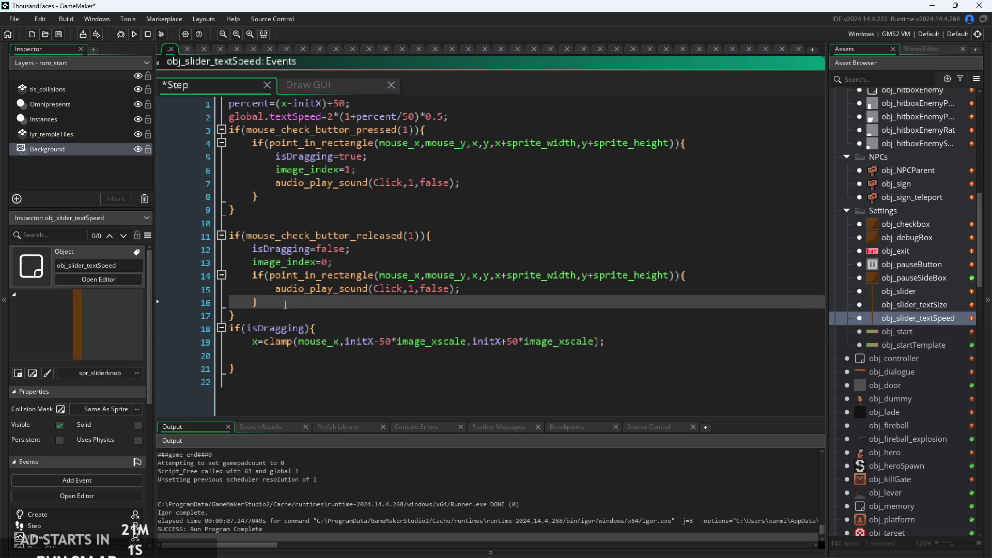
{"action": "key", "text": "Tab"}
{"action": "key", "text": "BackSpace"}
{"action": "key", "text": "BackSpace"}
{"action": "key", "text": "Up"}
{"action": "key", "text": "End"}
{"action": "key", "text": "BackSpace"}
{"action": "key", "text": "shift+Home"}
{"action": "key", "text": "BackSpace"}
{"action": "key", "text": "BackSpace"}
{"action": "key", "text": "BackSpace"}
{"action": "key", "text": "ctrl+s"}
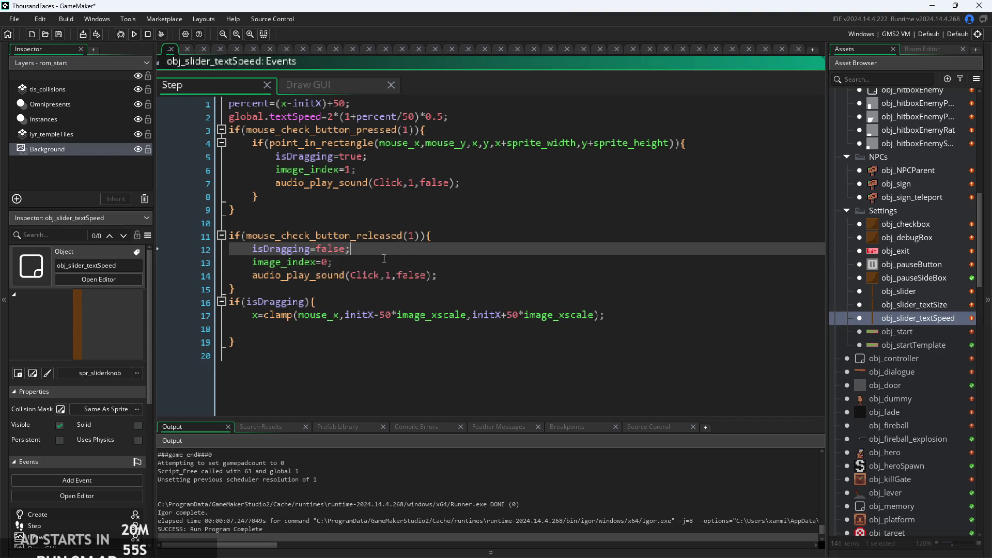
Delete the extra empty line at the end of obj_slider_textSpeed's Step code
{"action": "left_click", "coordinate": [517, 234]}
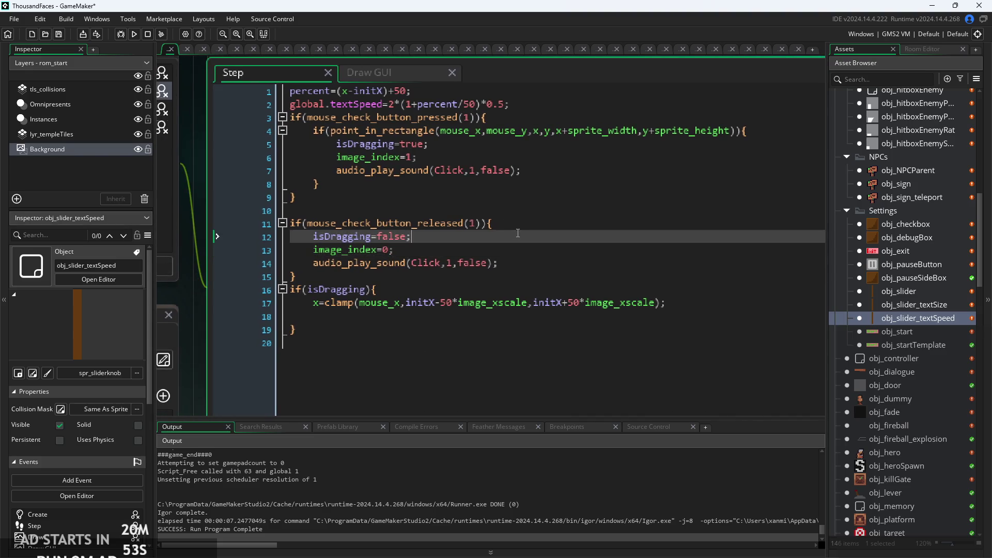
{"action": "scroll", "coordinate": [518, 232], "scroll_direction": "up", "scroll_amount": 1, "text": "ctrl"}
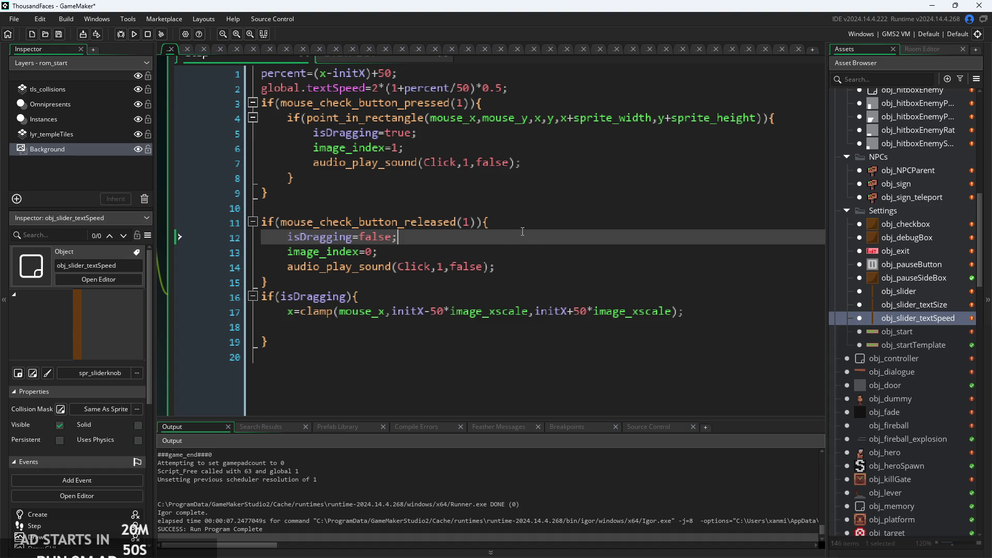
{"action": "left_click", "coordinate": [503, 225]}
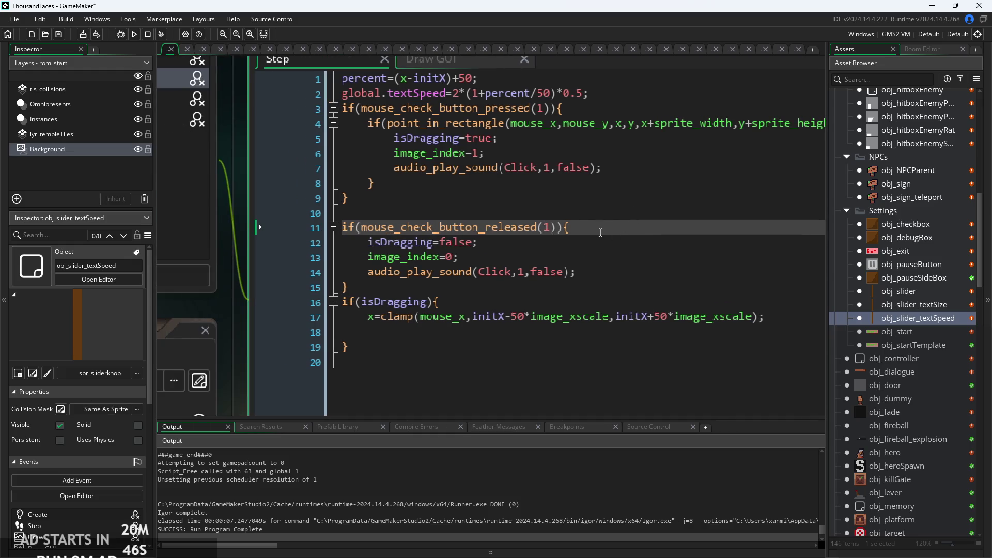
{"action": "mouse_move", "coordinate": [577, 272]}
{"action": "left_mouse_down"}
{"action": "mouse_move", "coordinate": [372, 242]}
{"action": "mouse_move", "coordinate": [354, 255]}
{"action": "left_mouse_up"}
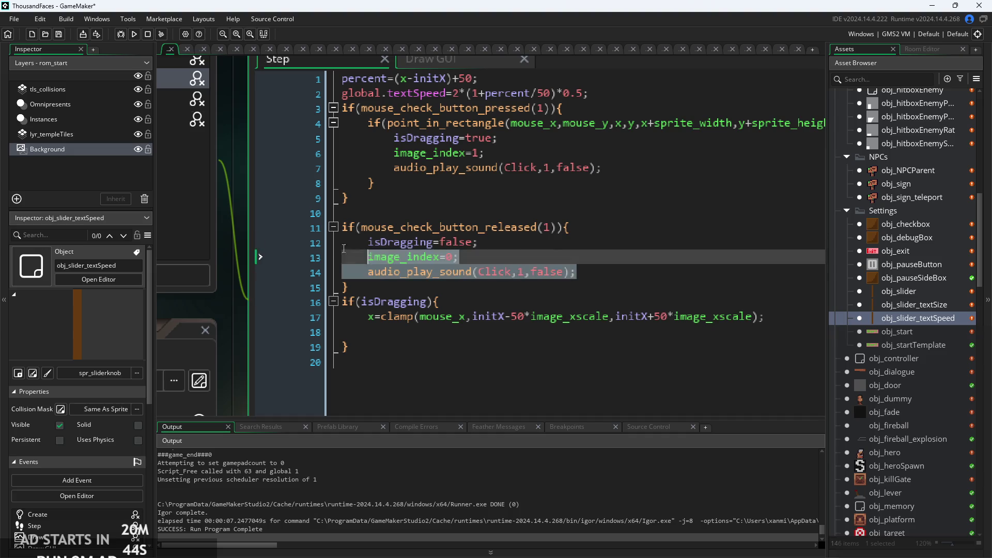
{"action": "left_click", "coordinate": [514, 243]}
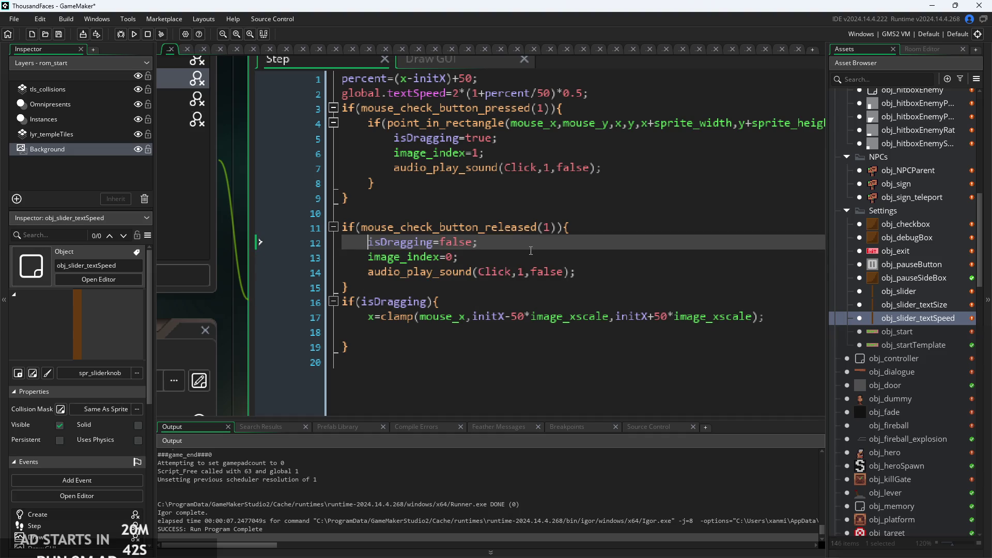
{"action": "left_click", "coordinate": [531, 251]}
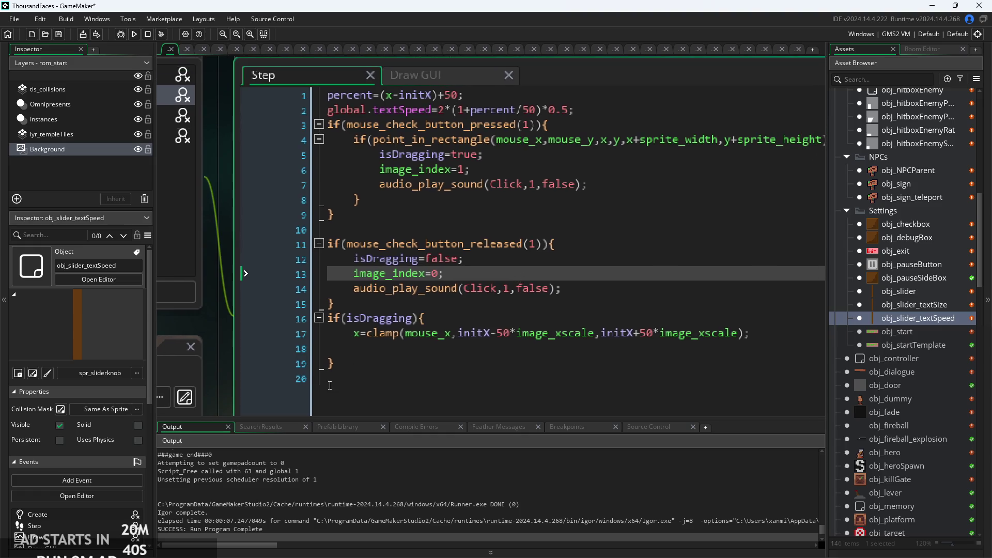
{"action": "left_click", "coordinate": [349, 349]}
{"action": "key", "text": "BackSpace"}
Align the sound call line's indentation with the image_index line above it
{"action": "key", "text": "Up"}
{"action": "key", "text": "Up"}
{"action": "key", "text": "Up"}
{"action": "left_click", "coordinate": [354, 289]}
{"action": "key", "text": "Tab"}
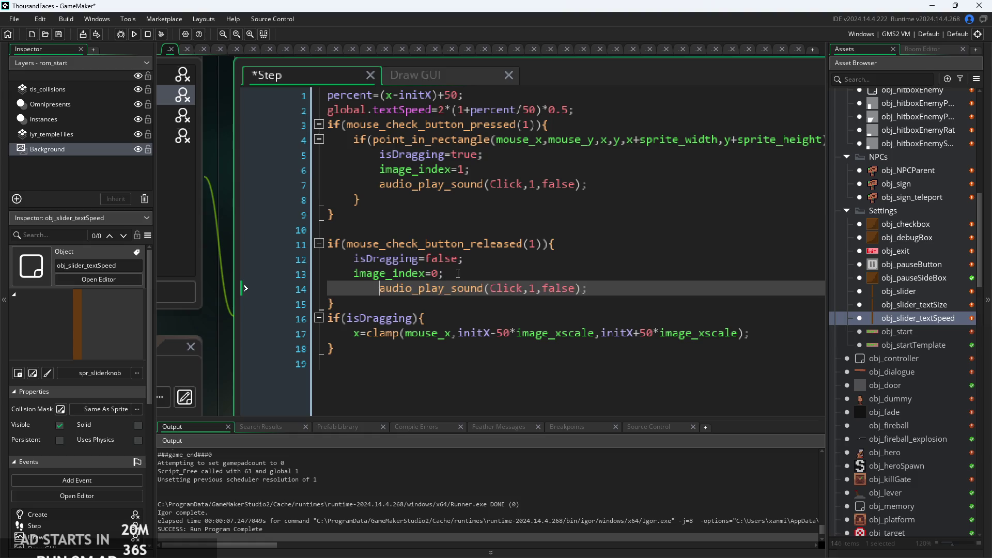
{"action": "left_click", "coordinate": [469, 269]}
{"action": "left_click_drag", "start_coordinate": [562, 288], "coordinate": [352, 292]}
{"action": "key", "text": "shift+Tab"}
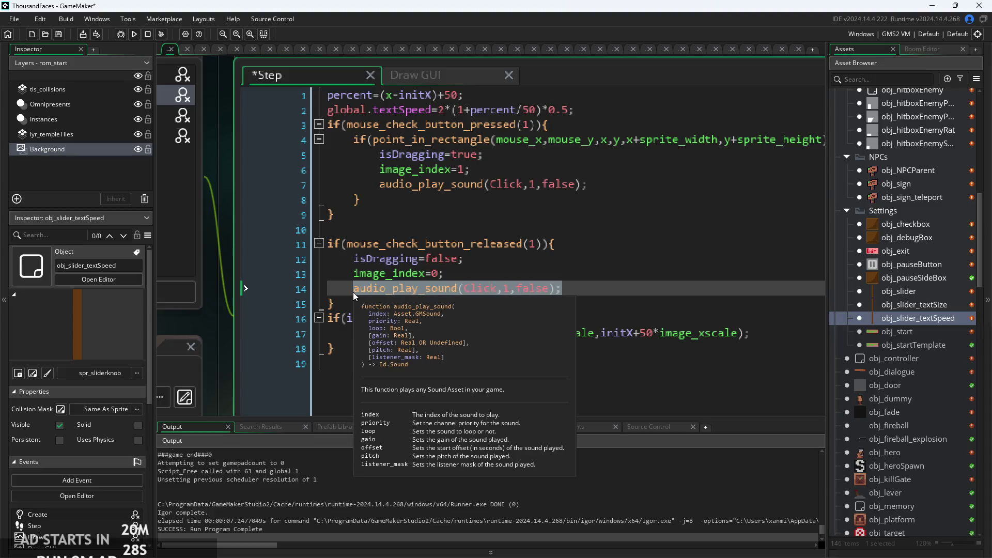
{"action": "left_click", "coordinate": [540, 259]}
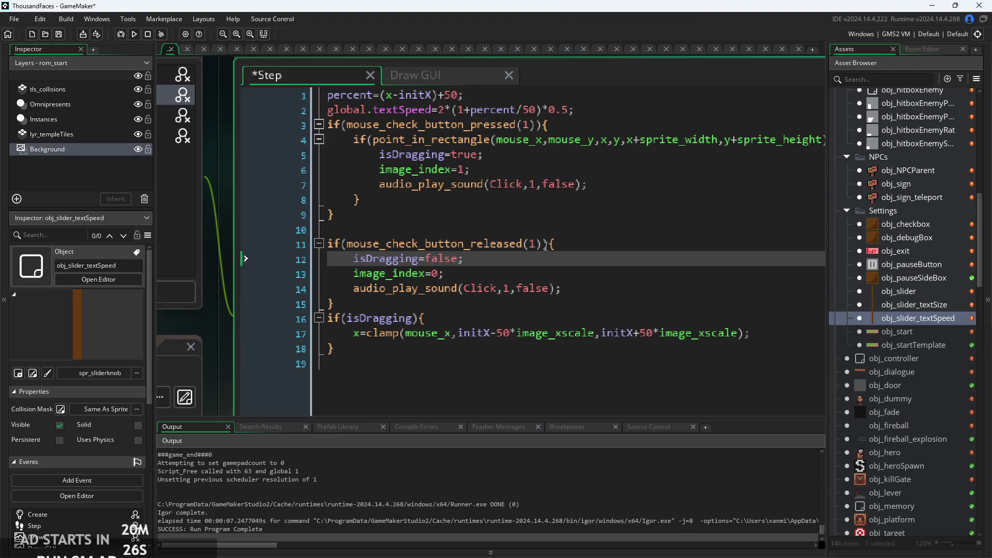
Append &&isDragging to the mouse_check_button_released(1) condition and copy it for reuse
{"action": "left_click", "coordinate": [545, 244]}
{"action": "type", "text": "&&isDragging"}
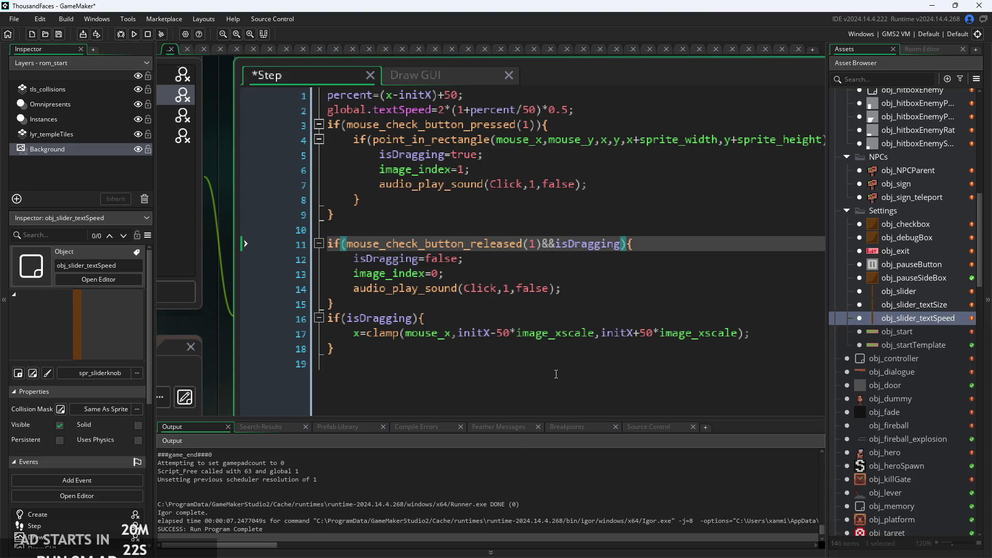
{"action": "left_click_drag", "start_coordinate": [620, 244], "coordinate": [549, 244]}
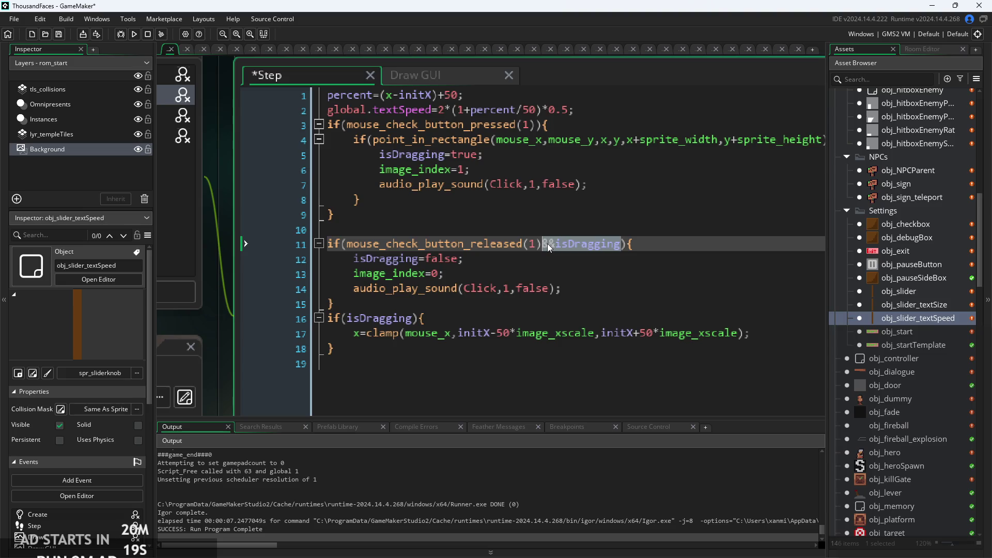
{"action": "double_click", "coordinate": [919, 305]}
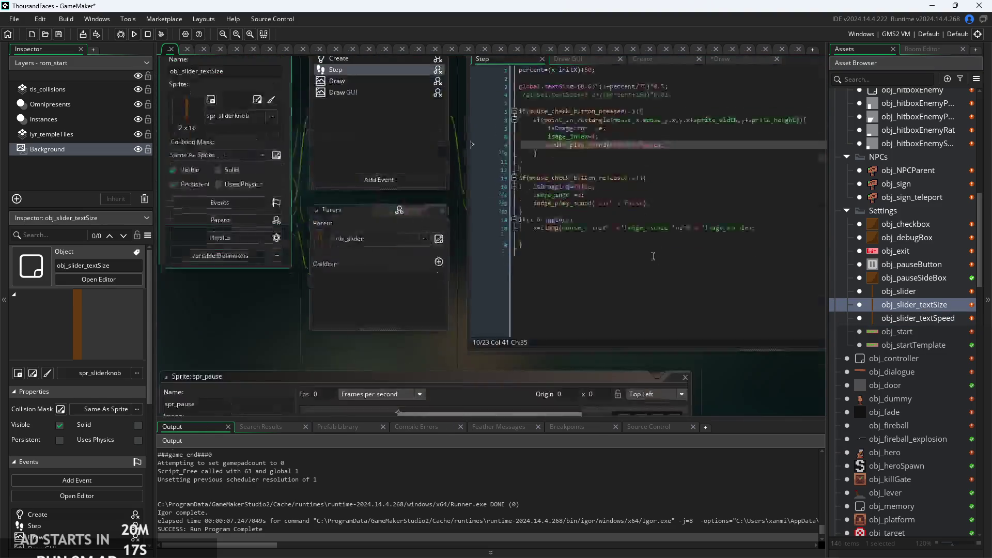
Add &&isDragging after released(1) in obj_slider_textSize's Step code
{"action": "scroll", "coordinate": [588, 243], "scroll_direction": "up", "scroll_amount": 1}
{"action": "left_click", "coordinate": [546, 224]}
{"action": "type", "text": "&"}
{"action": "key", "text": "ctrl+v"}
Add the same &&isDragging check to obj_slider's release condition and run the game
{"action": "left_click", "coordinate": [905, 295]}
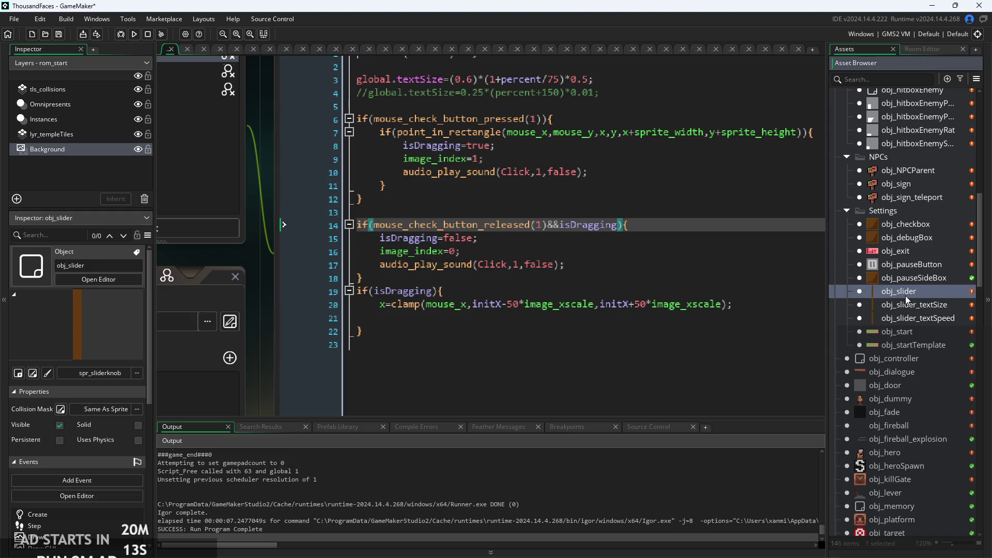
{"action": "double_click", "coordinate": [938, 293]}
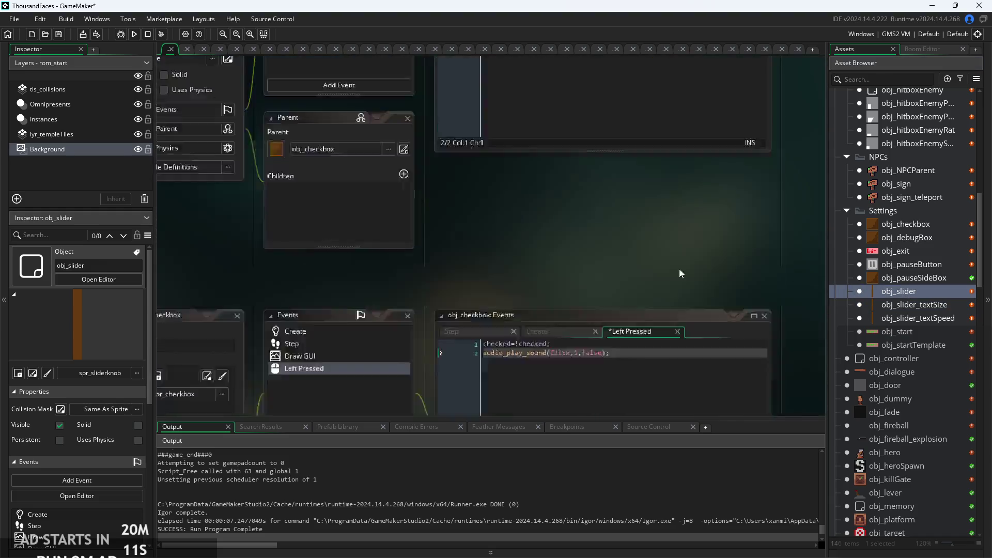
{"action": "scroll", "coordinate": [630, 238], "scroll_direction": "up", "scroll_amount": 1}
{"action": "left_click", "coordinate": [580, 214]}
{"action": "type", "text": "&"}
{"action": "key", "text": "ctrl+v"}
{"action": "left_click", "coordinate": [134, 34]}
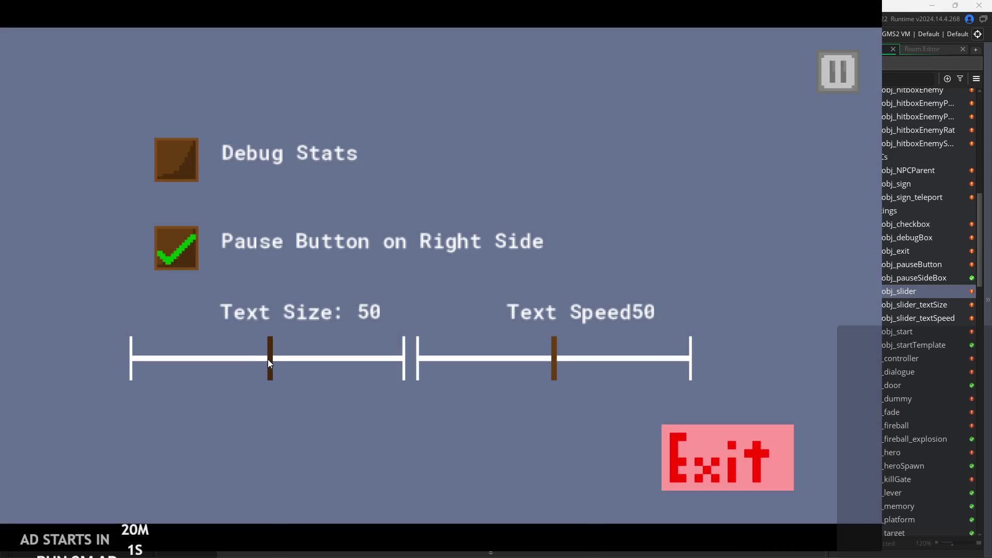
Nudge the Text Size and Text Speed sliders, return to the title screen, and close the game
{"action": "left_click", "coordinate": [269, 362]}
{"action": "left_click", "coordinate": [558, 362]}
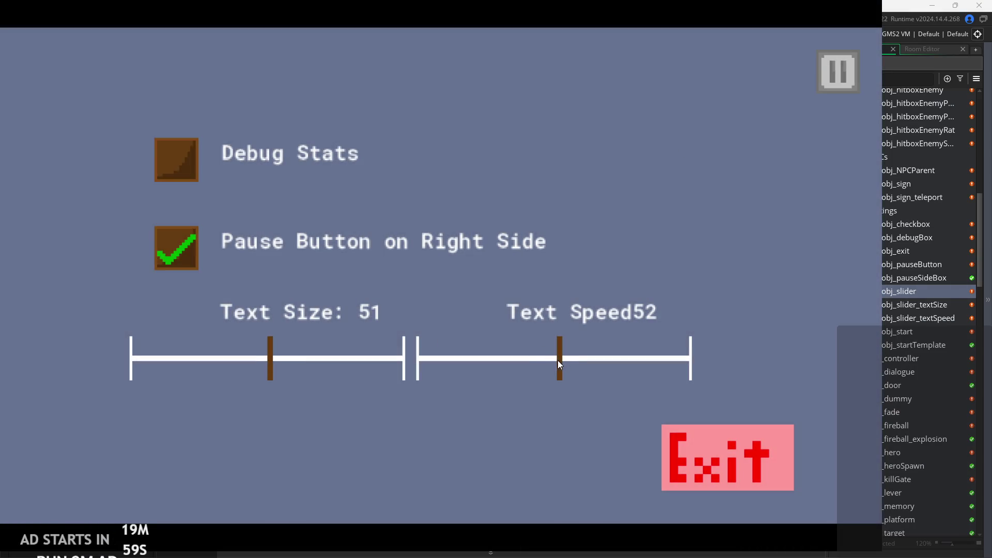
{"action": "left_click", "coordinate": [836, 75]}
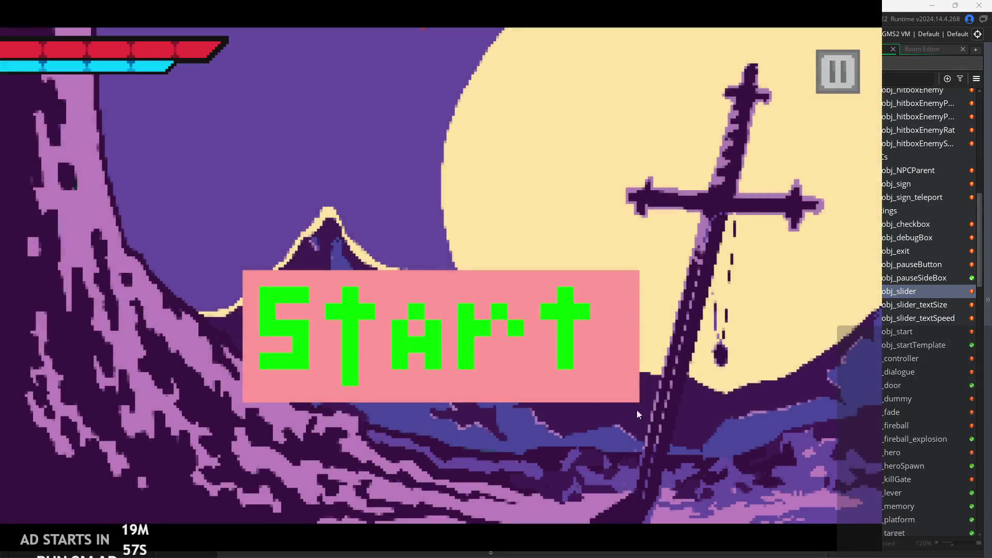
{"action": "key", "text": "Escape"}
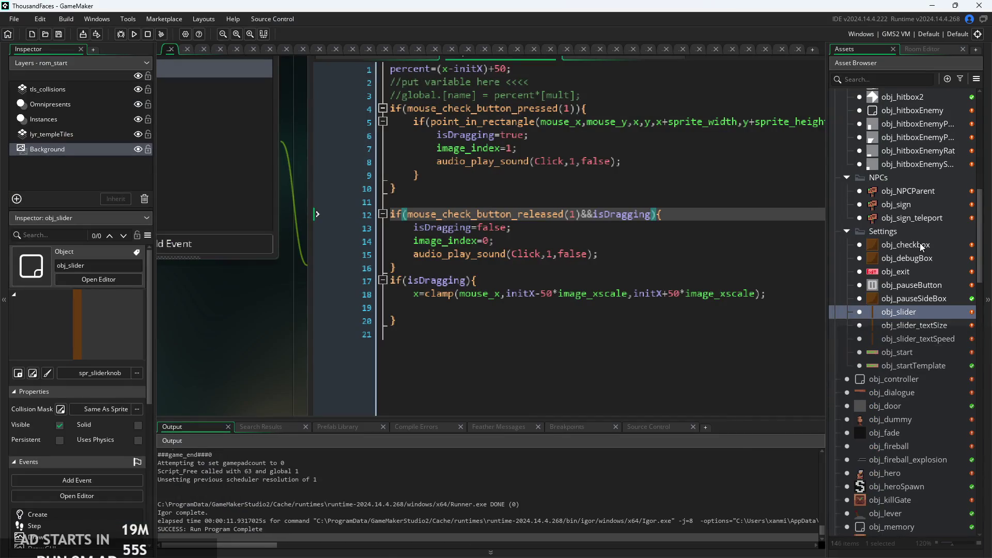
Insert a blank line 2 in obj_pauseButton's Step code and look over obj_pauseSideBox's events
{"action": "double_click", "coordinate": [915, 289]}
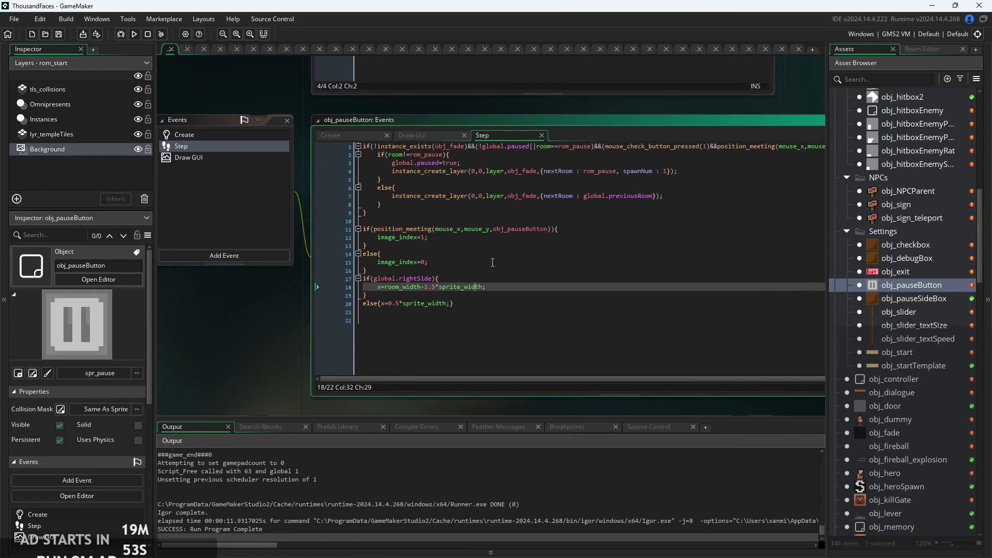
{"action": "left_click", "coordinate": [309, 134]}
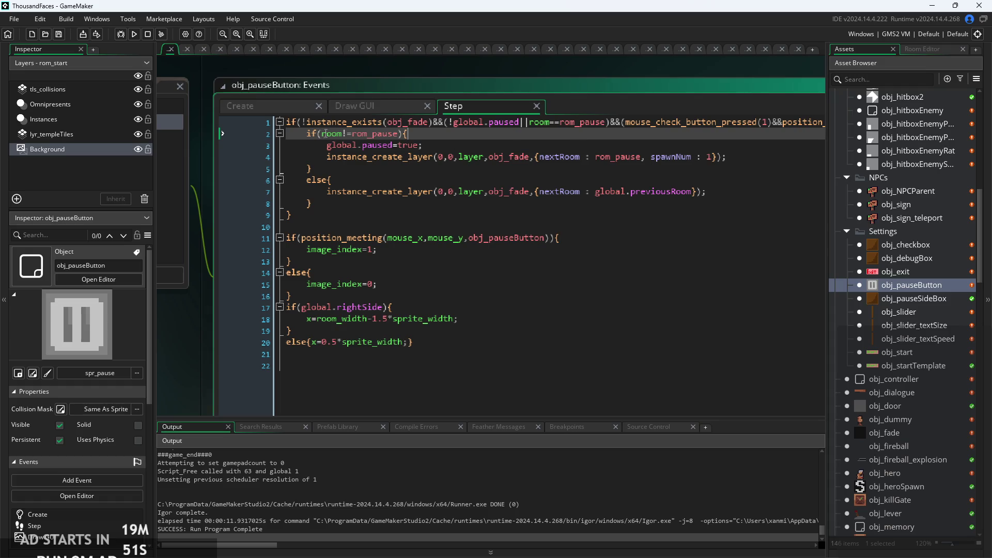
{"action": "key", "text": "Return"}
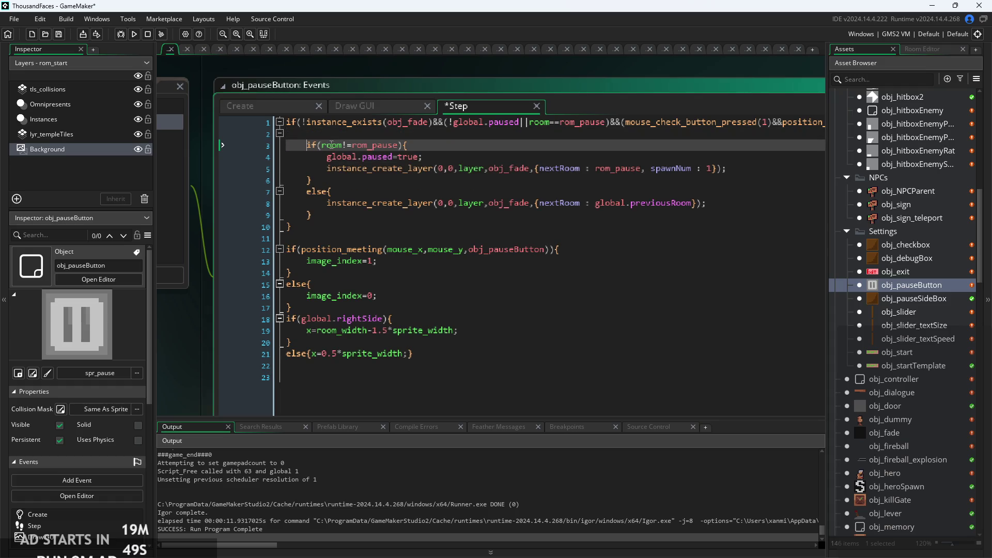
{"action": "double_click", "coordinate": [924, 298]}
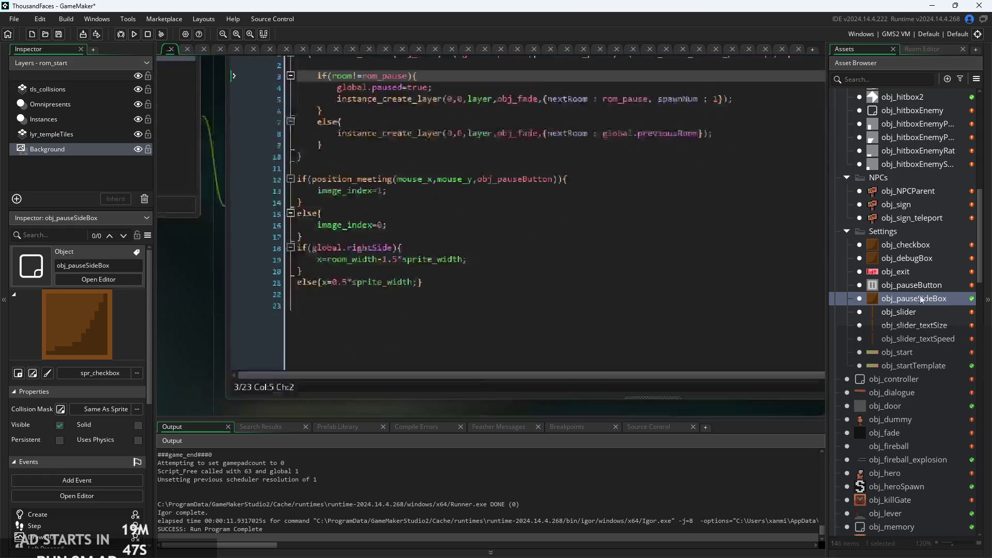
{"action": "left_click", "coordinate": [575, 104]}
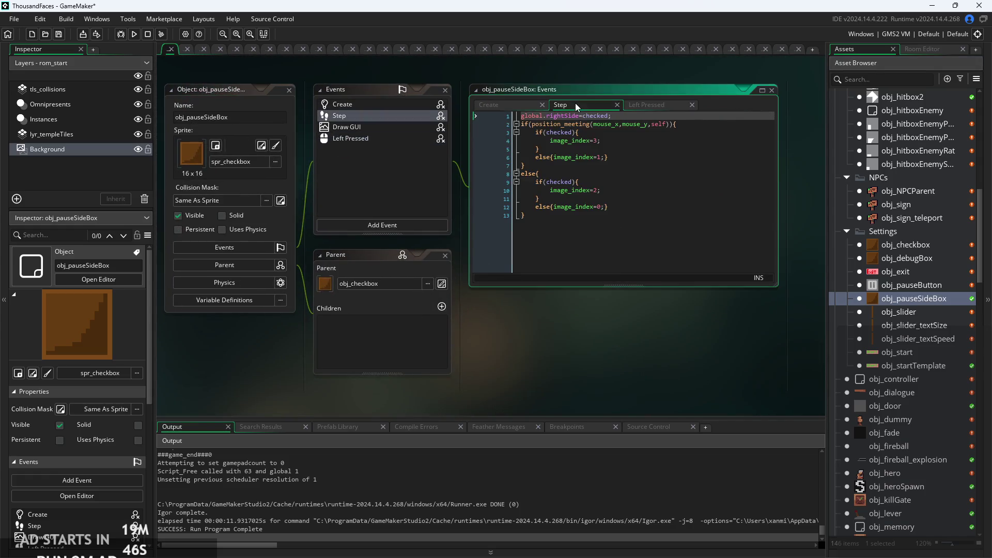
{"action": "left_click", "coordinate": [526, 102]}
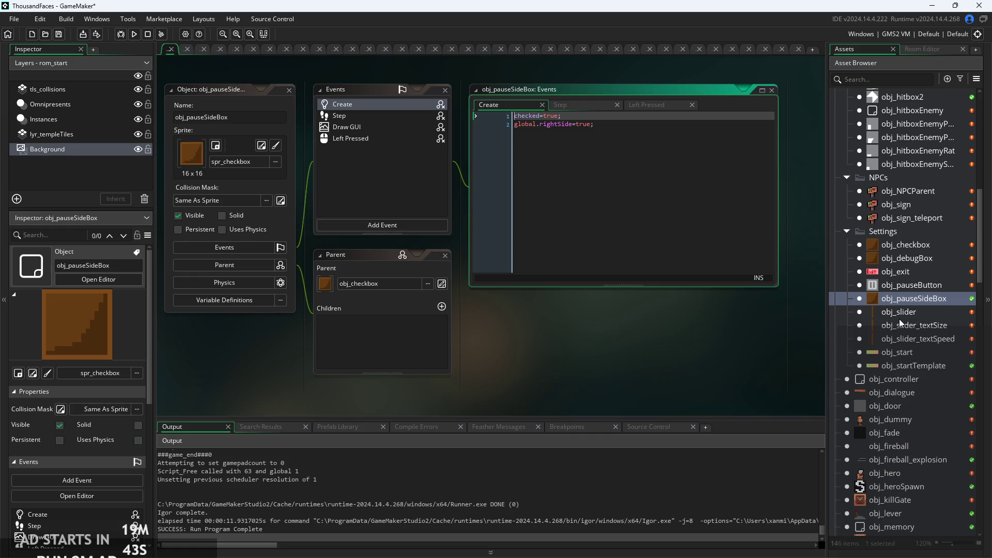
Copy the audio_play_sound Click line from obj_checkbox's Left Pressed event
{"action": "double_click", "coordinate": [904, 244]}
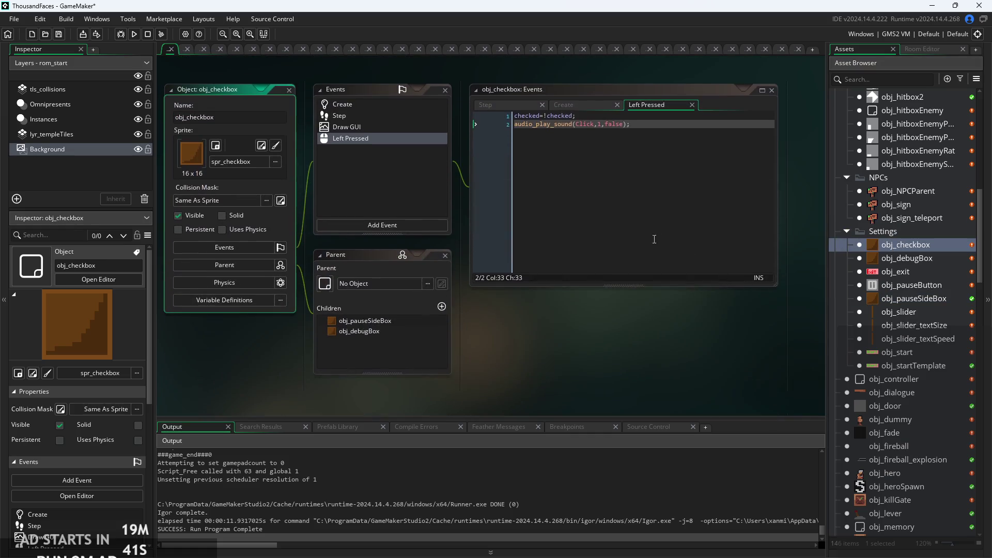
{"action": "scroll", "coordinate": [581, 165], "scroll_direction": "up", "scroll_amount": 2}
{"action": "left_click", "coordinate": [623, 159]}
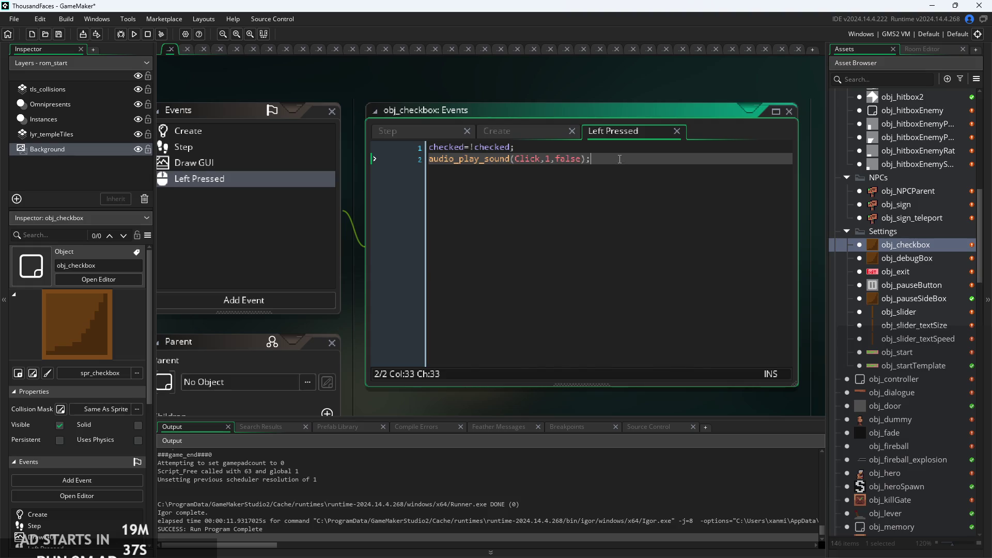
{"action": "left_click_drag", "start_coordinate": [623, 158], "coordinate": [376, 157]}
{"action": "key", "text": "ctrl+c"}
{"action": "left_click", "coordinate": [692, 161]}
{"action": "scroll", "coordinate": [749, 211], "scroll_direction": "left", "scroll_amount": 2}
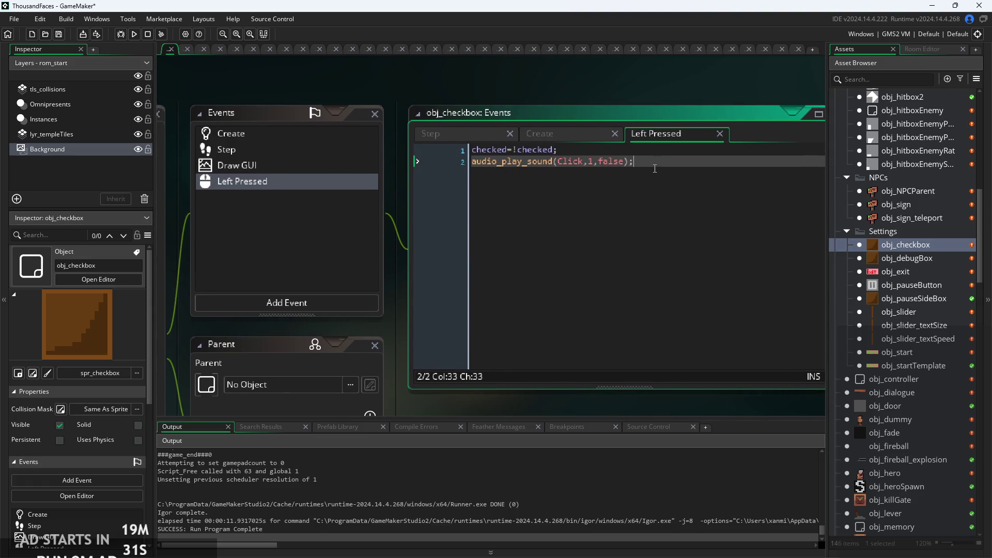
Paste the Click sound call onto line 2 of obj_pauseButton's Step code, save, and run
{"action": "double_click", "coordinate": [912, 284]}
{"action": "scroll", "coordinate": [685, 250], "scroll_direction": "up", "scroll_amount": 3}
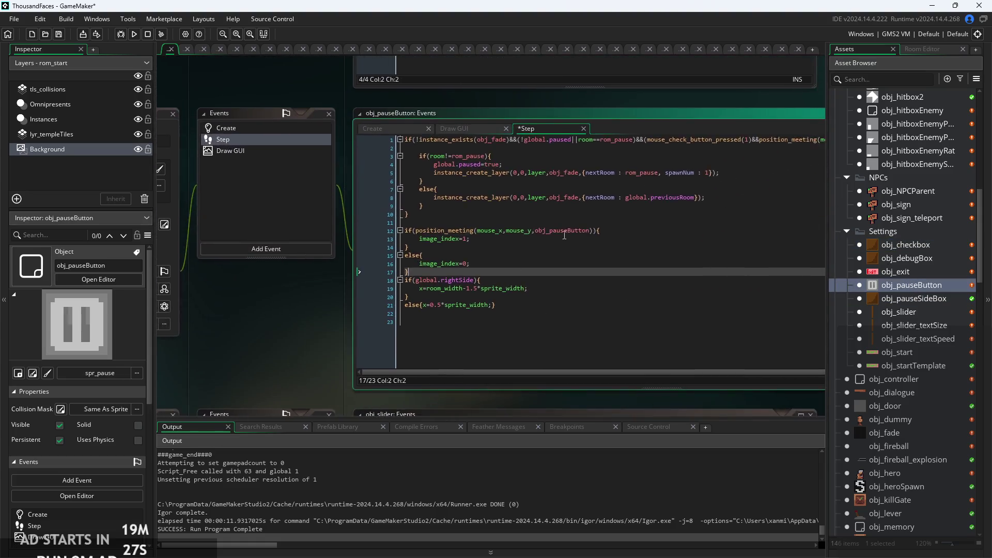
{"action": "left_click", "coordinate": [734, 211]}
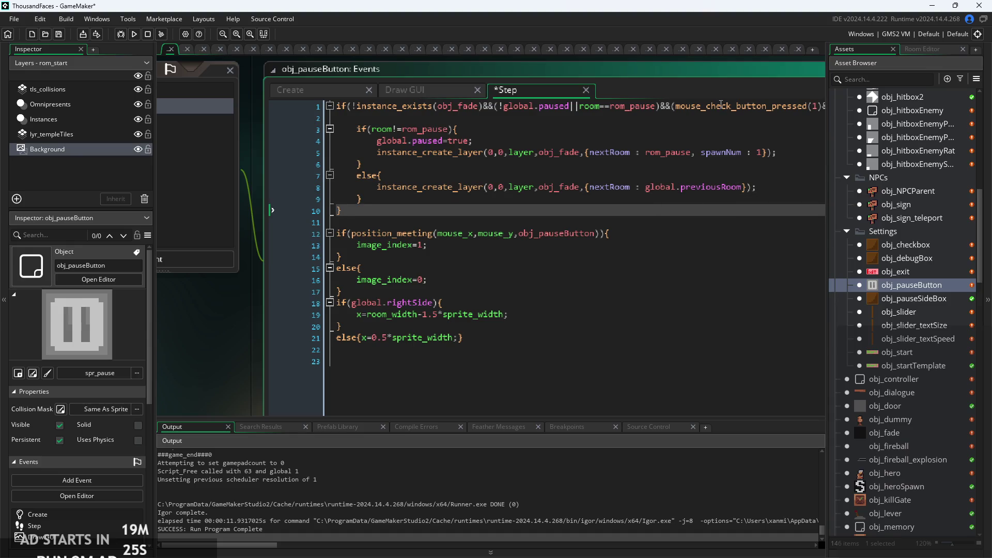
{"action": "left_click", "coordinate": [698, 119]}
{"action": "key", "text": "ctrl+v"}
{"action": "key", "text": "ctrl+s"}
{"action": "left_click", "coordinate": [136, 35]}
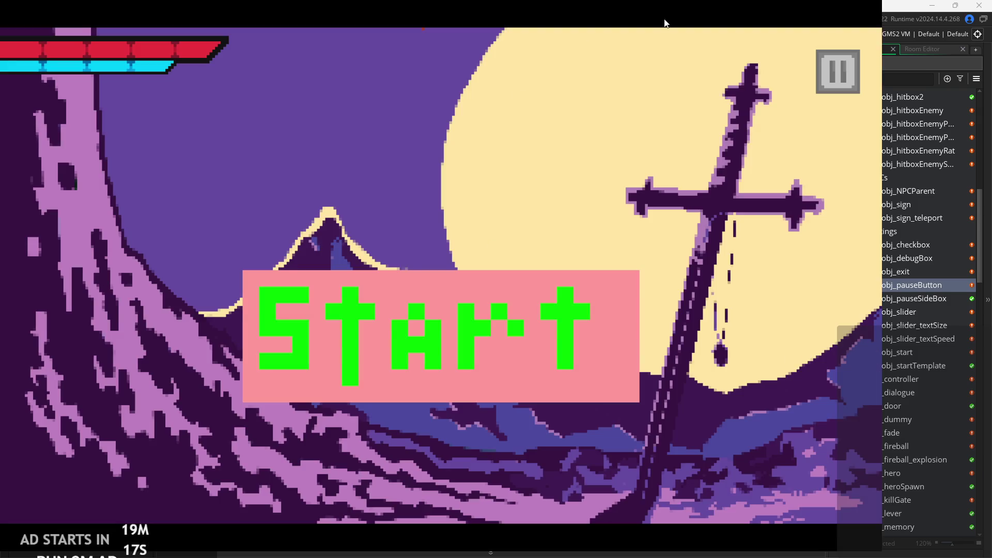
In the pause menu, toggle Debug Stats and Pause Button on Right Side on and off, then exit
{"action": "left_click", "coordinate": [842, 76]}
{"action": "left_click", "coordinate": [181, 160]}
{"action": "left_click", "coordinate": [181, 160]}
{"action": "left_click", "coordinate": [176, 248]}
{"action": "left_click", "coordinate": [177, 248]}
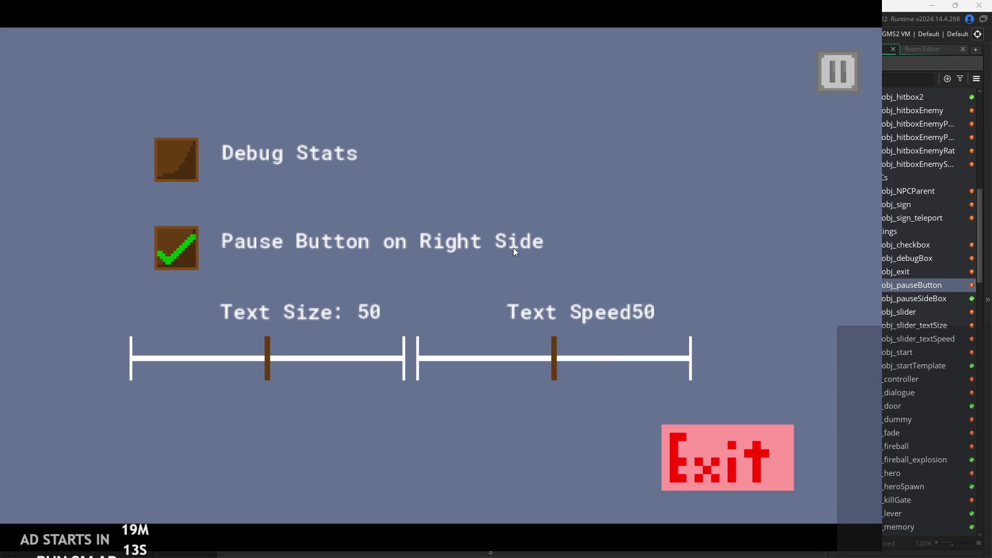
{"action": "left_click", "coordinate": [702, 447]}
{"action": "double_click", "coordinate": [929, 247]}
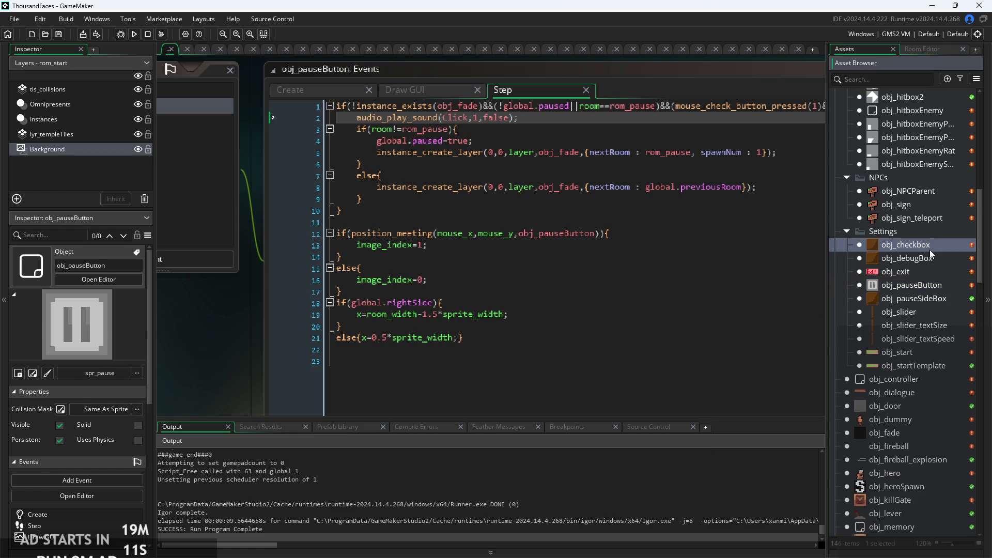
Paste audio_play_sound(Click,1,false) into obj_debugBox's Left Pressed event
{"action": "scroll", "coordinate": [634, 130], "scroll_direction": "up", "scroll_amount": 2}
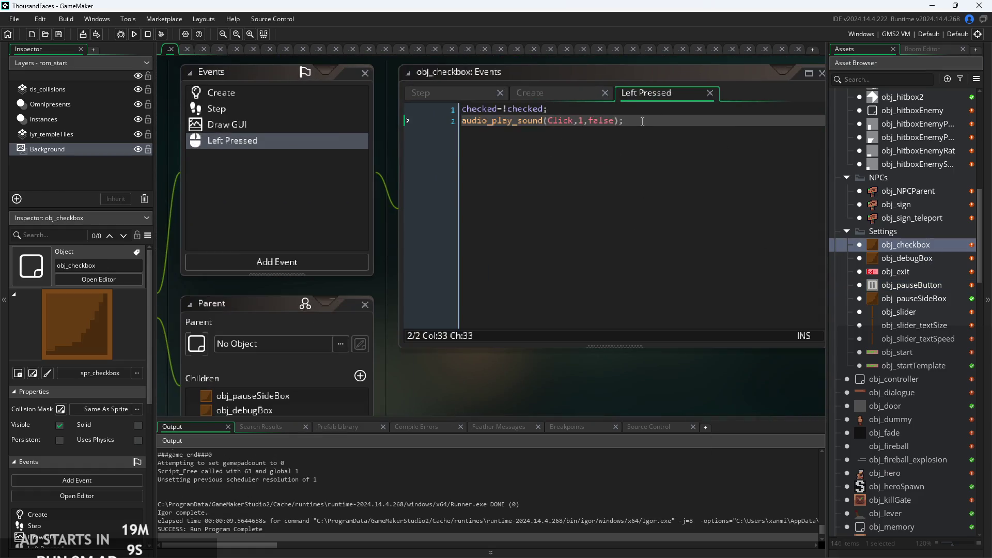
{"action": "left_click", "coordinate": [590, 121]}
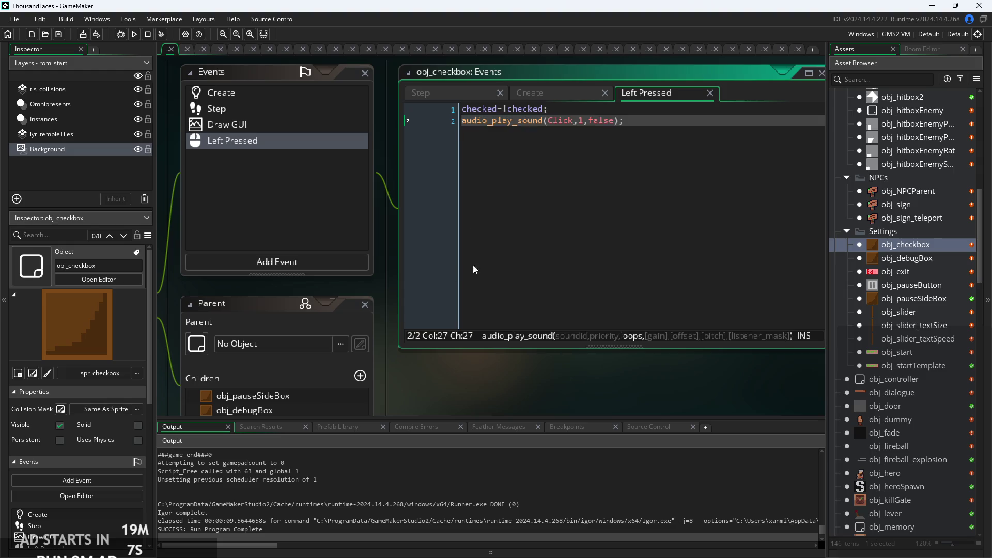
{"action": "mouse_move", "coordinate": [404, 370]}
{"action": "left_mouse_down"}
{"action": "mouse_move", "coordinate": [507, 317]}
{"action": "mouse_move", "coordinate": [317, 358]}
{"action": "mouse_move", "coordinate": [313, 385]}
{"action": "left_mouse_up"}
{"action": "double_click", "coordinate": [911, 259]}
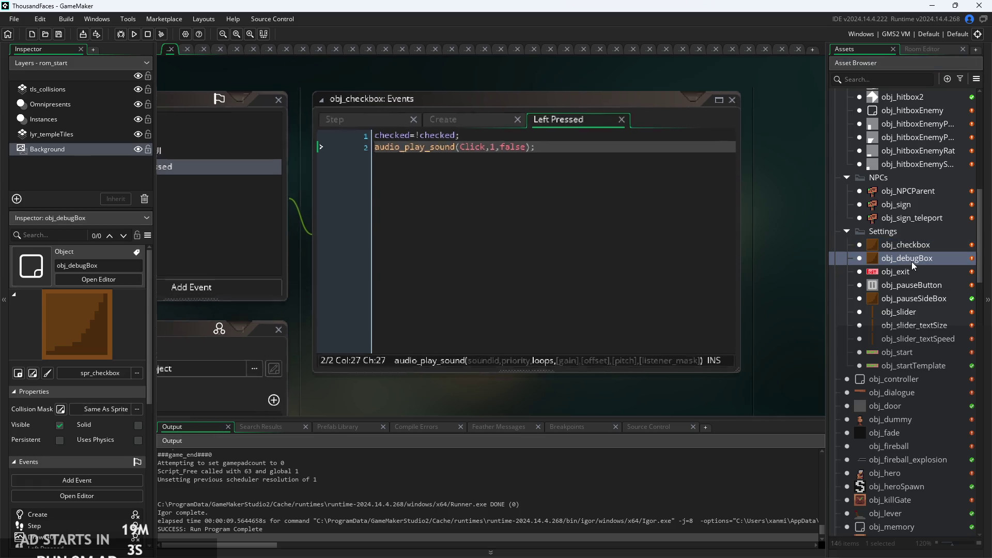
{"action": "key", "text": "ctrl+v"}
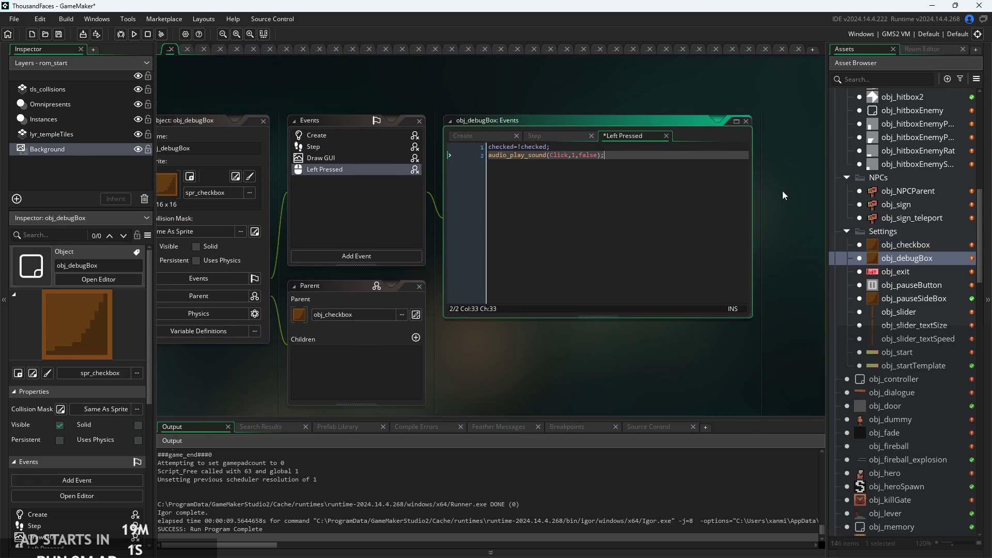
Paste the Click sound call as line 3 of obj_pauseSideBox's Create event, save, and run
{"action": "double_click", "coordinate": [910, 299]}
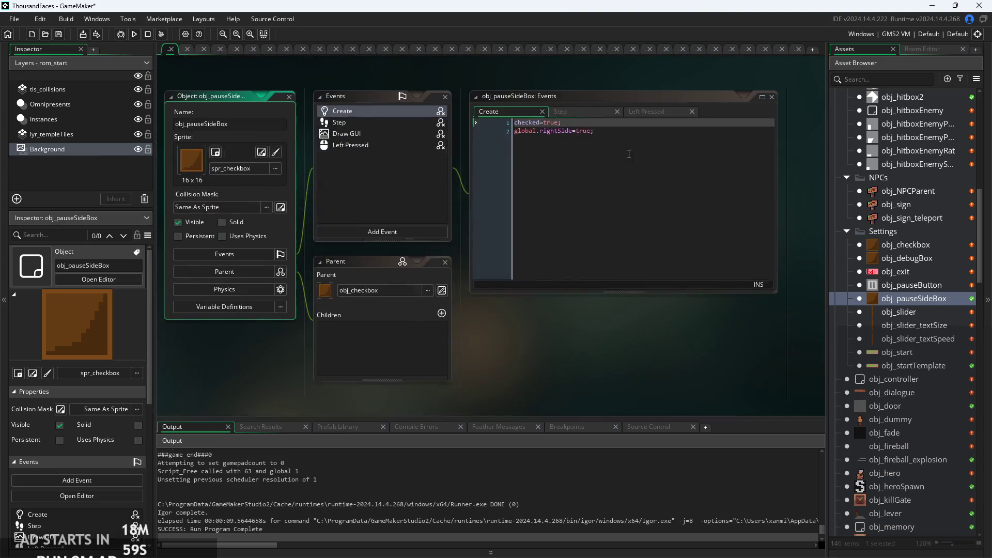
{"action": "left_click", "coordinate": [618, 129]}
{"action": "key", "text": "Return"}
{"action": "key", "text": "ctrl+v"}
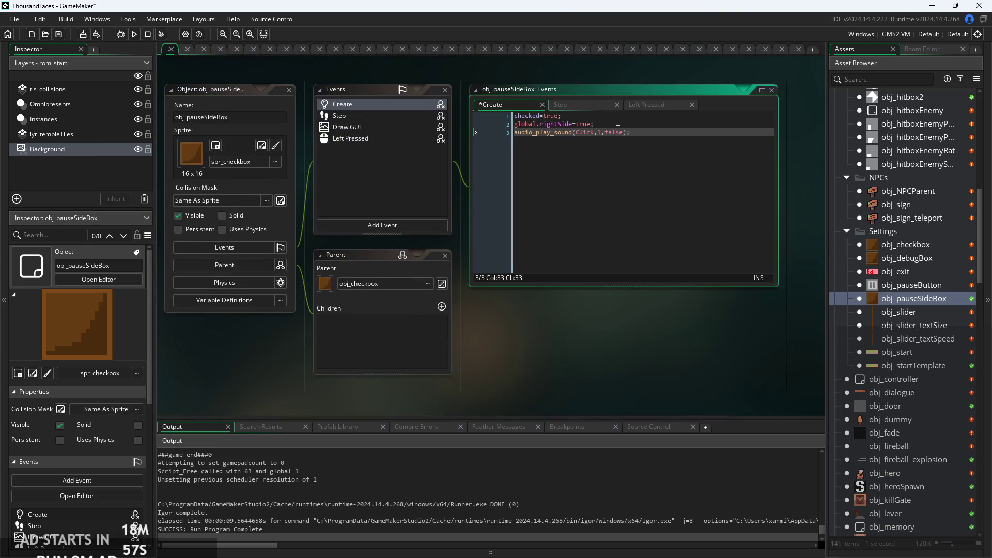
{"action": "key", "text": "ctrl+s"}
{"action": "scroll", "coordinate": [601, 115], "scroll_direction": "up", "scroll_amount": 2}
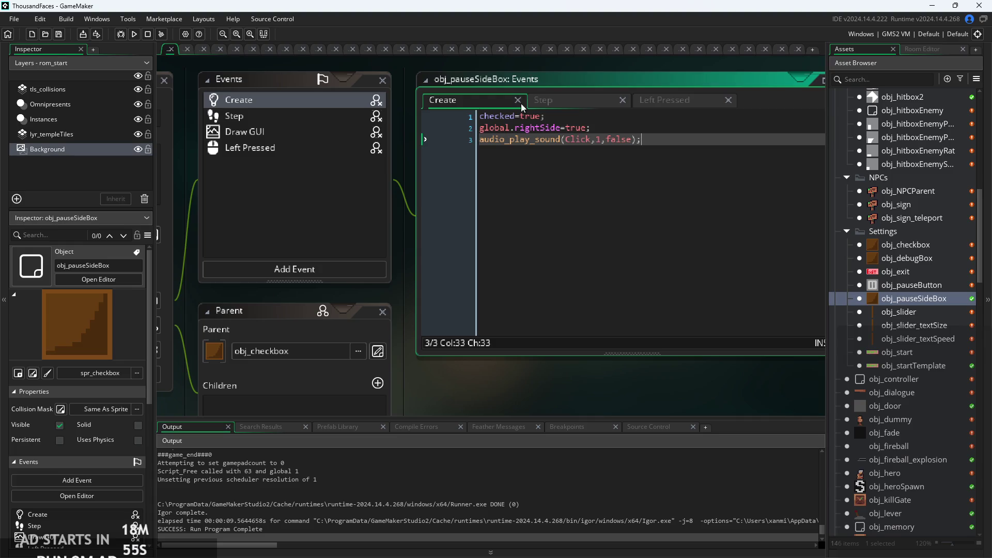
{"action": "left_click", "coordinate": [137, 32]}
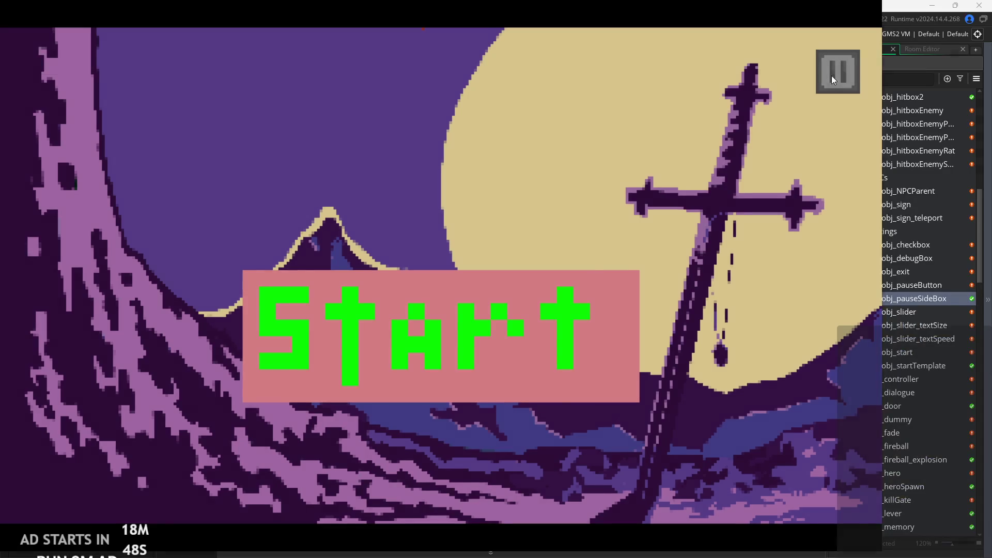
{"action": "left_click", "coordinate": [832, 76]}
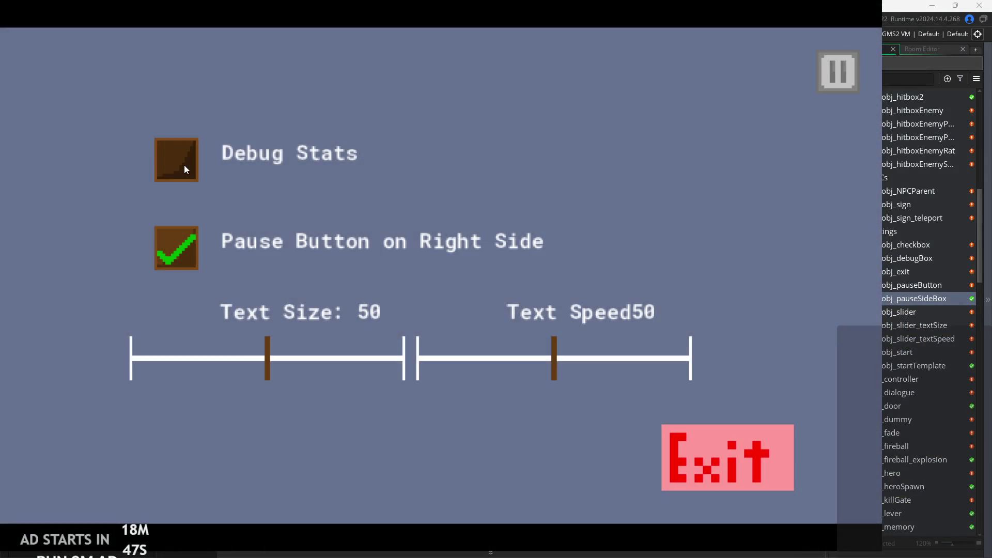
{"action": "left_click", "coordinate": [850, 77]}
{"action": "left_click", "coordinate": [844, 80]}
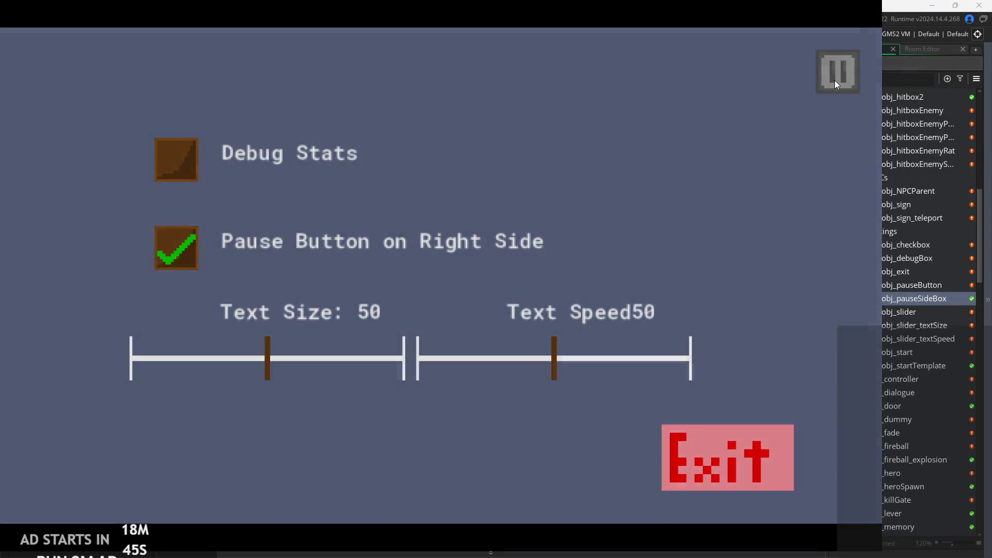
{"action": "left_click", "coordinate": [835, 79]}
{"action": "left_click", "coordinate": [831, 76]}
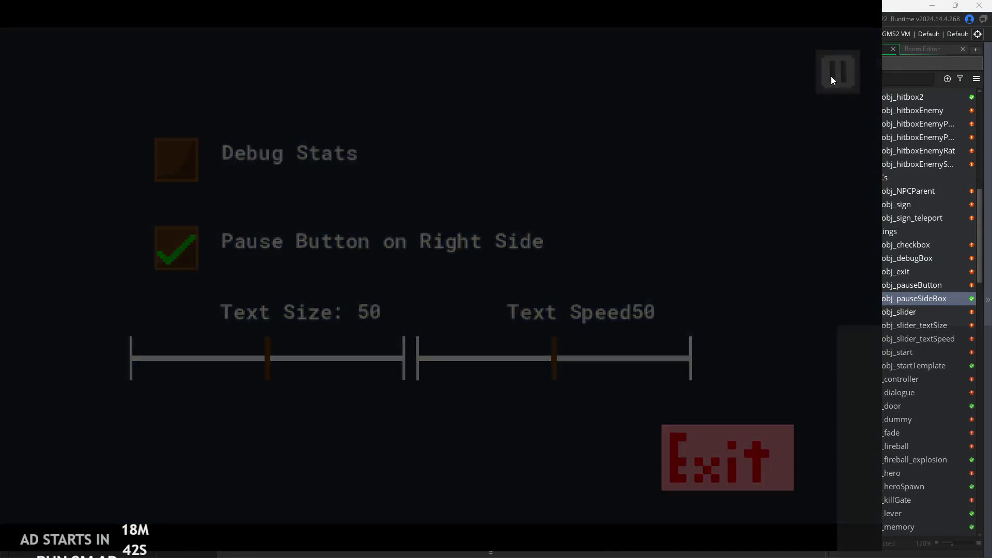
{"action": "left_click", "coordinate": [830, 76]}
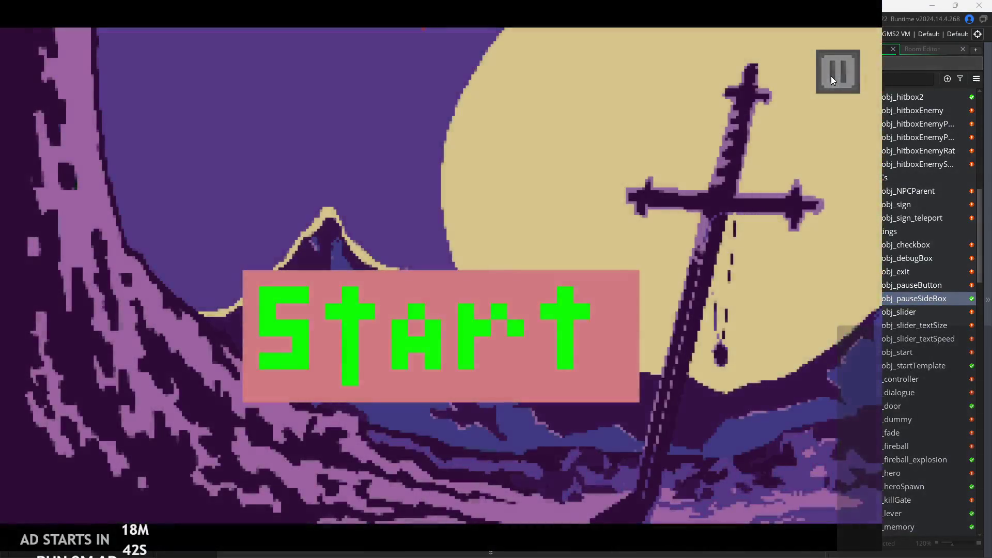
{"action": "left_click", "coordinate": [830, 76]}
{"action": "left_click", "coordinate": [827, 70]}
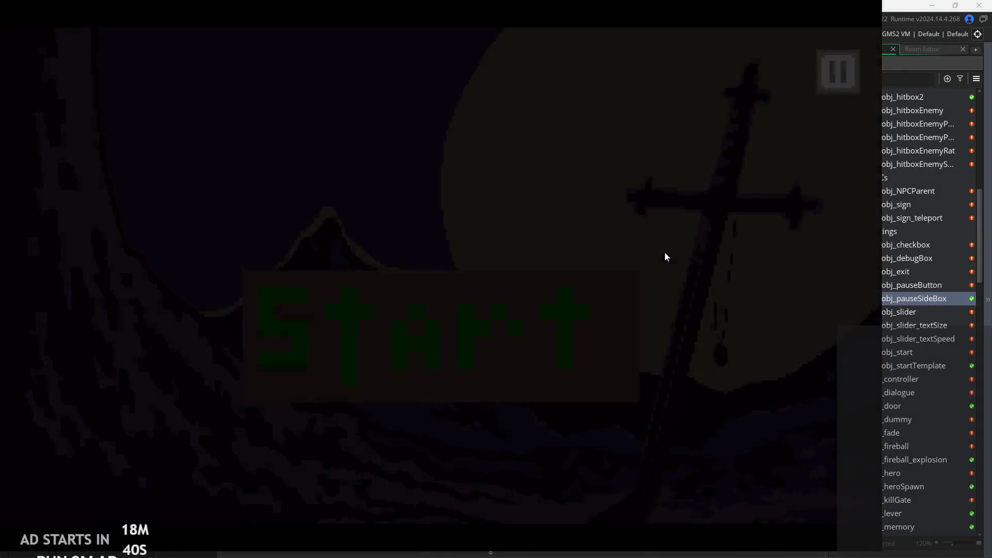
{"action": "left_click", "coordinate": [840, 72]}
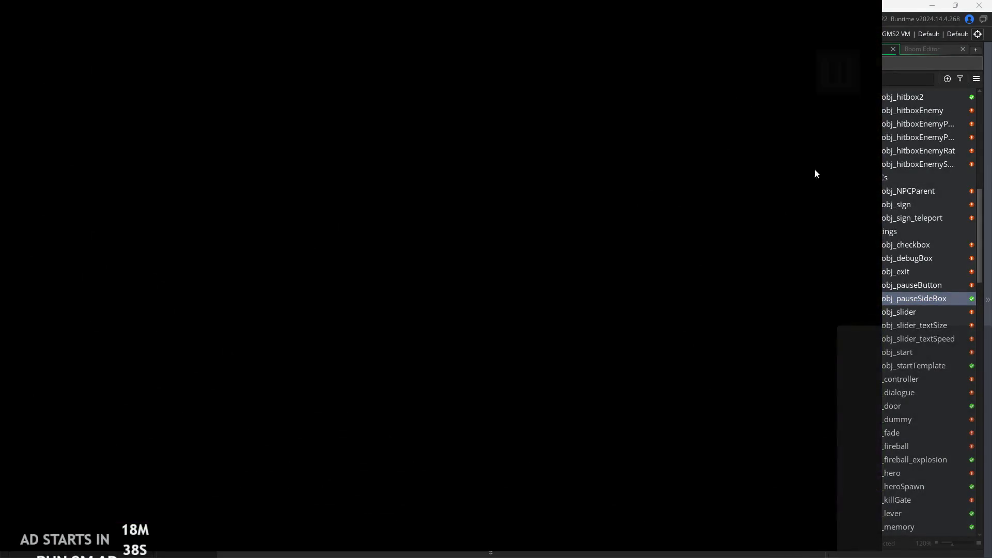
{"action": "left_click", "coordinate": [757, 467]}
{"action": "left_click", "coordinate": [134, 34]}
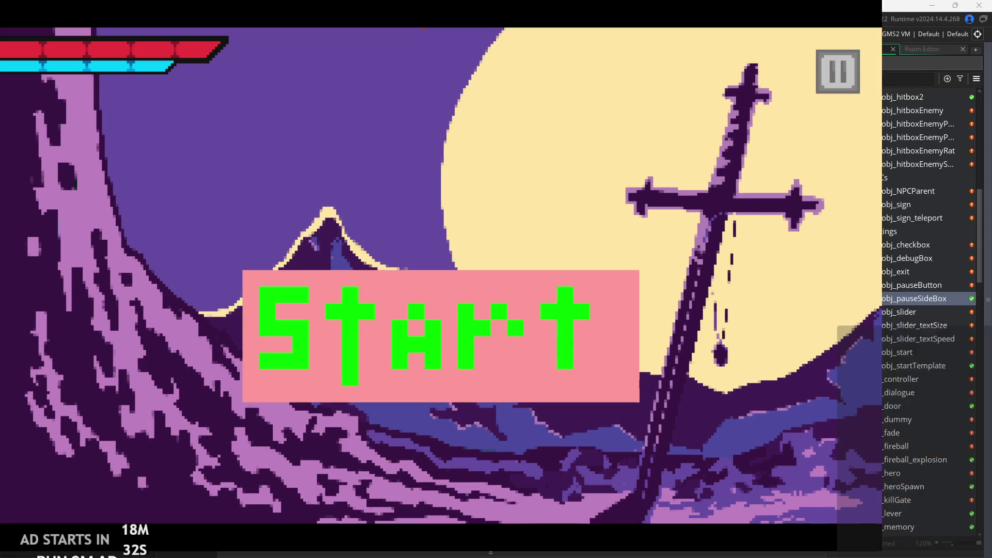
{"action": "left_click", "coordinate": [830, 72]}
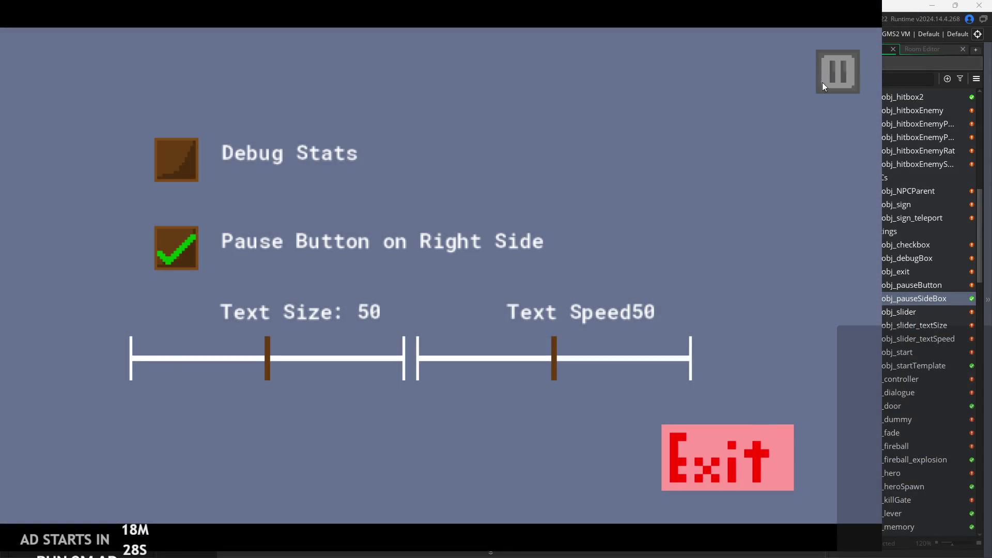
{"action": "left_click", "coordinate": [820, 88]}
{"action": "left_click", "coordinate": [834, 78]}
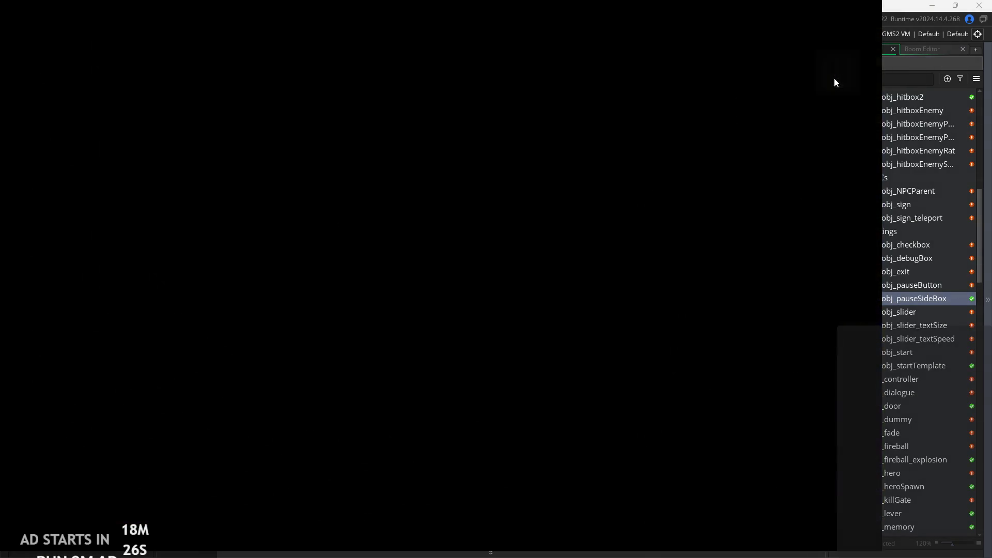
{"action": "left_click", "coordinate": [718, 466]}
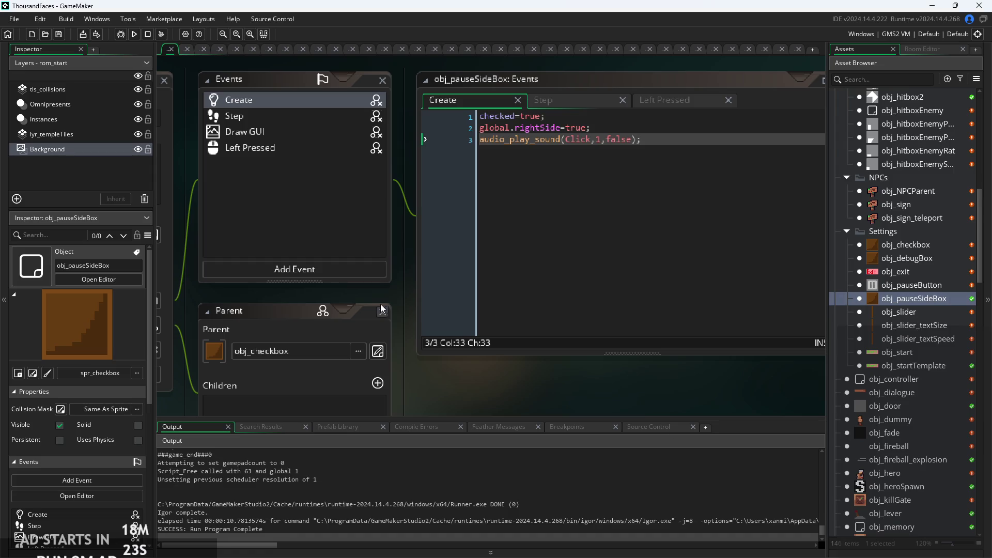
Review line 2's audio_play_sound(Click,1,false) in obj_pauseButton's Step event and rerun the game
{"action": "left_click", "coordinate": [690, 148]}
{"action": "double_click", "coordinate": [873, 299]}
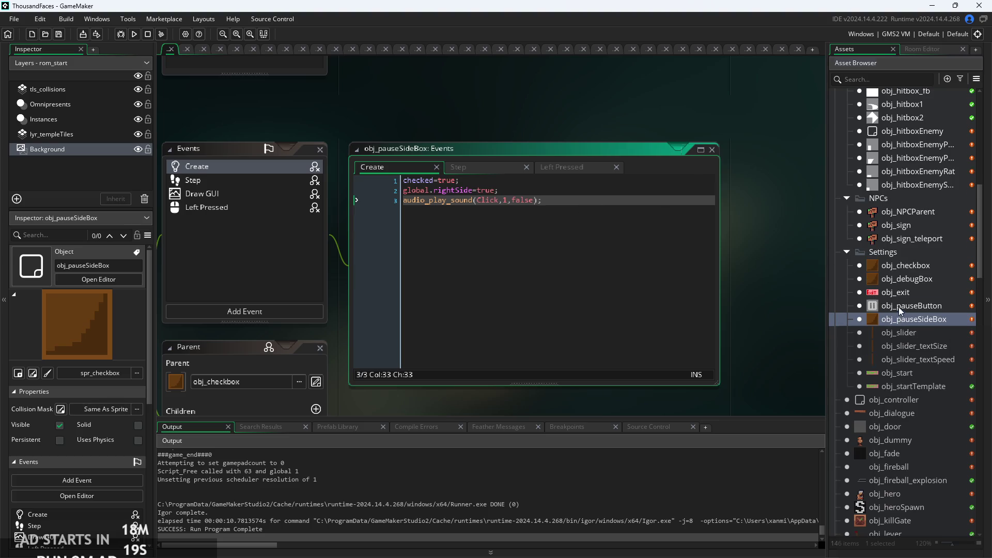
{"action": "double_click", "coordinate": [898, 307]}
{"action": "scroll", "coordinate": [641, 186], "scroll_direction": "up", "scroll_amount": 2}
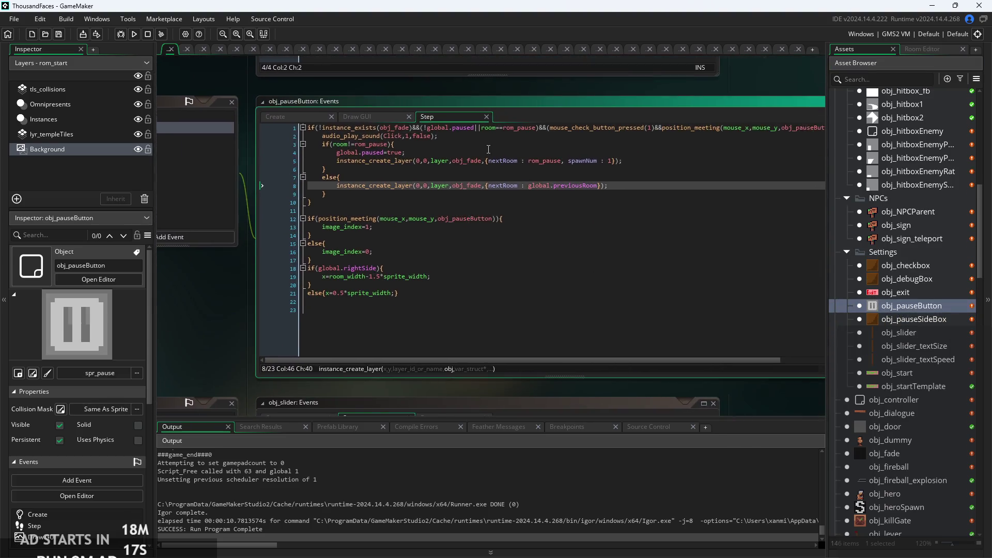
{"action": "left_click", "coordinate": [389, 151]}
{"action": "scroll", "coordinate": [389, 155], "scroll_direction": "up", "scroll_amount": 1}
{"action": "left_click_drag", "start_coordinate": [428, 121], "coordinate": [195, 123]}
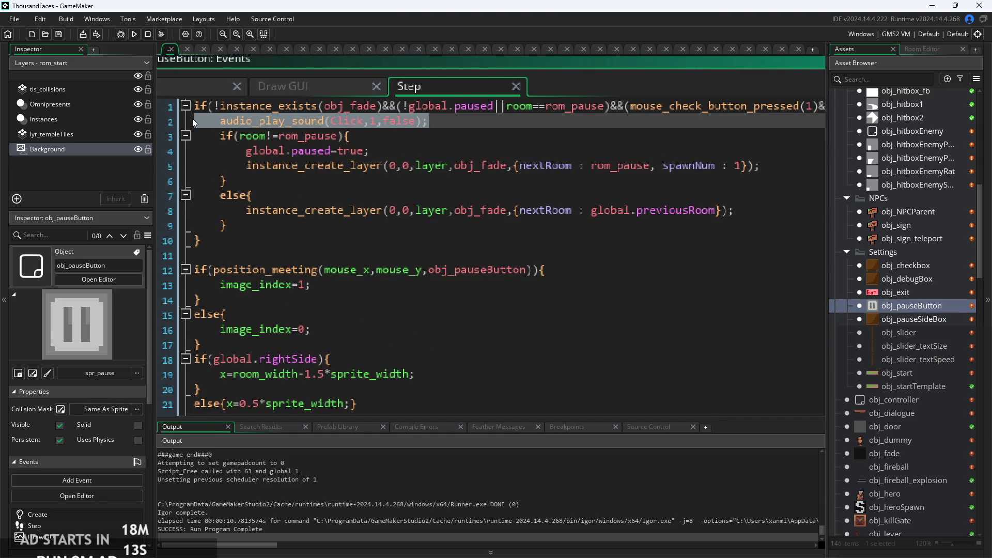
{"action": "scroll", "coordinate": [551, 141], "scroll_direction": "down", "scroll_amount": 2}
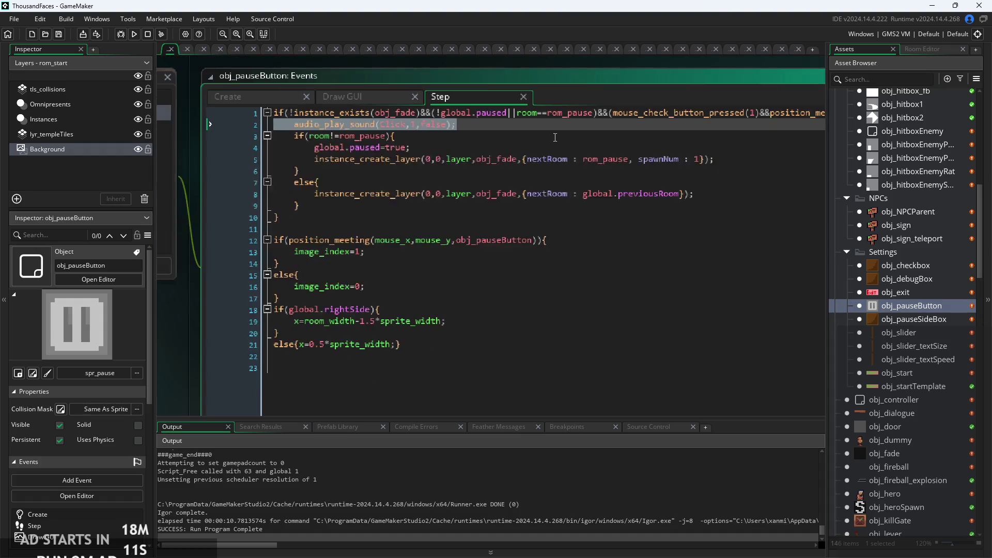
{"action": "left_click", "coordinate": [565, 123]}
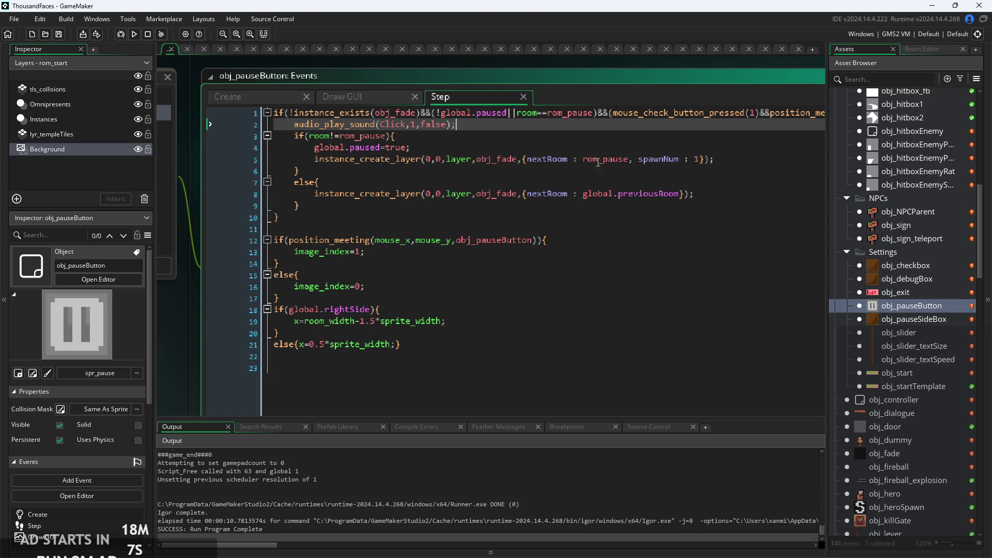
{"action": "left_click", "coordinate": [134, 34]}
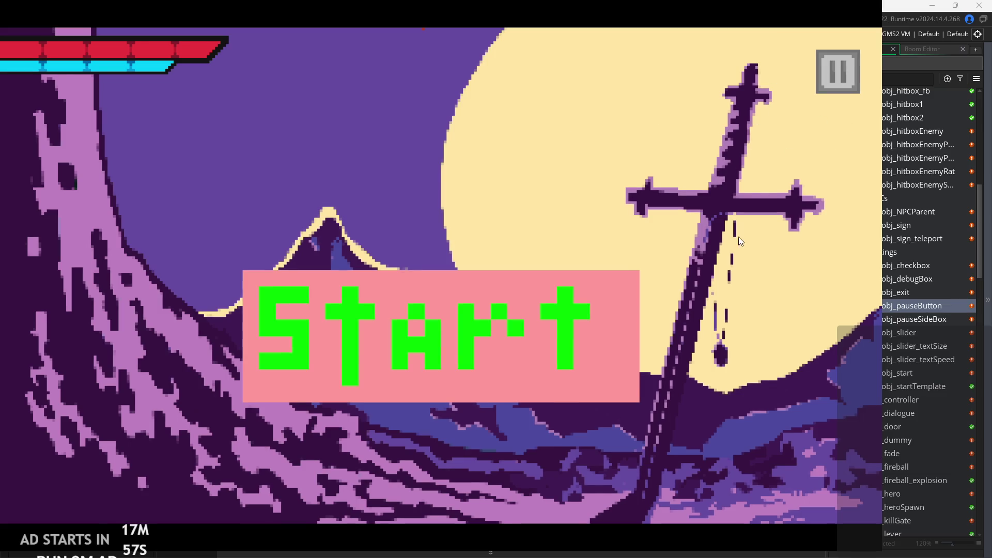
{"action": "left_click", "coordinate": [550, 324]}
{"action": "left_click", "coordinate": [857, 66]}
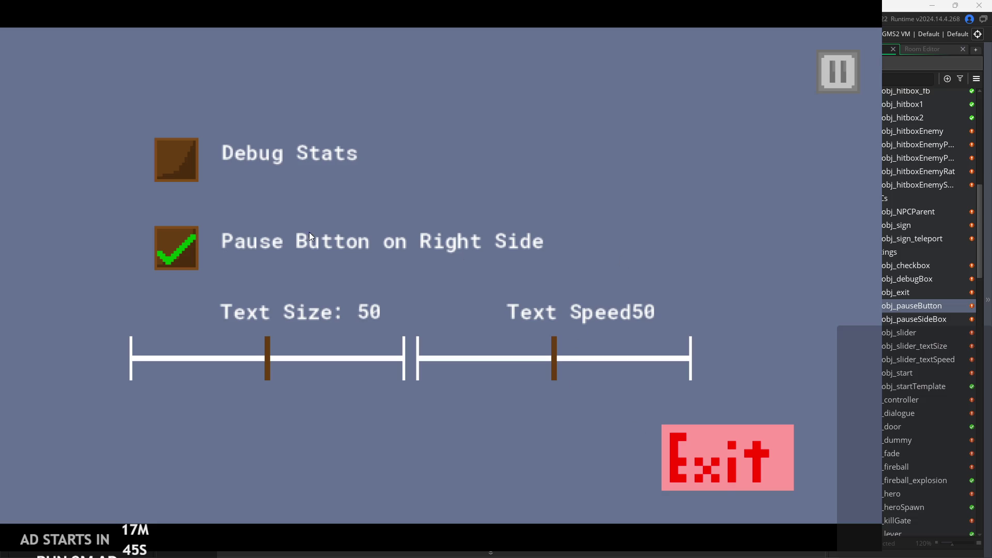
{"action": "left_click", "coordinate": [834, 82]}
{"action": "left_click", "coordinate": [839, 75]}
{"action": "left_click", "coordinate": [836, 79]}
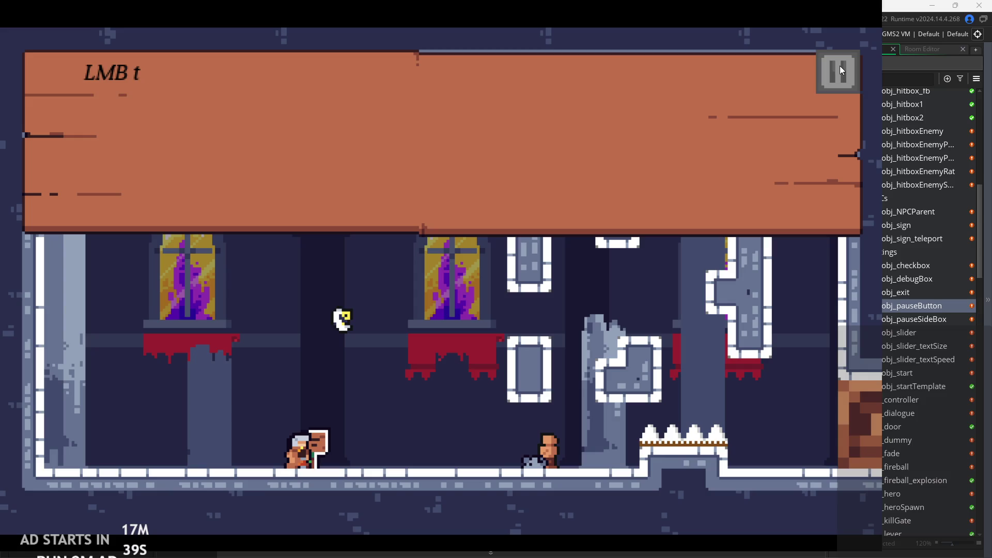
{"action": "left_click", "coordinate": [838, 66]}
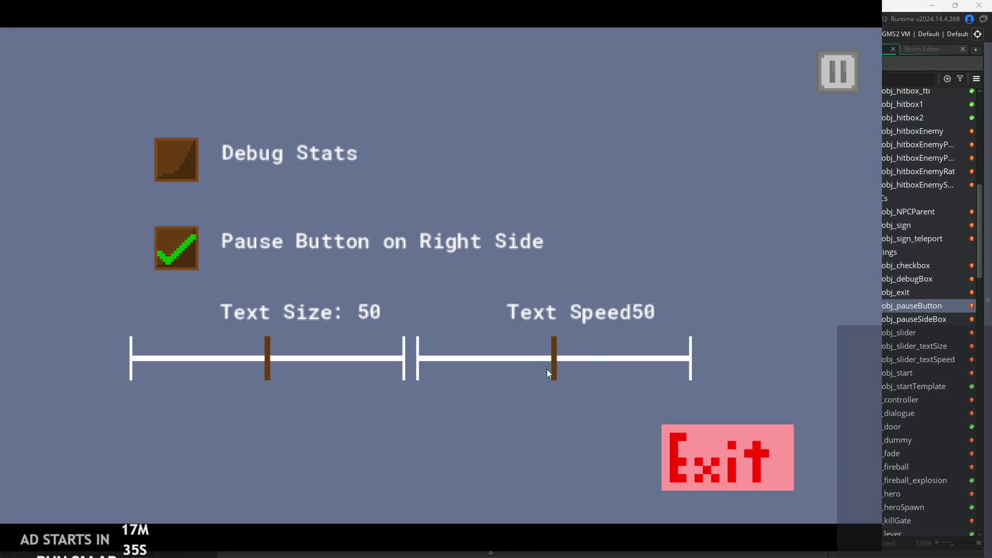
{"action": "left_click", "coordinate": [693, 452]}
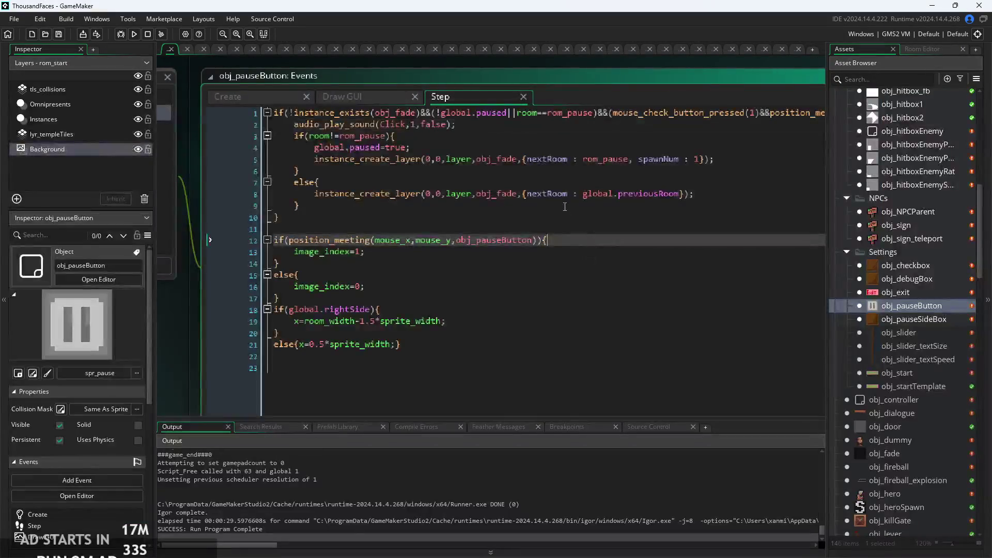
Select and copy the Click sound line in obj_pauseButton's Step code
{"action": "left_click", "coordinate": [390, 169]}
{"action": "scroll", "coordinate": [450, 189], "scroll_direction": "up", "scroll_amount": 3}
{"action": "left_click", "coordinate": [509, 207]}
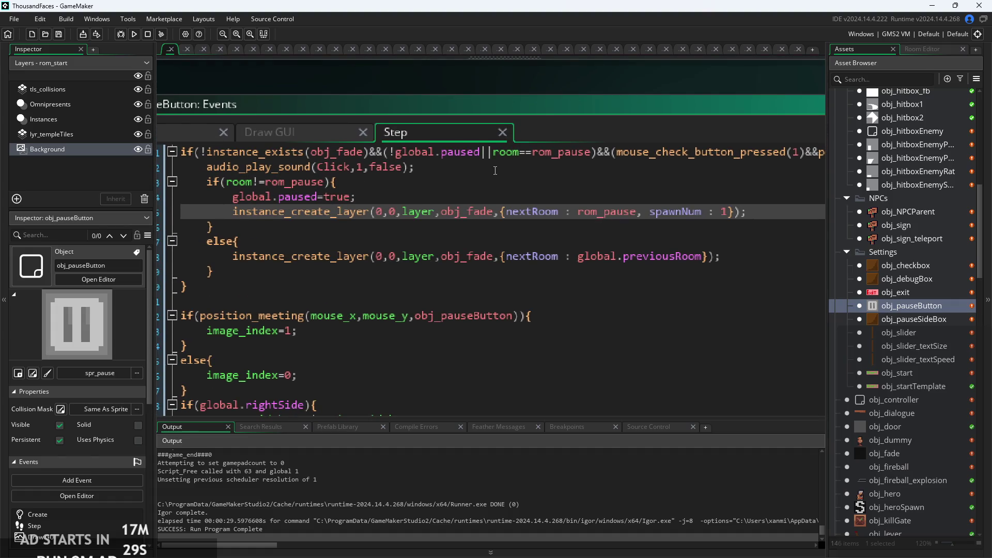
{"action": "left_click", "coordinate": [498, 165]}
{"action": "left_click_drag", "start_coordinate": [495, 165], "coordinate": [181, 168]}
{"action": "key", "text": "Right"}
Review lines 3 through 9 of the pause button code, then build and run the game
{"action": "scroll", "coordinate": [554, 206], "scroll_direction": "down", "scroll_amount": 3}
{"action": "left_click", "coordinate": [474, 182]}
{"action": "scroll", "coordinate": [475, 182], "scroll_direction": "up", "scroll_amount": 3}
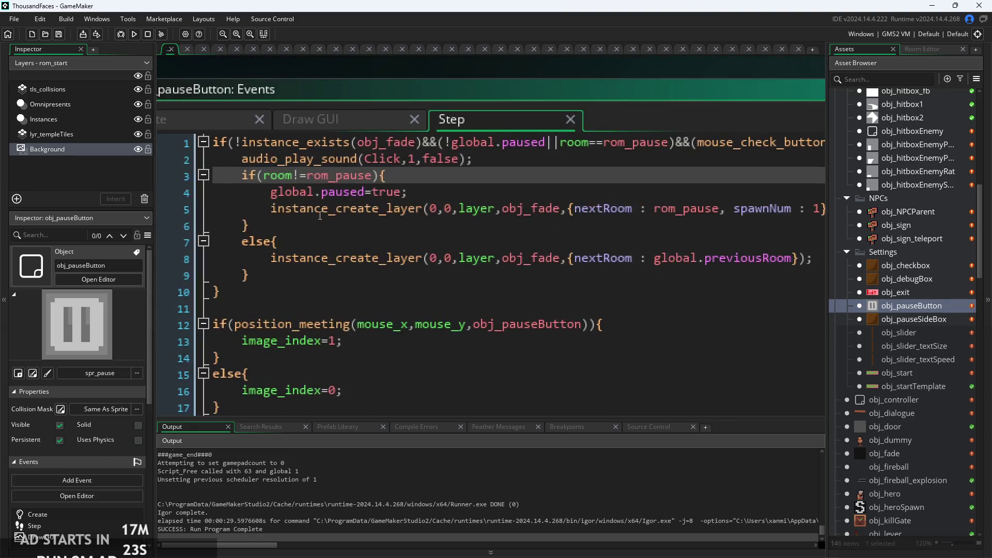
{"action": "left_click", "coordinate": [363, 234]}
{"action": "left_click", "coordinate": [679, 259]}
{"action": "scroll", "coordinate": [677, 269], "scroll_direction": "down", "scroll_amount": 3}
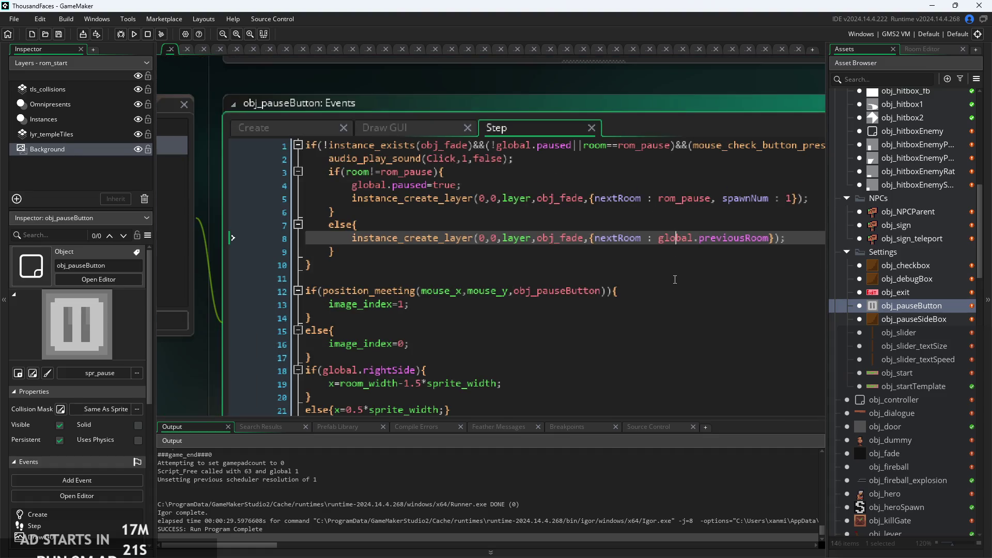
{"action": "left_click", "coordinate": [533, 257]}
{"action": "scroll", "coordinate": [436, 254], "scroll_direction": "right", "scroll_amount": 2}
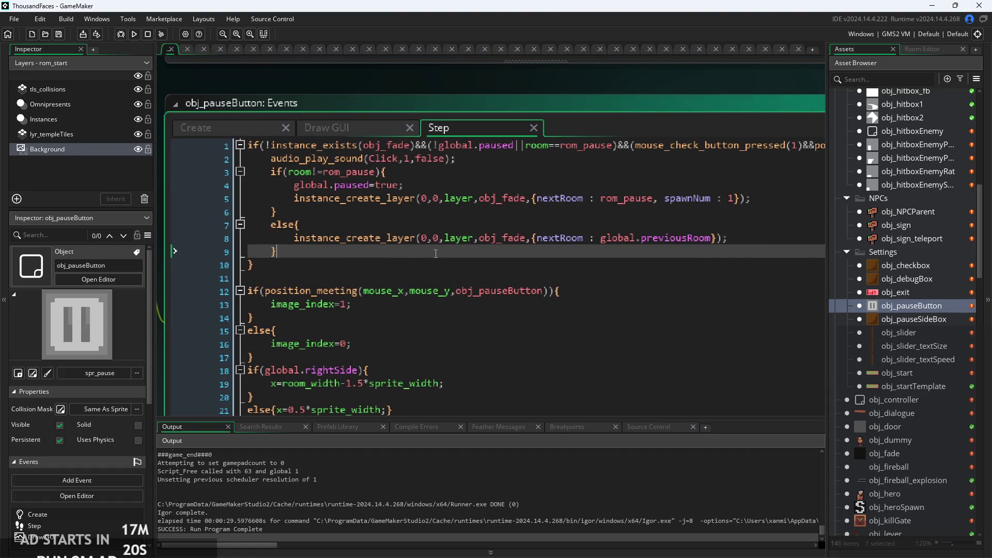
{"action": "left_click", "coordinate": [746, 235]}
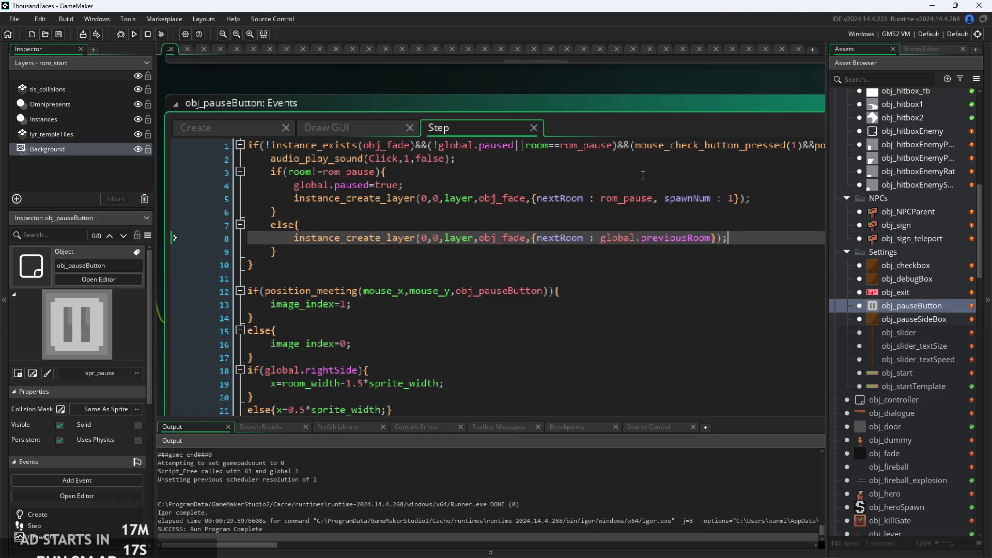
{"action": "left_click", "coordinate": [134, 35]}
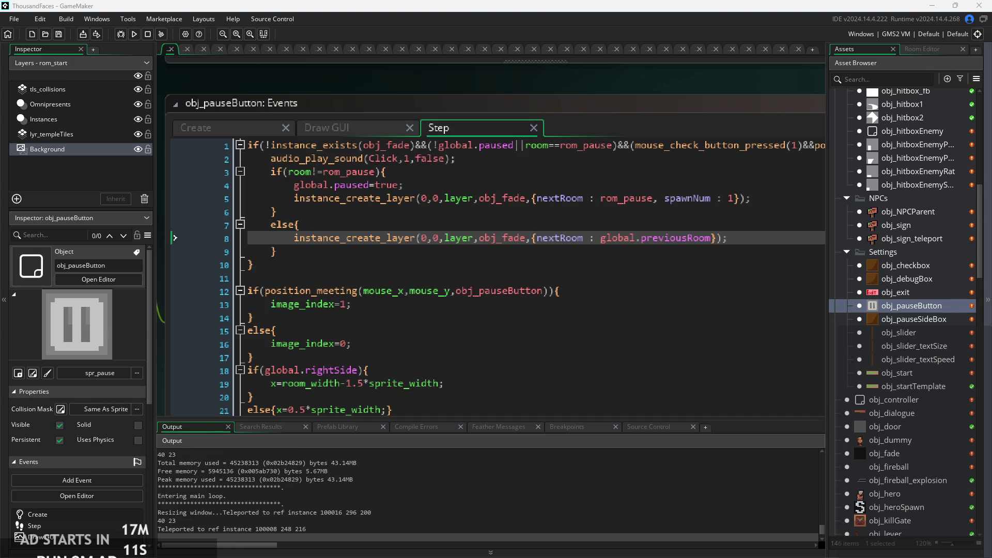
Return to the code after the test run and select obj_checkbox and obj_debugBox
{"action": "left_click", "coordinate": [787, 318]}
{"action": "scroll", "coordinate": [787, 326], "scroll_direction": "down", "scroll_amount": 3}
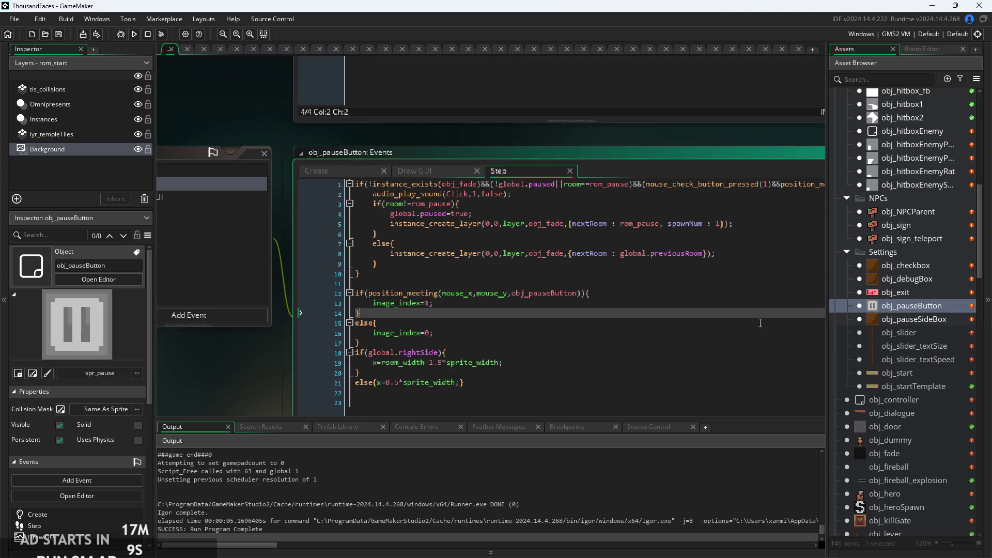
{"action": "left_click", "coordinate": [597, 220]}
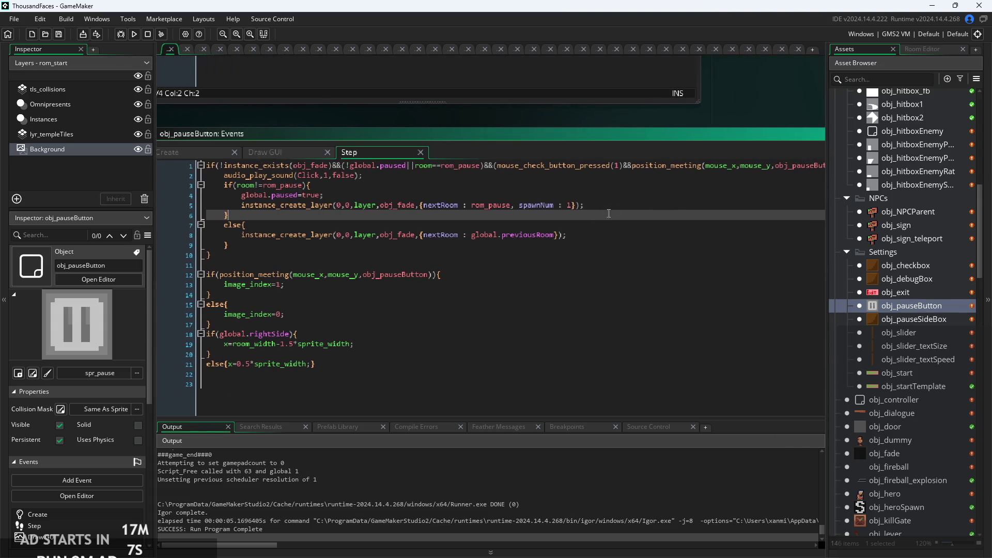
{"action": "key", "text": "Up"}
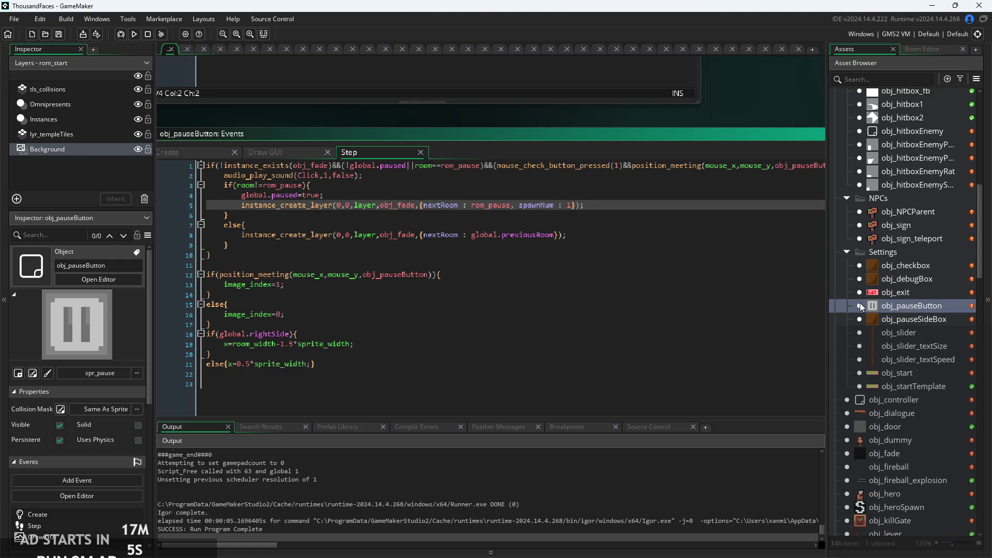
{"action": "left_click", "coordinate": [916, 265]}
{"action": "left_click", "coordinate": [917, 279]}
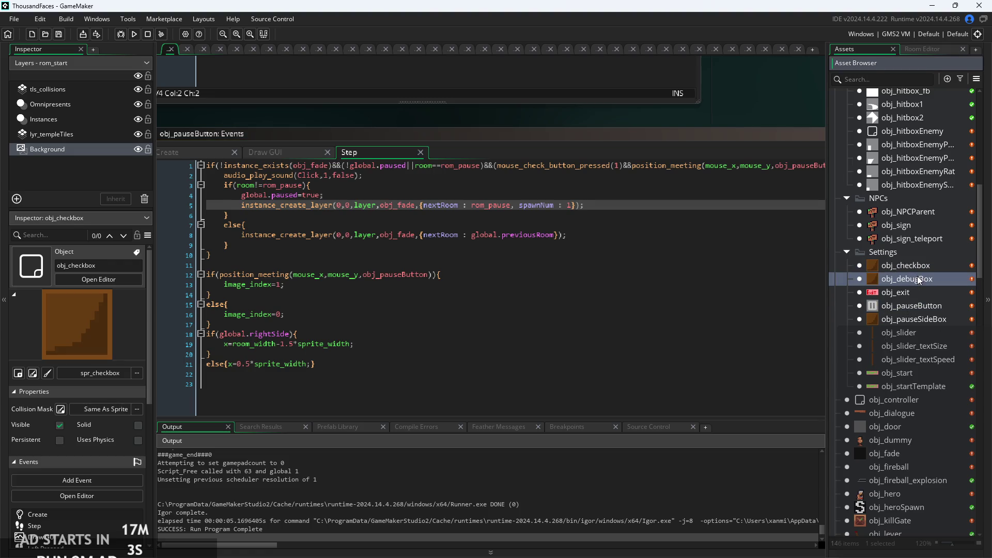
Check obj_exit's Left Pressed code, then delete the Click sound line from obj_pauseSideBox's Create event
{"action": "left_click", "coordinate": [917, 293]}
{"action": "double_click", "coordinate": [917, 292]}
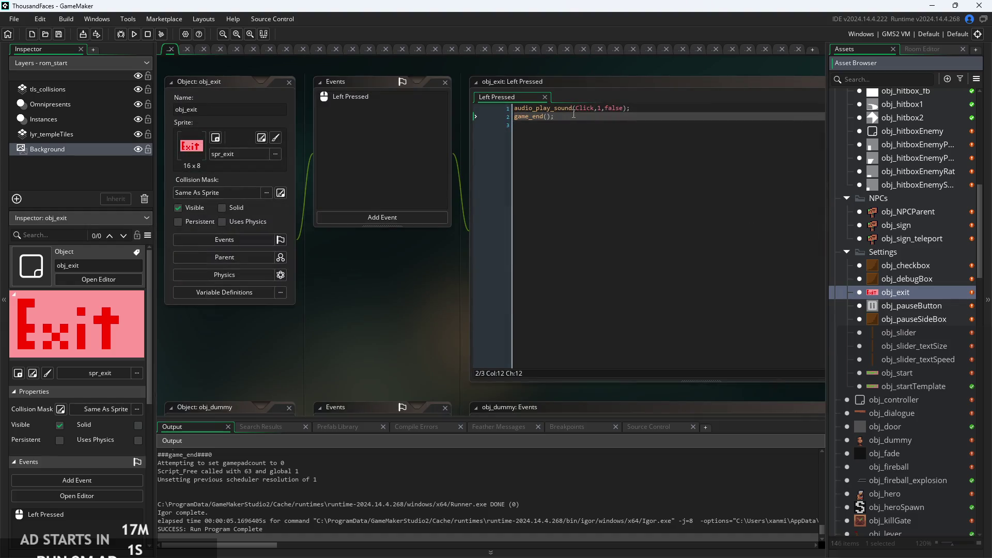
{"action": "left_click", "coordinate": [604, 117]}
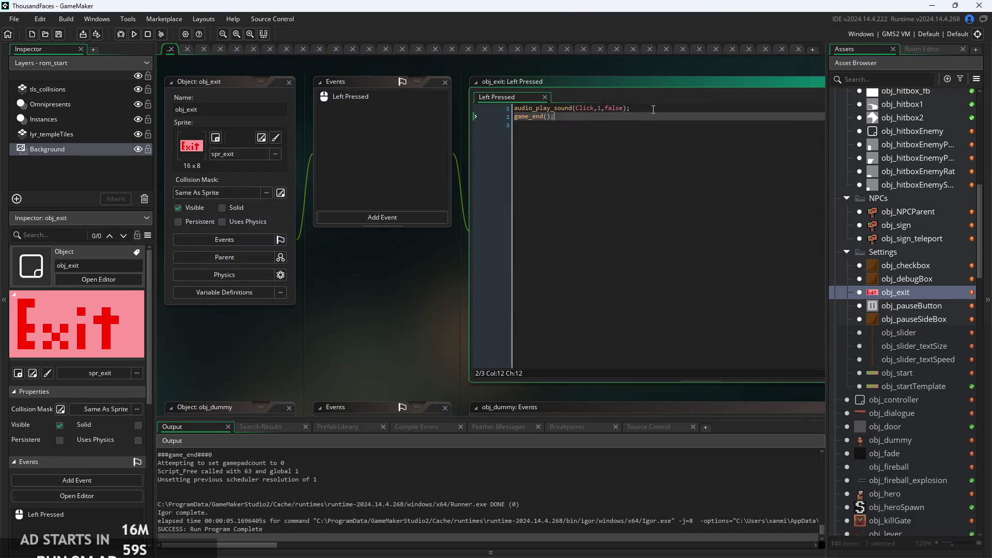
{"action": "double_click", "coordinate": [901, 319]}
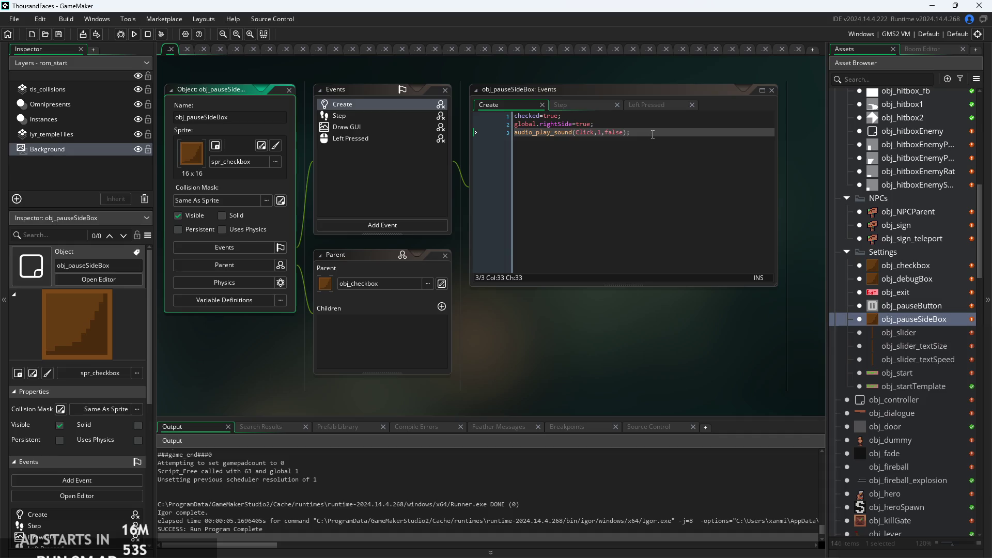
{"action": "scroll", "coordinate": [653, 135], "scroll_direction": "up", "scroll_amount": 2}
{"action": "mouse_move", "coordinate": [655, 131]}
{"action": "left_mouse_down"}
{"action": "mouse_move", "coordinate": [372, 118]}
{"action": "mouse_move", "coordinate": [370, 128]}
{"action": "left_mouse_up"}
{"action": "key", "text": "ctrl+c"}
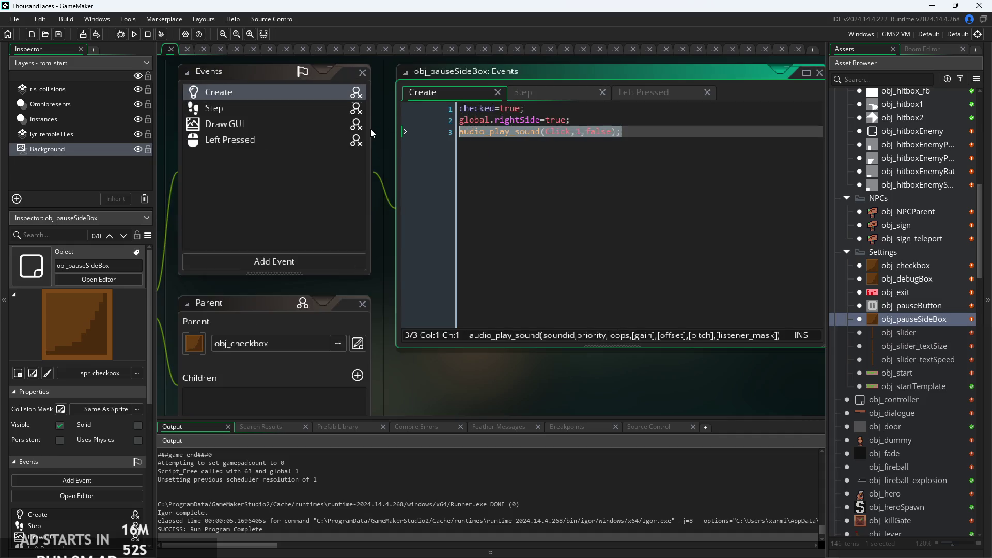
{"action": "key", "text": "BackSpace"}
{"action": "key", "text": "BackSpace"}
Paste the Click sound call after checked=!checked; in obj_pauseSideBox's Left Pressed event and run
{"action": "left_click", "coordinate": [523, 92]}
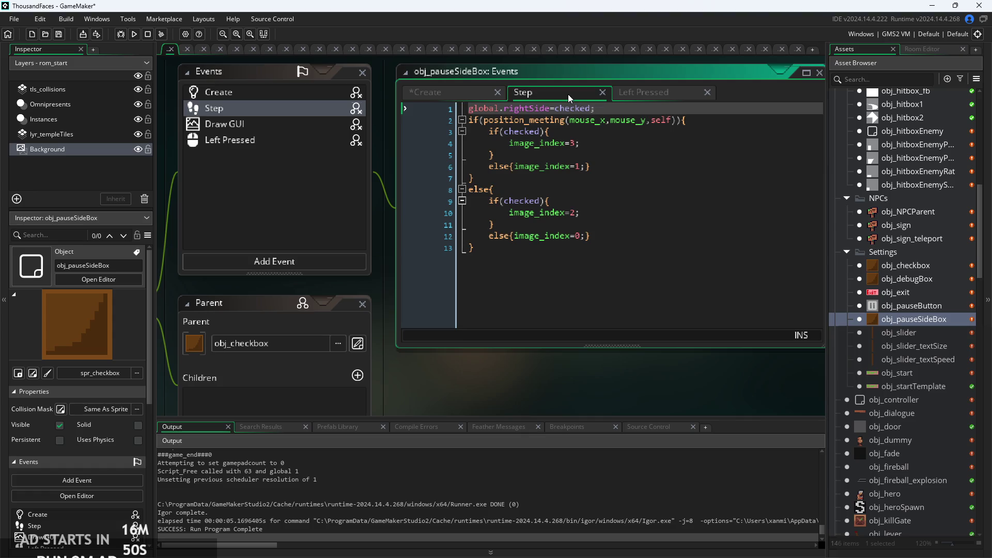
{"action": "left_click", "coordinate": [660, 93]}
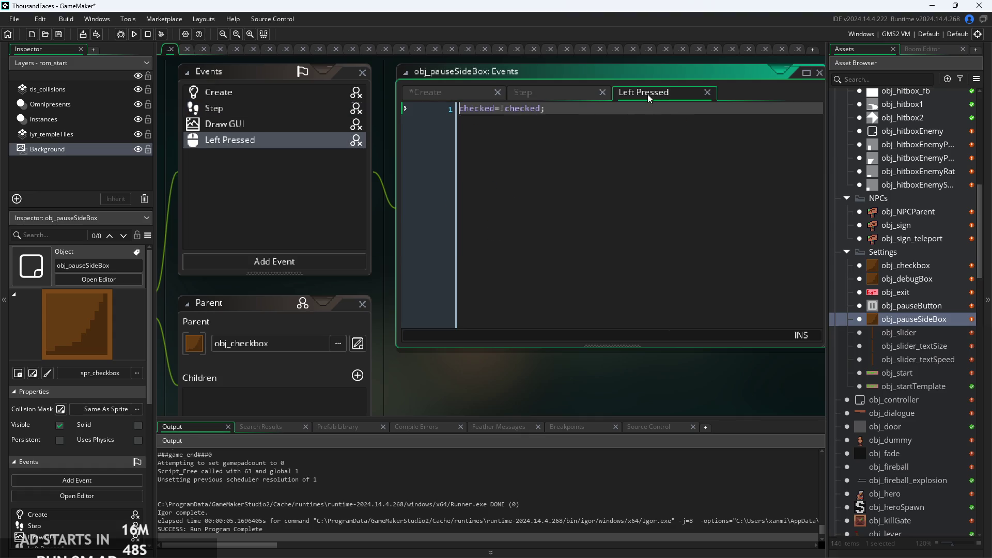
{"action": "left_click", "coordinate": [561, 115]}
{"action": "key", "text": "Return"}
{"action": "key", "text": "ctrl+v"}
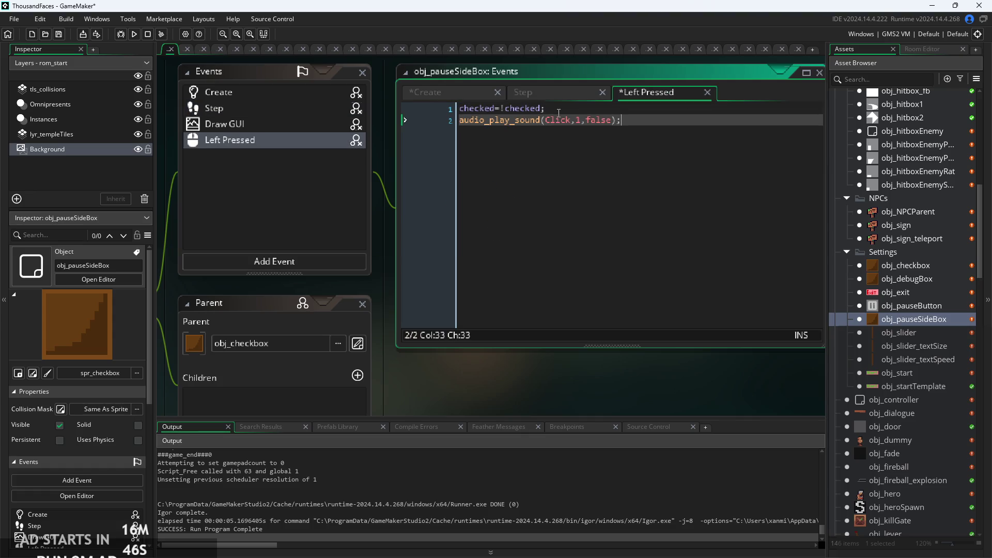
{"action": "left_click", "coordinate": [134, 33]}
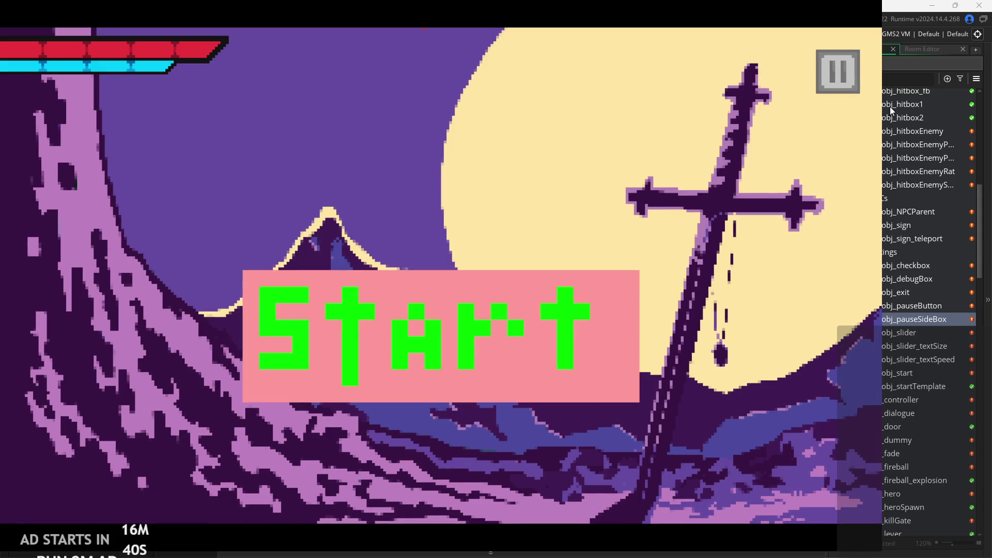
Toggle Debug Stats and Pause Button on Right Side, drag Text Size and Text Speed, then close the game
{"action": "left_click", "coordinate": [839, 68]}
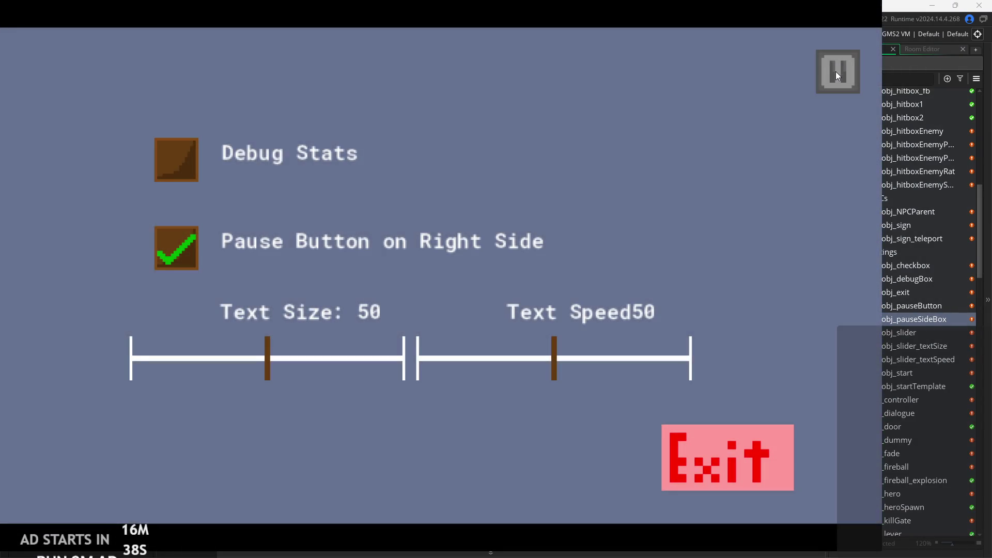
{"action": "left_click", "coordinate": [835, 71]}
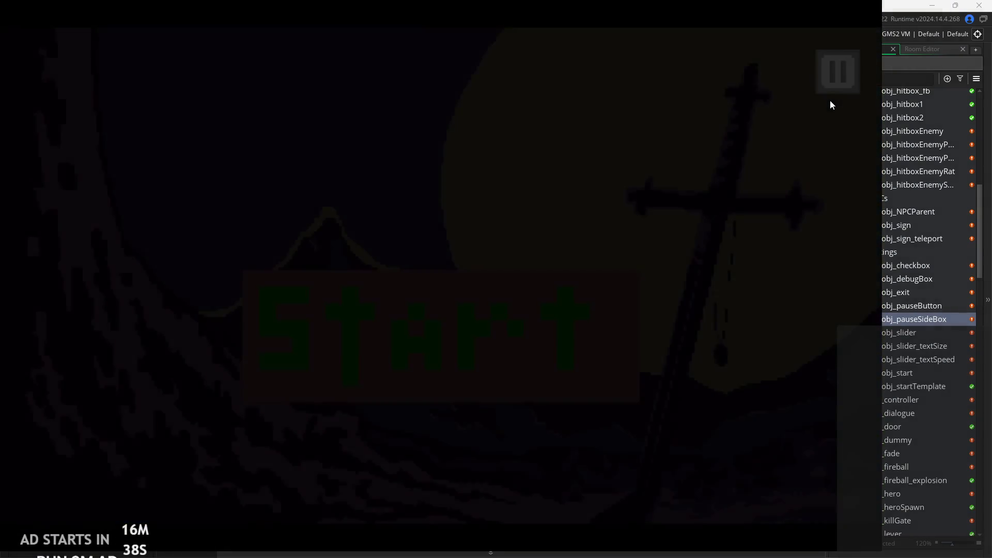
{"action": "left_click", "coordinate": [835, 78]}
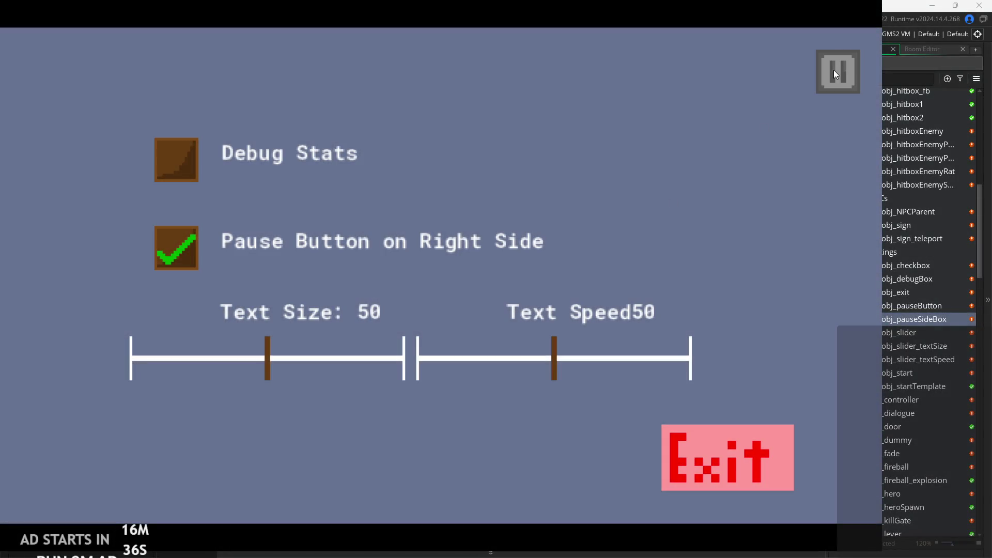
{"action": "left_click", "coordinate": [173, 150]}
{"action": "left_click", "coordinate": [183, 179]}
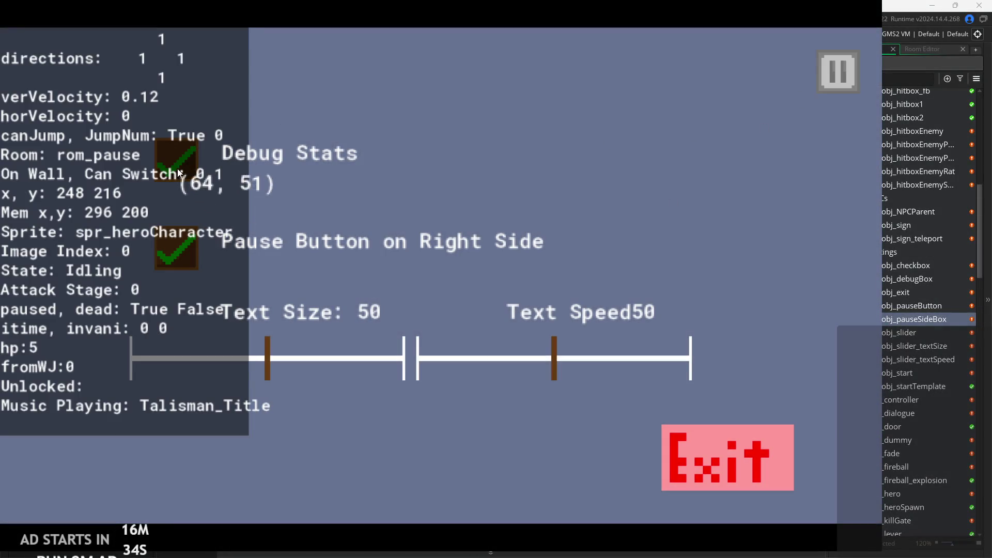
{"action": "left_click", "coordinate": [194, 258]}
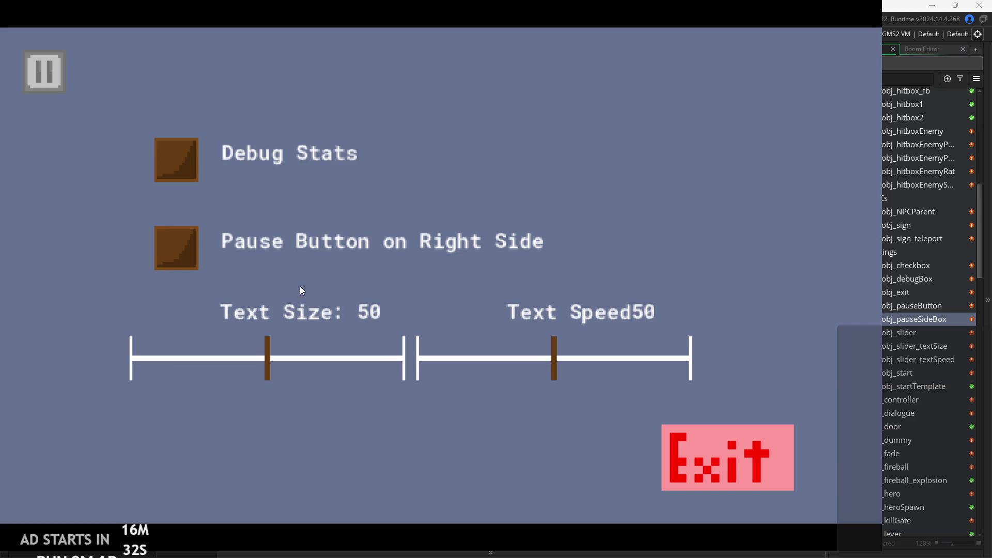
{"action": "left_click", "coordinate": [184, 261]}
{"action": "left_click_drag", "start_coordinate": [265, 365], "coordinate": [436, 373]}
{"action": "mouse_move", "coordinate": [551, 367]}
{"action": "left_mouse_down"}
{"action": "mouse_move", "coordinate": [692, 364]}
{"action": "mouse_move", "coordinate": [453, 365]}
{"action": "left_mouse_up"}
{"action": "left_click", "coordinate": [687, 444]}
Add a colon after "Text Speed" in obj_slider_textSpeed's Draw GUI label
{"action": "double_click", "coordinate": [937, 347]}
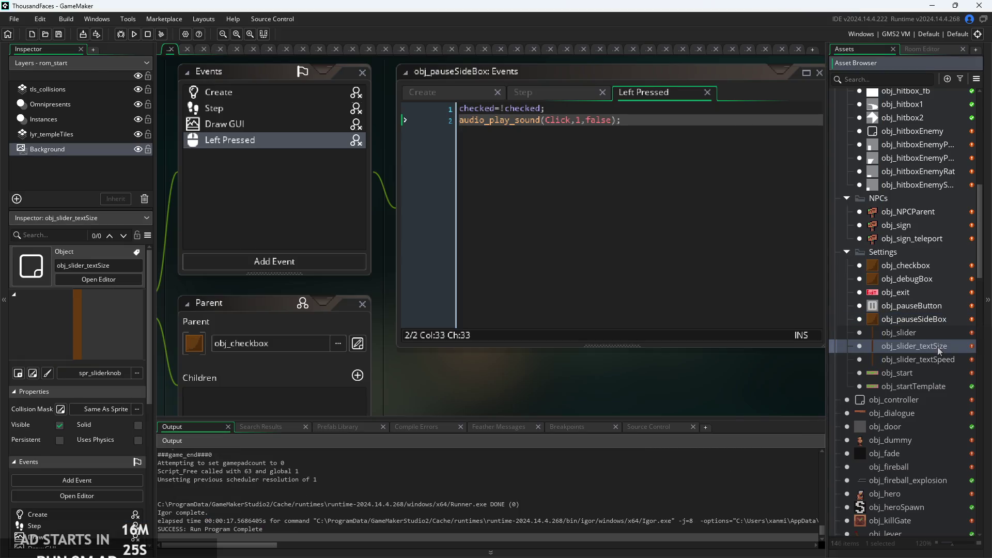
{"action": "left_click", "coordinate": [949, 358]}
{"action": "double_click", "coordinate": [950, 360]}
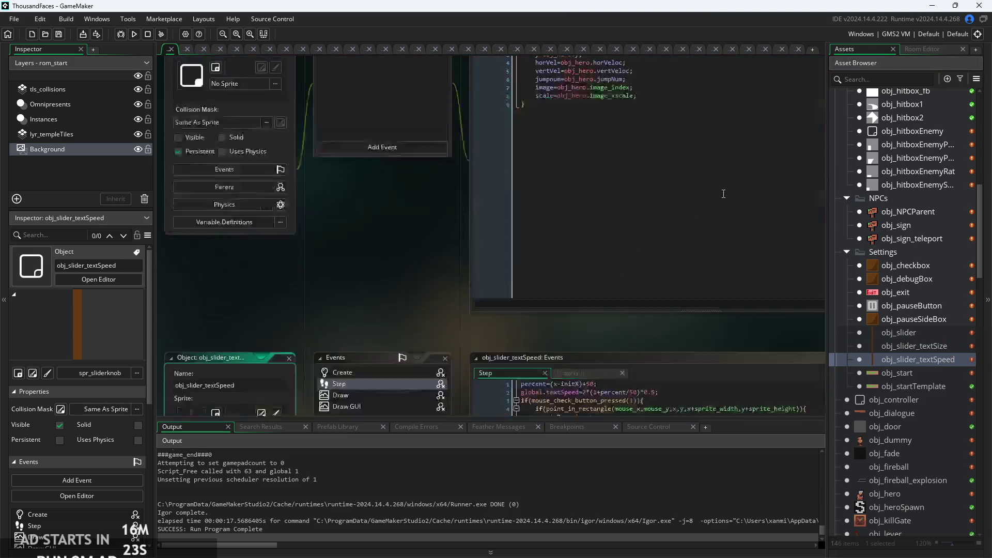
{"action": "left_click", "coordinate": [334, 116]}
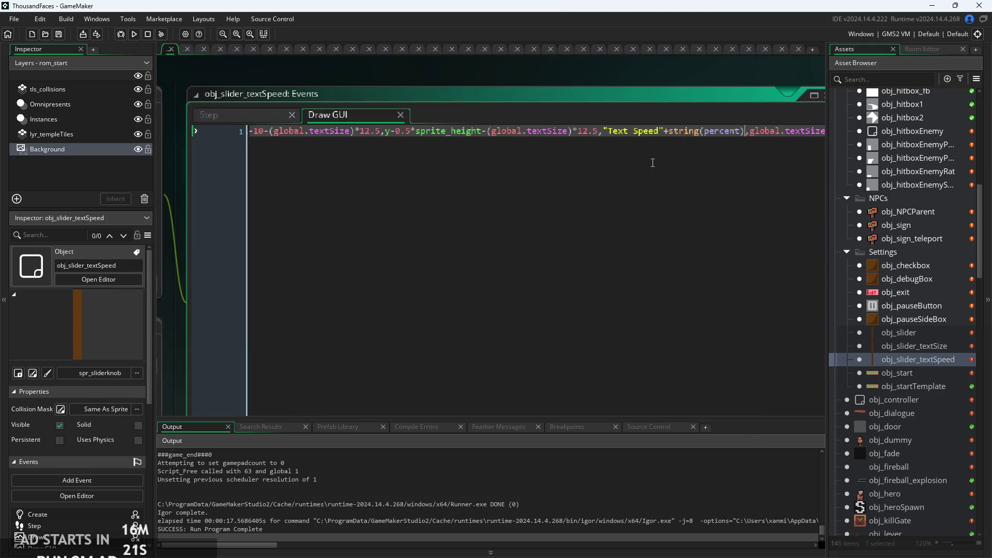
{"action": "left_click", "coordinate": [661, 139]}
{"action": "type", "text": ":"}
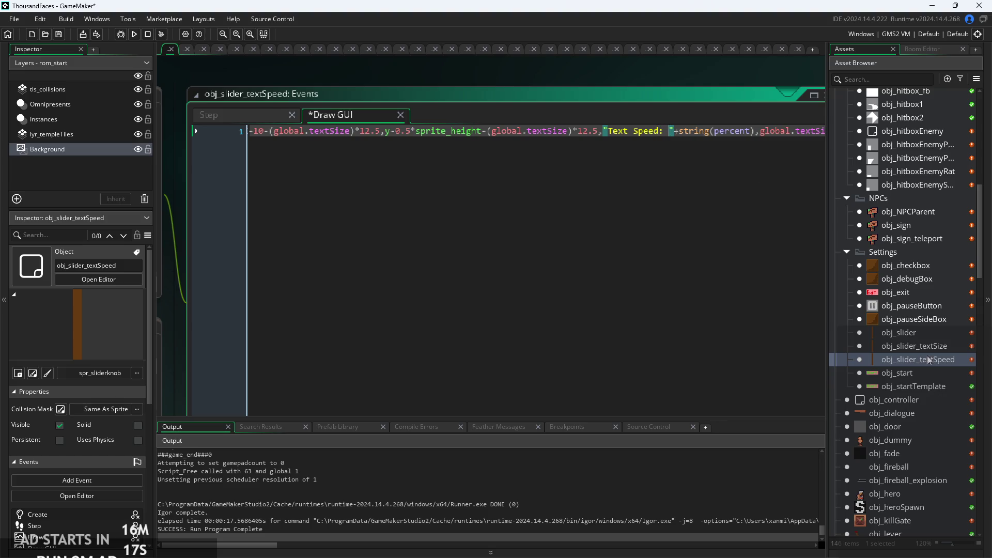
{"action": "left_click", "coordinate": [757, 133]}
Review obj_slider_textSize's Step and Draw GUI code, then run the game
{"action": "double_click", "coordinate": [929, 348]}
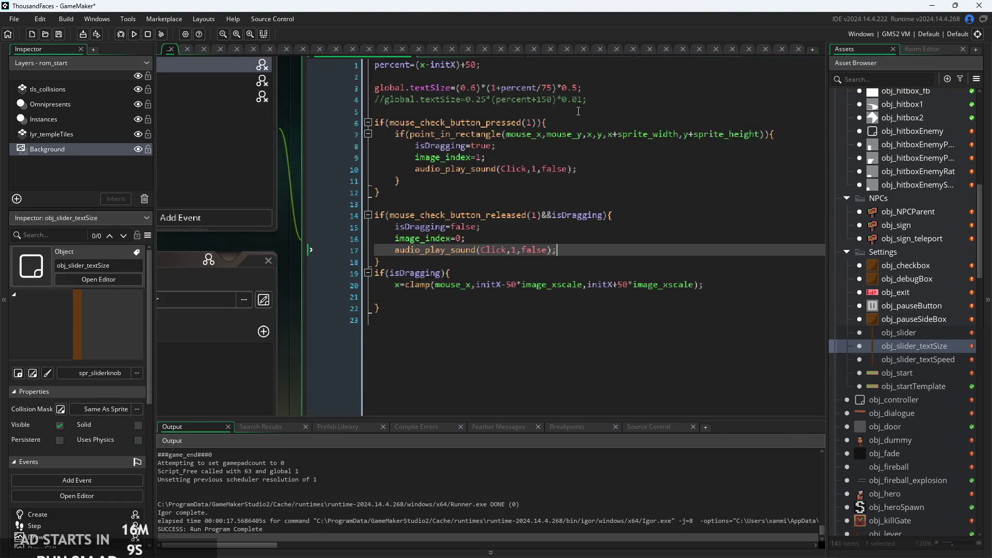
{"action": "left_click", "coordinate": [484, 74]}
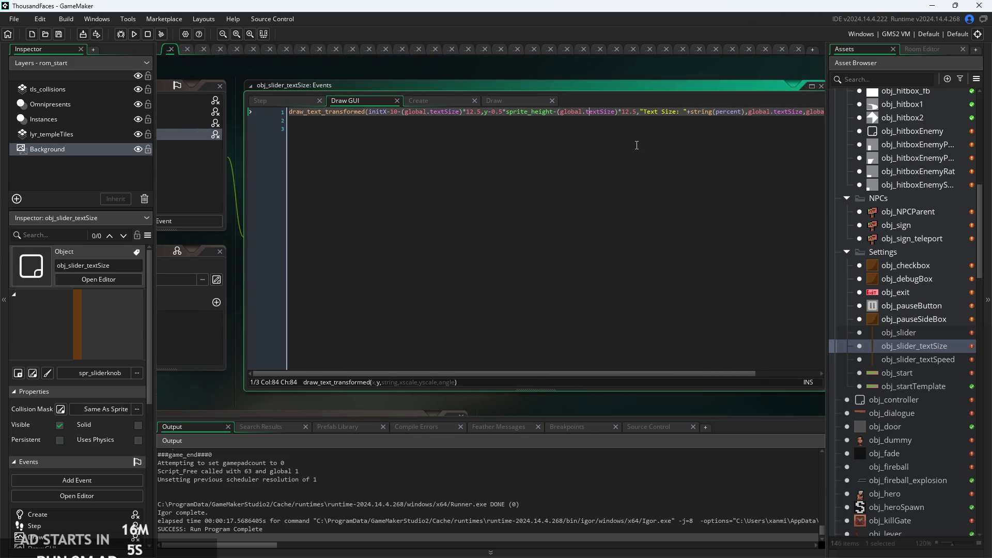
{"action": "left_click", "coordinate": [686, 126]}
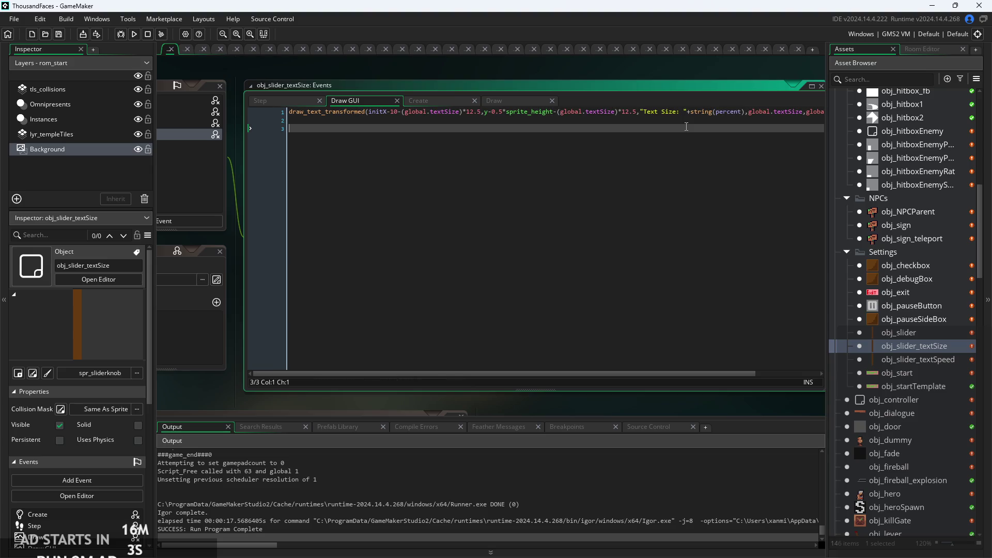
{"action": "left_click", "coordinate": [694, 121]}
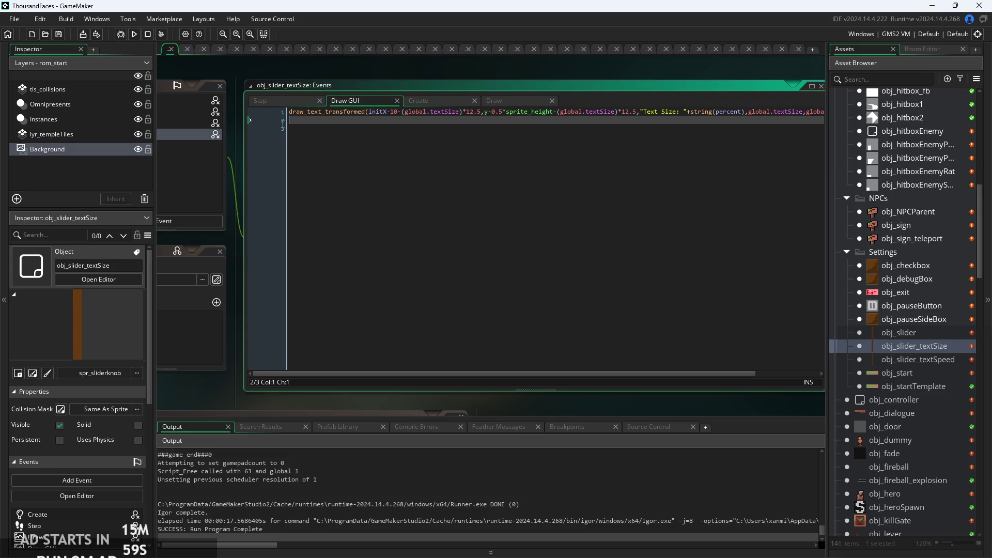
{"action": "left_click", "coordinate": [282, 103]}
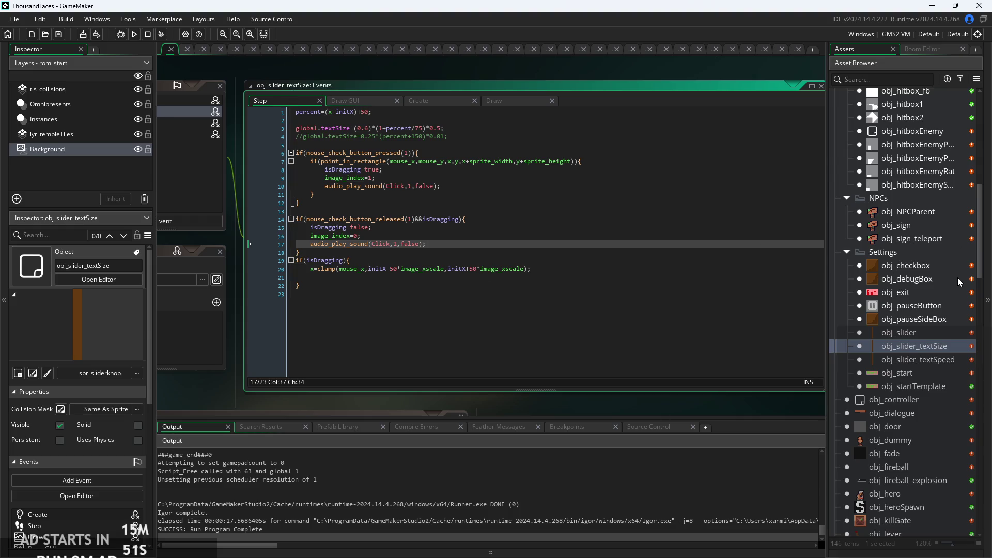
{"action": "left_click", "coordinate": [134, 34]}
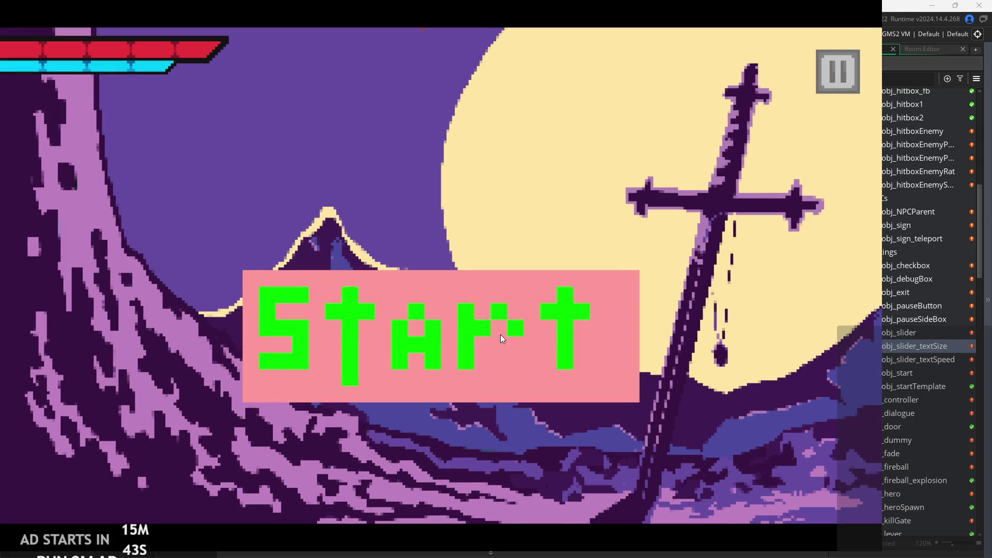
Toggle Debug Stats on and off in the game's settings menu, then close it
{"action": "left_click", "coordinate": [819, 78]}
{"action": "left_click", "coordinate": [230, 165]}
{"action": "left_click", "coordinate": [232, 163]}
{"action": "left_click", "coordinate": [834, 64]}
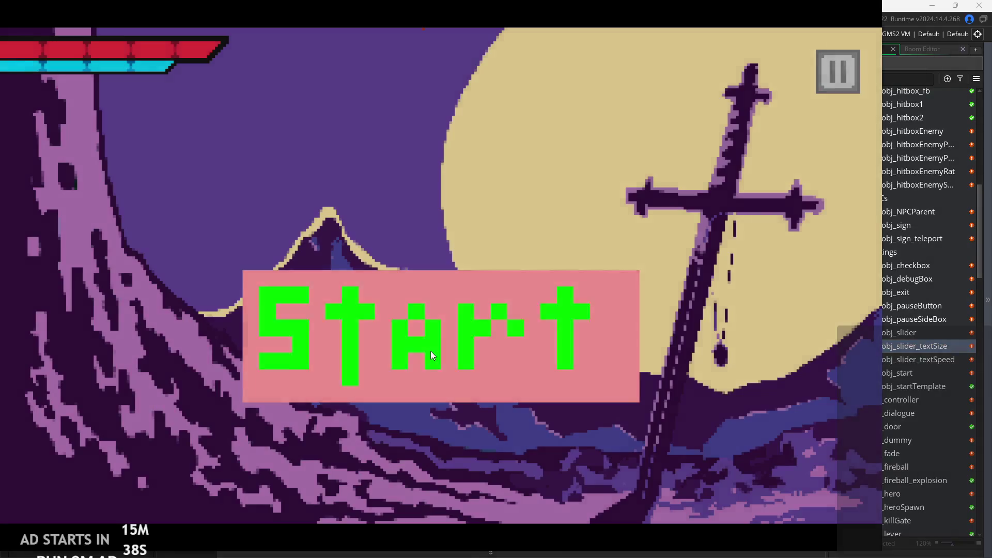
Start the game, walk the hero to the sign, and click through the welcome dialogue
{"action": "left_click", "coordinate": [430, 352]}
{"action": "key", "text": "Right"}
{"action": "left_click", "coordinate": [402, 192]}
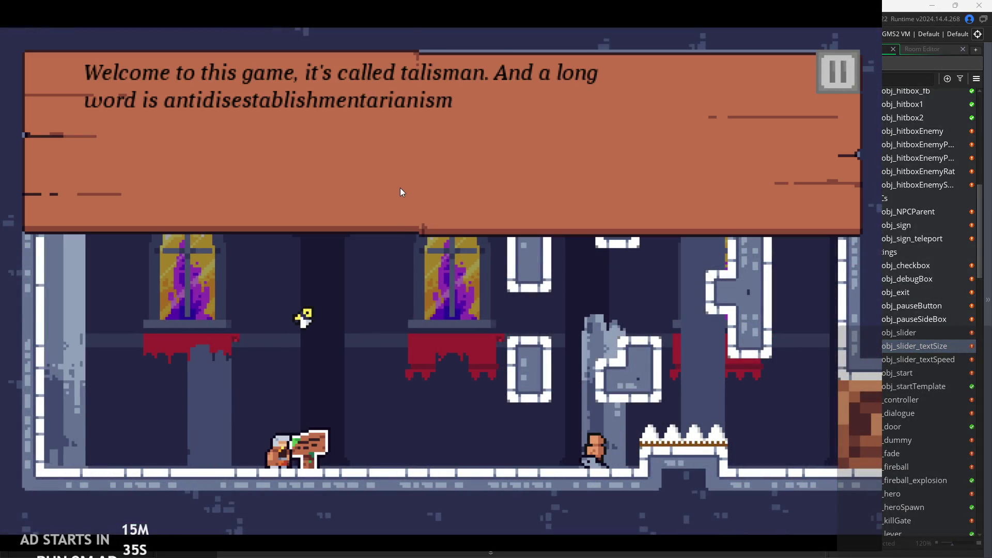
{"action": "left_click", "coordinate": [439, 180]}
{"action": "left_click", "coordinate": [438, 180]}
{"action": "left_click", "coordinate": [438, 180]}
Walk the hero right, attack, and jump at the ghost onto the ledge
{"action": "key", "text": "d"}
{"action": "key", "text": "d"}
{"action": "left_click", "coordinate": [596, 311]}
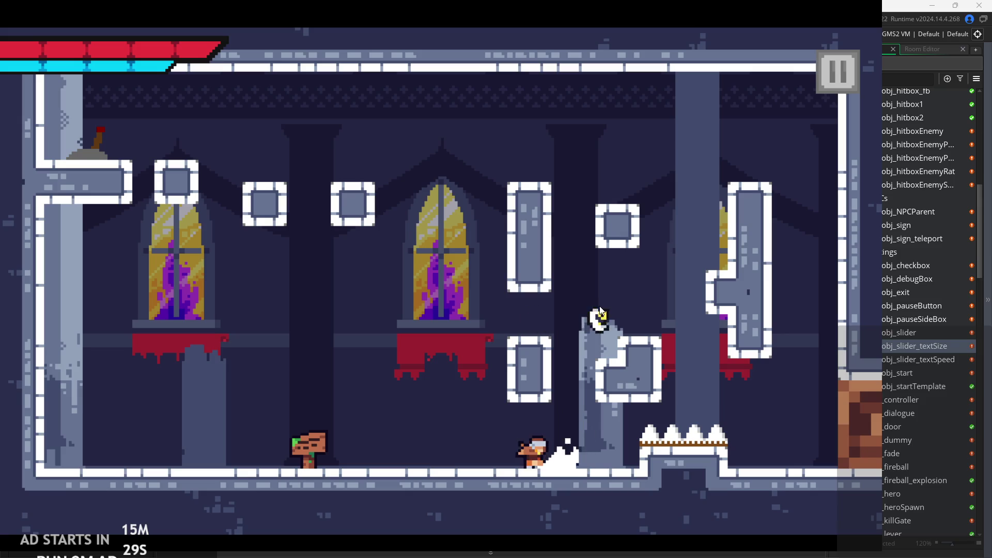
{"action": "key", "text": "d"}
{"action": "key", "text": "space"}
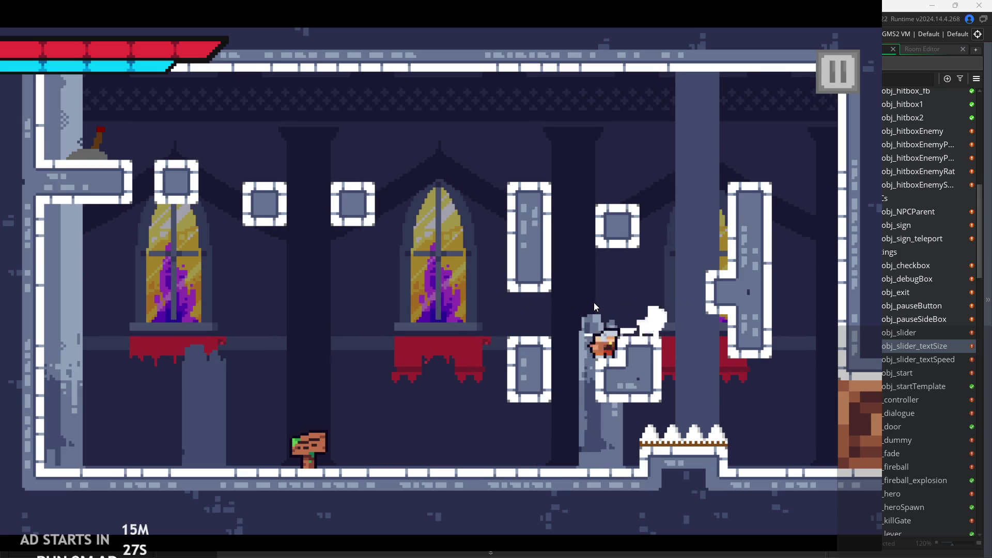
{"action": "key", "text": "space"}
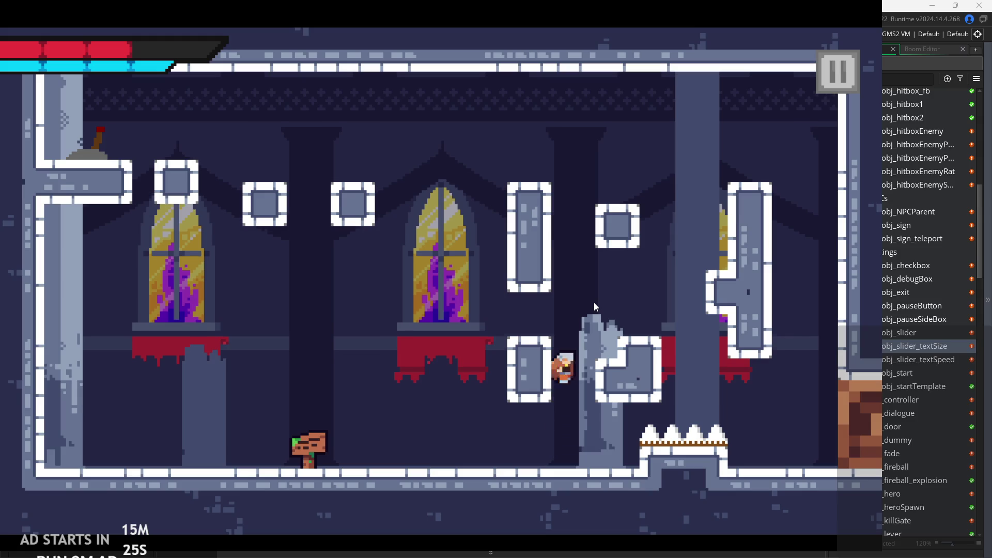
{"action": "key", "text": "d"}
Jump across to flip the lever and reach the far floor, then pause and exit
{"action": "key", "text": "space"}
{"action": "key", "text": "d"}
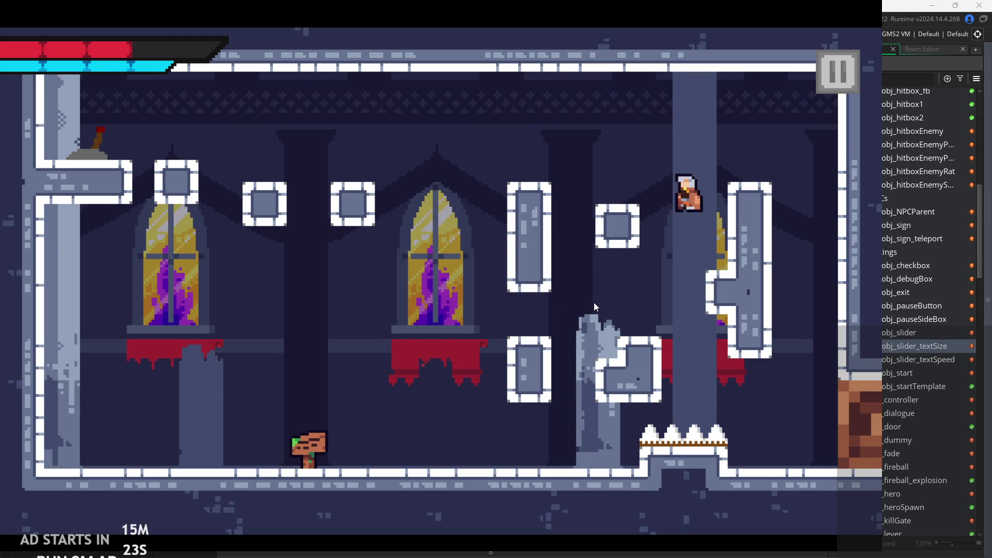
{"action": "key", "text": "a"}
{"action": "key", "text": "a"}
{"action": "key", "text": "space"}
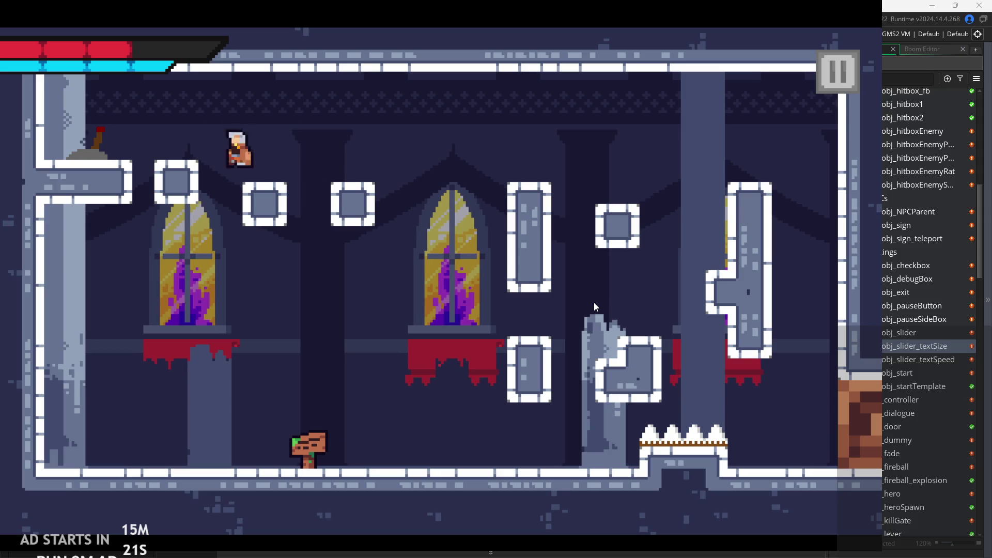
{"action": "key", "text": "a"}
{"action": "key", "text": "d"}
{"action": "key", "text": "space"}
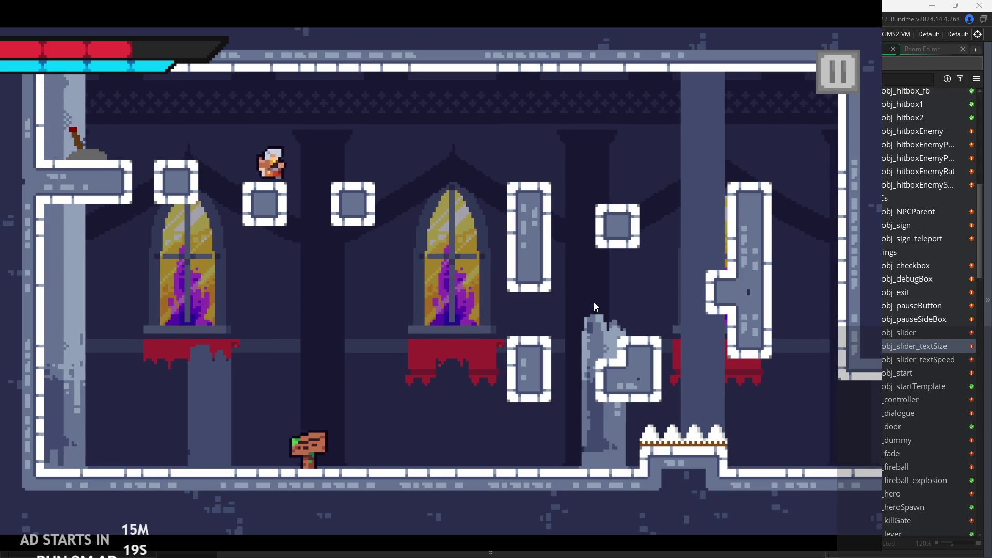
{"action": "key", "text": "d"}
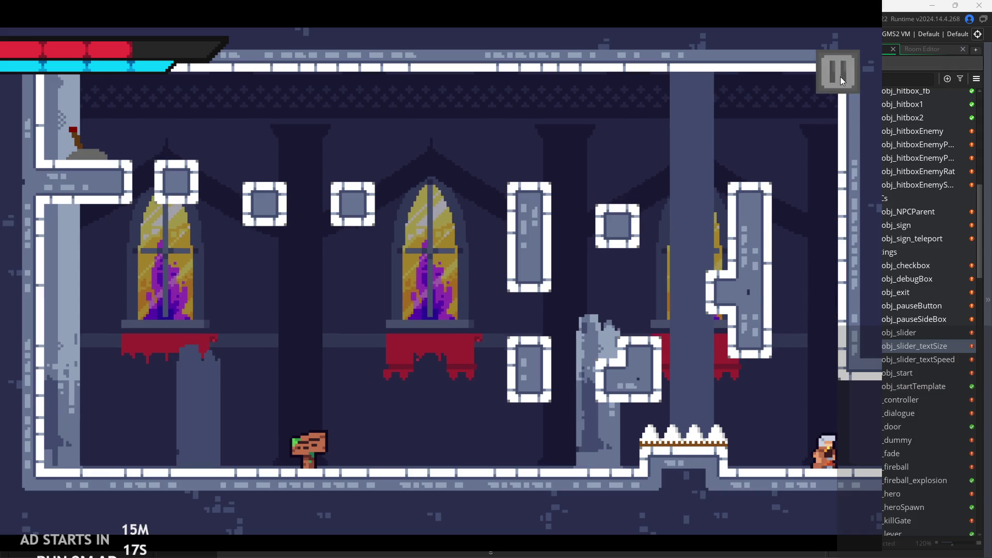
{"action": "left_click", "coordinate": [840, 77]}
{"action": "left_click", "coordinate": [720, 466]}
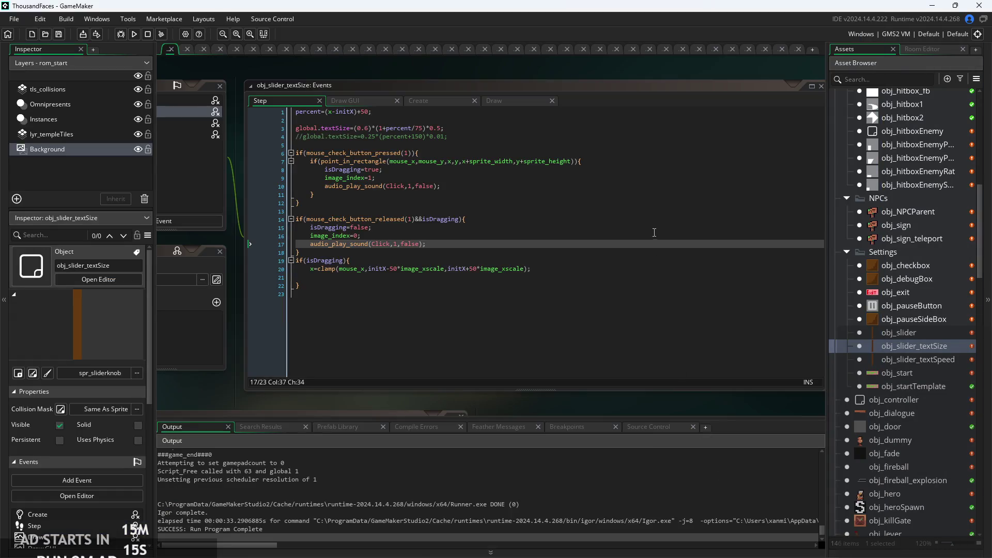
Review obj_slider_textSize's Step code, checking the Click calls on press and release
{"action": "scroll", "coordinate": [514, 234], "scroll_direction": "up", "scroll_amount": 3}
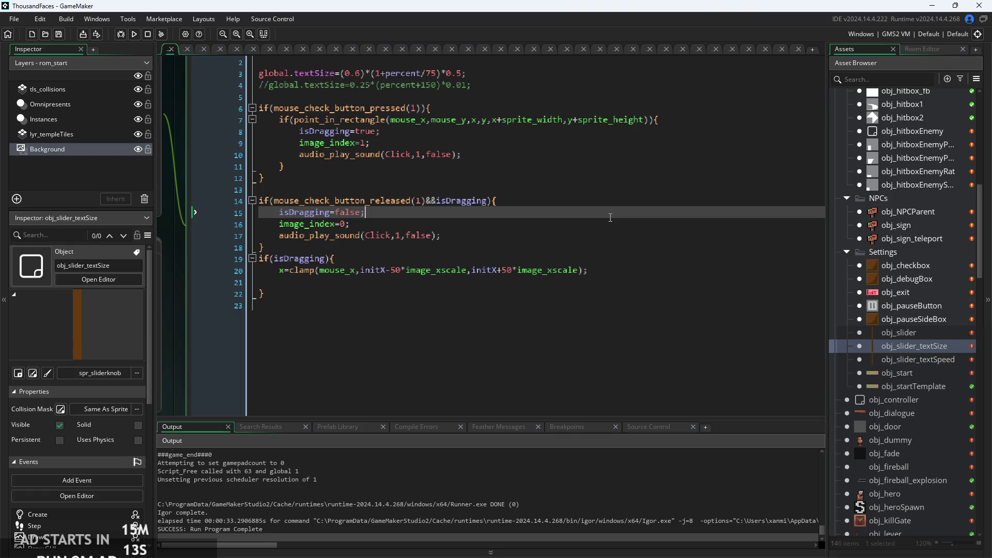
{"action": "key", "text": "Down"}
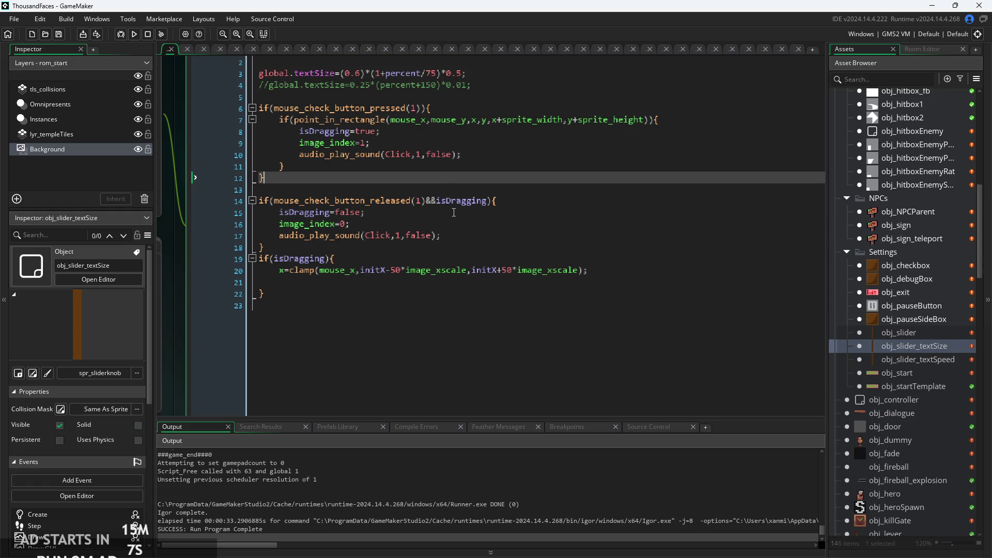
{"action": "scroll", "coordinate": [560, 226], "scroll_direction": "up", "scroll_amount": 2}
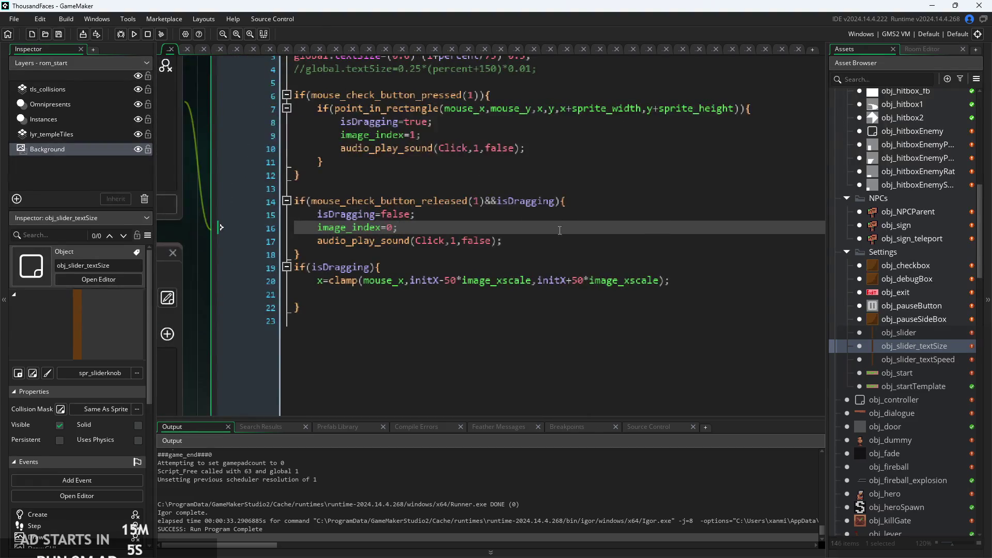
{"action": "scroll", "coordinate": [563, 232], "scroll_direction": "down", "scroll_amount": 4}
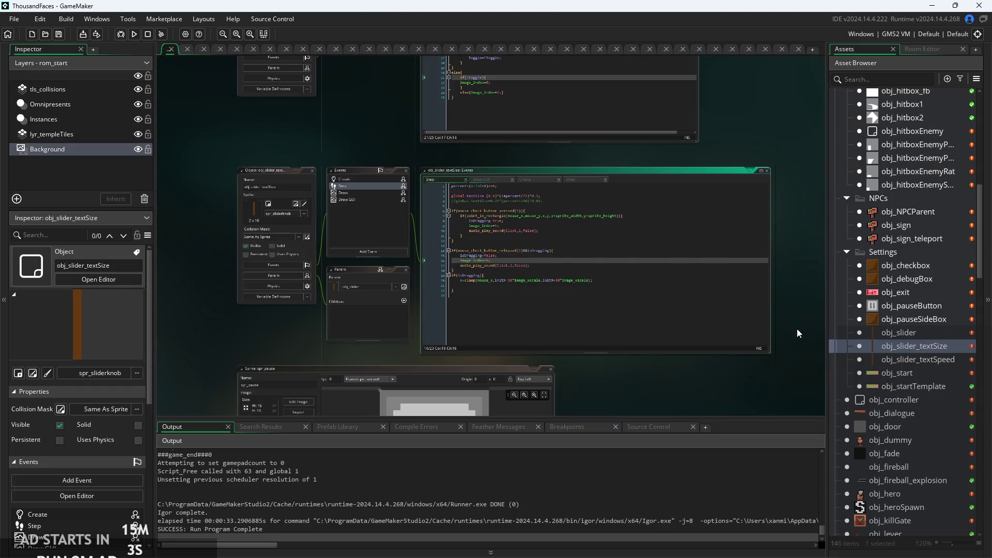
{"action": "scroll", "coordinate": [681, 240], "scroll_direction": "up", "scroll_amount": 3}
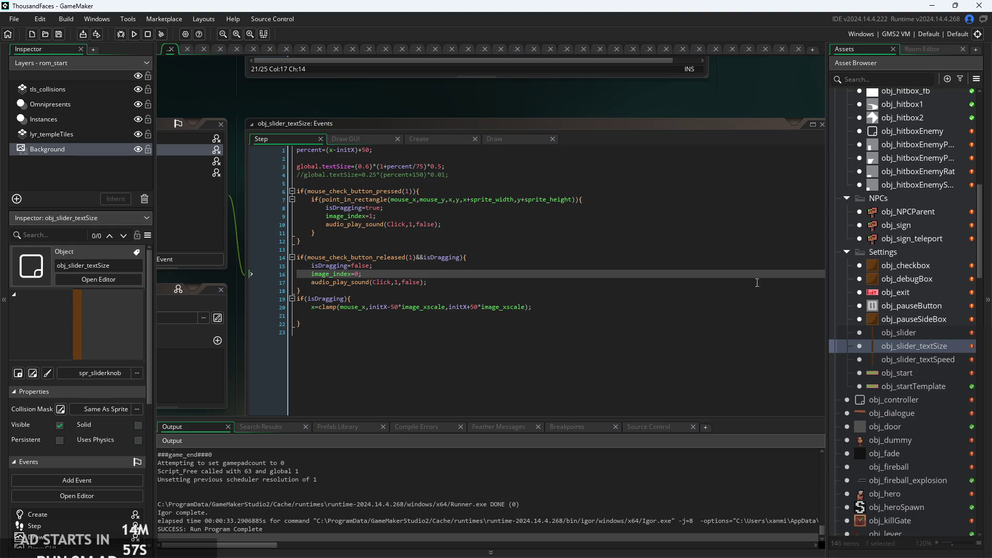
{"action": "left_click", "coordinate": [560, 248]}
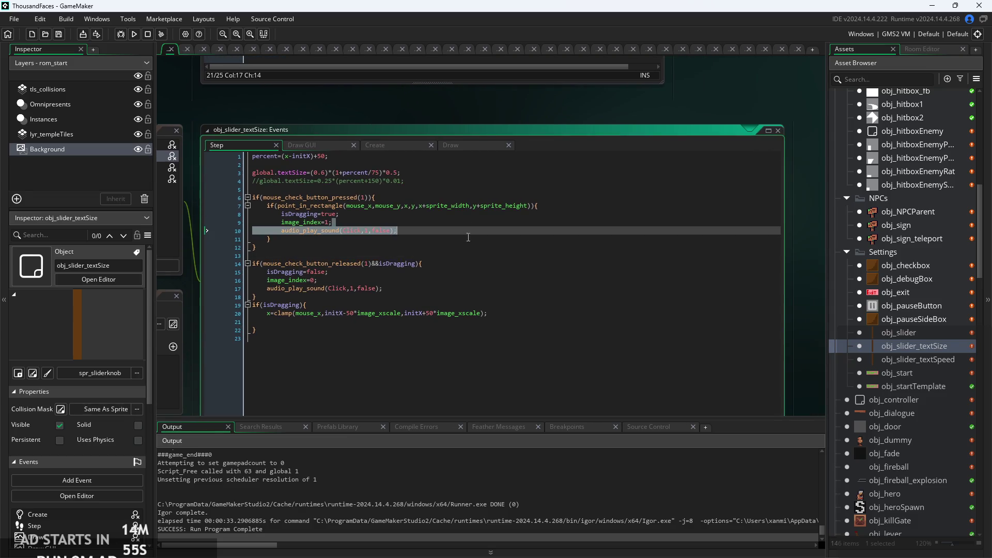
{"action": "scroll", "coordinate": [467, 231], "scroll_direction": "up", "scroll_amount": 3}
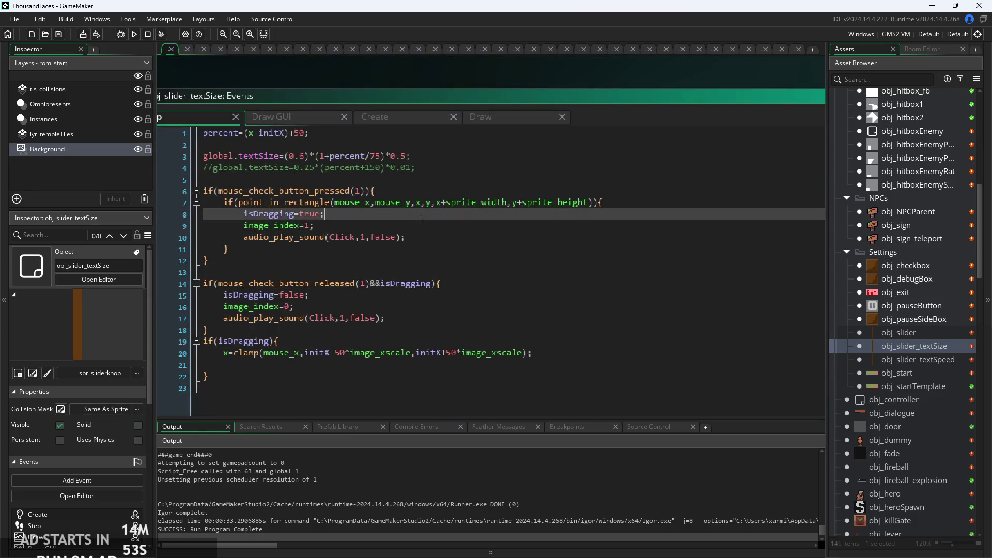
{"action": "left_click", "coordinate": [444, 228]}
{"action": "scroll", "coordinate": [478, 209], "scroll_direction": "down", "scroll_amount": 2}
{"action": "left_click", "coordinate": [478, 207]}
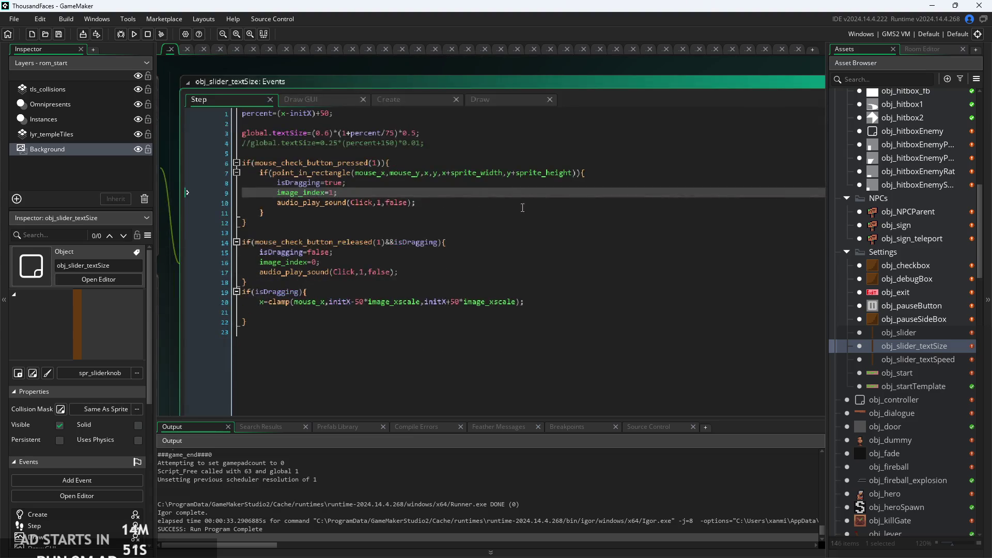
{"action": "scroll", "coordinate": [477, 206], "scroll_direction": "down", "scroll_amount": 2}
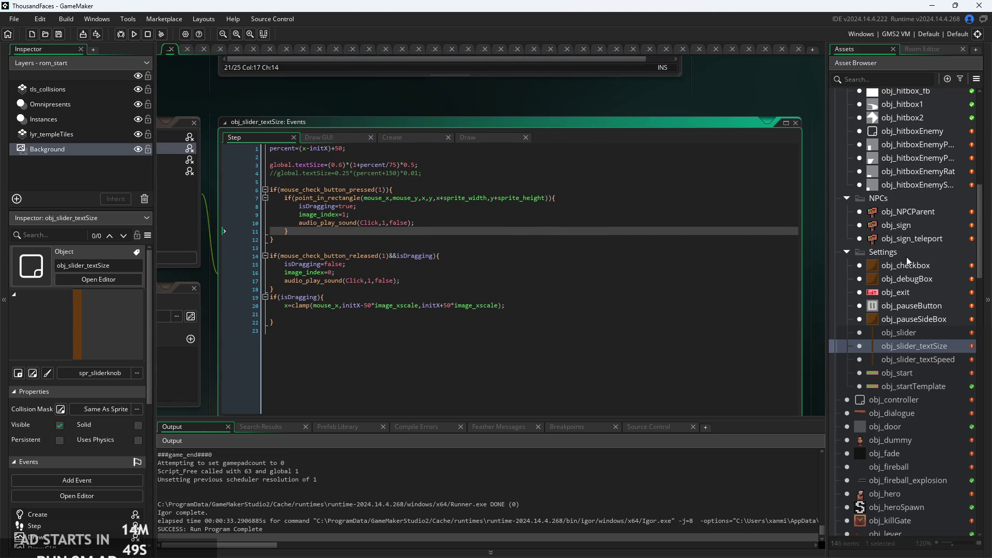
Open obj_dialogue's Left Pressed event code
{"action": "double_click", "coordinate": [890, 413]}
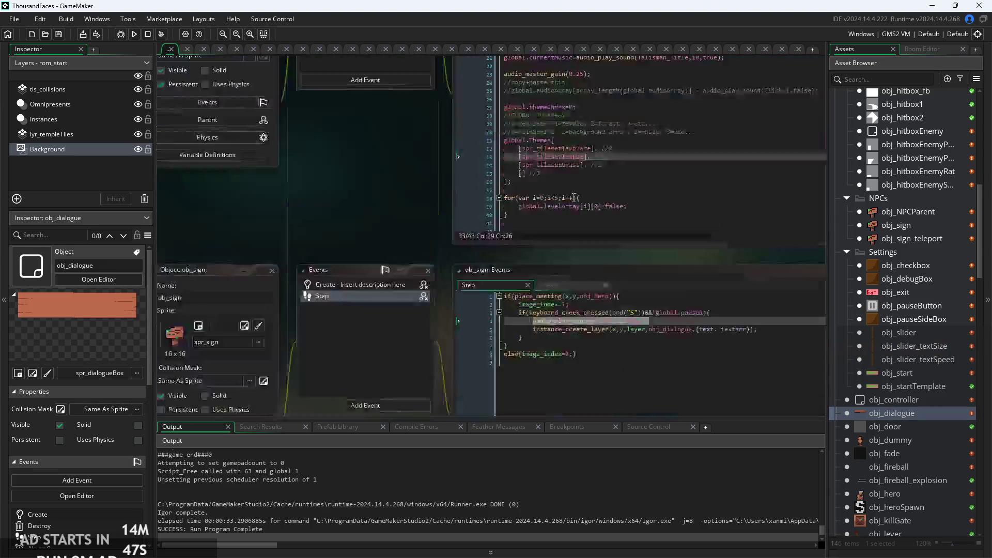
{"action": "left_click", "coordinate": [509, 216]}
{"action": "scroll", "coordinate": [509, 216], "scroll_direction": "up", "scroll_amount": 2}
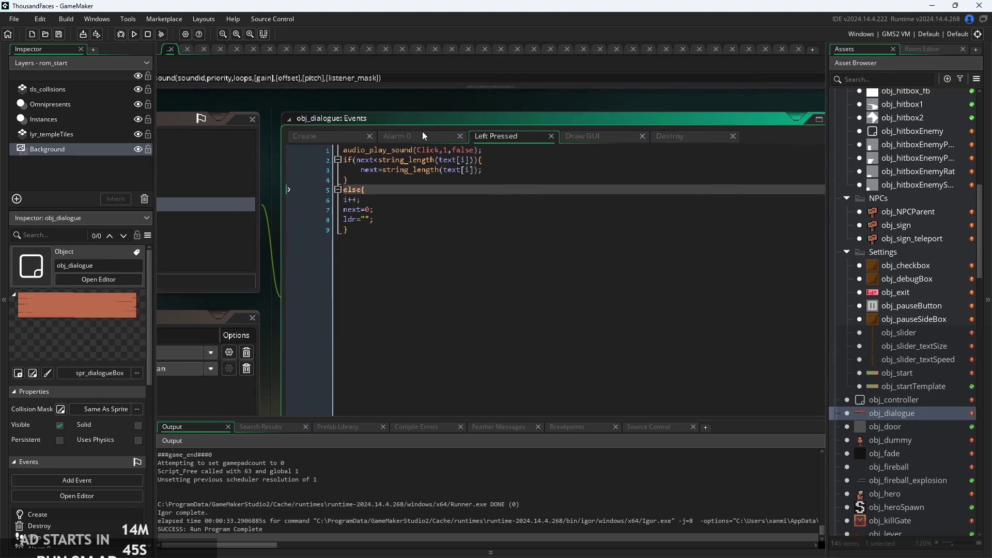
{"action": "left_click", "coordinate": [427, 136]}
{"action": "left_click", "coordinate": [538, 137]}
{"action": "scroll", "coordinate": [559, 182], "scroll_direction": "down", "scroll_amount": 2}
{"action": "left_click", "coordinate": [559, 182]}
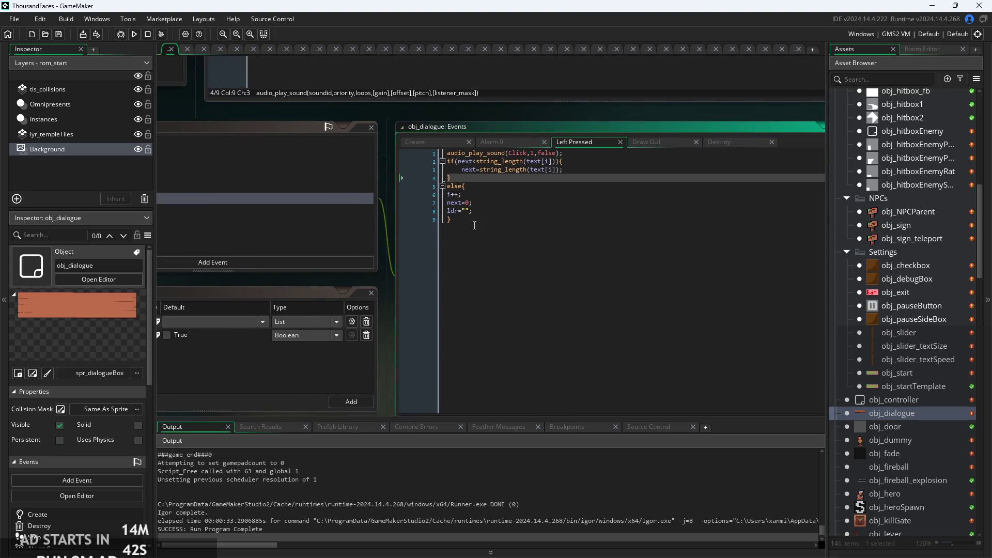
{"action": "key", "text": "ctrl+a"}
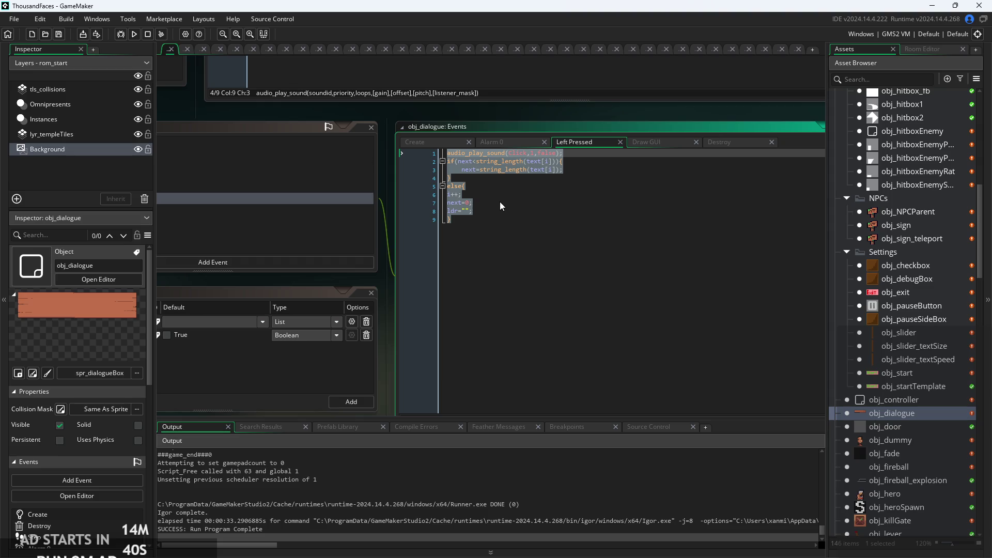
{"action": "left_click", "coordinate": [532, 196]}
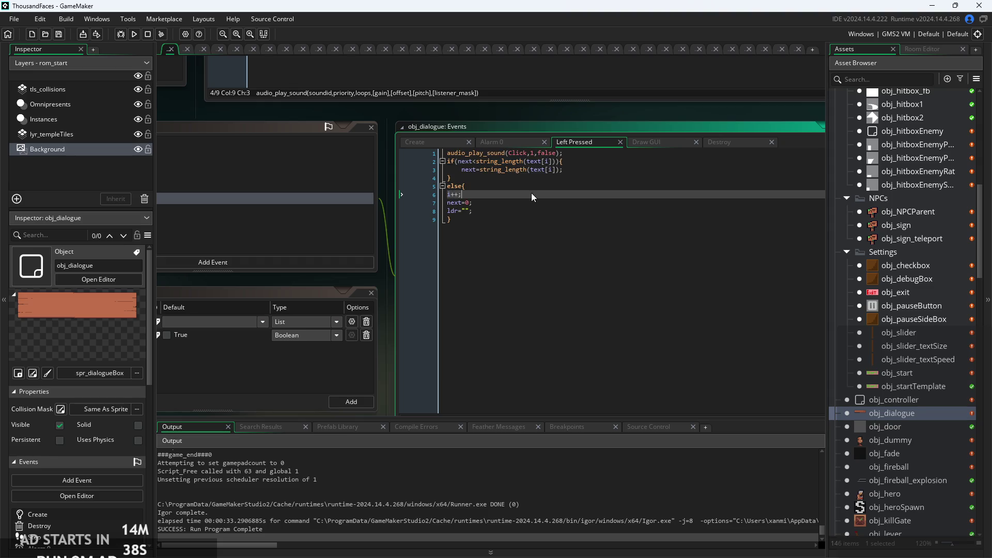
{"action": "left_click", "coordinate": [596, 172]}
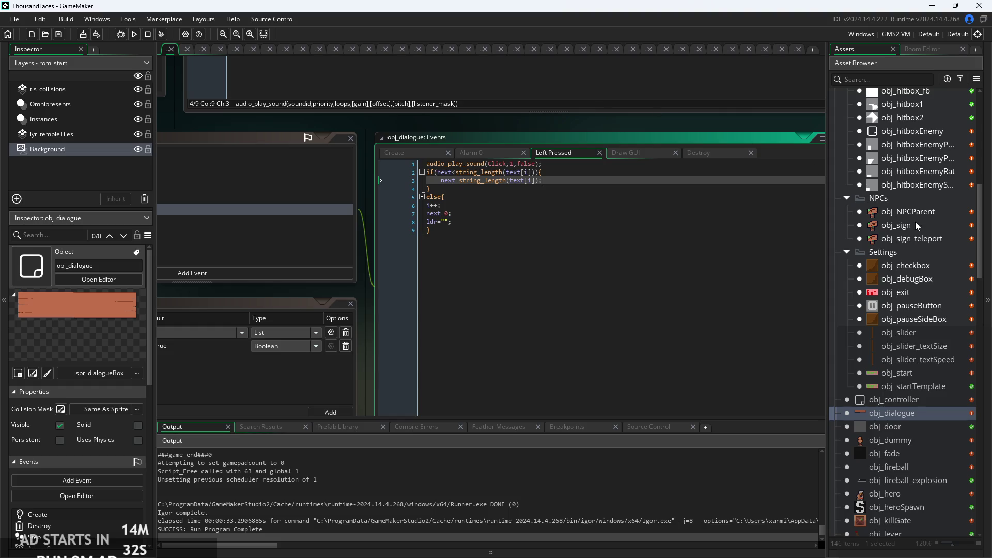
{"action": "scroll", "coordinate": [915, 225], "scroll_direction": "up", "scroll_amount": 5}
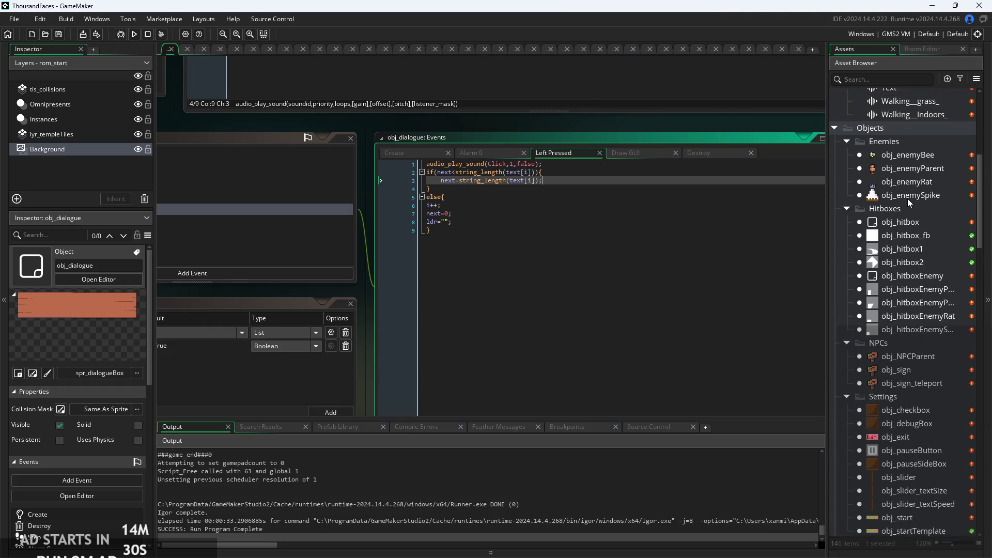
{"action": "scroll", "coordinate": [916, 294], "scroll_direction": "down", "scroll_amount": 4}
{"action": "scroll", "coordinate": [903, 254], "scroll_direction": "up", "scroll_amount": 4}
{"action": "scroll", "coordinate": [392, 221], "scroll_direction": "down", "scroll_amount": 3}
{"action": "scroll", "coordinate": [424, 219], "scroll_direction": "up", "scroll_amount": 1}
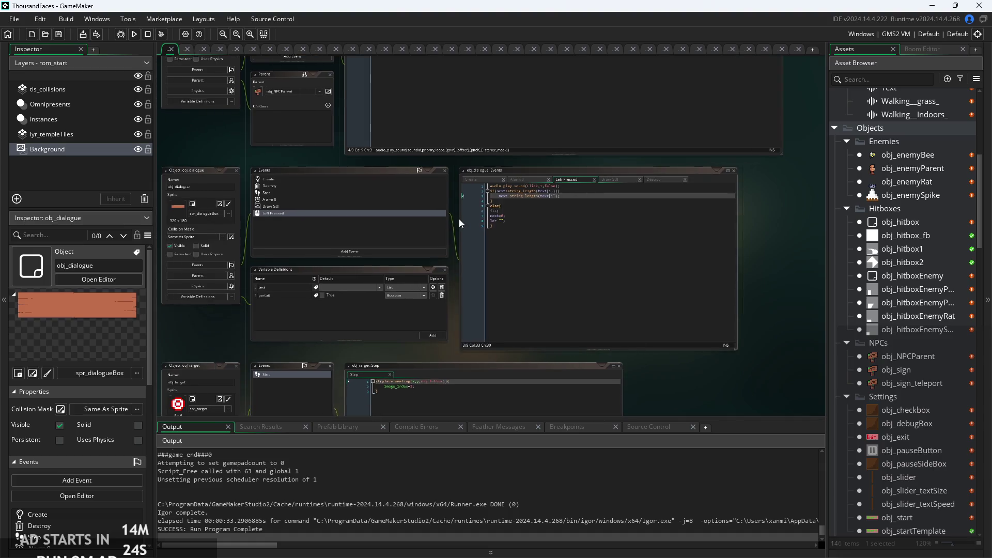
{"action": "left_click_drag", "start_coordinate": [460, 219], "coordinate": [589, 230]}
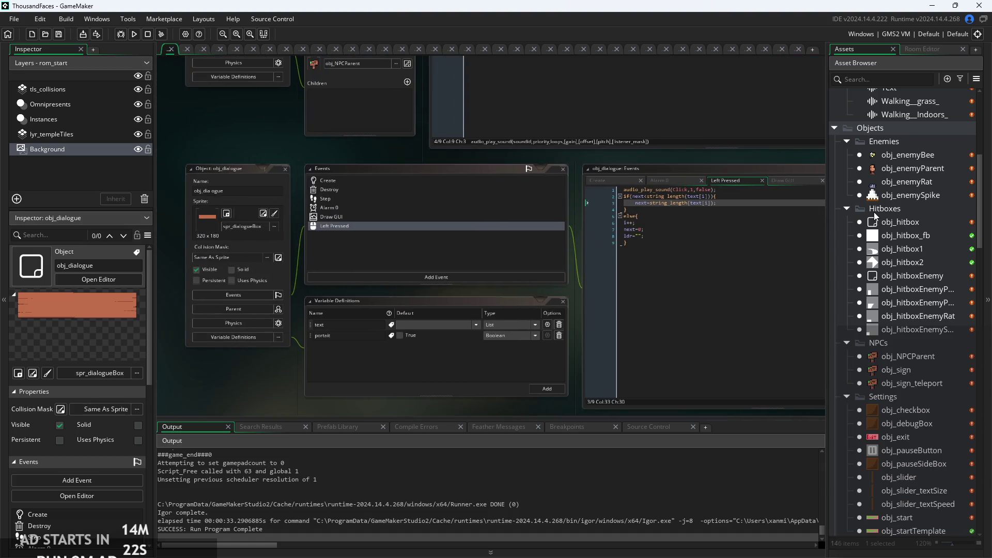
{"action": "scroll", "coordinate": [900, 250], "scroll_direction": "up", "scroll_amount": 6}
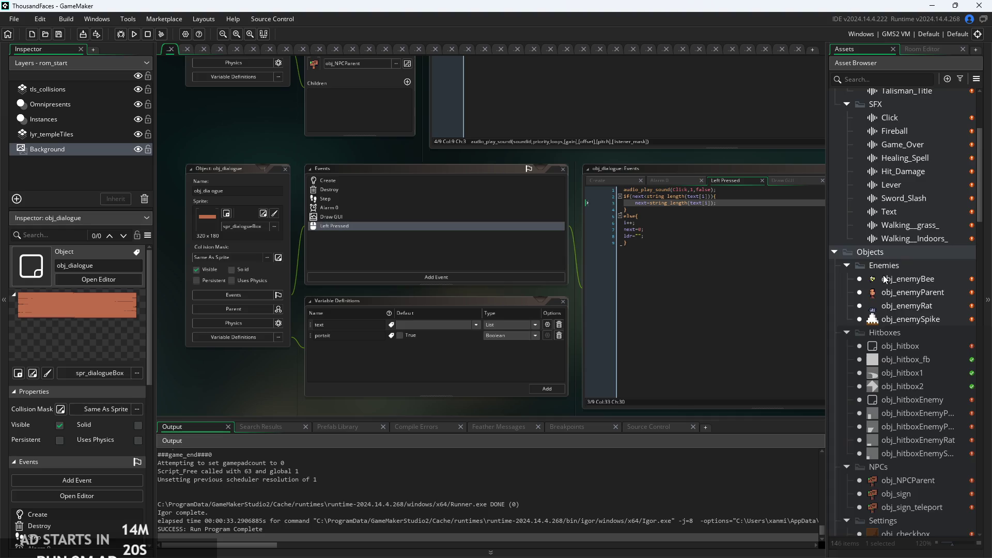
Preview the Click and Game_Over sounds in their Sound editors
{"action": "left_click", "coordinate": [900, 249]}
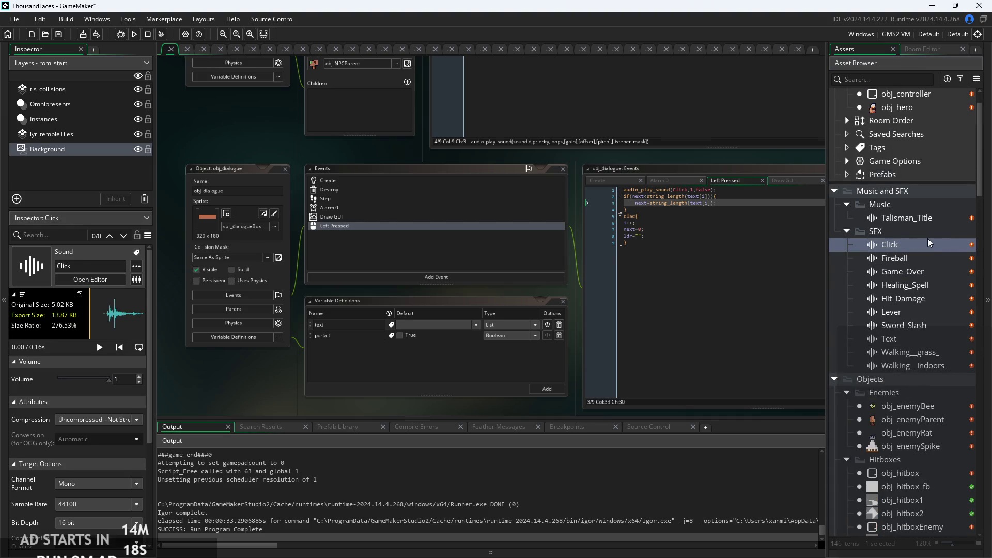
{"action": "double_click", "coordinate": [929, 244]}
{"action": "left_click", "coordinate": [742, 151]}
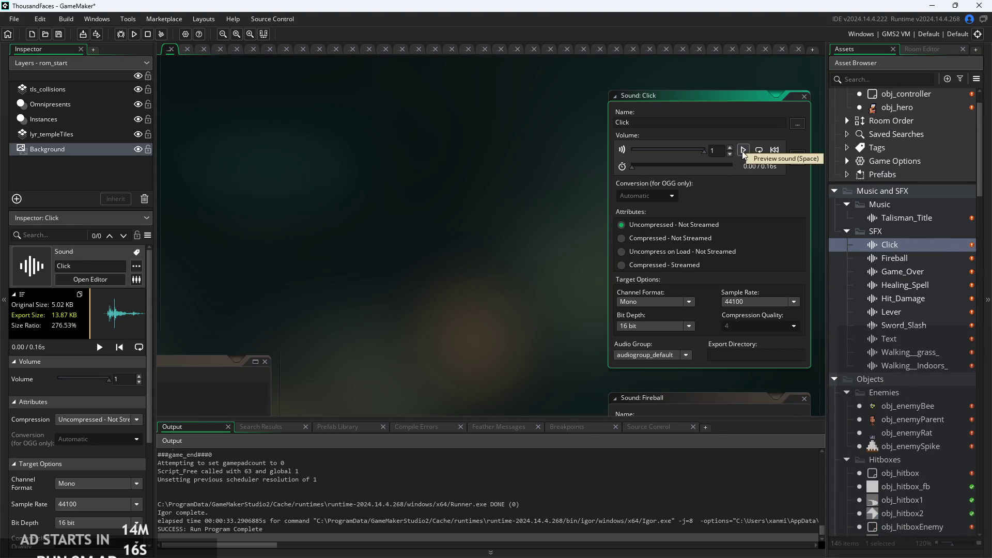
{"action": "double_click", "coordinate": [902, 272]}
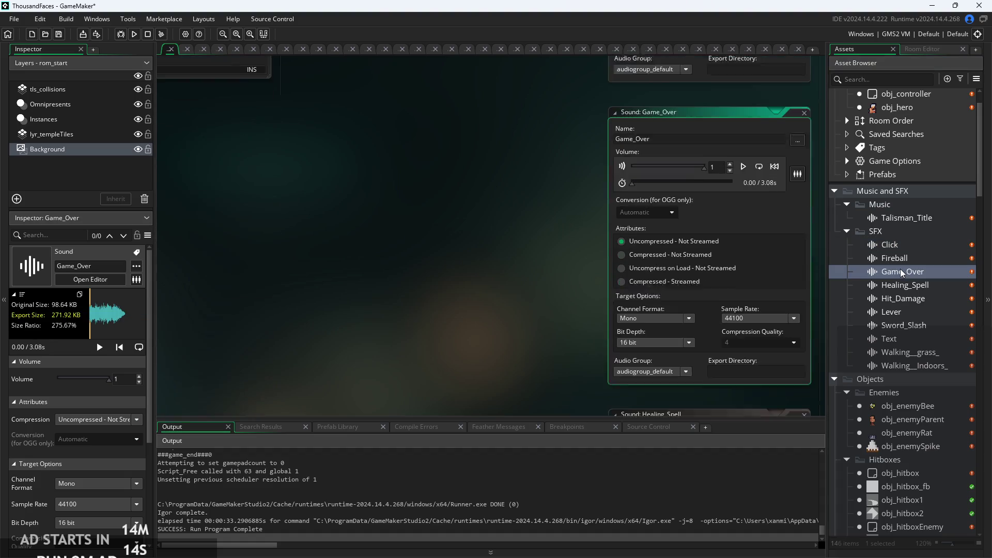
{"action": "left_click", "coordinate": [744, 150]}
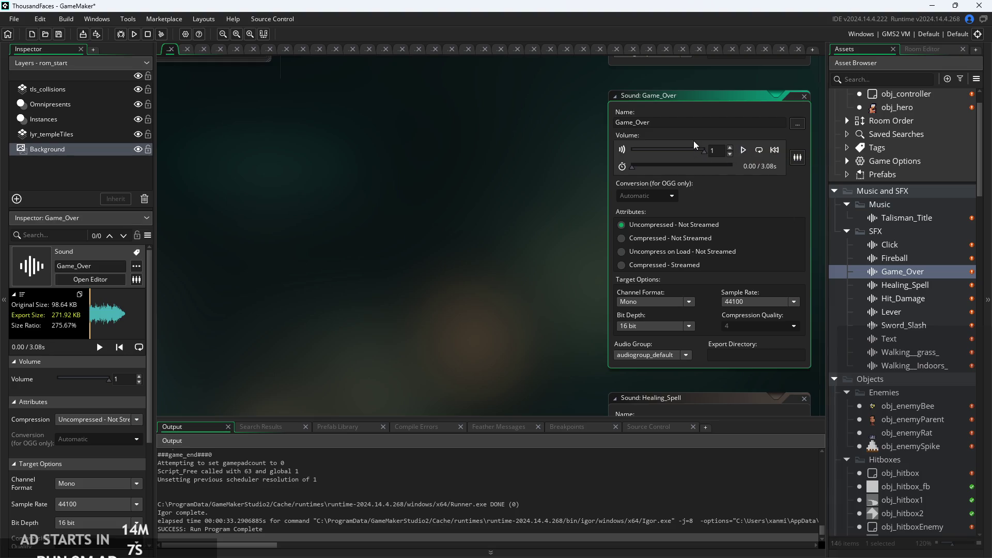
Find obj_hero further down the Asset Browser and open it
{"action": "scroll", "coordinate": [889, 282], "scroll_direction": "down", "scroll_amount": 5}
{"action": "scroll", "coordinate": [901, 219], "scroll_direction": "down", "scroll_amount": 1}
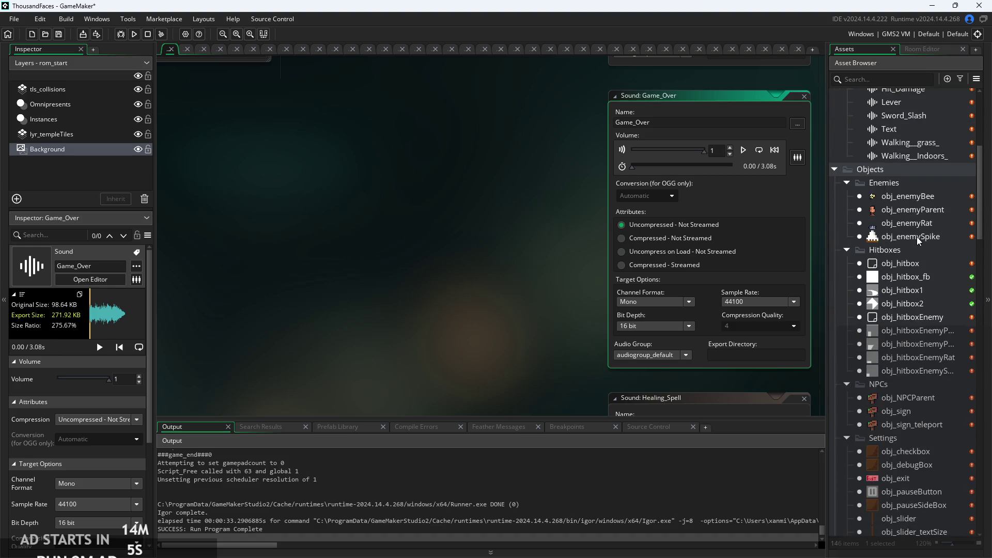
{"action": "scroll", "coordinate": [910, 259], "scroll_direction": "down", "scroll_amount": 4}
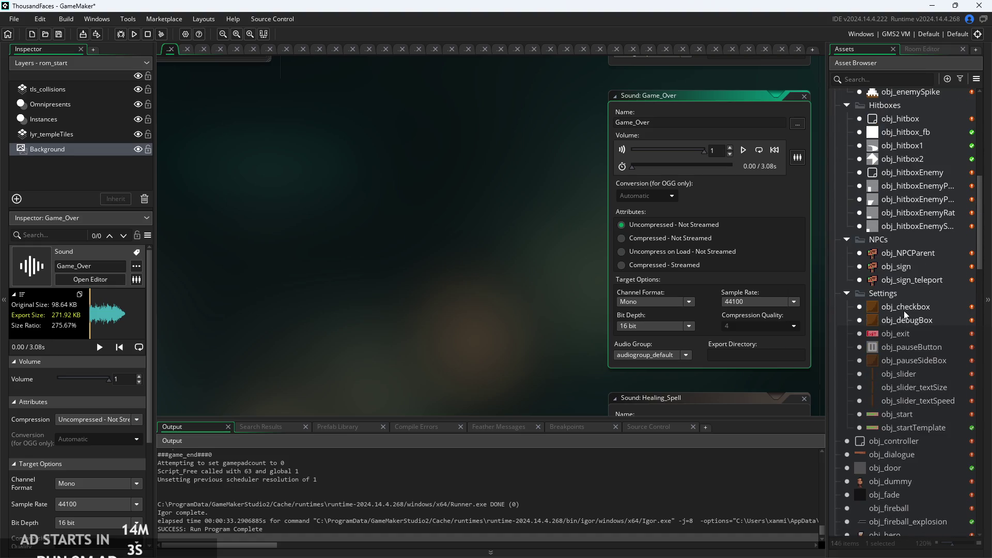
{"action": "scroll", "coordinate": [904, 347], "scroll_direction": "down", "scroll_amount": 2}
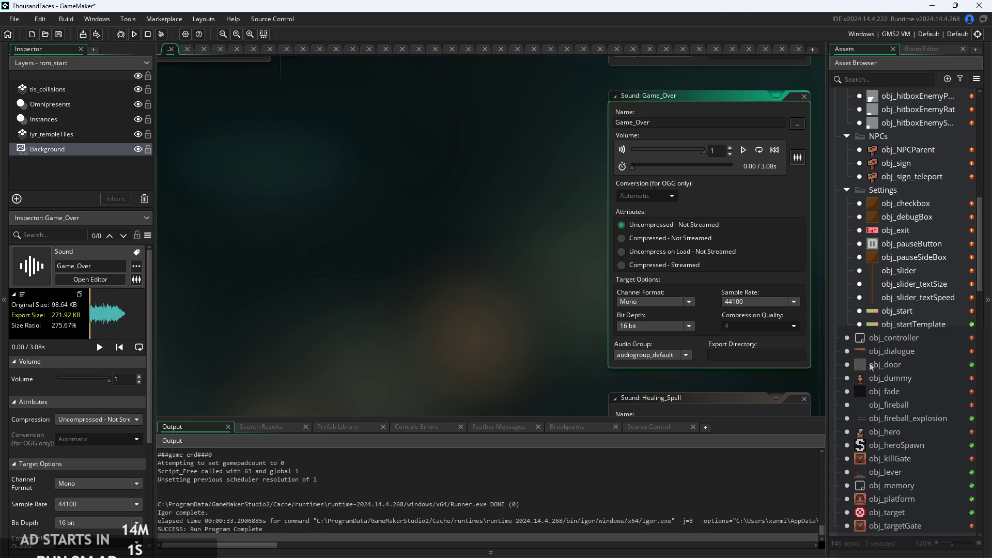
{"action": "double_click", "coordinate": [901, 433]}
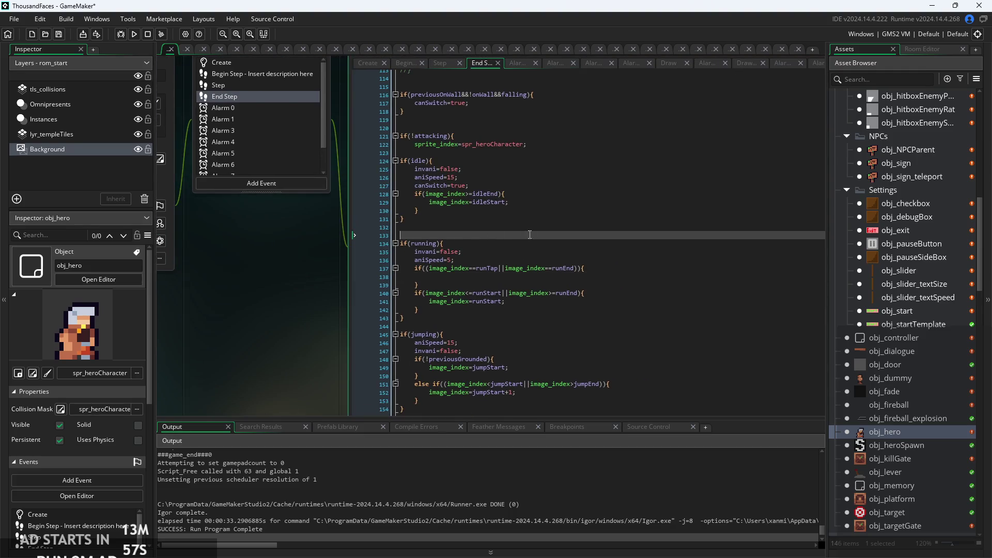
Add audio_play_sound(Game_Over,1,false) after image_index=deathStart; in obj_hero's Step event
{"action": "scroll", "coordinate": [466, 145], "scroll_direction": "down", "scroll_amount": 2}
{"action": "left_click", "coordinate": [472, 137]}
{"action": "scroll", "coordinate": [527, 233], "scroll_direction": "up", "scroll_amount": 2}
{"action": "scroll", "coordinate": [519, 307], "scroll_direction": "down", "scroll_amount": 5}
{"action": "scroll", "coordinate": [519, 307], "scroll_direction": "down", "scroll_amount": 15}
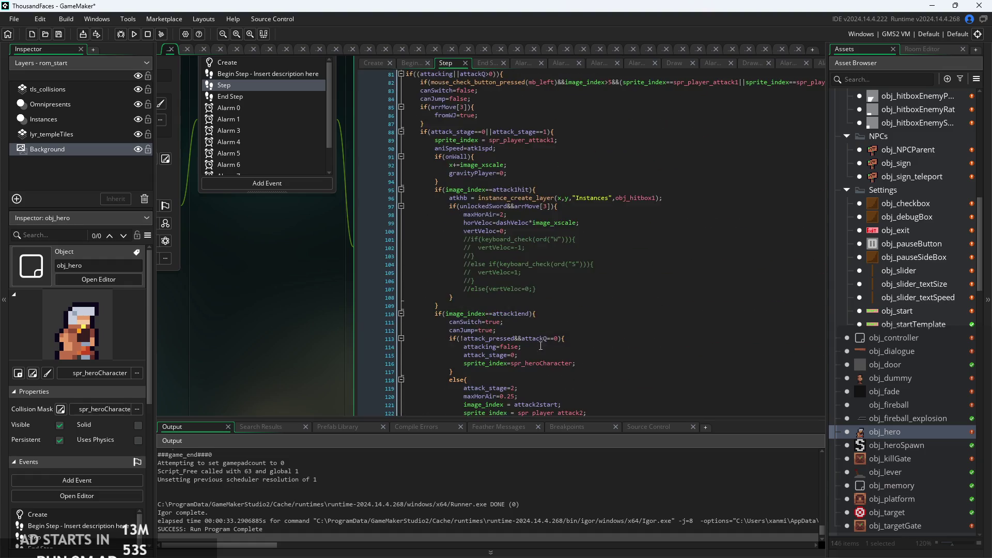
{"action": "scroll", "coordinate": [424, 353], "scroll_direction": "down", "scroll_amount": 20}
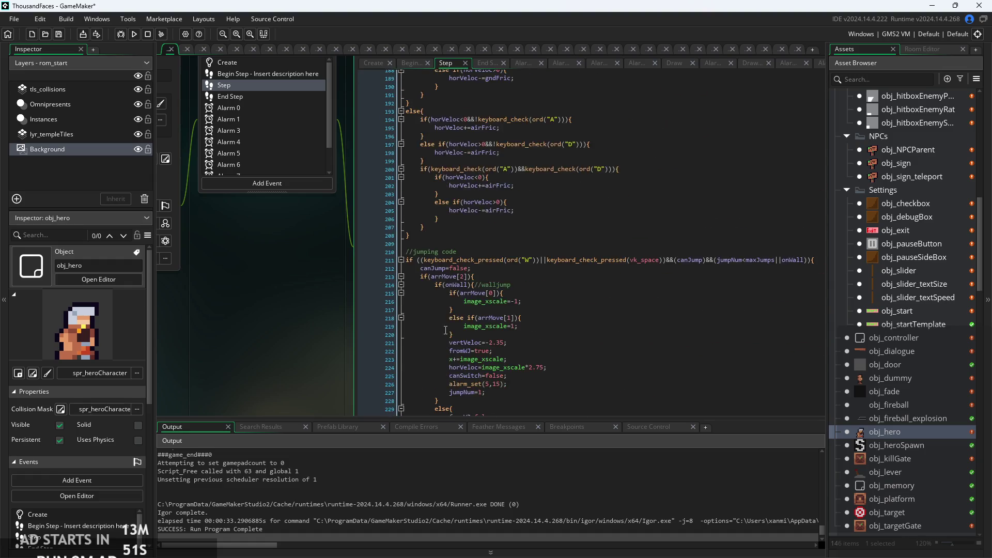
{"action": "scroll", "coordinate": [468, 332], "scroll_direction": "down", "scroll_amount": 8}
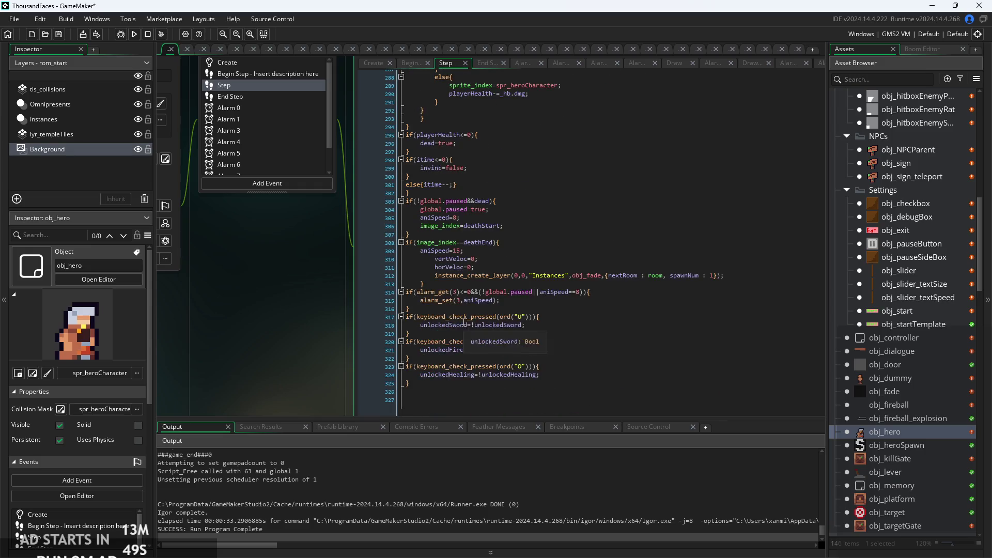
{"action": "scroll", "coordinate": [329, 319], "scroll_direction": "up", "scroll_amount": 2}
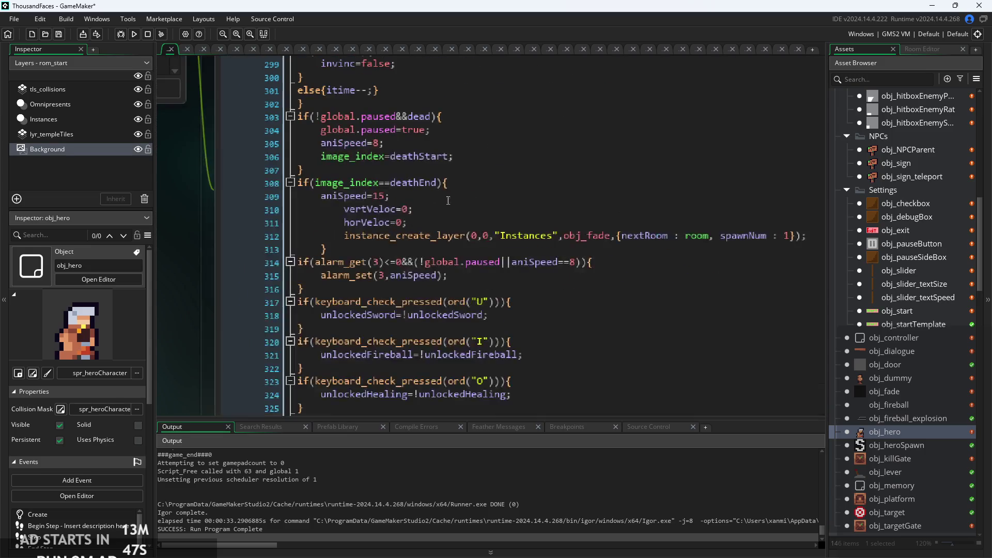
{"action": "left_click", "coordinate": [473, 159]}
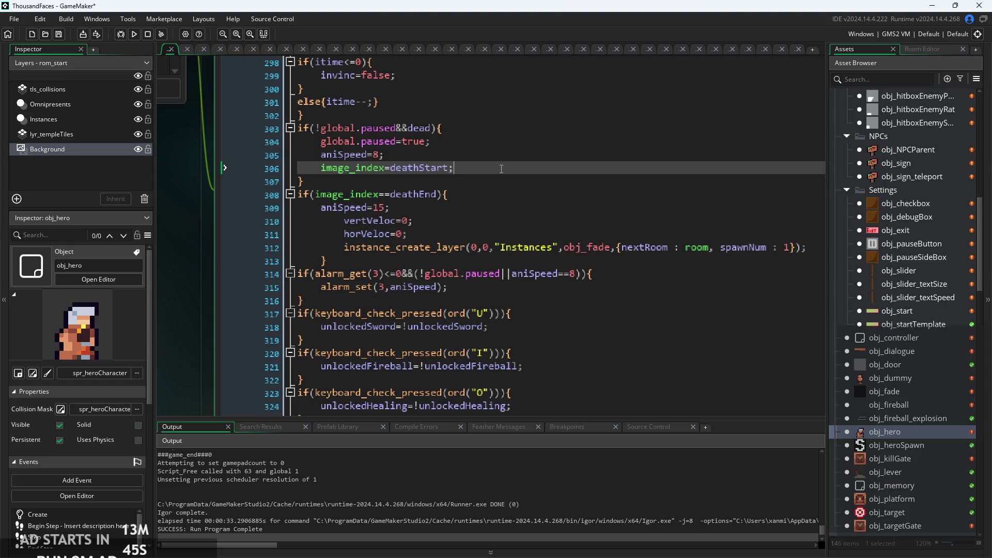
{"action": "key", "text": "Return"}
{"action": "type", "text": "audio_play_sound(Click,1,false);"}
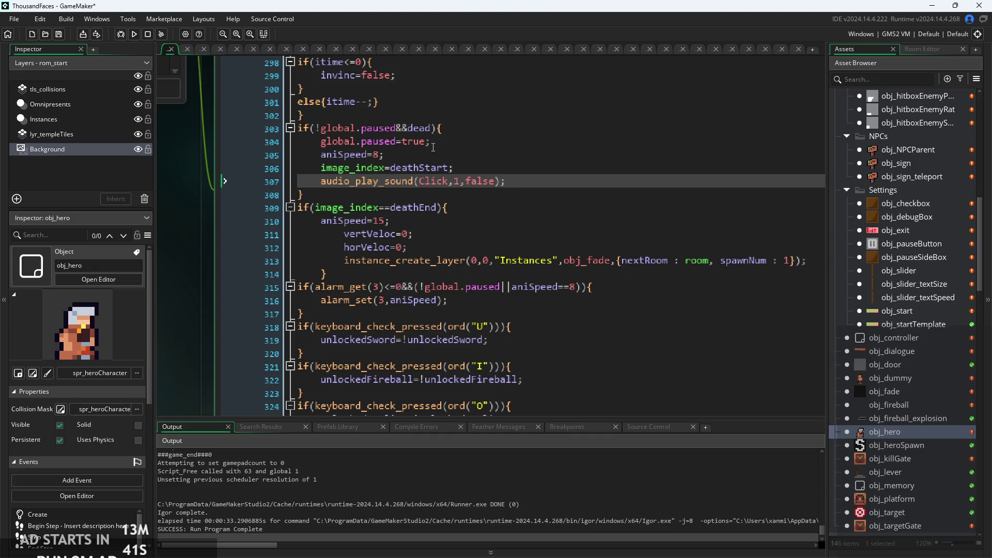
{"action": "double_click", "coordinate": [433, 181]}
{"action": "type", "text": "Game"}
{"action": "key", "text": "Return"}
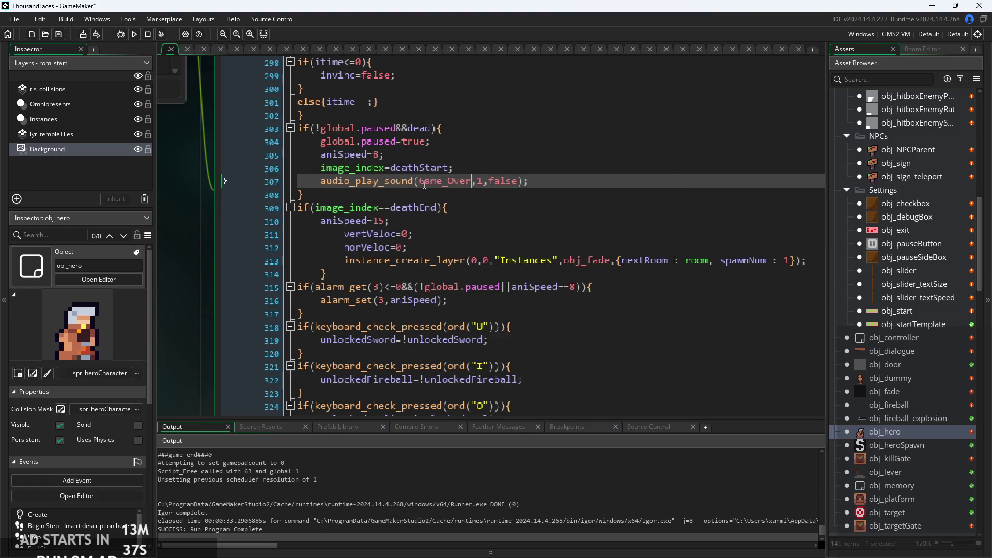
Save the project and run a test build
{"action": "key", "text": "ctrl+s"}
{"action": "scroll", "coordinate": [572, 190], "scroll_direction": "down", "scroll_amount": 1}
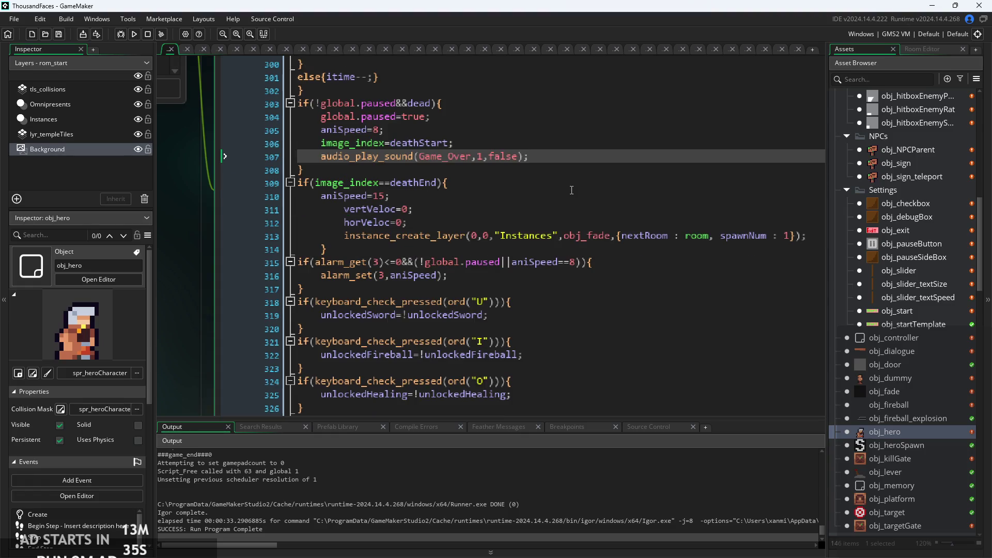
{"action": "scroll", "coordinate": [569, 171], "scroll_direction": "up", "scroll_amount": 1}
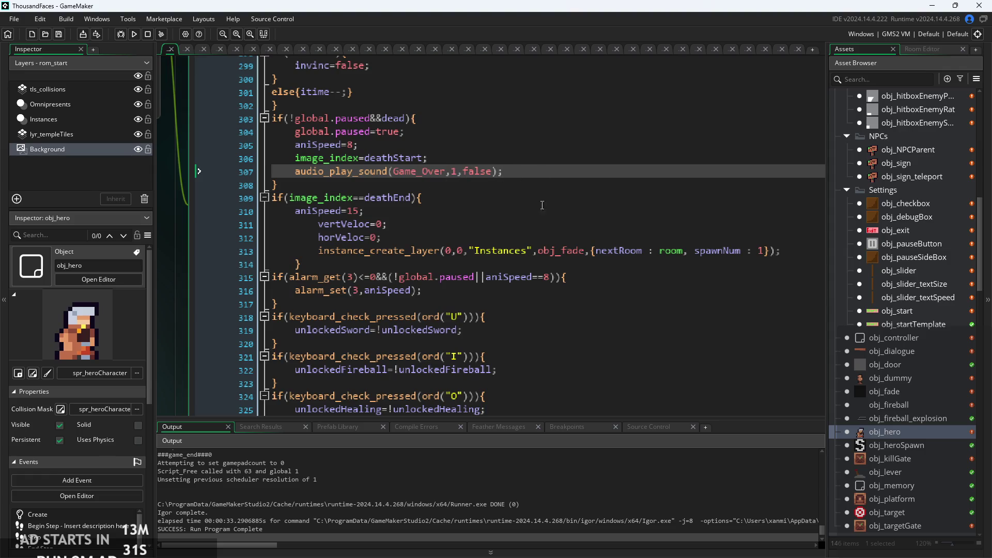
{"action": "left_click", "coordinate": [413, 200]}
{"action": "scroll", "coordinate": [417, 203], "scroll_direction": "up", "scroll_amount": 1}
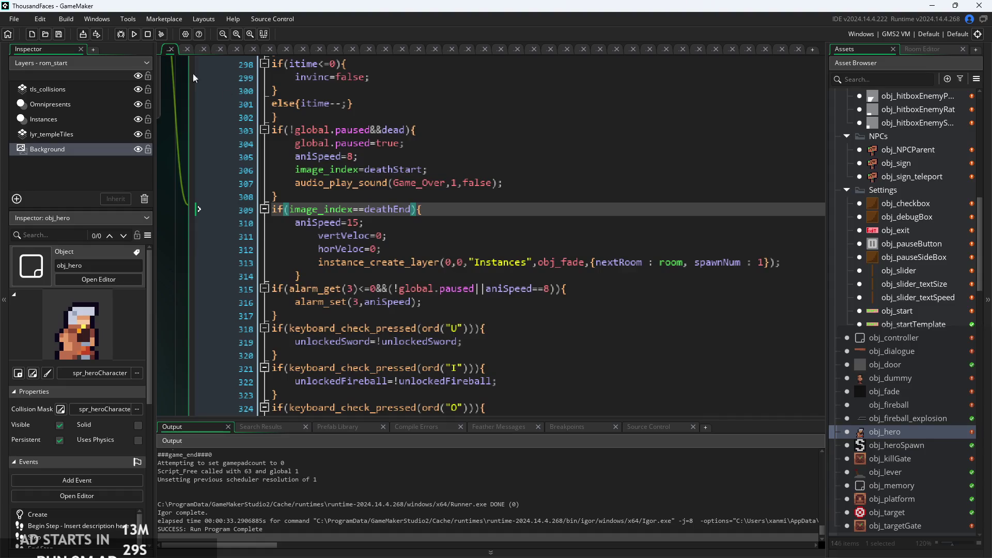
{"action": "left_click", "coordinate": [134, 34]}
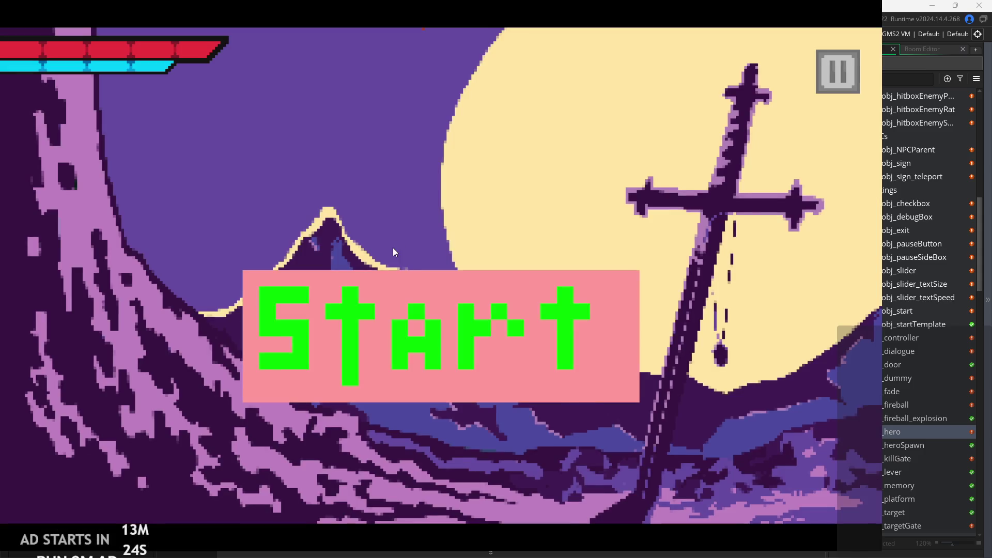
Start the game, steer the hero onto the spikes to die, then exit the game
{"action": "left_click", "coordinate": [417, 305]}
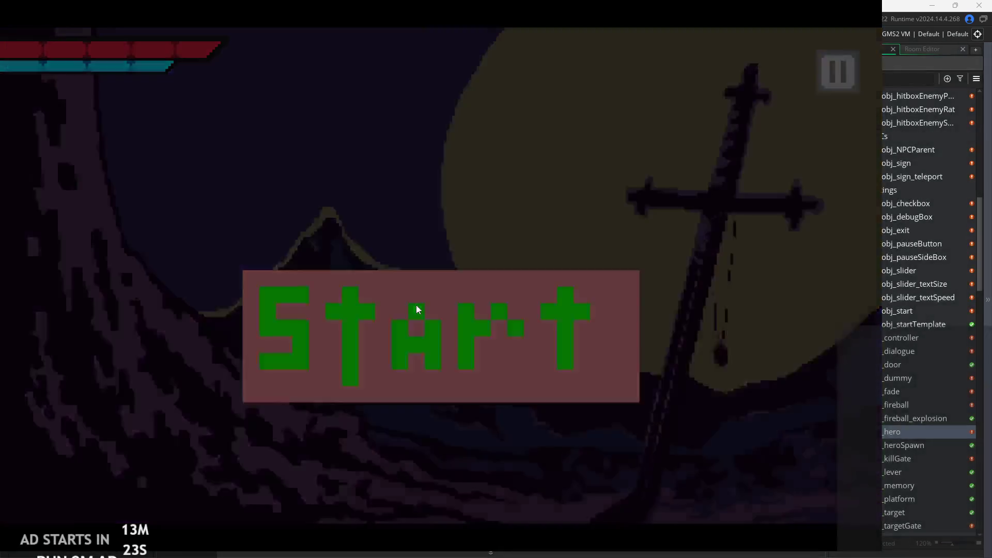
{"action": "key", "text": "Right"}
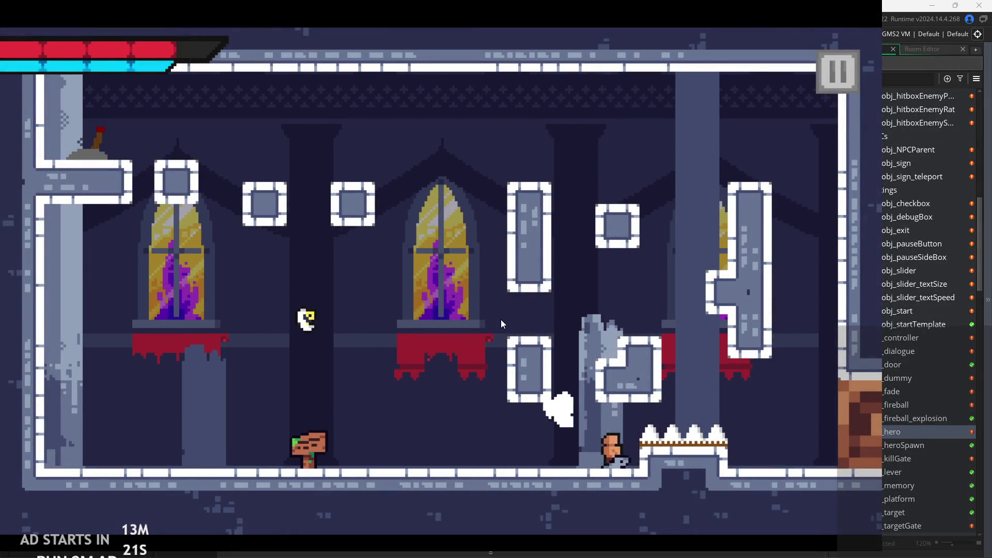
{"action": "key", "text": "Right"}
{"action": "key", "text": "space"}
{"action": "key", "text": "Left"}
{"action": "key", "text": "space"}
{"action": "key", "text": "Left"}
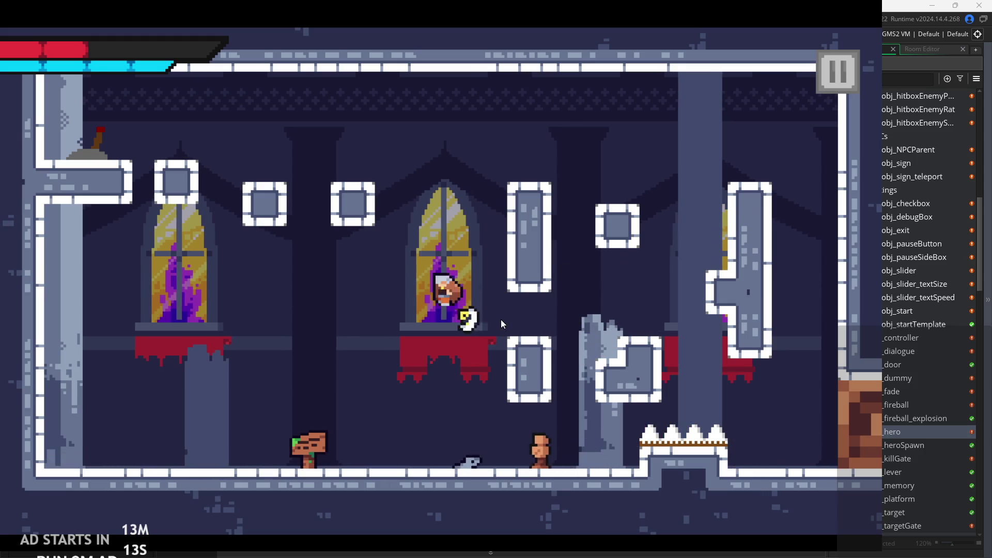
{"action": "key", "text": "space"}
{"action": "key", "text": "Right"}
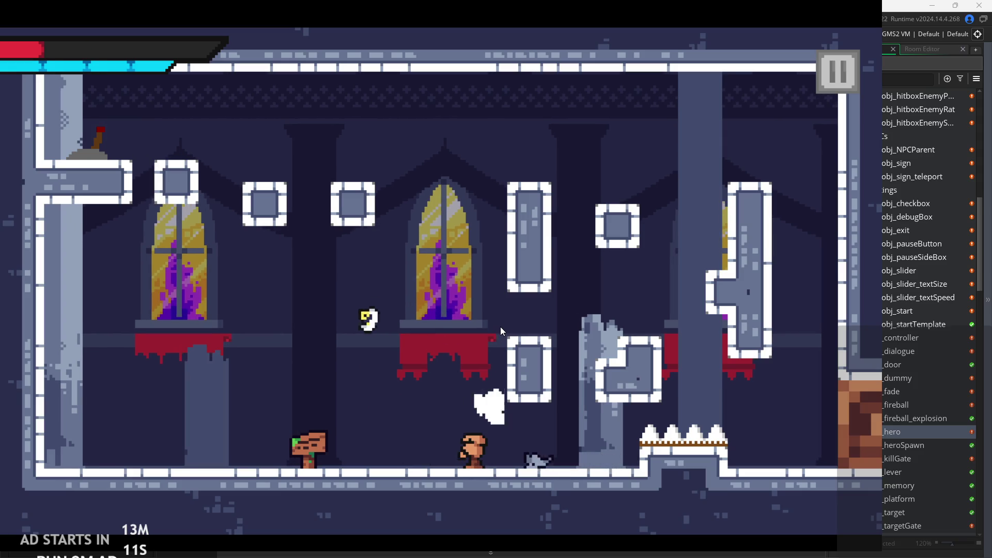
{"action": "key", "text": "space"}
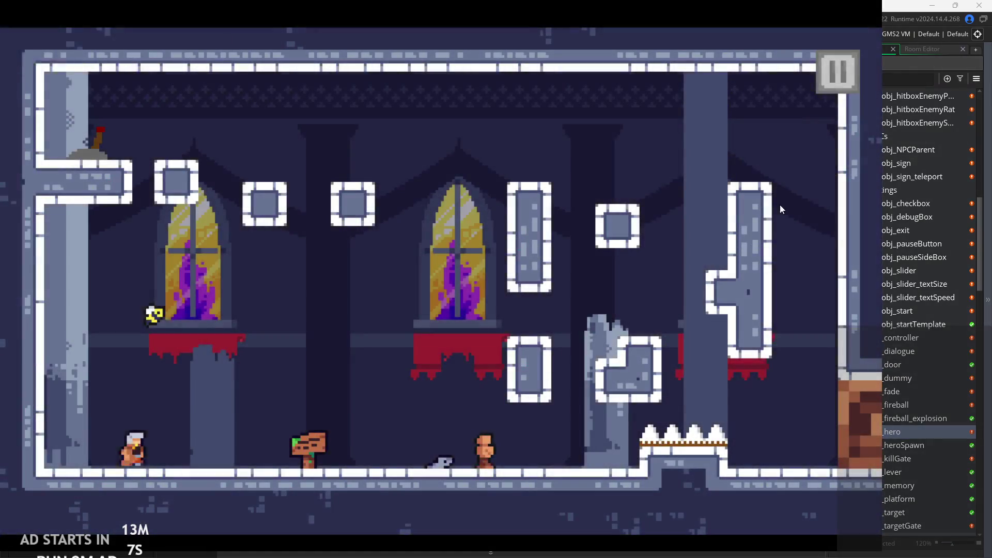
{"action": "left_click", "coordinate": [837, 73]}
{"action": "left_click", "coordinate": [730, 488]}
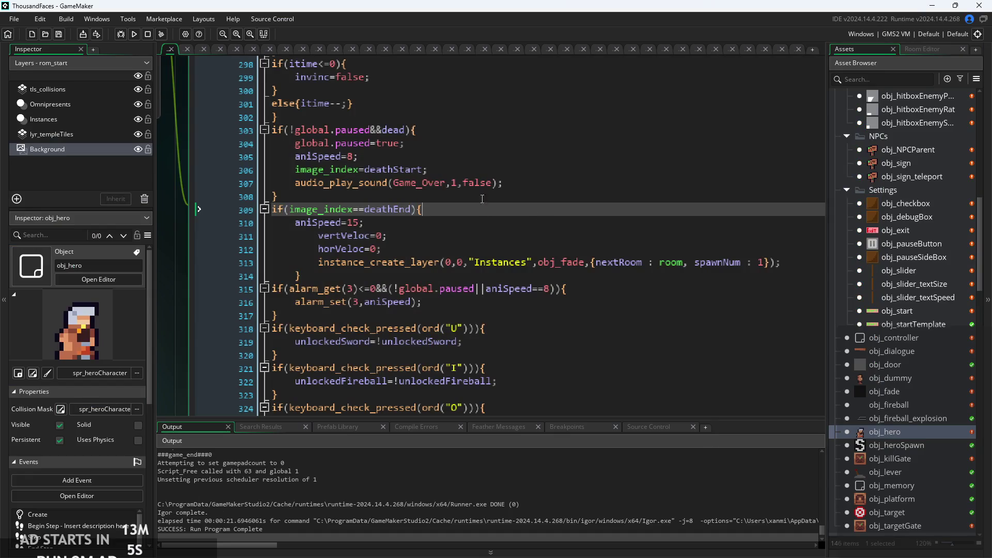
Insert audio_stop_all(); below image_index=deathStart; in obj_hero's death block, then run the game
{"action": "left_click", "coordinate": [539, 184]}
{"action": "left_click", "coordinate": [541, 172]}
{"action": "key", "text": "Return"}
{"action": "type", "text": "au"}
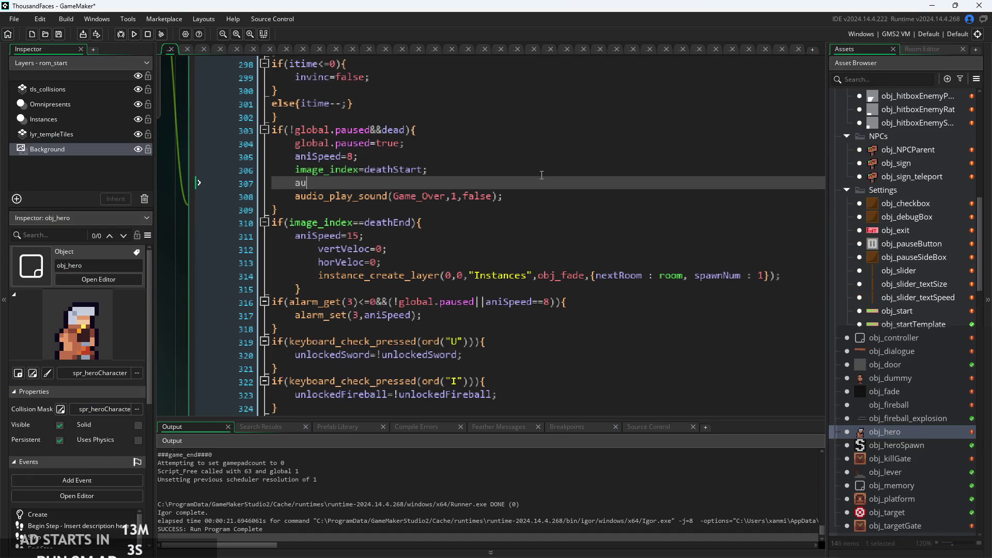
{"action": "type", "text": "dio_sto"}
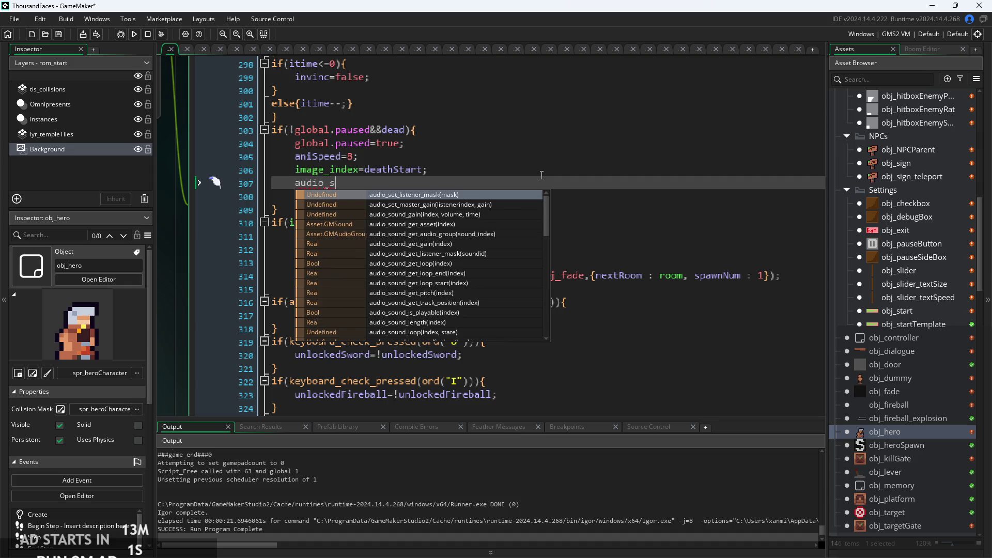
{"action": "key", "text": "Return"}
{"action": "type", "text": ";"}
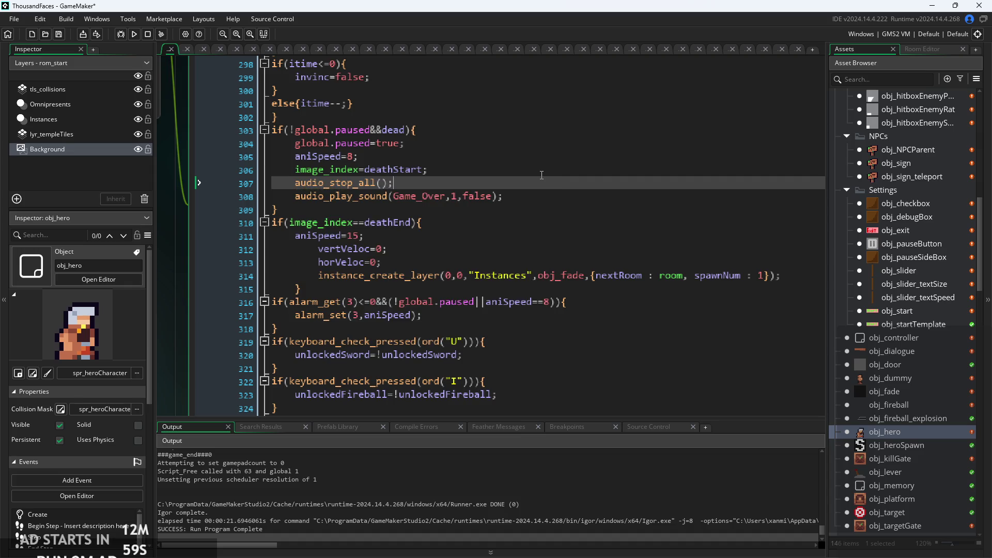
{"action": "mouse_move", "coordinate": [352, 178]}
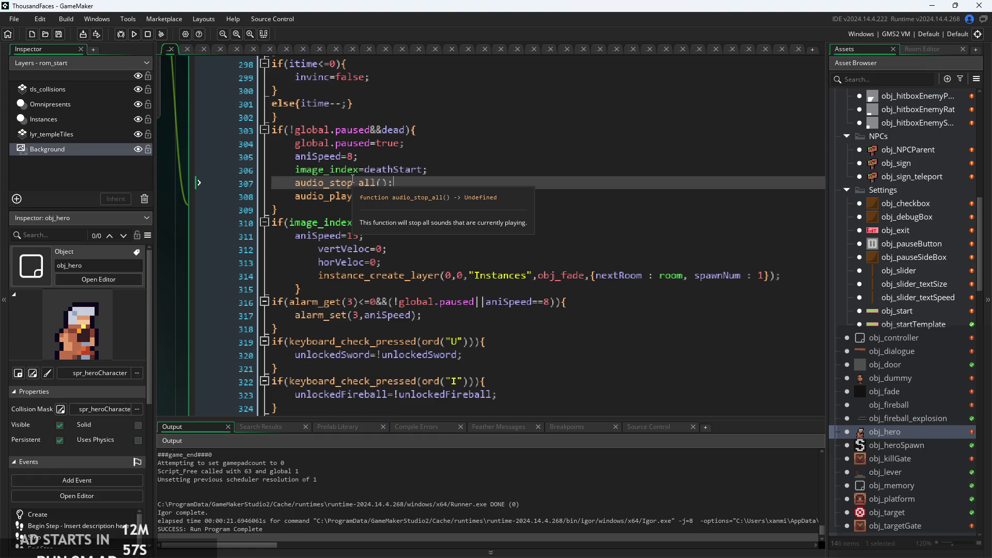
{"action": "left_click", "coordinate": [134, 34]}
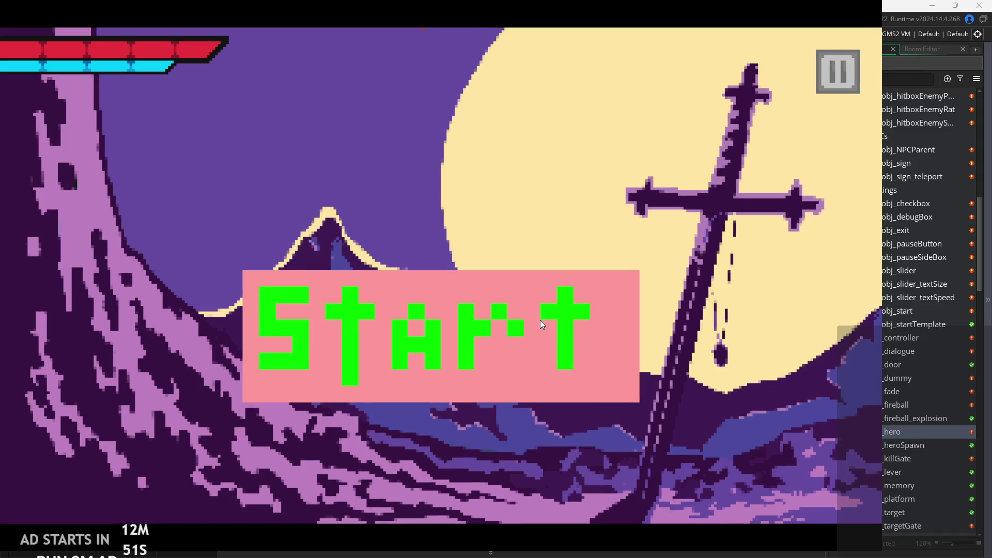
Test the death sound in game, exit, and re-check the audio_stop_all line in obj_hero's Step code
{"action": "left_click", "coordinate": [540, 320]}
{"action": "key", "text": "Right"}
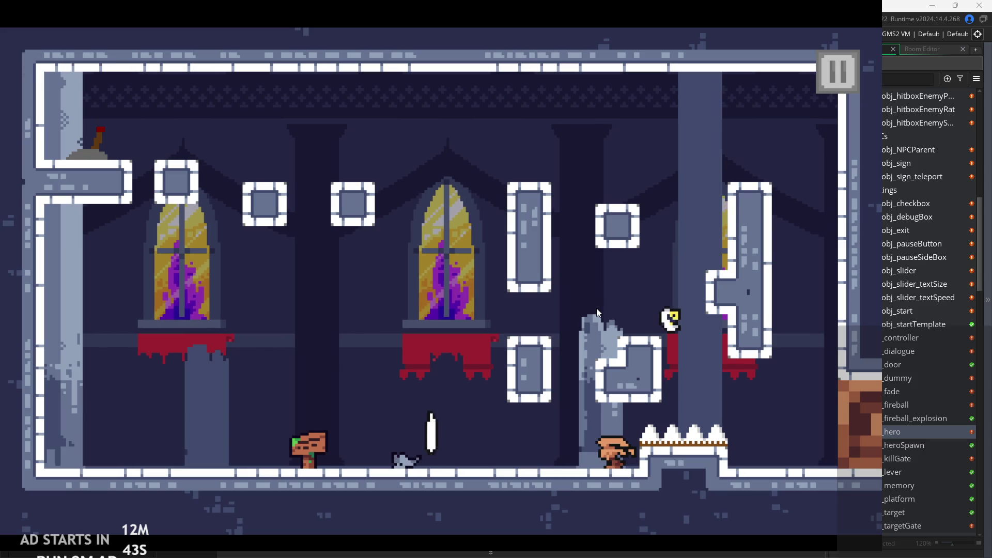
{"action": "key", "text": "Escape"}
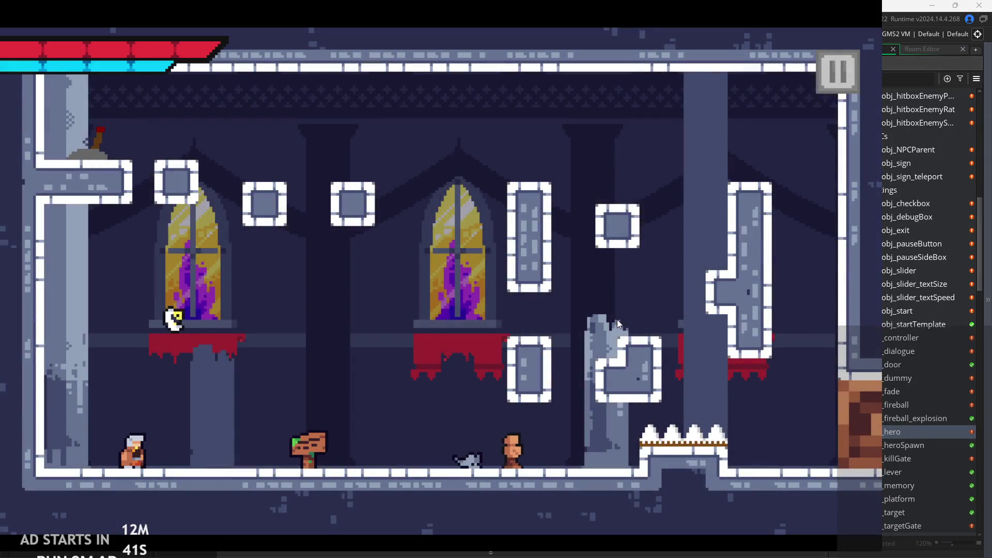
{"action": "left_click", "coordinate": [837, 67]}
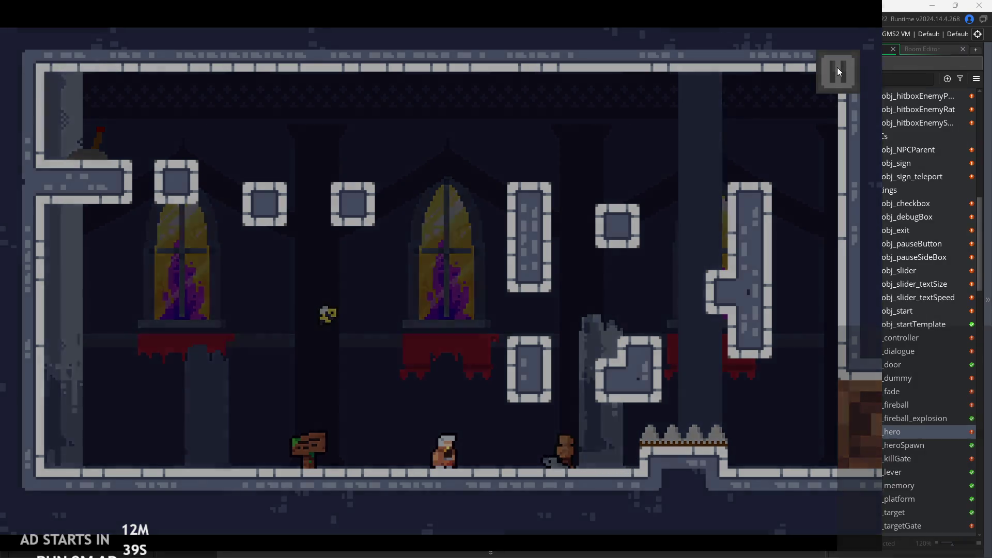
{"action": "left_click", "coordinate": [729, 455]}
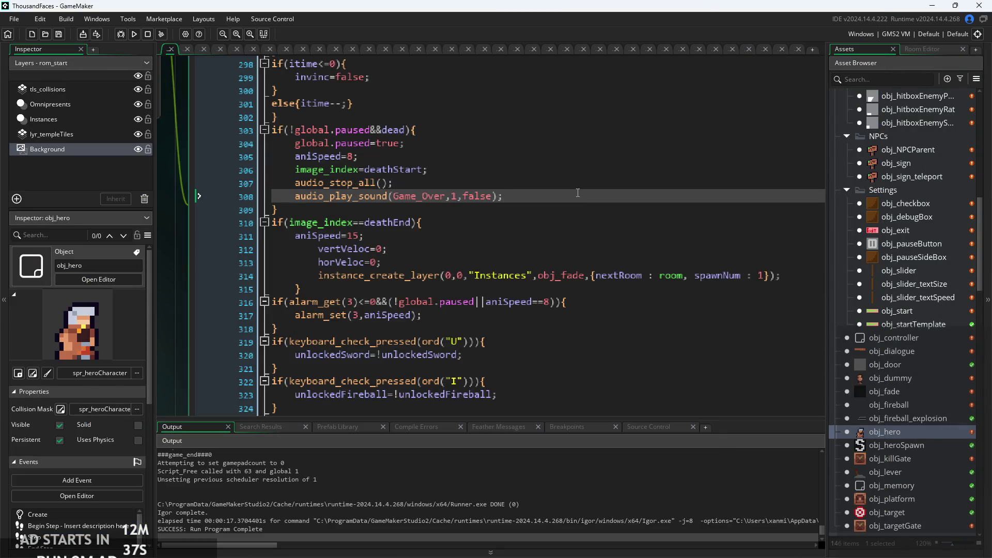
{"action": "left_click_drag", "start_coordinate": [584, 183], "coordinate": [596, 163]}
{"action": "left_click", "coordinate": [528, 193]}
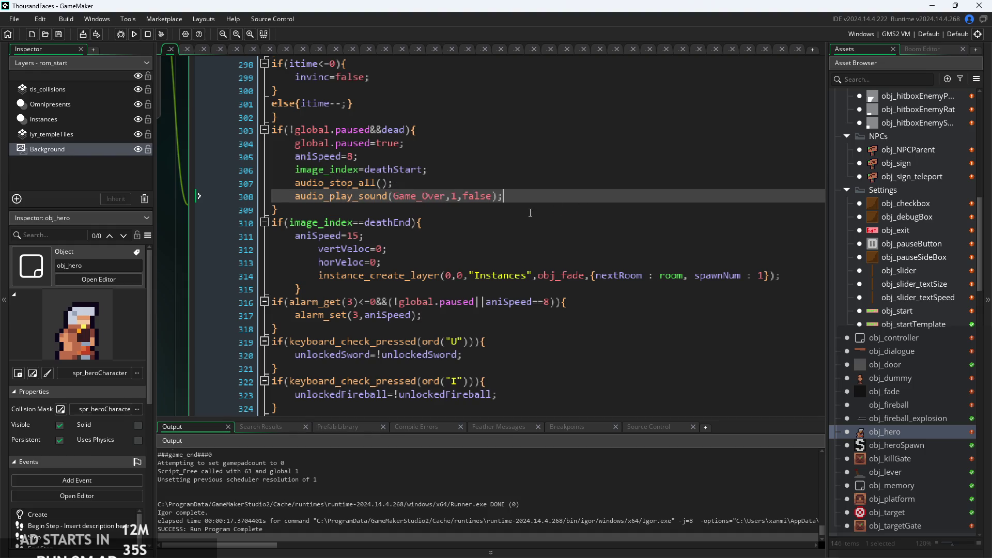
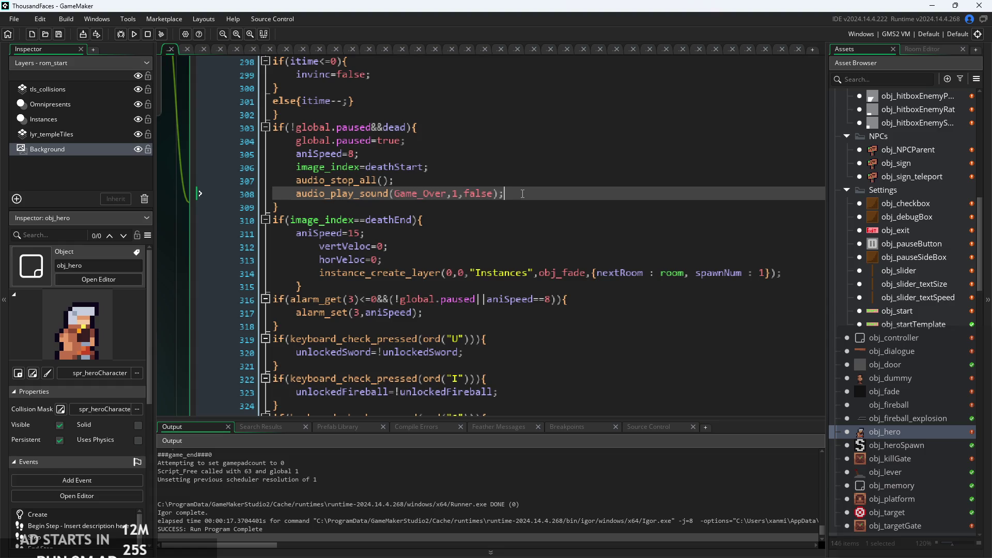
Switch to the ThousandFacesNotes drawing in Paint and set a 4px green brush
{"action": "scroll", "coordinate": [552, 220], "scroll_direction": "up", "scroll_amount": 1}
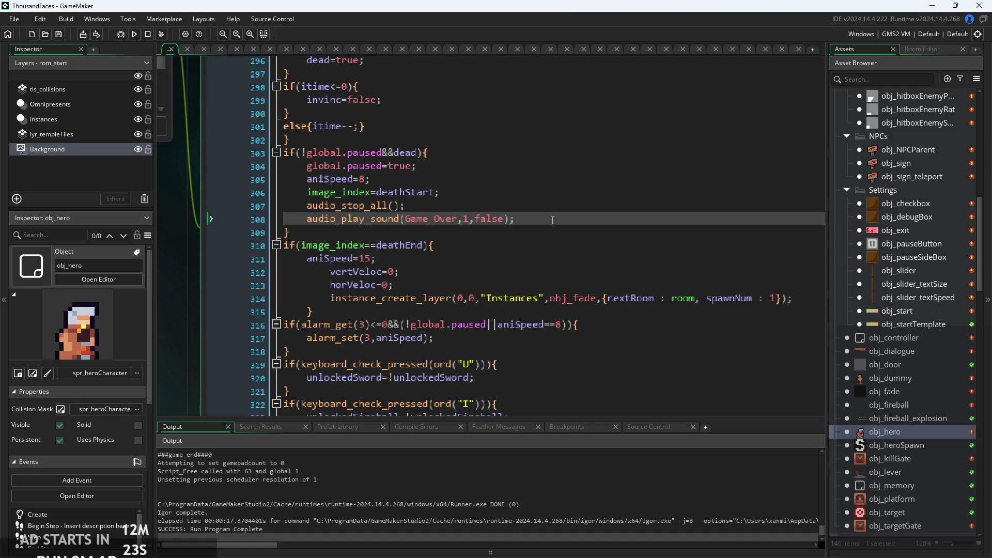
{"action": "scroll", "coordinate": [550, 205], "scroll_direction": "down", "scroll_amount": 3}
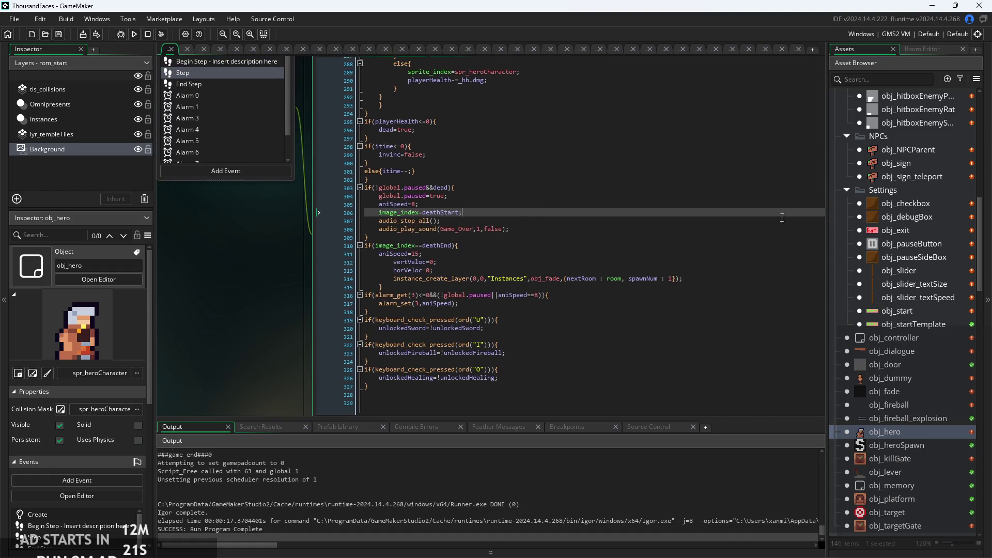
{"action": "key", "text": "alt+Tab"}
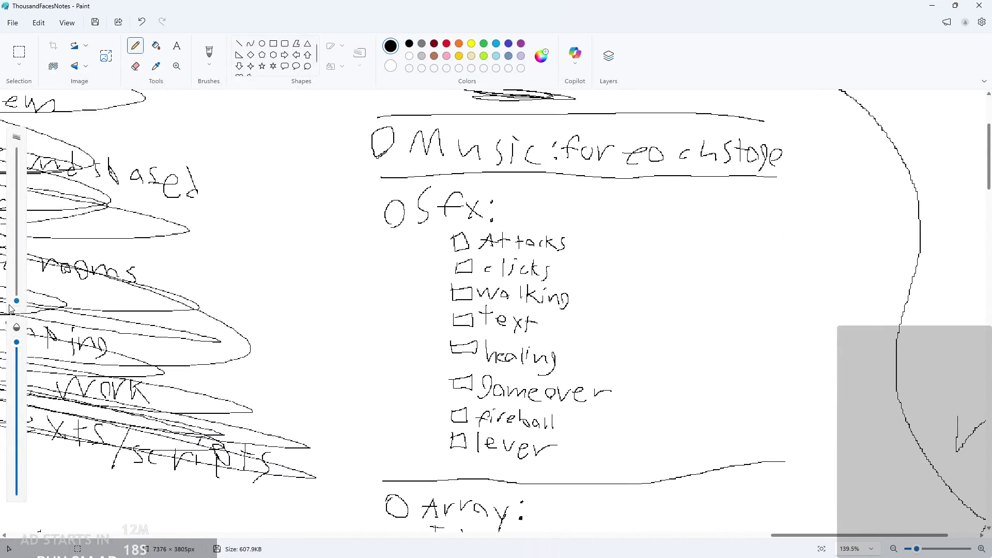
{"action": "left_click_drag", "start_coordinate": [16, 301], "coordinate": [33, 299]}
{"action": "left_click", "coordinate": [483, 43]}
Draw green check marks beside 'clicks' and 'gameover', then return to GameMaker
{"action": "scroll", "coordinate": [541, 247], "scroll_direction": "up", "scroll_amount": 5}
{"action": "mouse_move", "coordinate": [399, 254]}
{"action": "left_mouse_down"}
{"action": "mouse_move", "coordinate": [417, 266]}
{"action": "mouse_move", "coordinate": [445, 239]}
{"action": "left_mouse_up"}
{"action": "scroll", "coordinate": [443, 253], "scroll_direction": "down", "scroll_amount": 5}
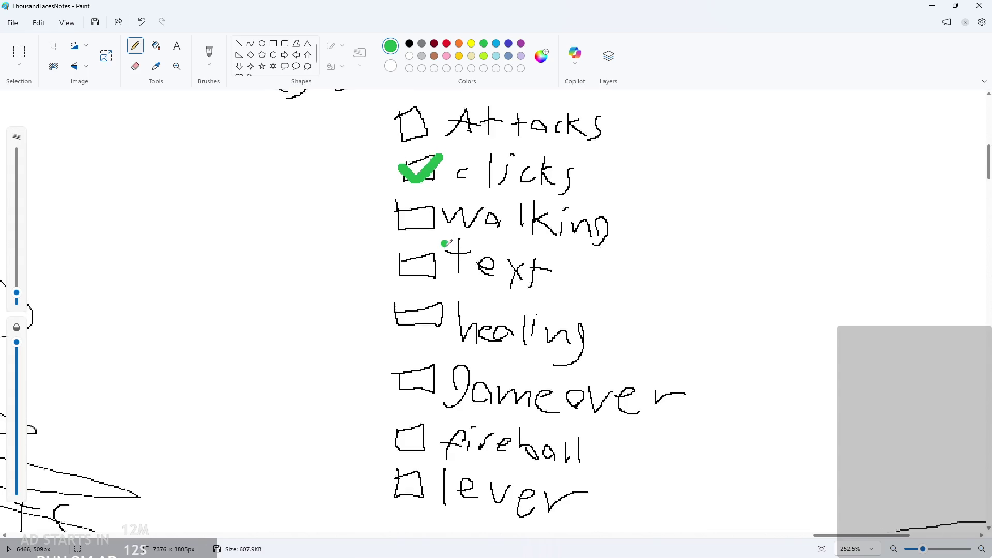
{"action": "left_click_drag", "start_coordinate": [392, 277], "coordinate": [445, 258]}
{"action": "scroll", "coordinate": [464, 257], "scroll_direction": "down", "scroll_amount": 3}
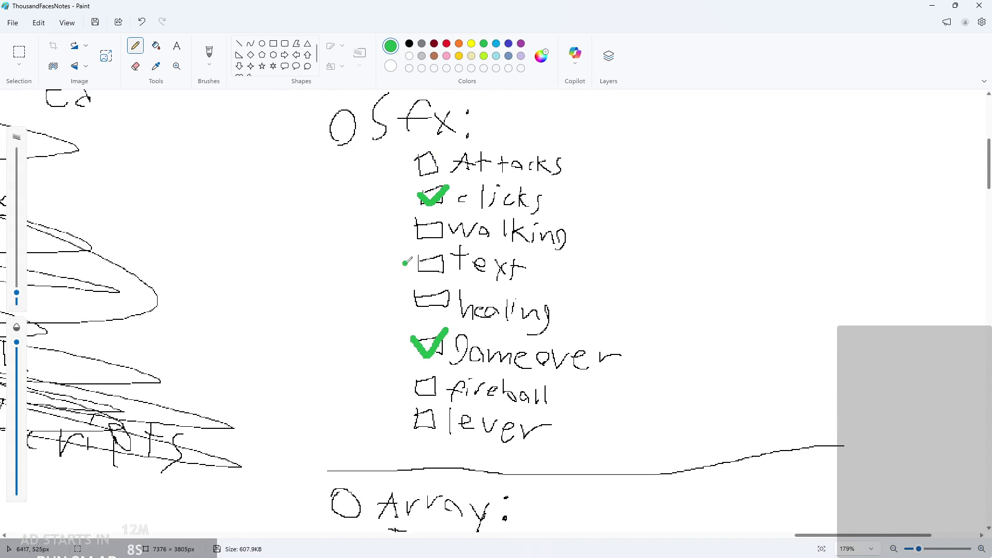
{"action": "left_click", "coordinate": [931, 5]}
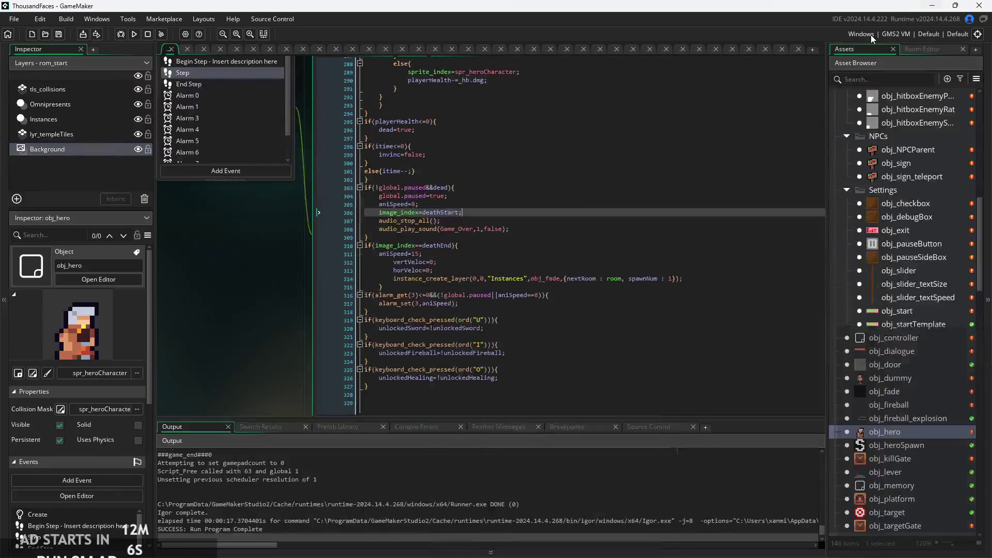
Pan the workspace and open the obj_enemyParent object from the Asset Browser
{"action": "scroll", "coordinate": [311, 349], "scroll_direction": "down", "scroll_amount": 5}
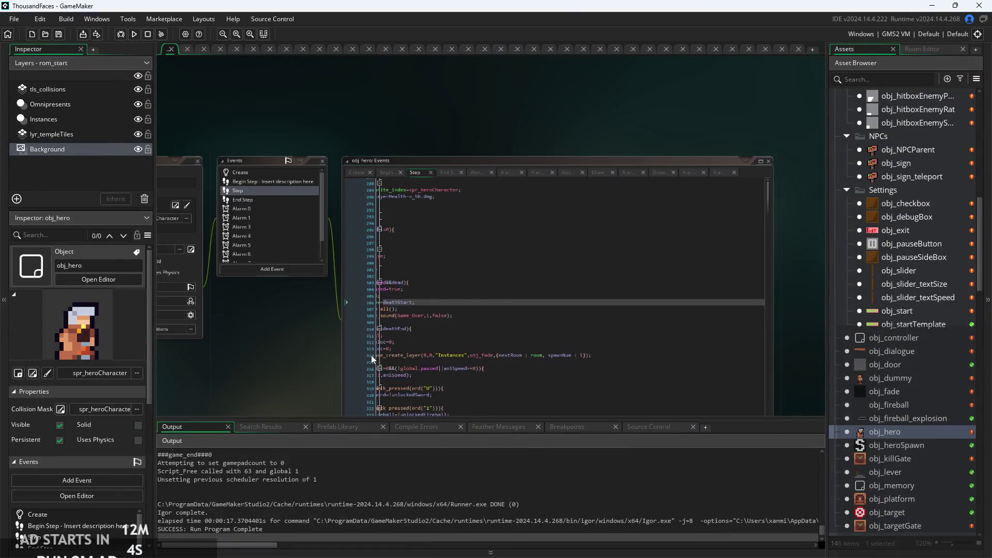
{"action": "left_click_drag", "start_coordinate": [391, 280], "coordinate": [275, 98]}
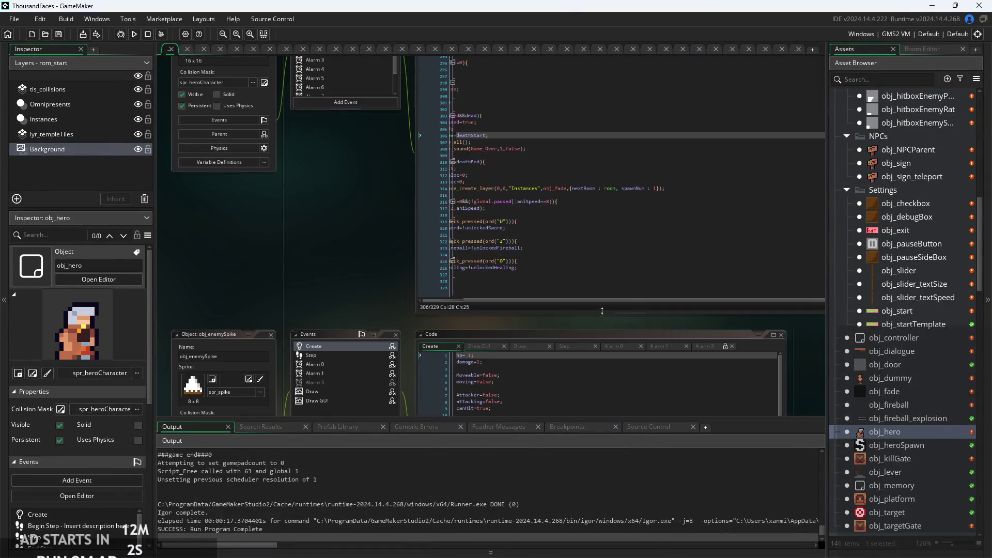
{"action": "scroll", "coordinate": [347, 243], "scroll_direction": "up", "scroll_amount": 3}
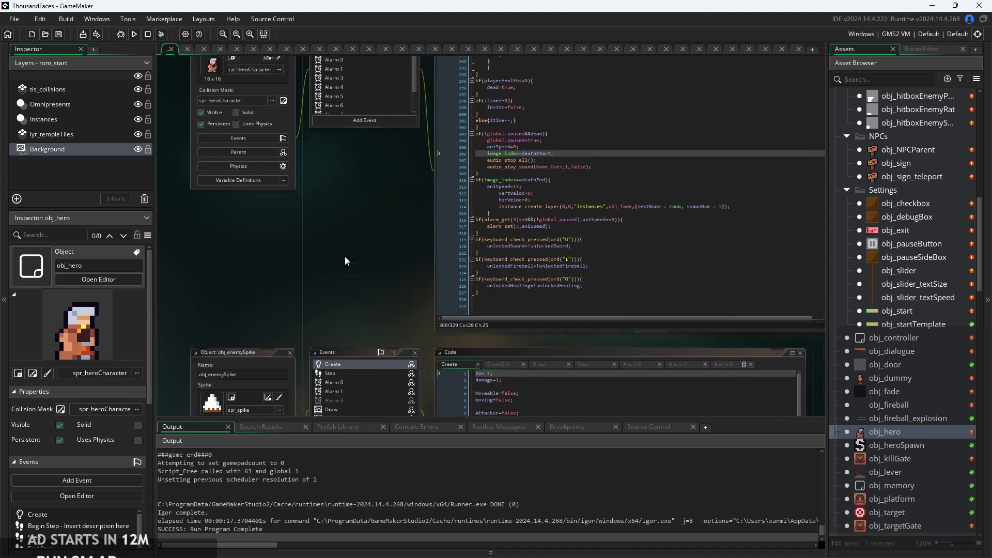
{"action": "scroll", "coordinate": [913, 252], "scroll_direction": "up", "scroll_amount": 5}
{"action": "scroll", "coordinate": [913, 253], "scroll_direction": "up", "scroll_amount": 1}
{"action": "double_click", "coordinate": [901, 151]}
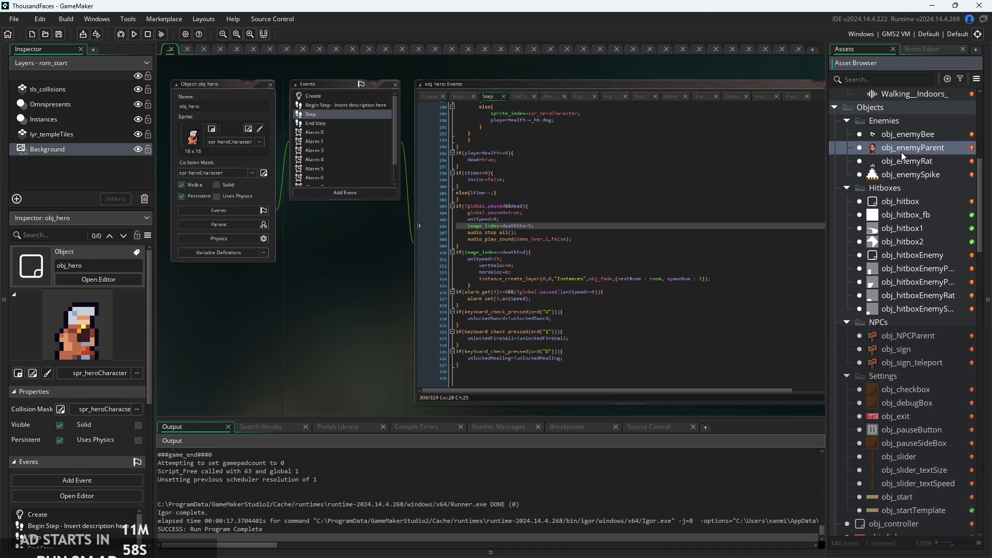
{"action": "scroll", "coordinate": [901, 372], "scroll_direction": "down", "scroll_amount": 10}
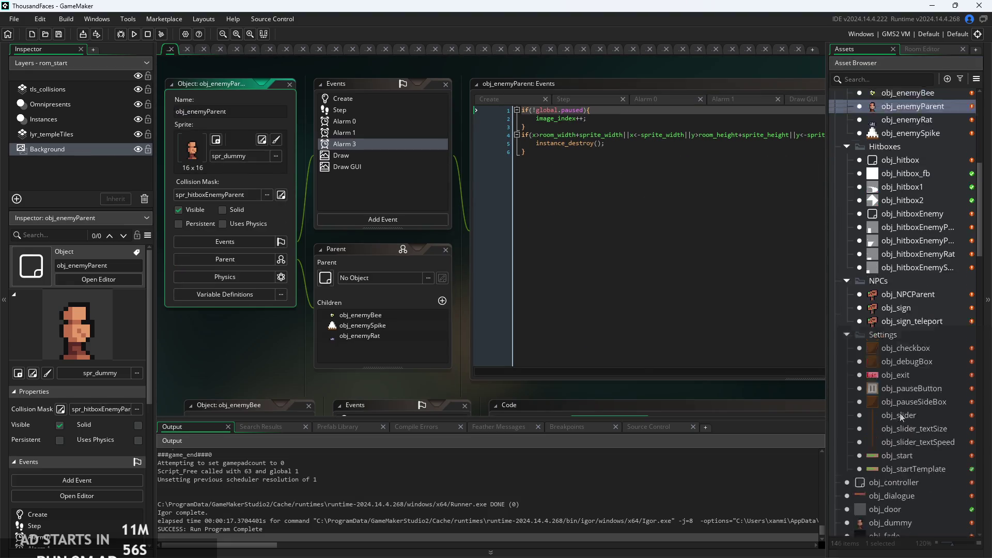
Reopen obj_hero's Step code and place the caret in the if(running) block
{"action": "double_click", "coordinate": [898, 412]}
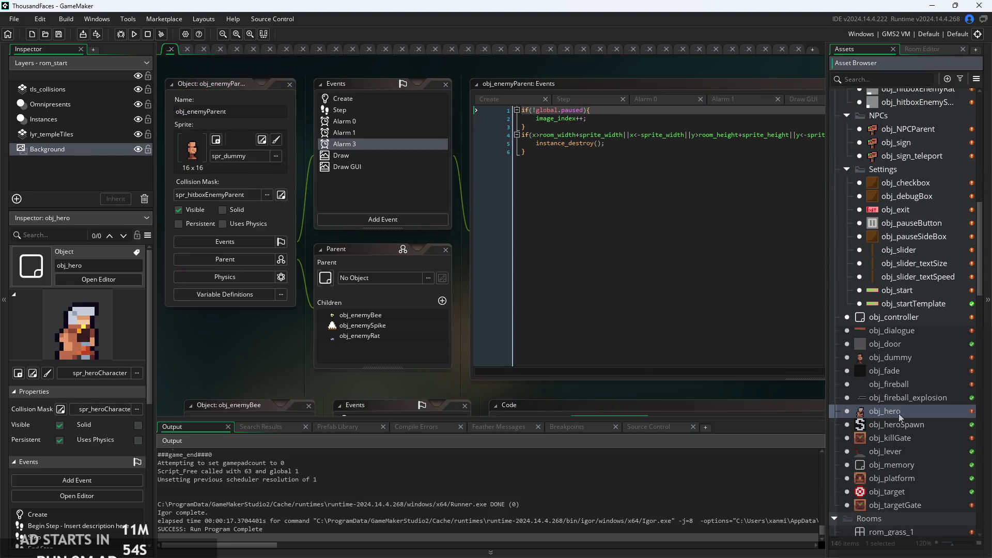
{"action": "scroll", "coordinate": [452, 277], "scroll_direction": "right", "scroll_amount": 2}
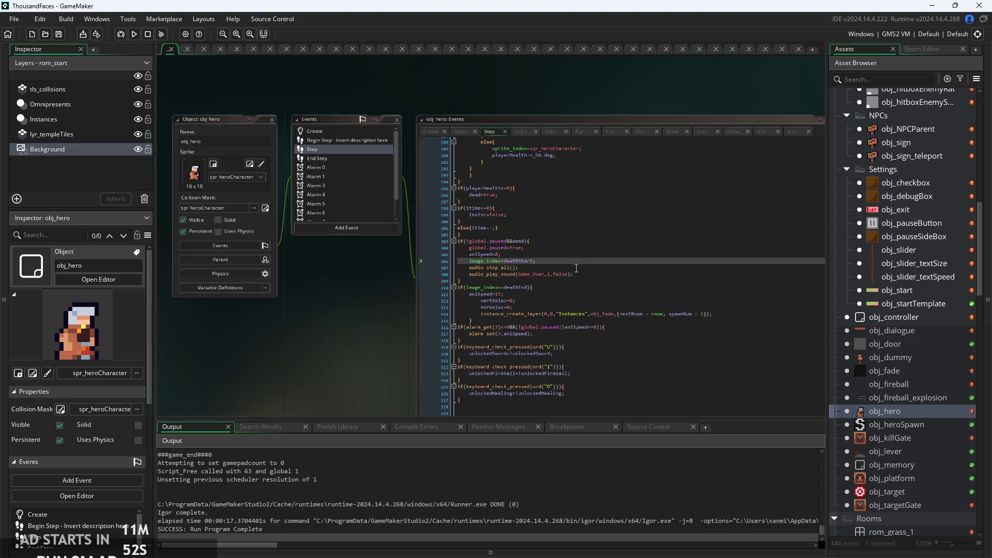
{"action": "scroll", "coordinate": [465, 258], "scroll_direction": "down", "scroll_amount": 2}
{"action": "scroll", "coordinate": [475, 236], "scroll_direction": "up", "scroll_amount": 4}
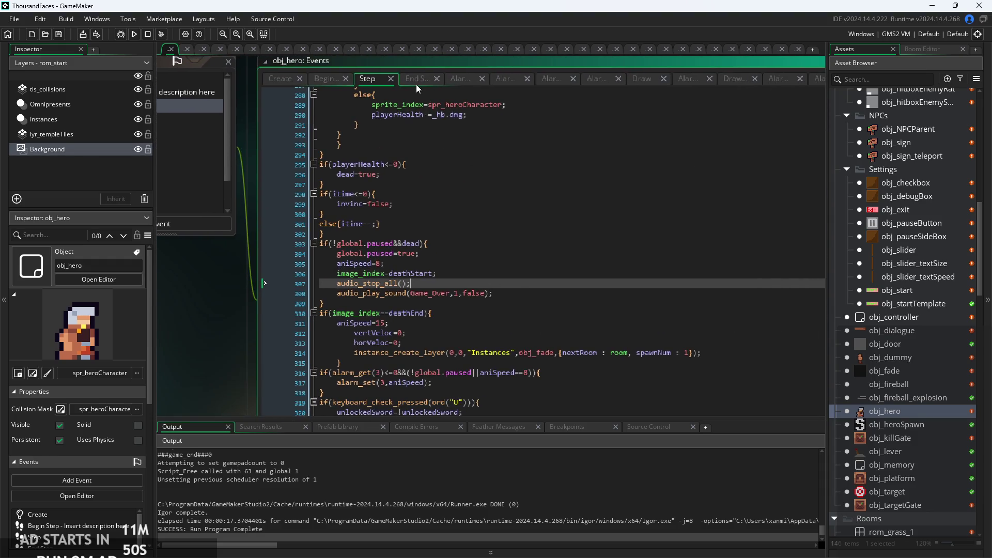
{"action": "scroll", "coordinate": [418, 233], "scroll_direction": "up", "scroll_amount": 15}
{"action": "left_click", "coordinate": [362, 239]}
{"action": "left_click", "coordinate": [362, 270]}
{"action": "scroll", "coordinate": [500, 360], "scroll_direction": "up", "scroll_amount": 2}
{"action": "left_click", "coordinate": [500, 356]}
{"action": "left_click", "coordinate": [563, 288]}
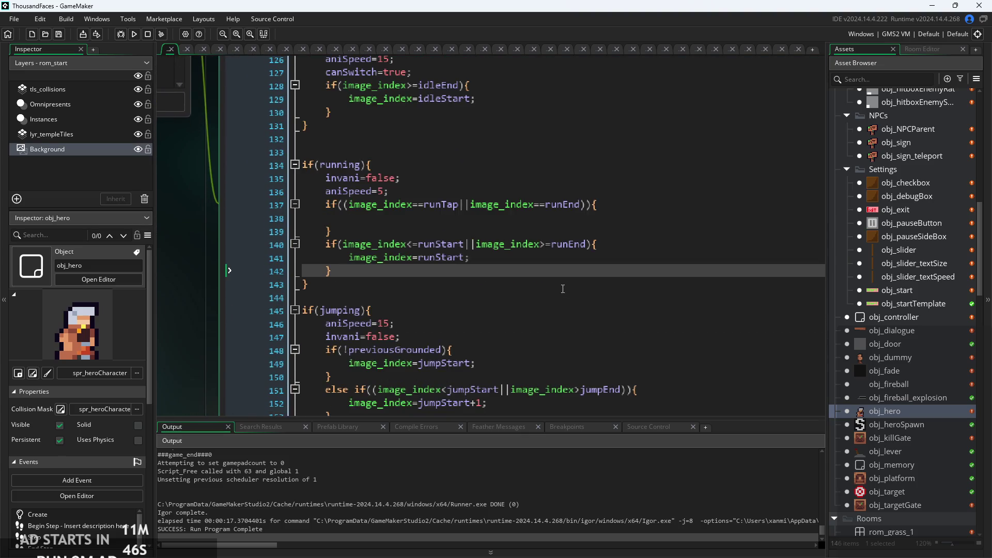
On line 138 of the runTap/runEnd check, add audio_play_sound with the Walking__Indoors_ sound
{"action": "left_click", "coordinate": [563, 257]}
{"action": "scroll", "coordinate": [566, 255], "scroll_direction": "up", "scroll_amount": 2}
{"action": "left_click", "coordinate": [472, 192]}
{"action": "left_click", "coordinate": [473, 209]}
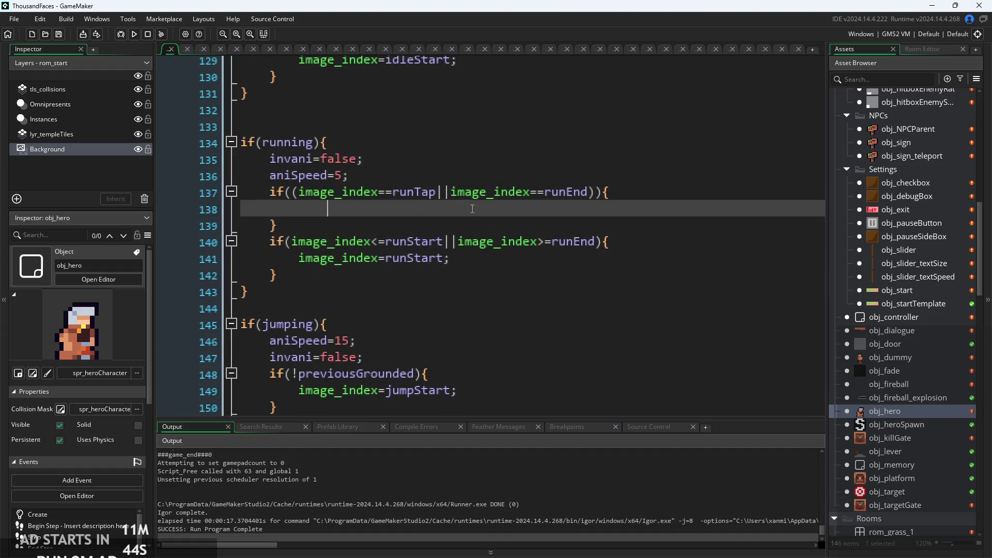
{"action": "type", "text": "audio_play"}
{"action": "key", "text": "BackSpace"}
{"action": "key", "text": "BackSpace"}
{"action": "key", "text": "BackSpace"}
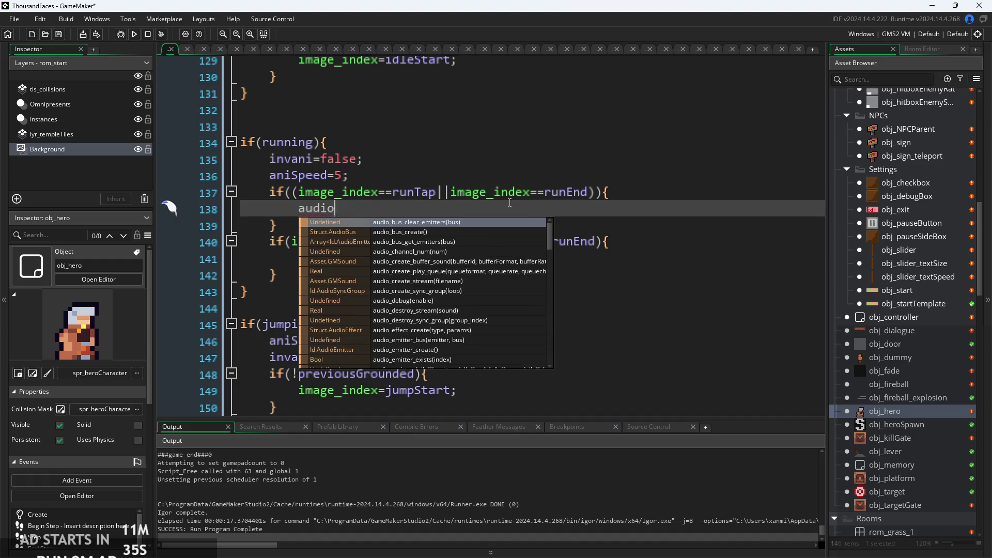
{"action": "type", "text": "audio_play_sound(Click,1,false);"}
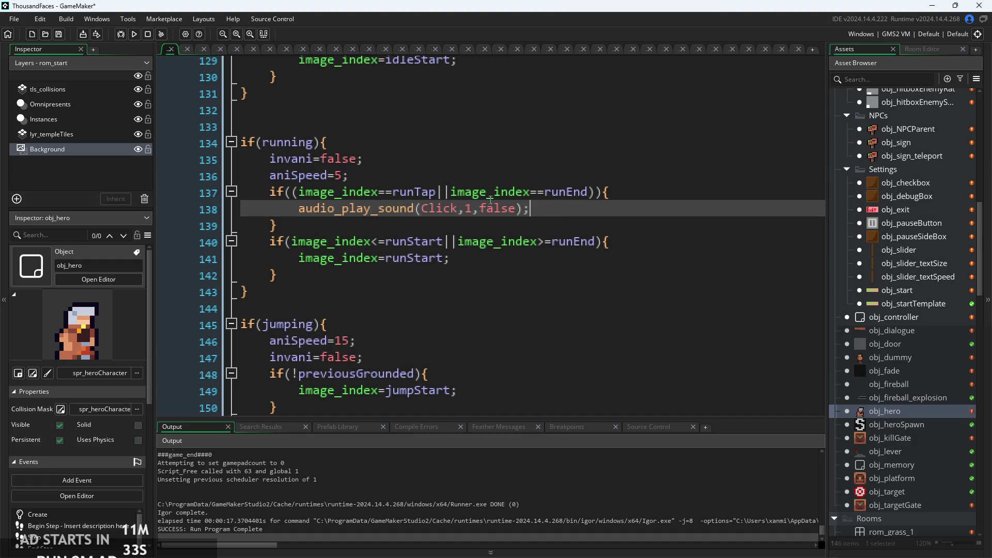
{"action": "double_click", "coordinate": [426, 210]}
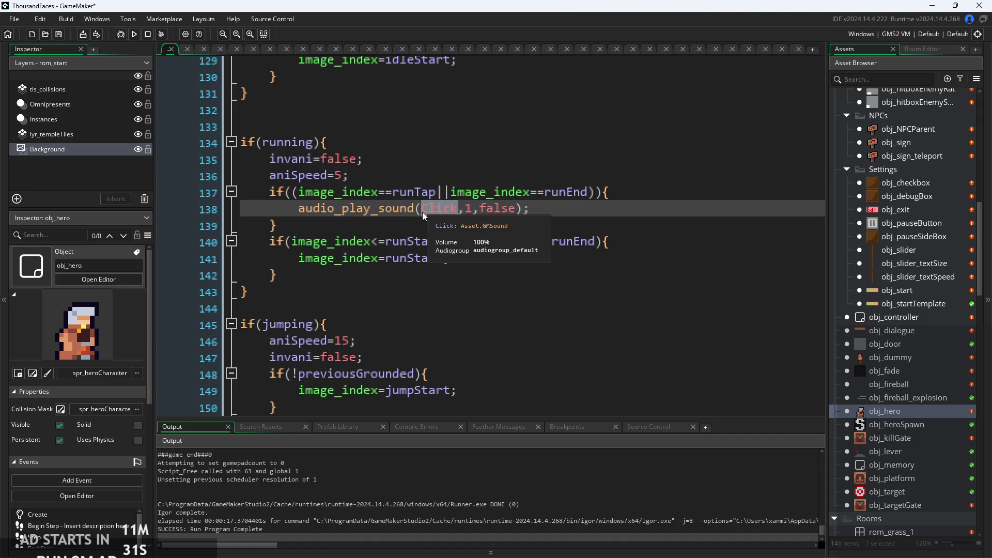
{"action": "type", "text": "wal"}
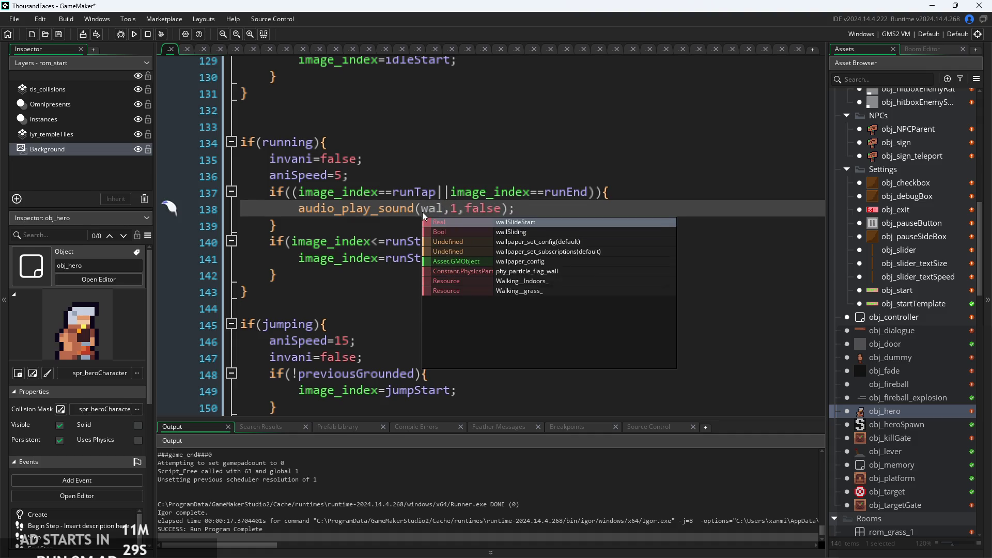
{"action": "type", "text": "k"}
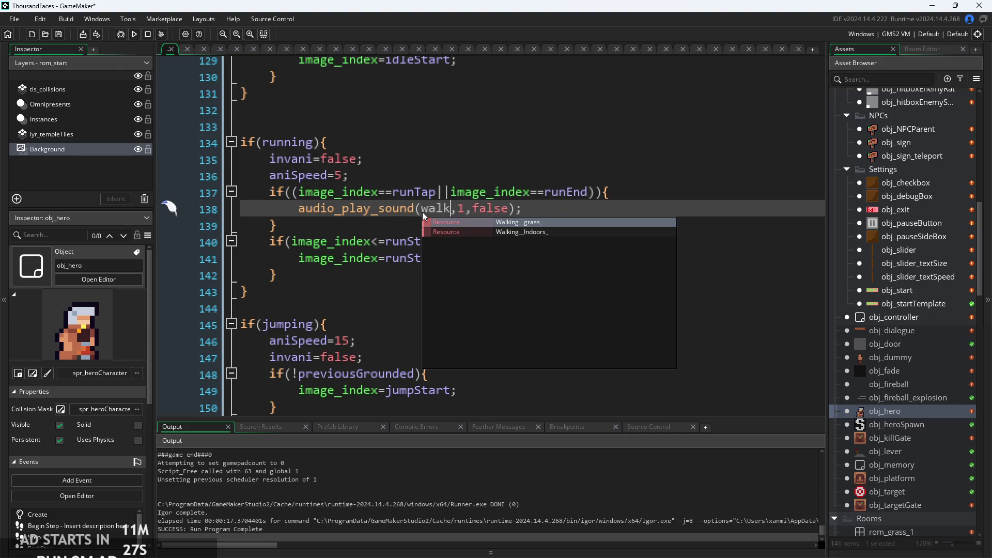
{"action": "left_click", "coordinate": [568, 207]}
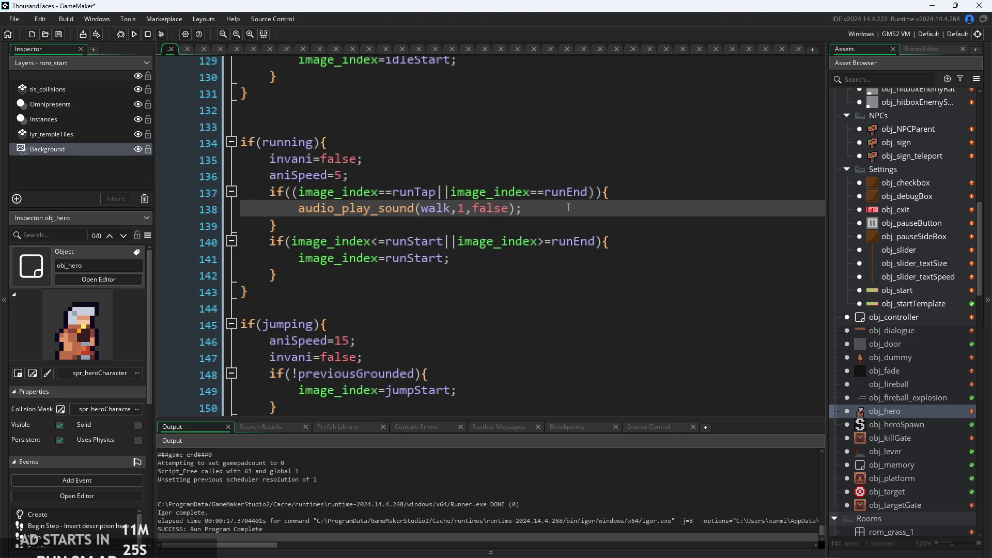
{"action": "left_click", "coordinate": [449, 208]}
{"action": "key", "text": "ctrl+space"}
{"action": "left_click", "coordinate": [463, 221]}
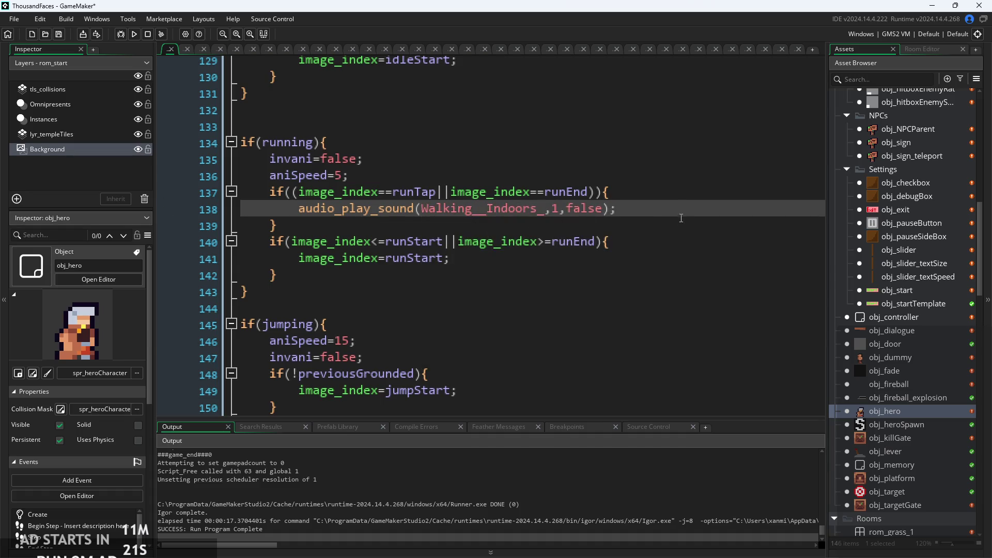
Duplicate that statement below and change its sound to Walking__grass_
{"action": "left_click_drag", "start_coordinate": [618, 209], "coordinate": [299, 210]}
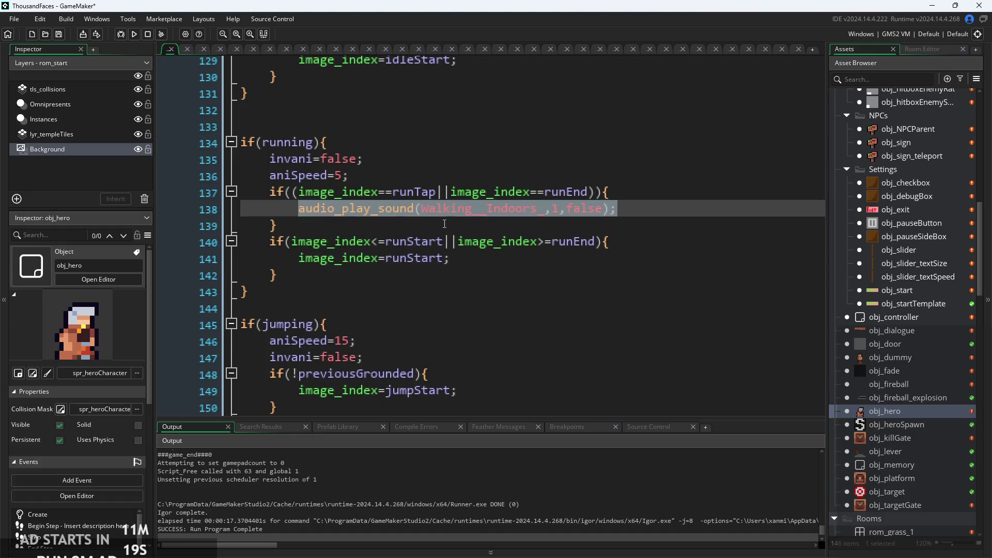
{"action": "key", "text": "ctrl+c"}
{"action": "key", "text": "End"}
{"action": "key", "text": "Return"}
{"action": "key", "text": "ctrl+v"}
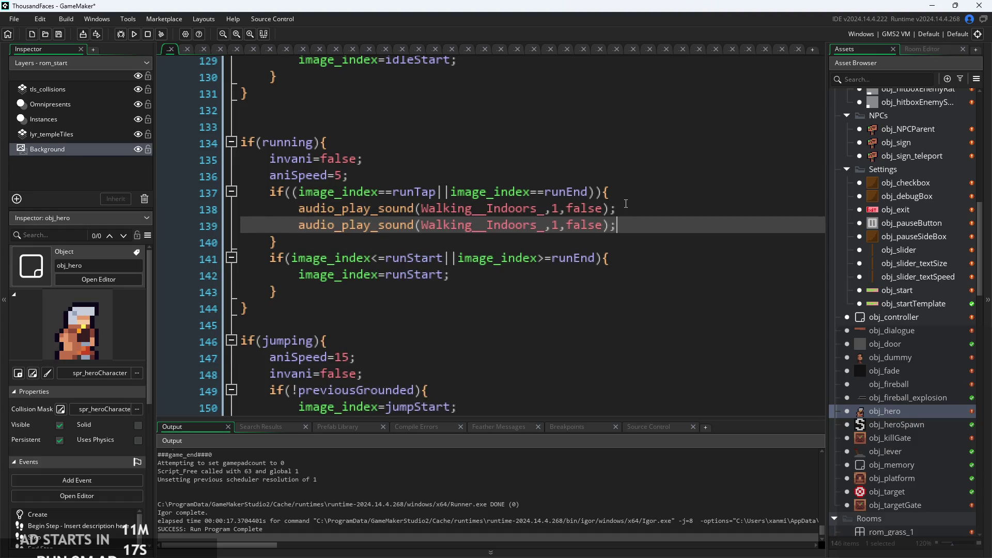
{"action": "left_click_drag", "start_coordinate": [542, 224], "coordinate": [487, 226]}
{"action": "type", "text": "grass_"}
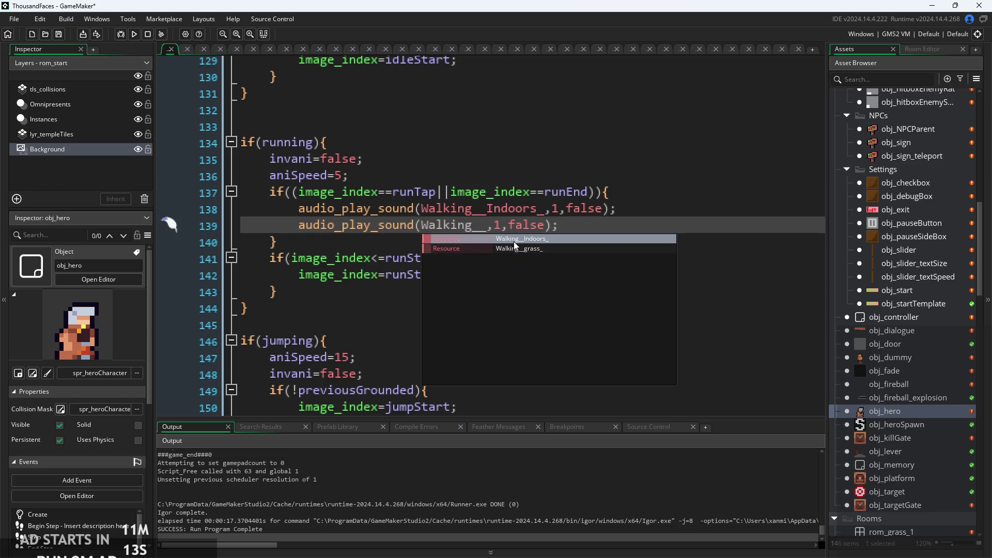
{"action": "left_click", "coordinate": [623, 209]}
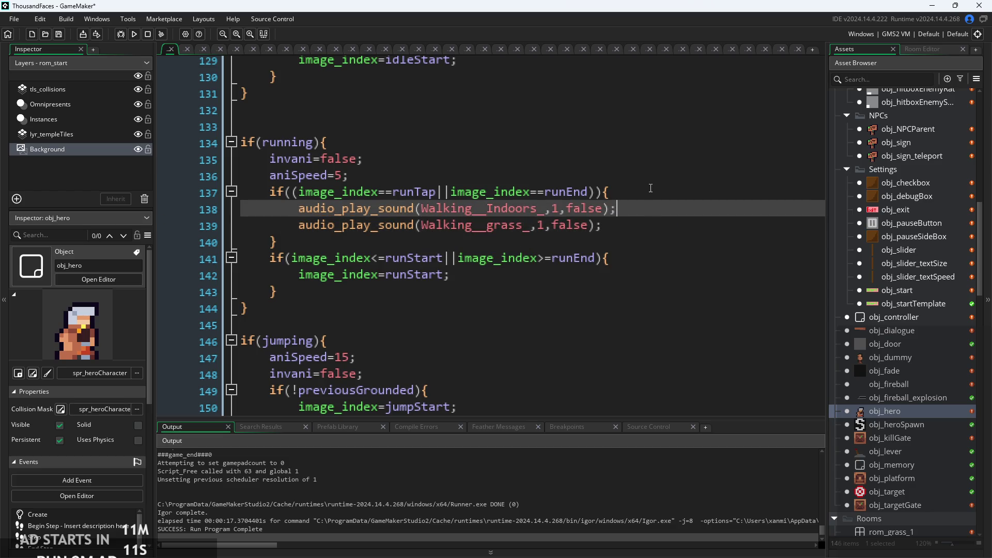
Start an if(global.themeIndex= condition on a new line after the opening brace
{"action": "left_click", "coordinate": [652, 192]}
{"action": "key", "text": "Return"}
{"action": "type", "text": "if)"}
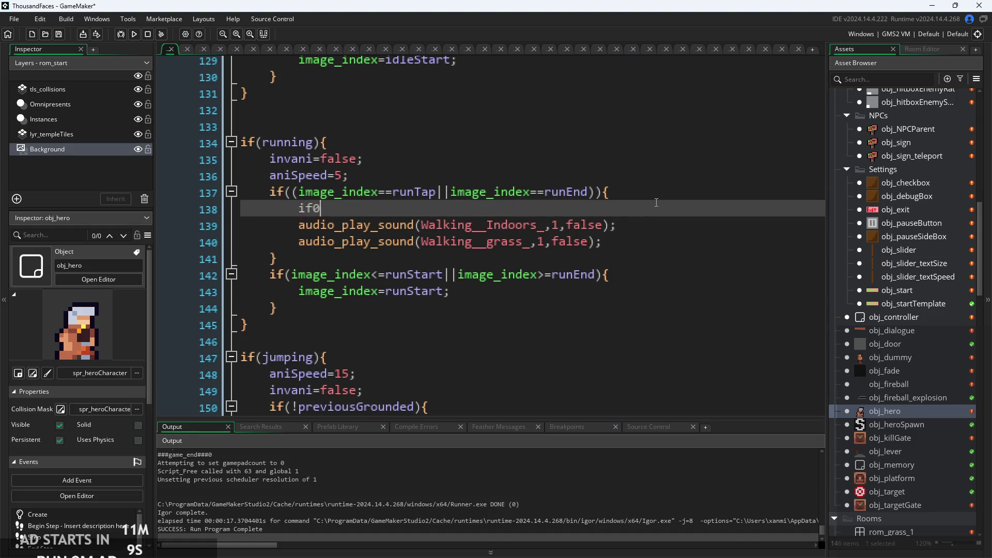
{"action": "key", "text": "BackSpace"}
{"action": "type", "text": "(gl"}
{"action": "key", "text": "BackSpace"}
{"action": "key", "text": "BackSpace"}
{"action": "key", "text": "BackSpace"}
{"action": "type", "text": "(global,"}
{"action": "key", "text": "Escape"}
{"action": "key", "text": "BackSpace"}
{"action": "key", "text": "BackSpace"}
{"action": "type", "text": ".th"}
{"action": "key", "text": "Return"}
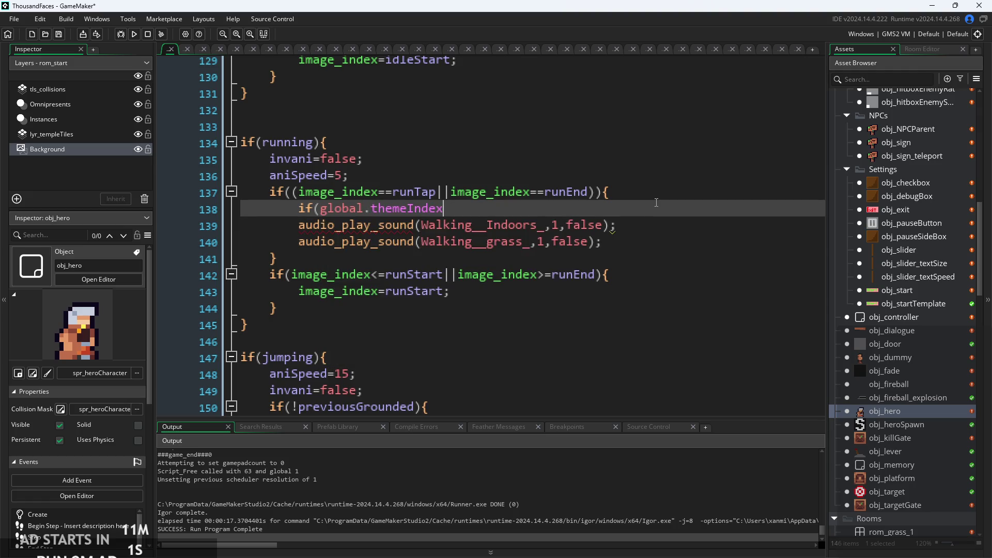
{"action": "type", "text": "="}
Move the condition below the Indoors line, completing if(global.themeIndex==2){ … } around the grass call
{"action": "left_click_drag", "start_coordinate": [480, 212], "coordinate": [298, 216]}
{"action": "key", "text": "ctrl+x"}
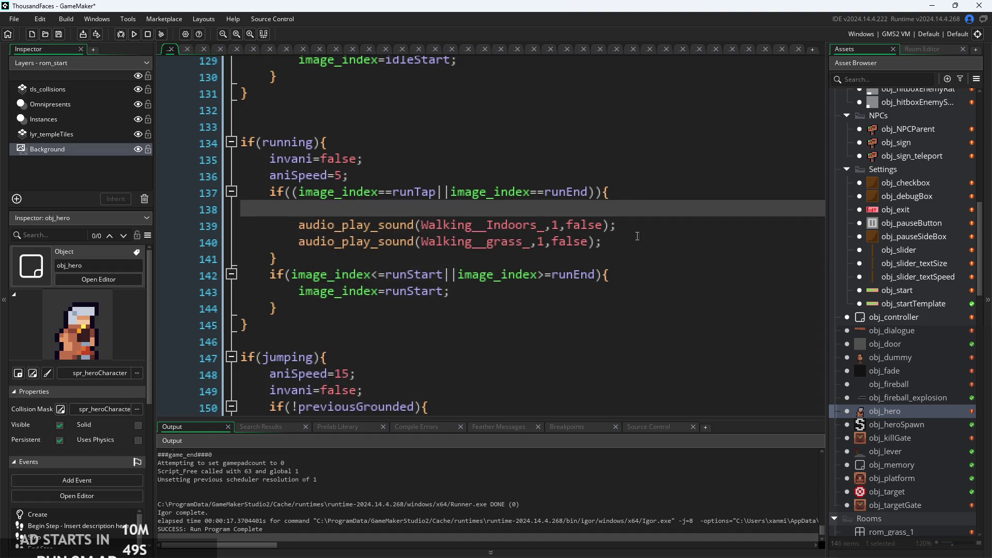
{"action": "left_click", "coordinate": [655, 228]}
{"action": "key", "text": "Return"}
{"action": "key", "text": "ctrl+v"}
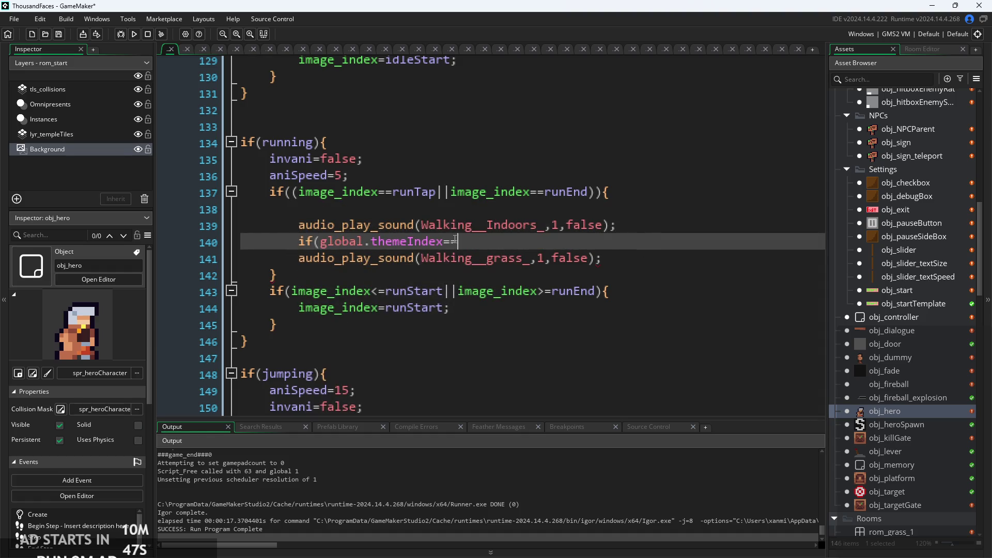
{"action": "type", "text": "2"}
{"action": "type", "text": "){"}
{"action": "left_click", "coordinate": [653, 263]}
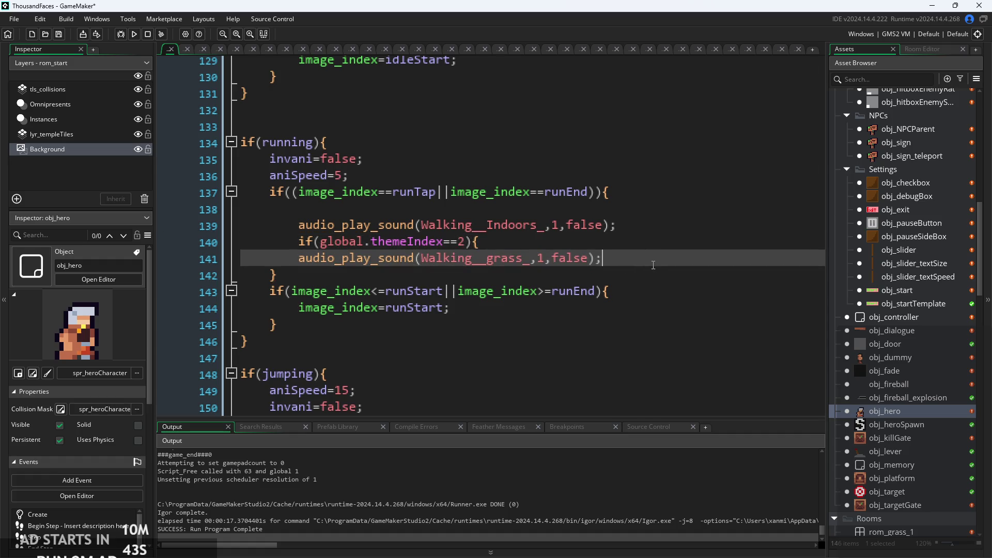
{"action": "key", "text": "Return"}
{"action": "type", "text": "}"}
Indent the grass call, move the if-block above the Indoors call, and wrap Indoors in else{
{"action": "left_click", "coordinate": [298, 258]}
{"action": "key", "text": "Tab"}
{"action": "left_click_drag", "start_coordinate": [307, 276], "coordinate": [303, 242]}
{"action": "key", "text": "ctrl+x"}
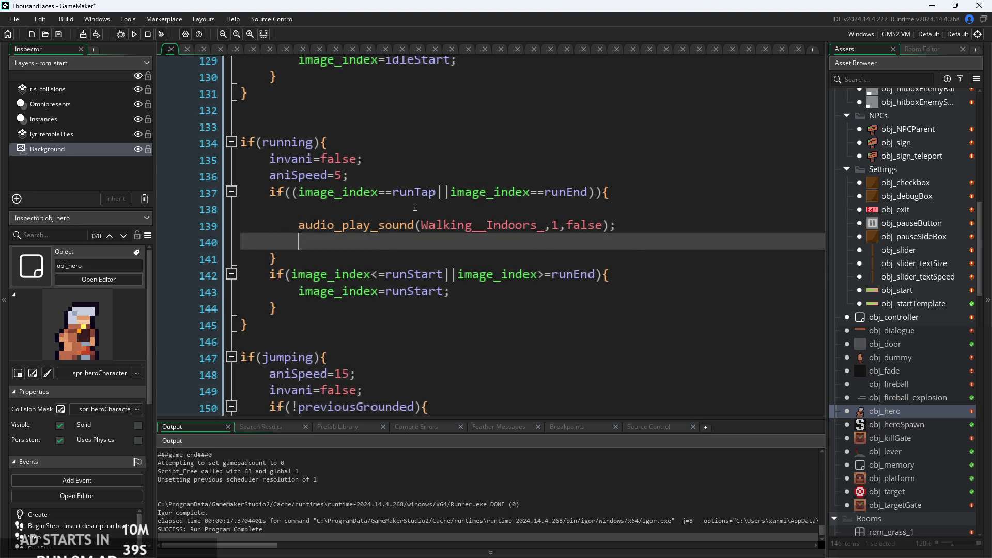
{"action": "left_click", "coordinate": [392, 211]}
{"action": "key", "text": "ctrl+v"}
{"action": "left_click", "coordinate": [299, 257]}
{"action": "type", "text": "else{"}
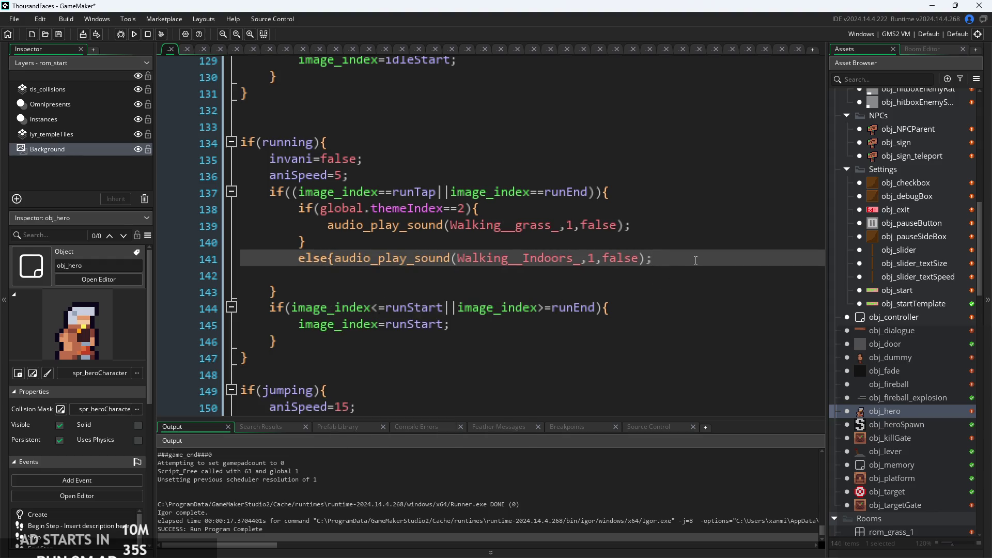
Delete the leftover blank line in the running block and run the game to test
{"action": "scroll", "coordinate": [690, 255], "scroll_direction": "down", "scroll_amount": 2}
{"action": "left_click", "coordinate": [646, 225]}
{"action": "scroll", "coordinate": [645, 182], "scroll_direction": "down", "scroll_amount": 1, "text": "ctrl"}
{"action": "scroll", "coordinate": [644, 182], "scroll_direction": "down", "scroll_amount": 1, "text": "ctrl"}
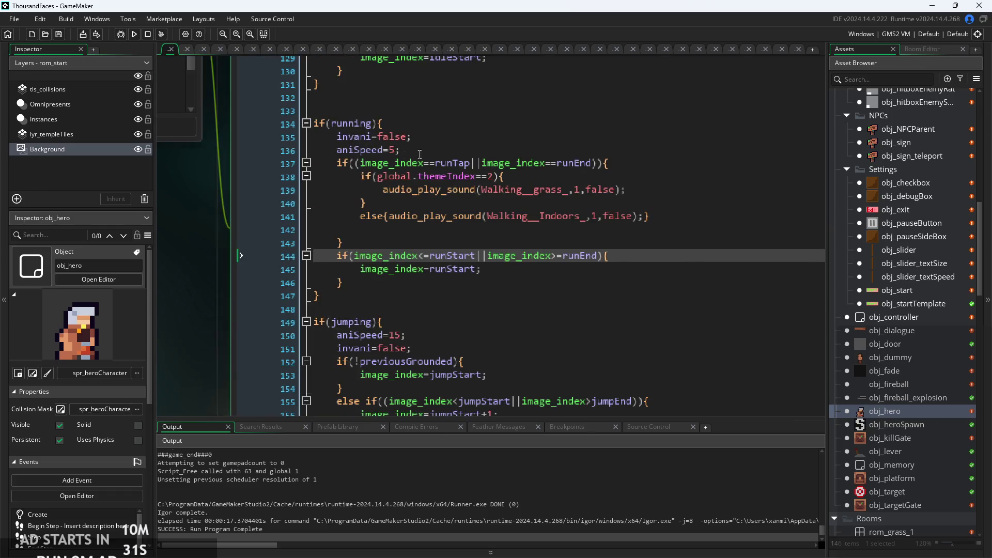
{"action": "left_click", "coordinate": [493, 176]}
{"action": "left_click", "coordinate": [409, 227]}
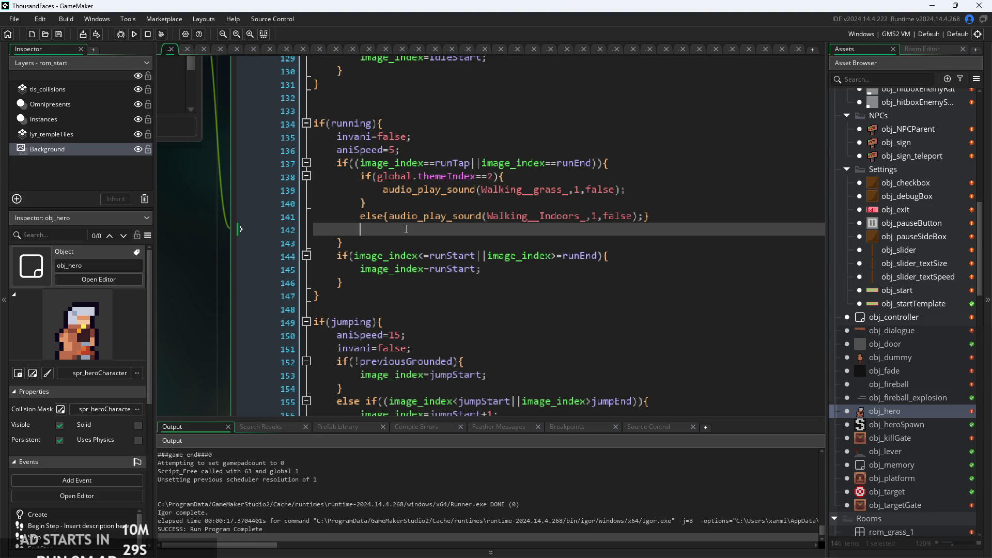
{"action": "key", "text": "BackSpace"}
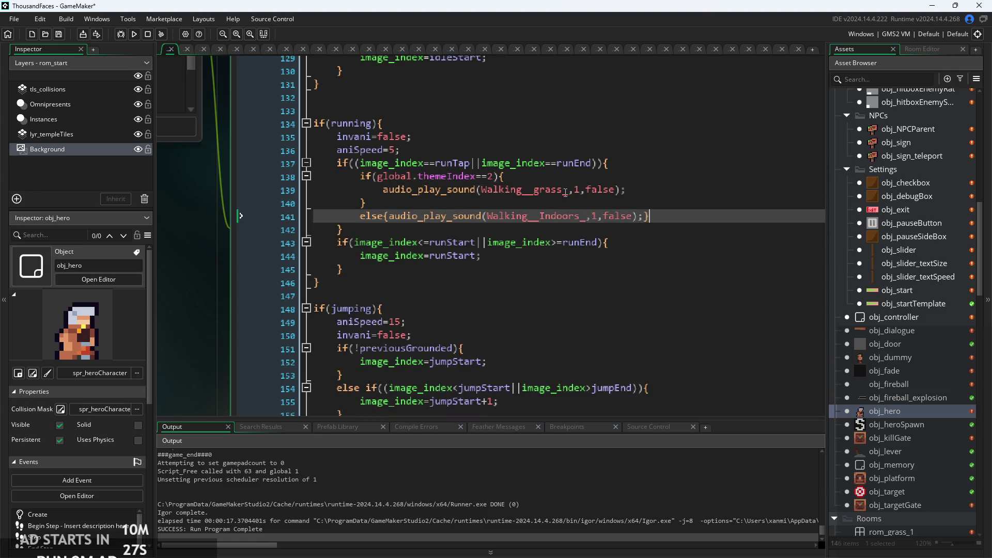
{"action": "scroll", "coordinate": [416, 223], "scroll_direction": "up", "scroll_amount": 2, "text": "ctrl"}
{"action": "left_click", "coordinate": [128, 35]}
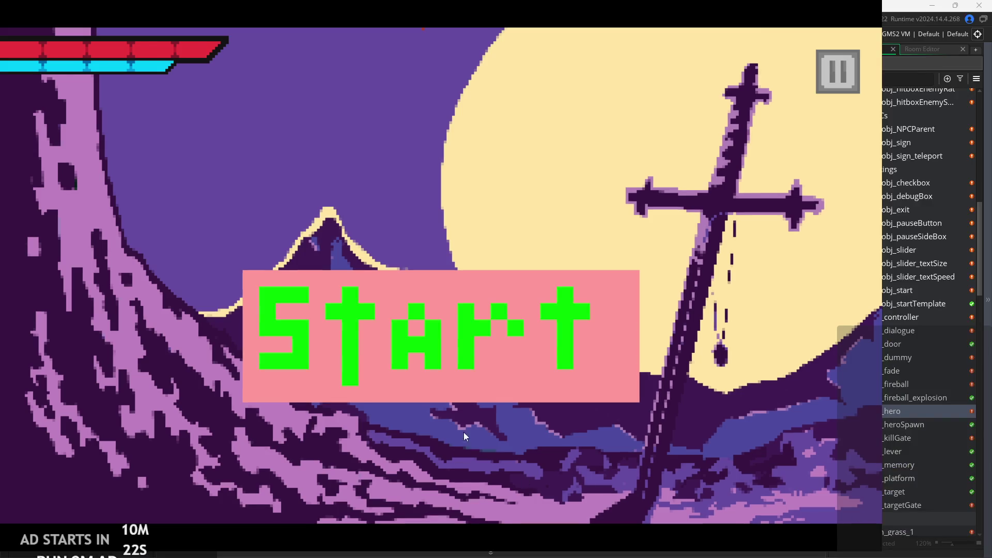
{"action": "left_click", "coordinate": [491, 352]}
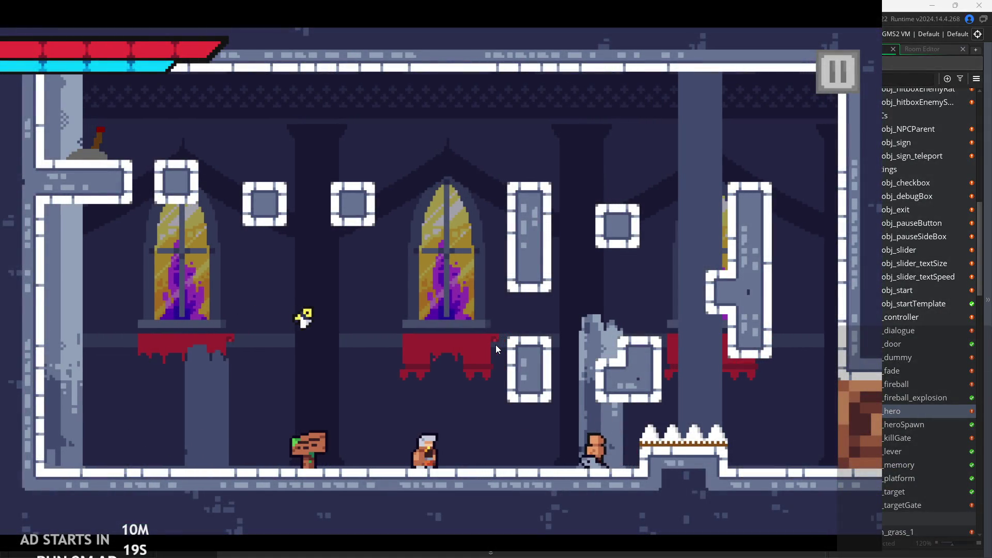
{"action": "key", "text": "Left"}
{"action": "left_click", "coordinate": [828, 75]}
{"action": "left_click", "coordinate": [686, 441]}
{"action": "left_click", "coordinate": [507, 163]}
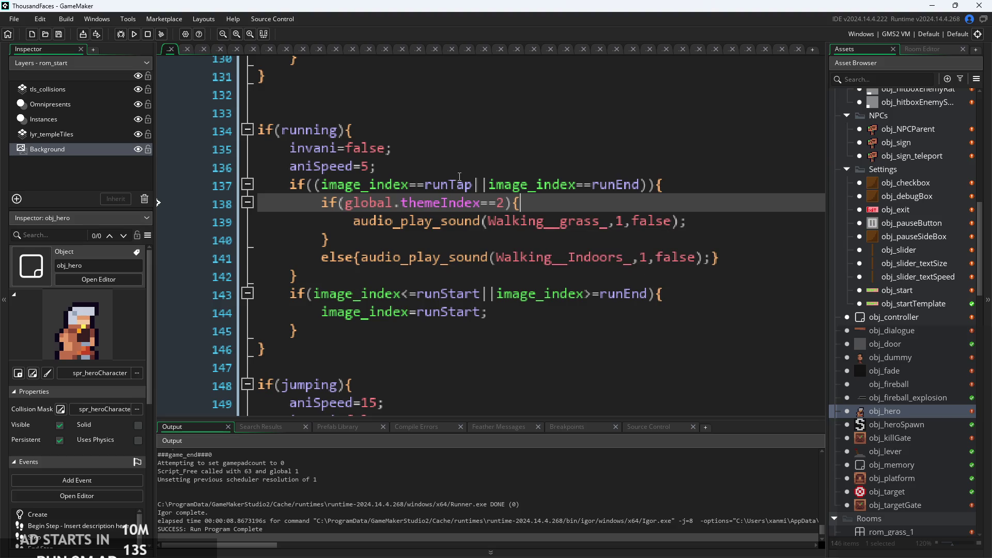
{"action": "left_click", "coordinate": [444, 185]}
{"action": "left_click", "coordinate": [665, 184]}
{"action": "left_click", "coordinate": [672, 224]}
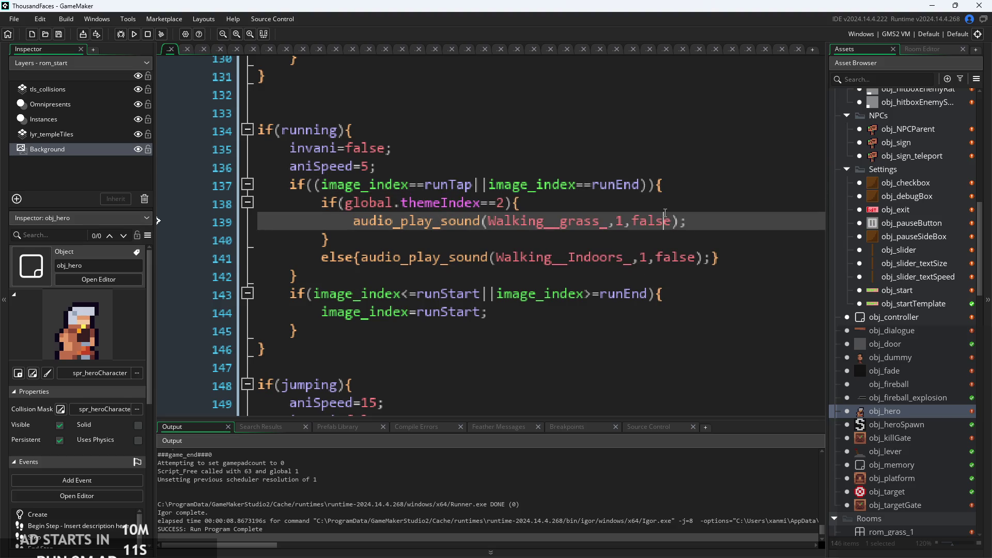
{"action": "left_click", "coordinate": [572, 207]}
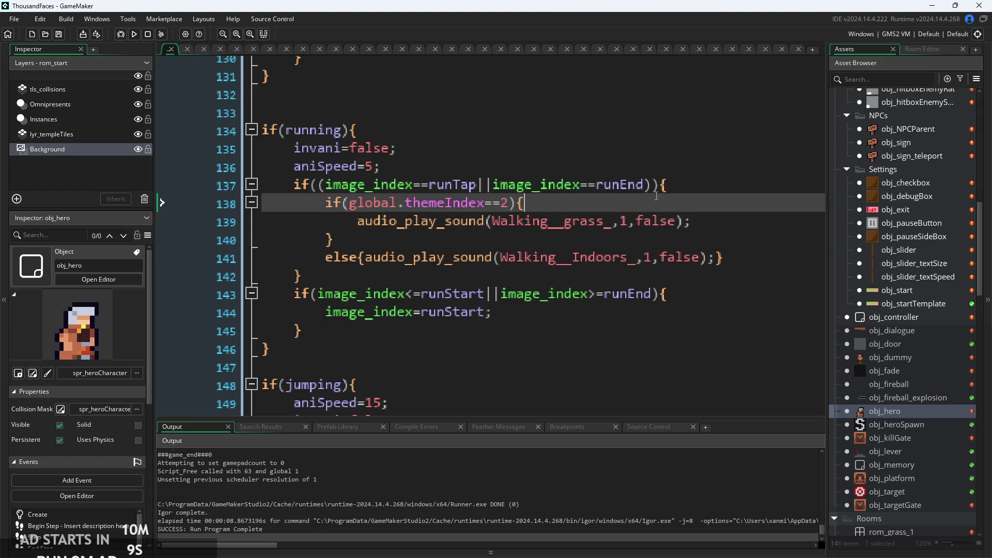
{"action": "left_click", "coordinate": [667, 187]}
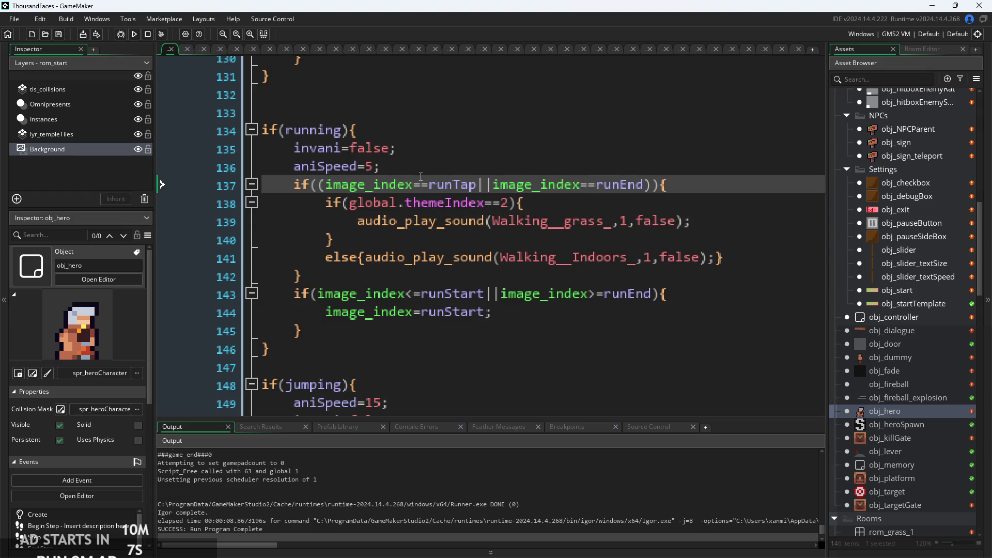
Append &&audio_is_playing to the global.themeIndex==2 condition, picked from the autocomplete list
{"action": "left_click", "coordinate": [573, 203]}
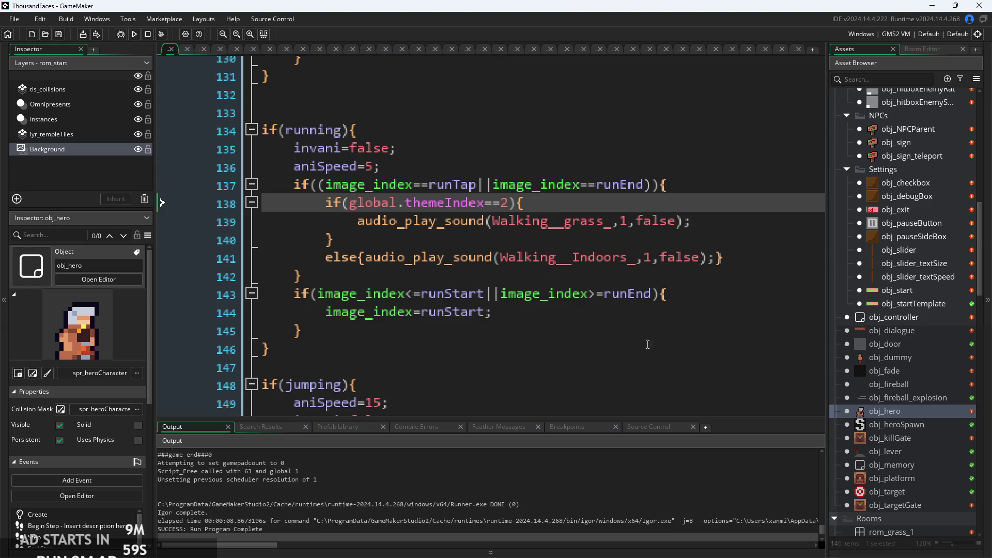
{"action": "left_click", "coordinate": [625, 312]}
{"action": "left_click", "coordinate": [634, 267]}
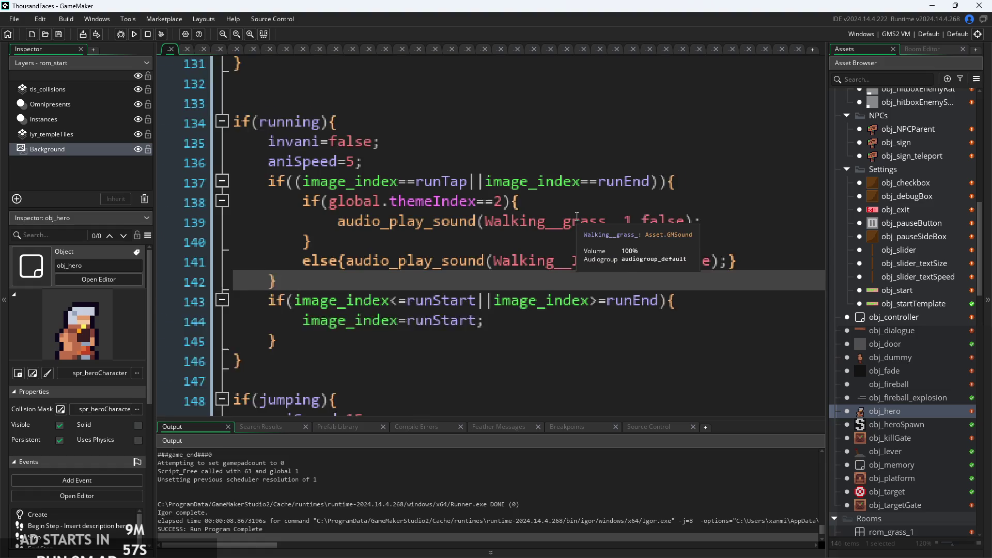
{"action": "left_click", "coordinate": [581, 201]}
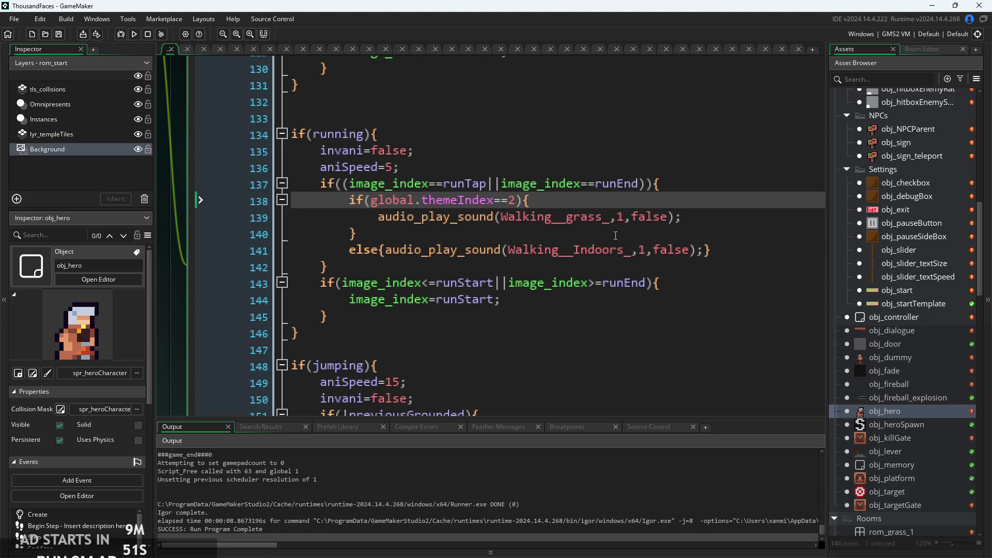
{"action": "left_click", "coordinate": [666, 185]}
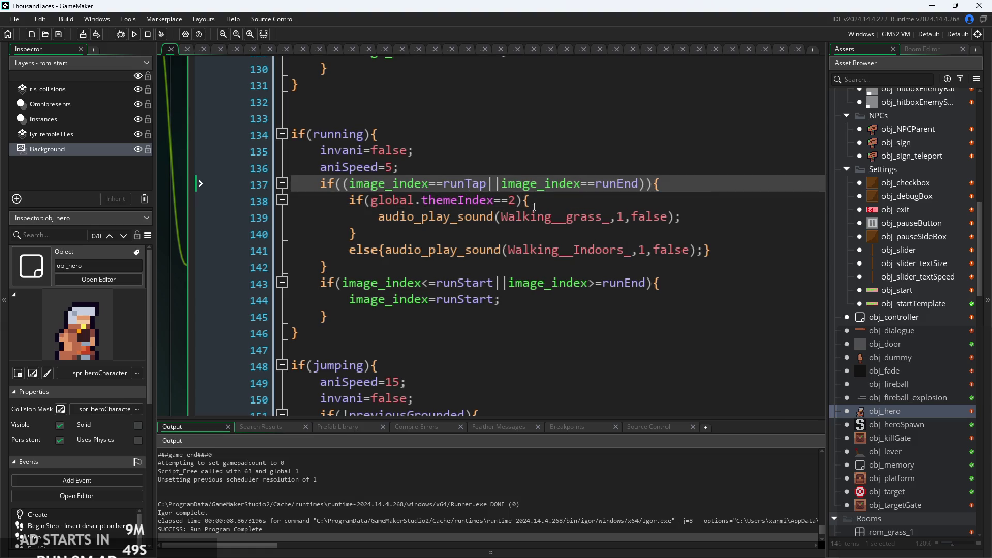
{"action": "left_click", "coordinate": [517, 207]}
{"action": "type", "text": "&&"}
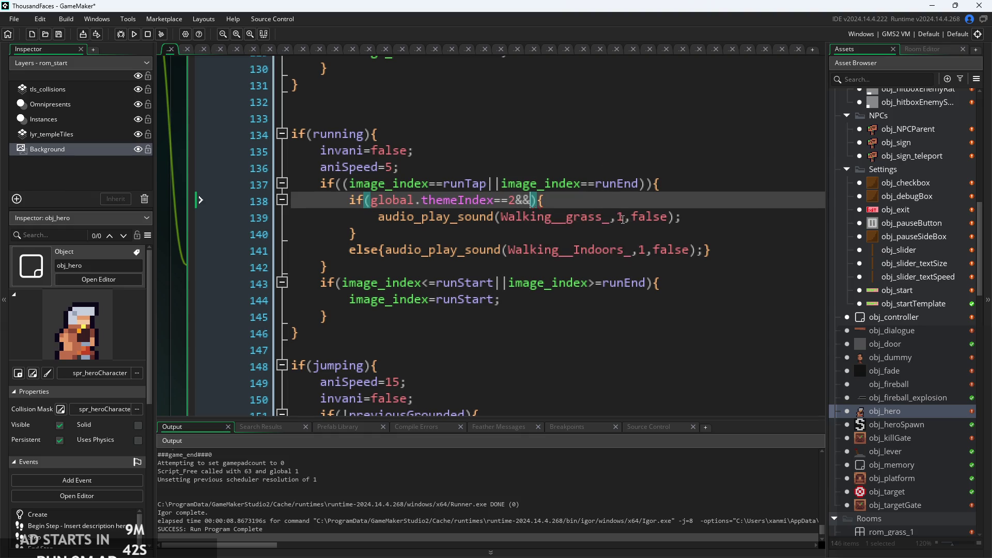
{"action": "type", "text": "audio_"}
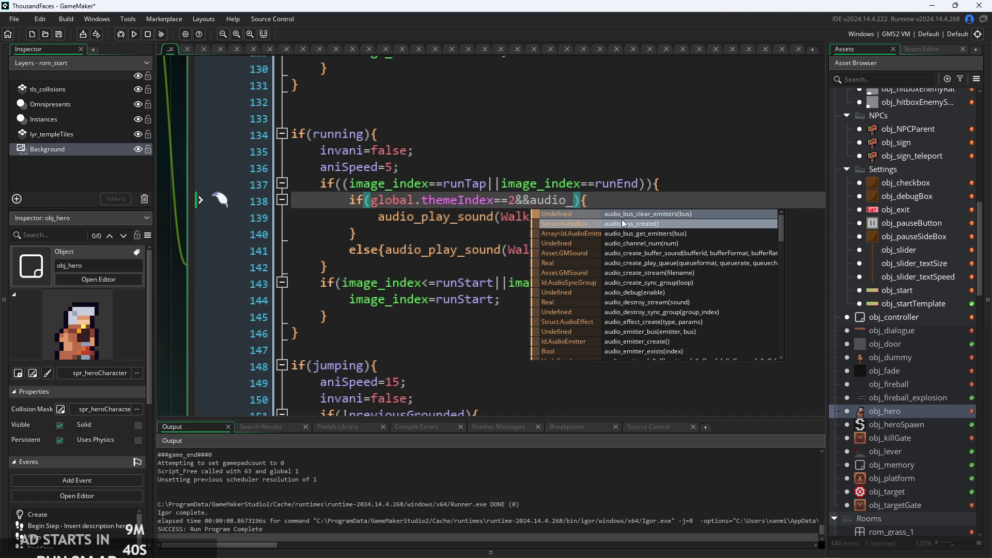
{"action": "type", "text": "pl"}
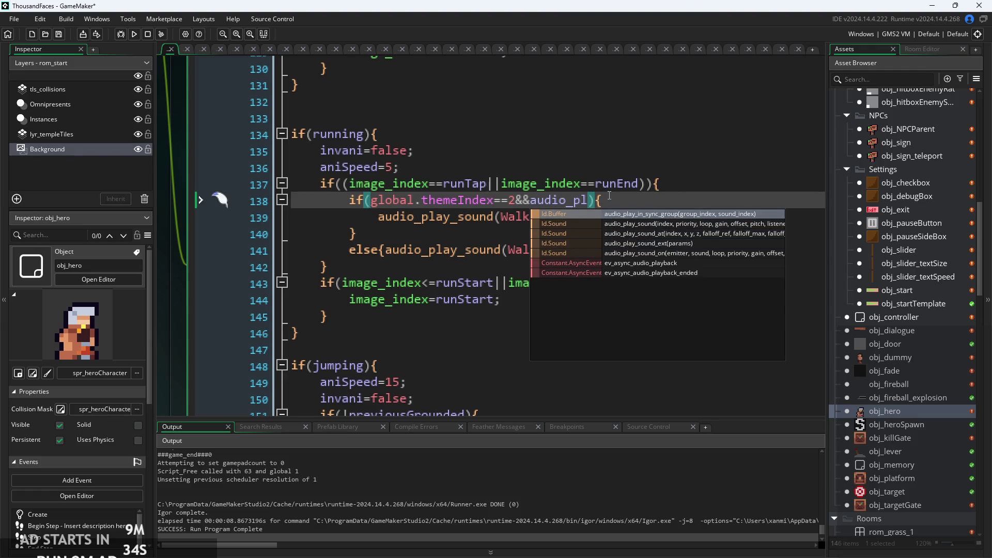
{"action": "key", "text": "BackSpace"}
{"action": "key", "text": "BackSpace"}
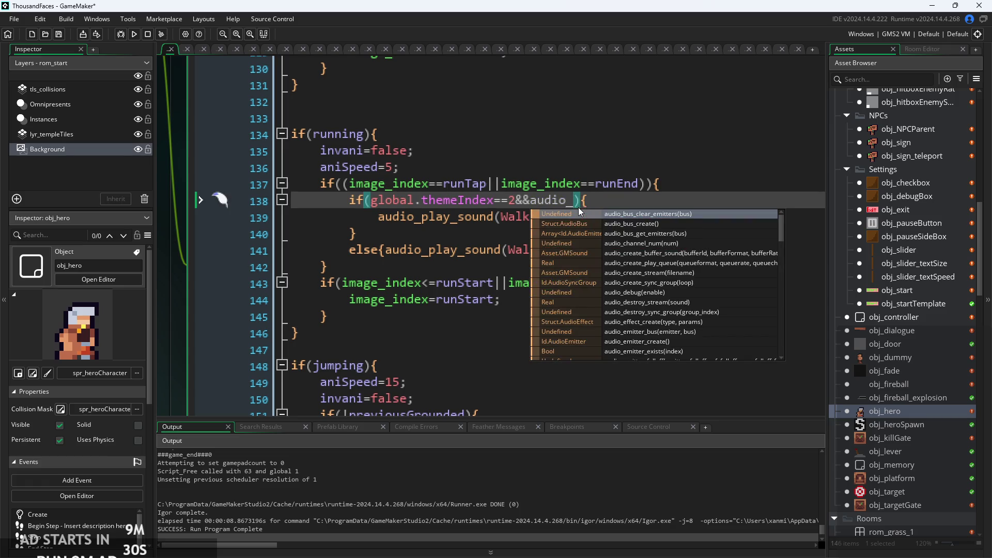
{"action": "scroll", "coordinate": [668, 258], "scroll_direction": "down", "scroll_amount": 2}
{"action": "scroll", "coordinate": [668, 259], "scroll_direction": "down", "scroll_amount": 5}
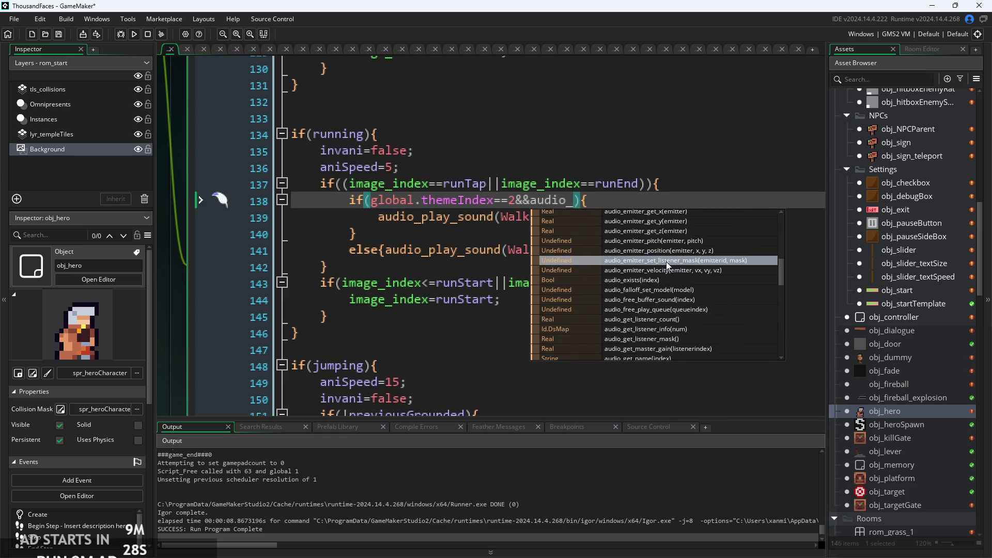
{"action": "scroll", "coordinate": [665, 320], "scroll_direction": "down", "scroll_amount": 1}
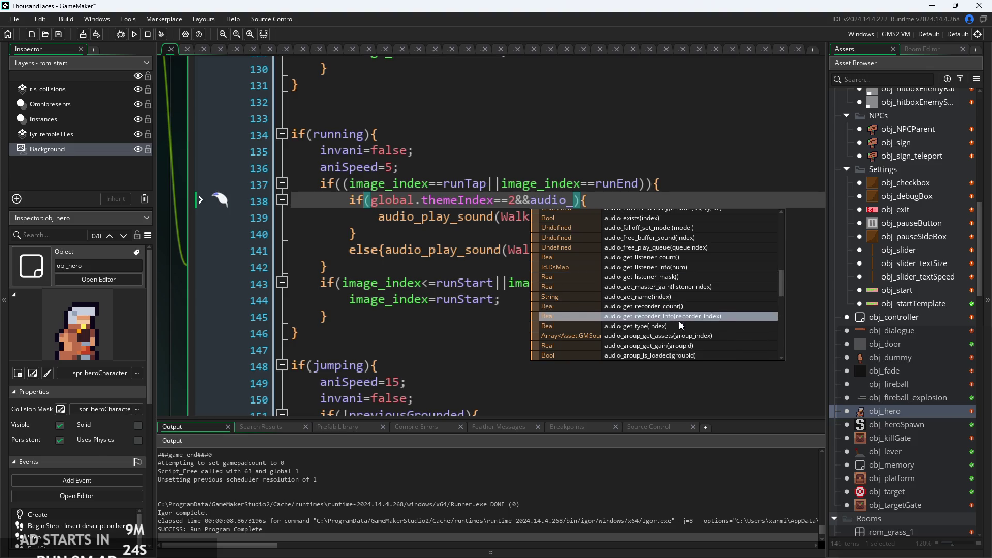
{"action": "scroll", "coordinate": [679, 321], "scroll_direction": "down", "scroll_amount": 2}
{"action": "scroll", "coordinate": [670, 272], "scroll_direction": "down", "scroll_amount": 3}
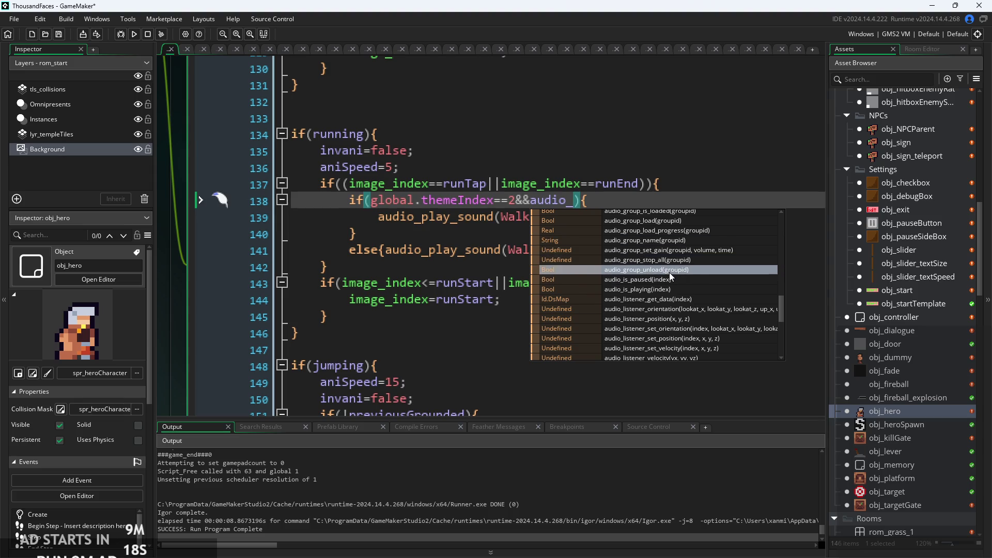
{"action": "left_click", "coordinate": [668, 290]}
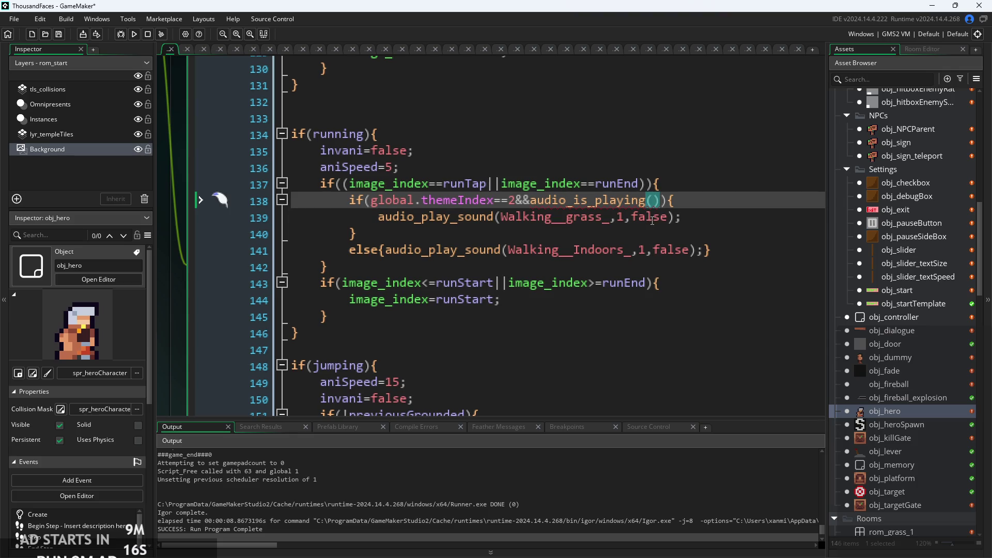
Make the condition require !audio_is_playing(Walking__grass_), using the copied grass sound name
{"action": "left_click", "coordinate": [532, 202]}
{"action": "type", "text": "("}
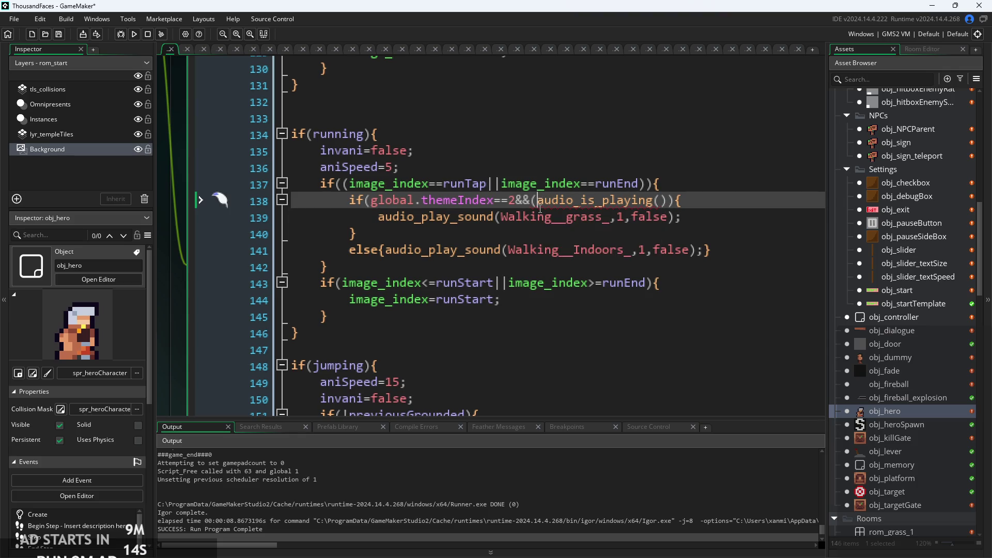
{"action": "type", "text": ")"}
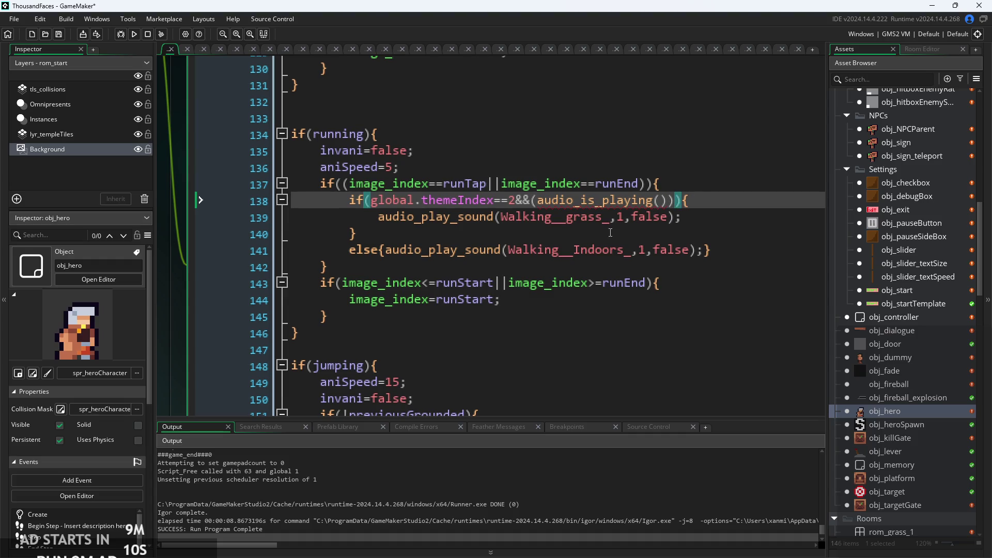
{"action": "double_click", "coordinate": [520, 217]}
{"action": "key", "text": "ctrl+c"}
{"action": "left_click", "coordinate": [660, 200]}
{"action": "key", "text": "ctrl+v"}
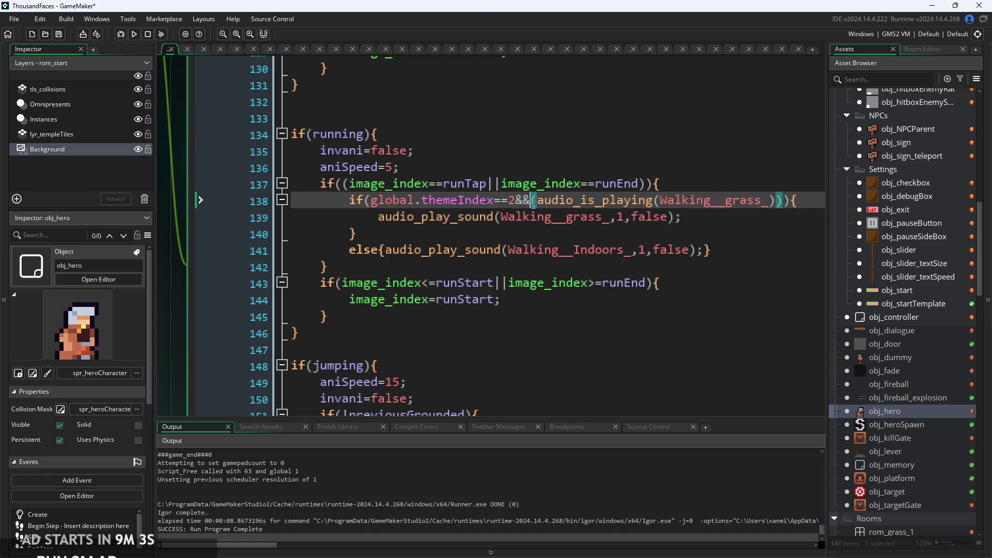
{"action": "left_click", "coordinate": [533, 201]}
{"action": "type", "text": "!"}
{"action": "key", "text": "Down"}
{"action": "key", "text": "Down"}
{"action": "scroll", "coordinate": [620, 217], "scroll_direction": "right", "scroll_amount": 3}
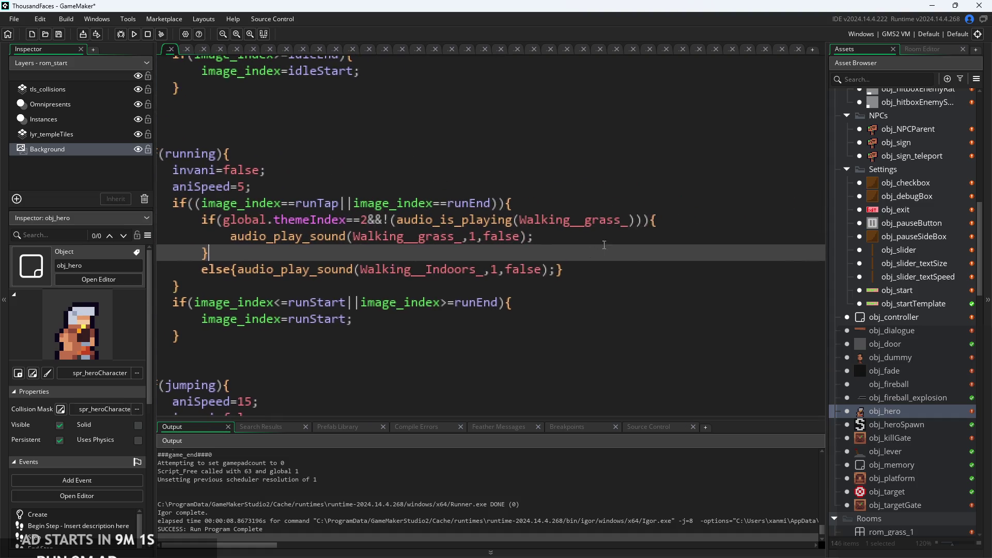
Add a second audio_is_playing check for Walking__Indoors_ and set the else sound to Walking__Indoors_
{"action": "left_click_drag", "start_coordinate": [634, 219], "coordinate": [401, 227]}
{"action": "left_click", "coordinate": [637, 221]}
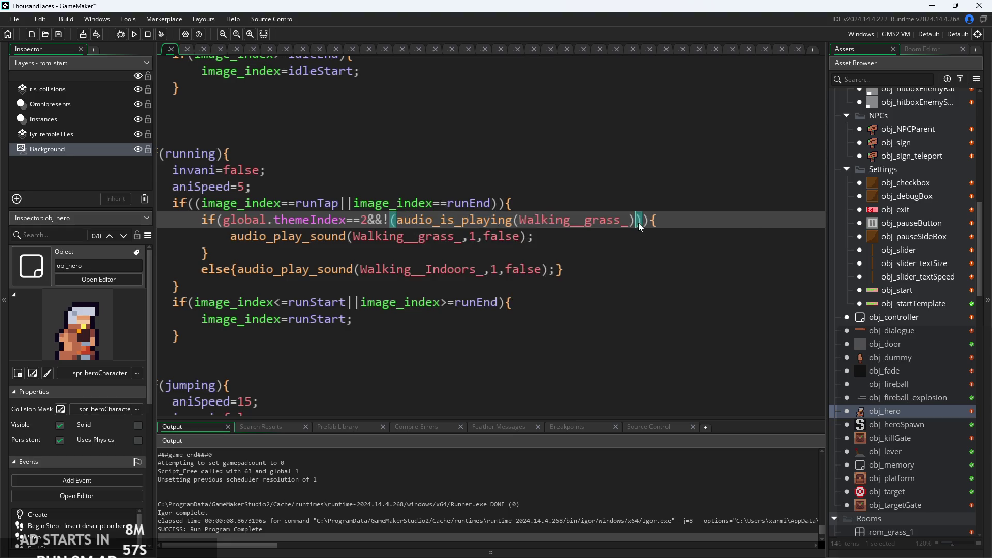
{"action": "type", "text": "||"}
{"action": "key", "text": "ctrl+v"}
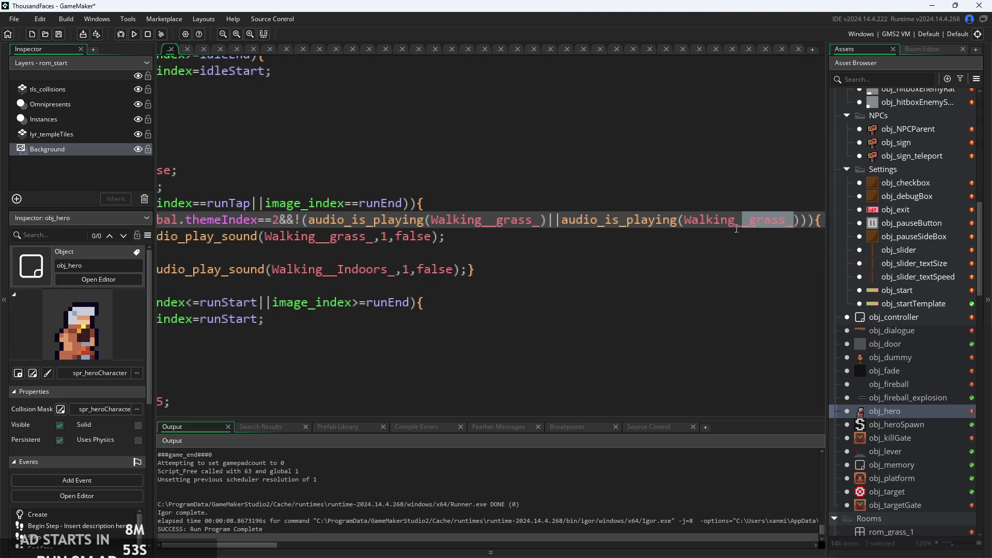
{"action": "key", "text": "BackSpace"}
{"action": "left_click", "coordinate": [756, 244]}
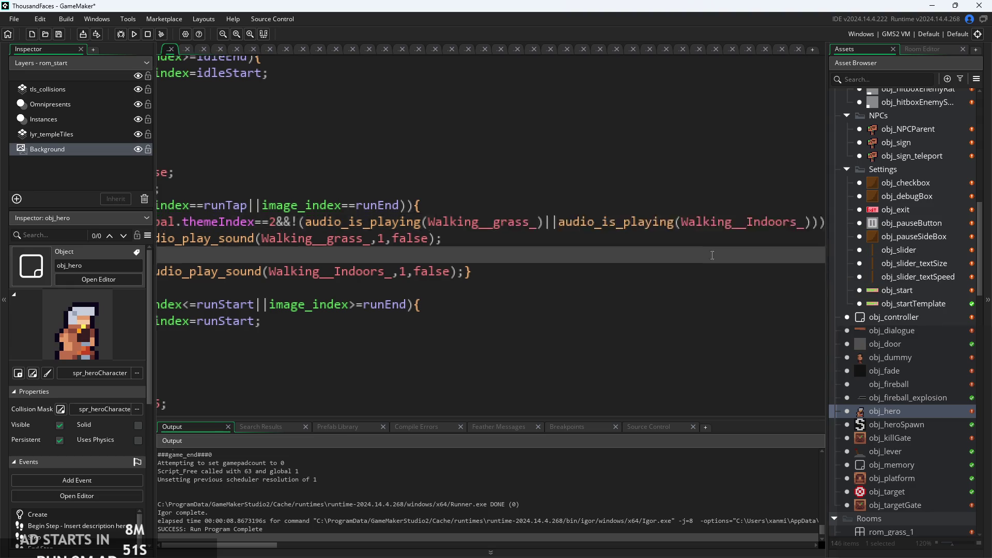
{"action": "left_click", "coordinate": [634, 261]}
Test-run the game with F5, start it, then pause and exit back to the code
{"action": "scroll", "coordinate": [638, 226], "scroll_direction": "up", "scroll_amount": 3}
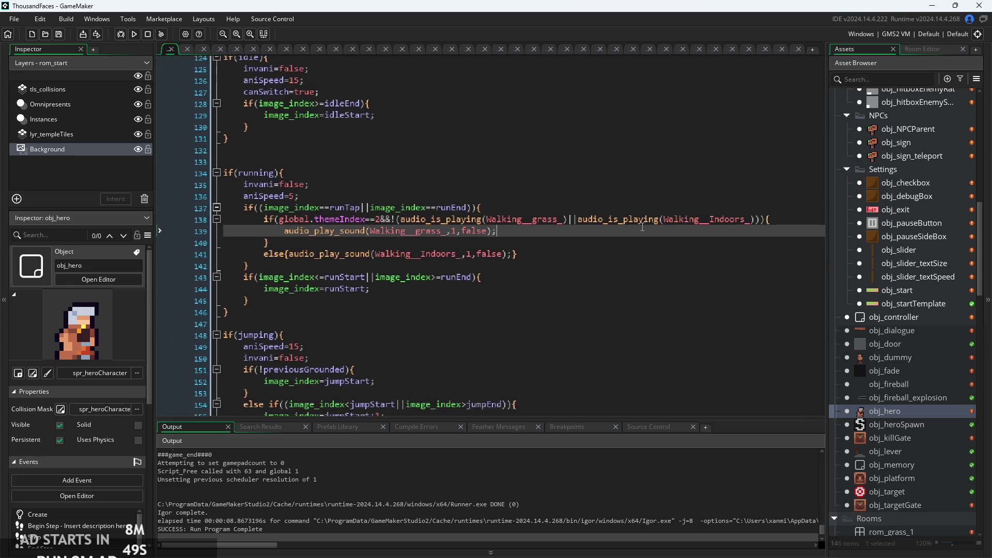
{"action": "scroll", "coordinate": [644, 226], "scroll_direction": "down", "scroll_amount": 3}
{"action": "key", "text": "F5"}
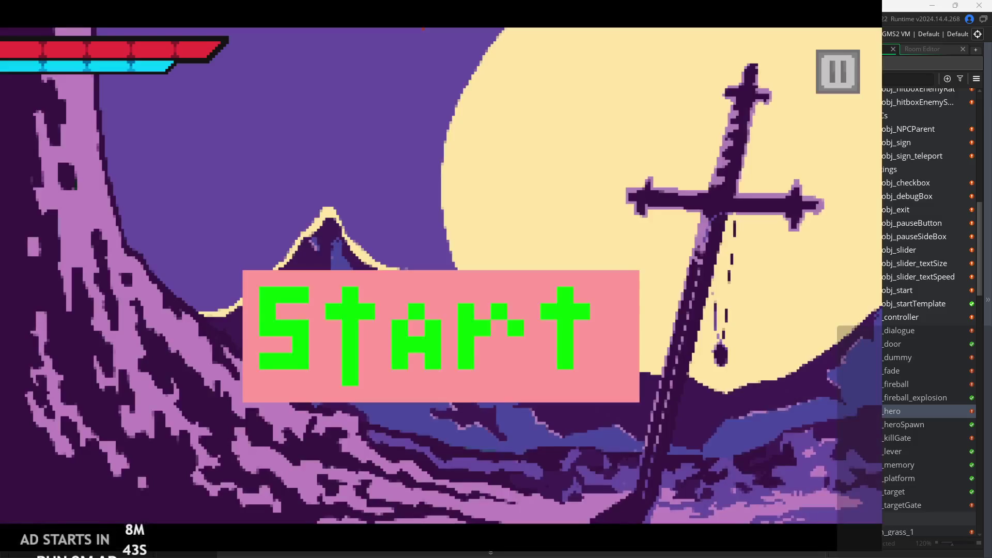
{"action": "left_click", "coordinate": [518, 340]}
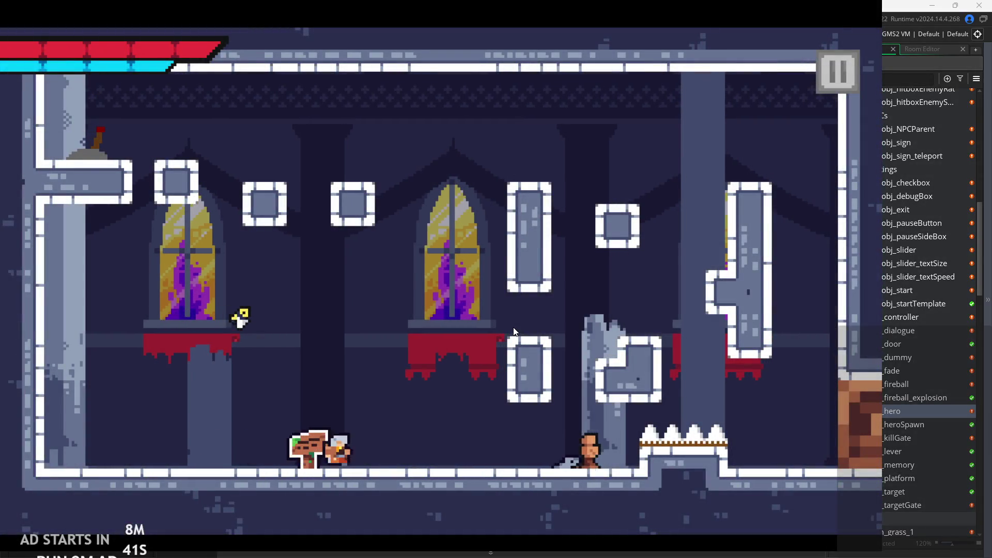
{"action": "left_click", "coordinate": [837, 71]}
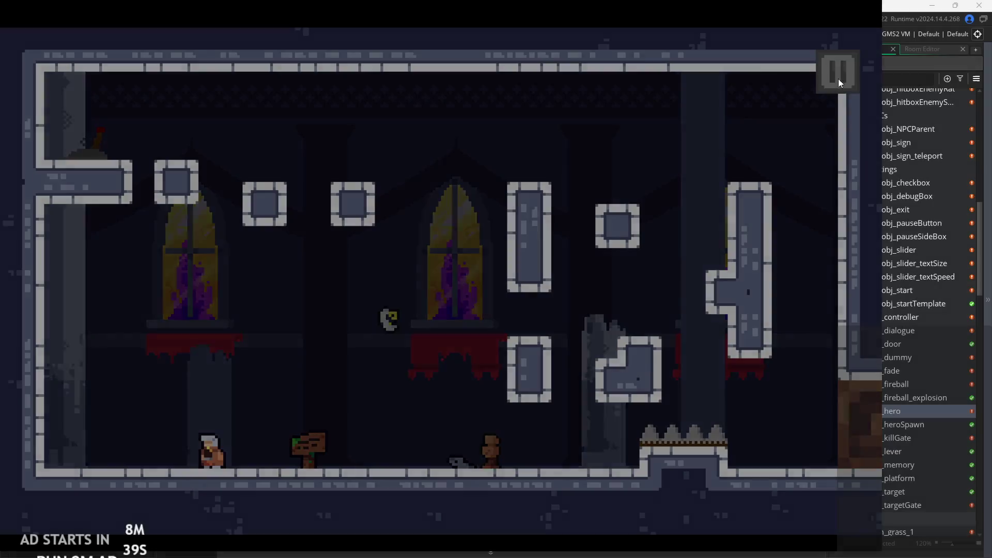
{"action": "left_click", "coordinate": [720, 437]}
{"action": "scroll", "coordinate": [520, 232], "scroll_direction": "up", "scroll_amount": 2}
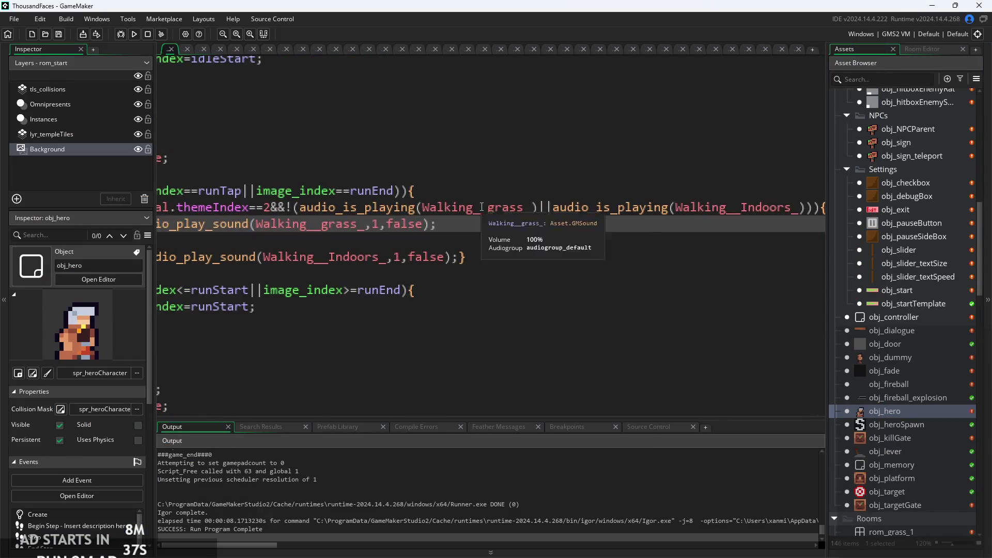
Select the not-already-playing audio check in the themeIndex condition on line 138
{"action": "left_click", "coordinate": [296, 208]}
{"action": "left_click", "coordinate": [410, 207]}
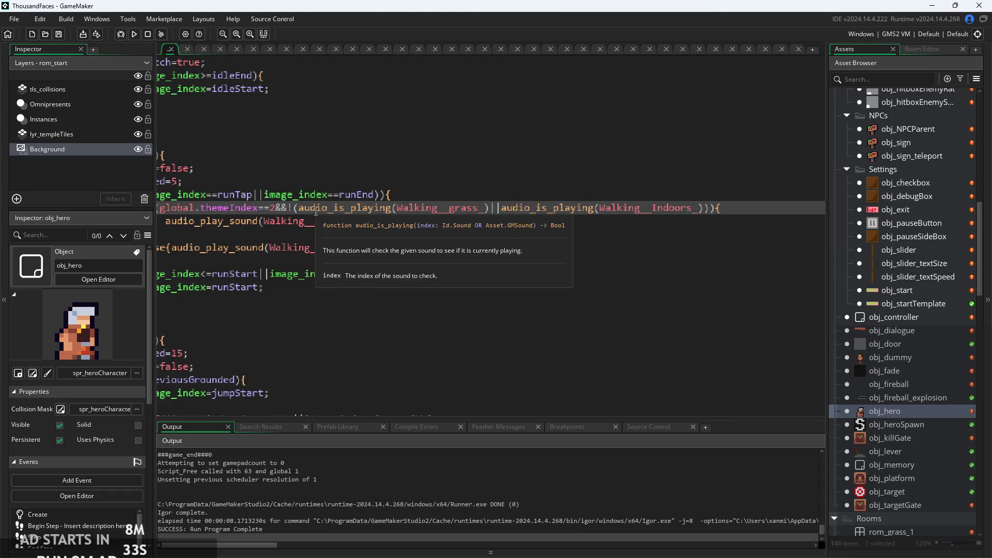
{"action": "scroll", "coordinate": [516, 226], "scroll_direction": "up", "scroll_amount": 3}
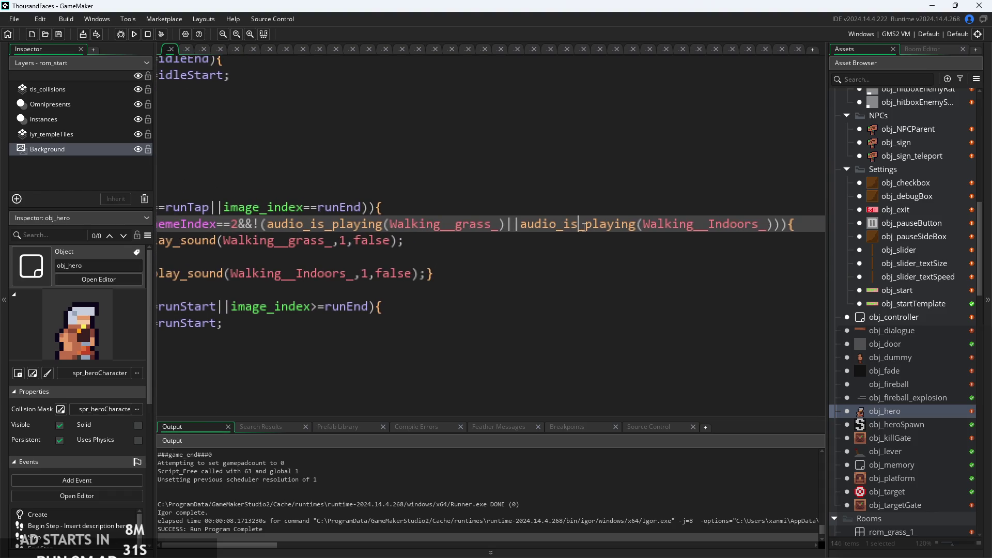
{"action": "scroll", "coordinate": [582, 227], "scroll_direction": "down", "scroll_amount": 3}
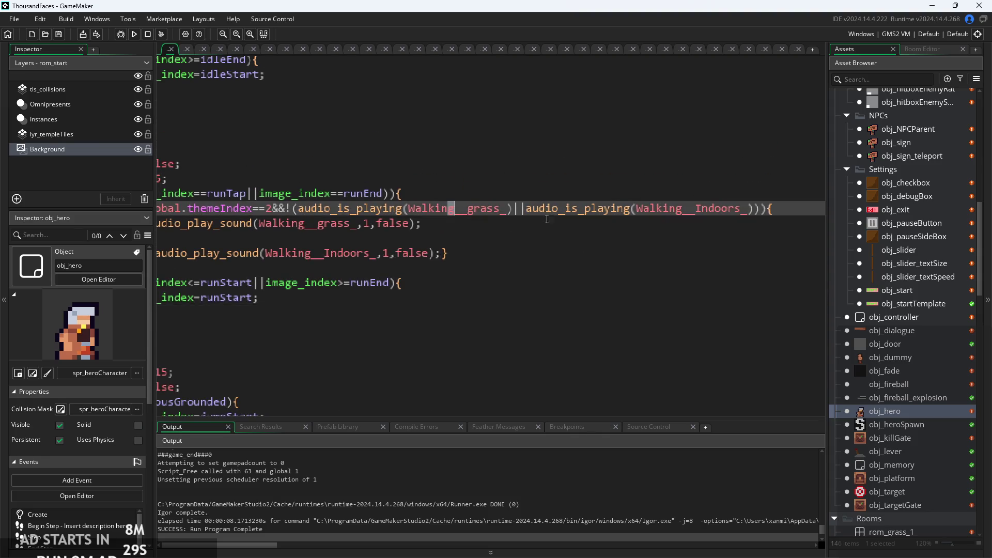
{"action": "scroll", "coordinate": [546, 219], "scroll_direction": "left", "scroll_amount": 3}
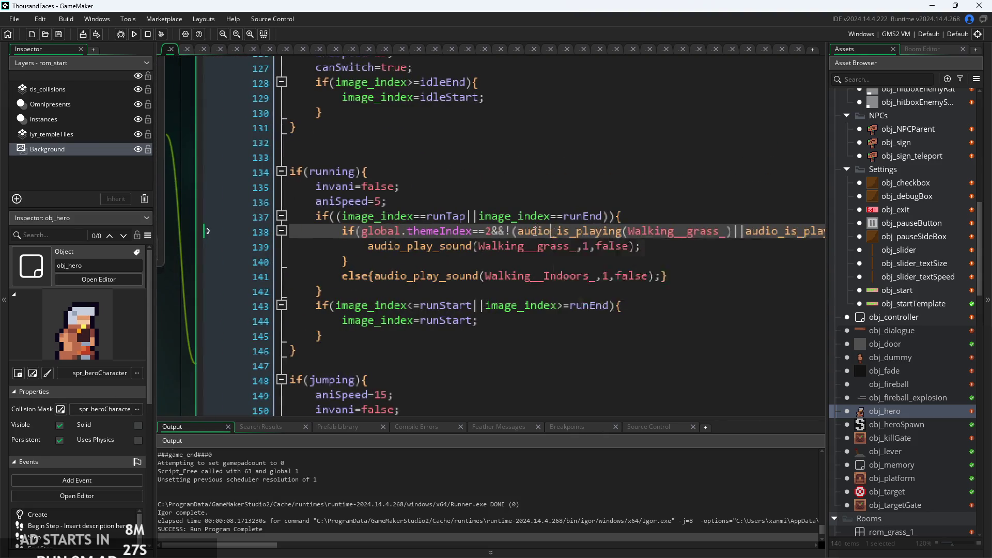
{"action": "scroll", "coordinate": [545, 233], "scroll_direction": "right", "scroll_amount": 3}
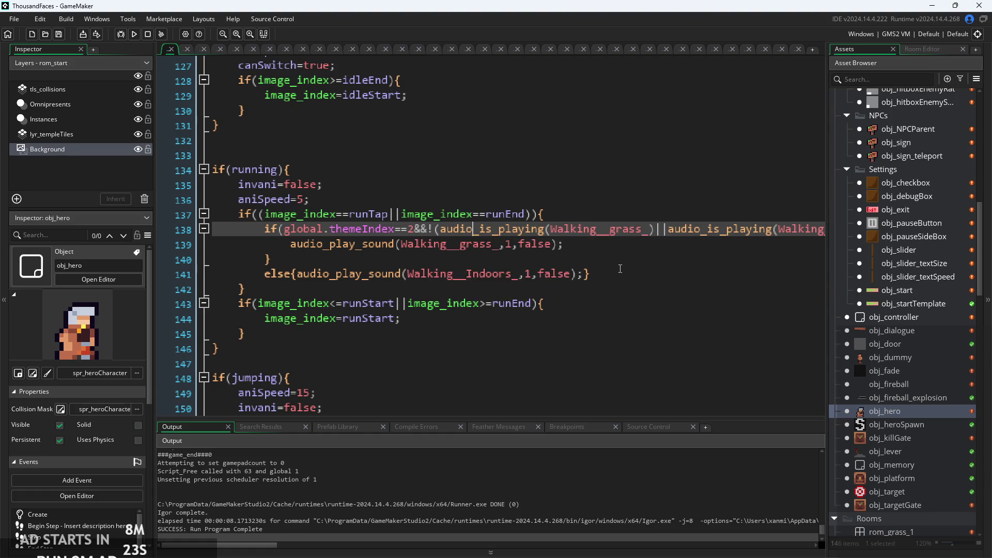
{"action": "scroll", "coordinate": [517, 232], "scroll_direction": "right", "scroll_amount": 6}
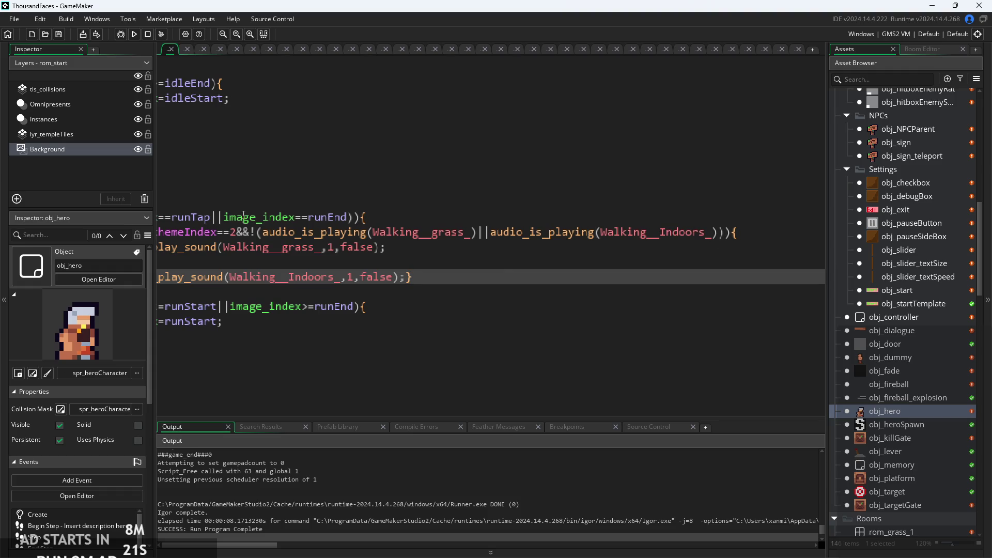
{"action": "mouse_move", "coordinate": [237, 233]}
{"action": "left_mouse_down"}
{"action": "mouse_move", "coordinate": [733, 240]}
{"action": "mouse_move", "coordinate": [720, 237]}
{"action": "left_mouse_up"}
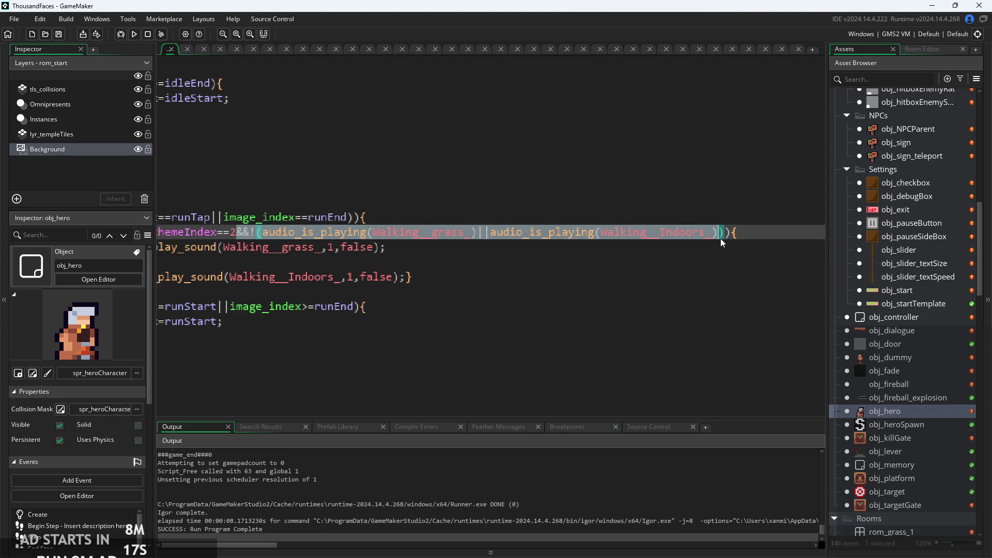
{"action": "scroll", "coordinate": [454, 272], "scroll_direction": "down", "scroll_amount": 3}
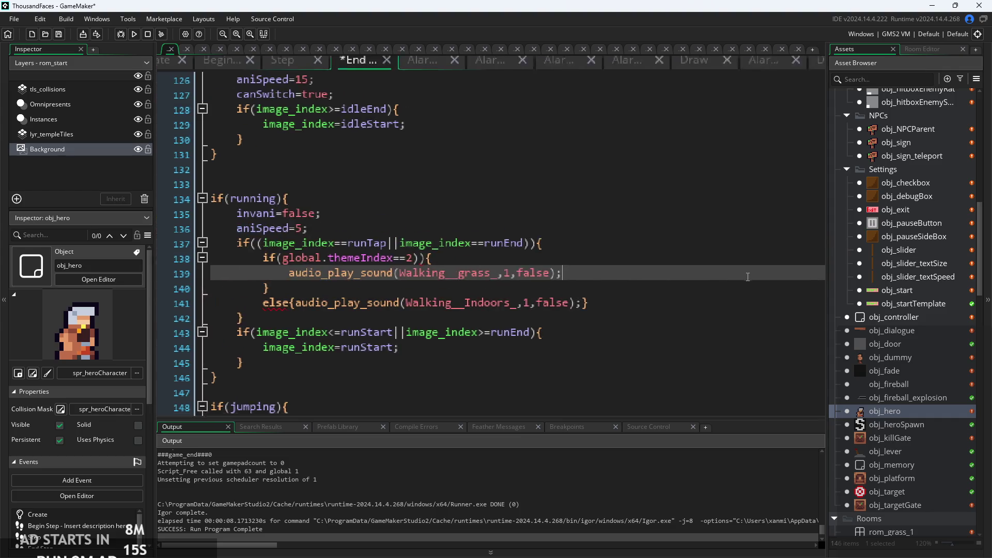
{"action": "scroll", "coordinate": [454, 272], "scroll_direction": "right", "scroll_amount": 3}
{"action": "left_click", "coordinate": [704, 261]}
{"action": "mouse_move", "coordinate": [698, 265]}
{"action": "left_mouse_down"}
{"action": "mouse_move", "coordinate": [463, 261]}
{"action": "mouse_move", "coordinate": [288, 276]}
{"action": "mouse_move", "coordinate": [202, 261]}
{"action": "left_mouse_up"}
{"action": "key", "text": "ctrl+c"}
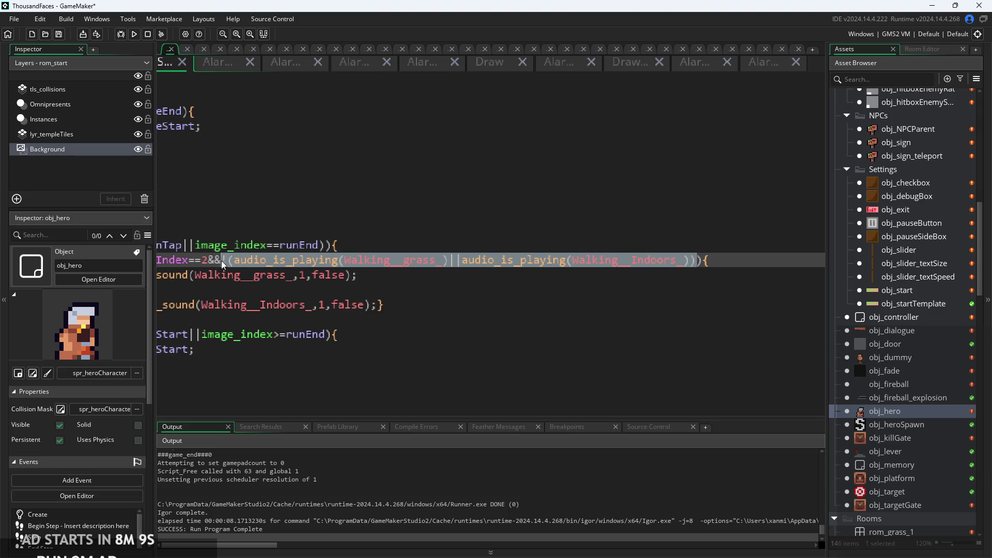
Move that audio check before the closing paren of line 137's runTap/runEnd condition and rebuild
{"action": "key", "text": "Delete"}
{"action": "key", "text": "ctrl+z"}
{"action": "key", "text": "Delete"}
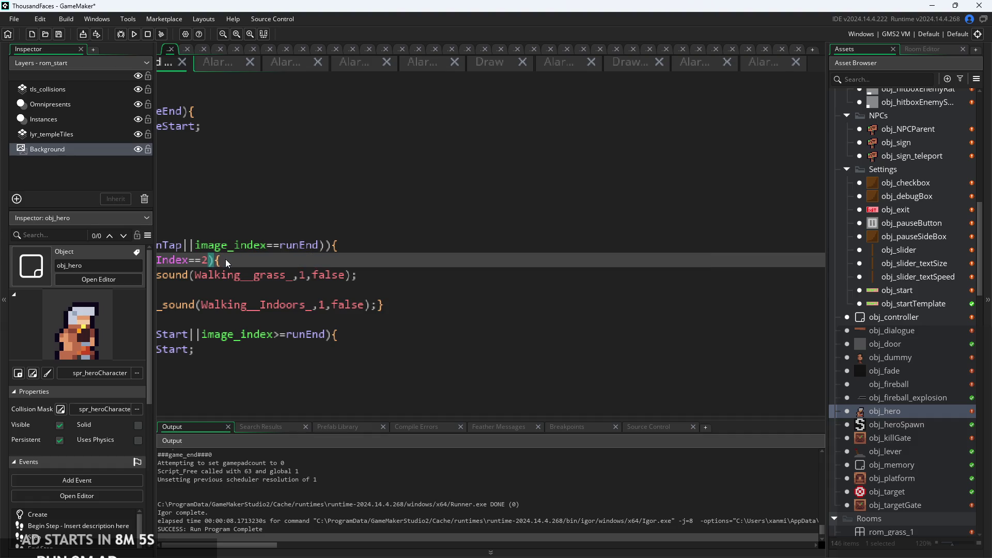
{"action": "left_click", "coordinate": [589, 267]}
{"action": "left_click", "coordinate": [551, 258]}
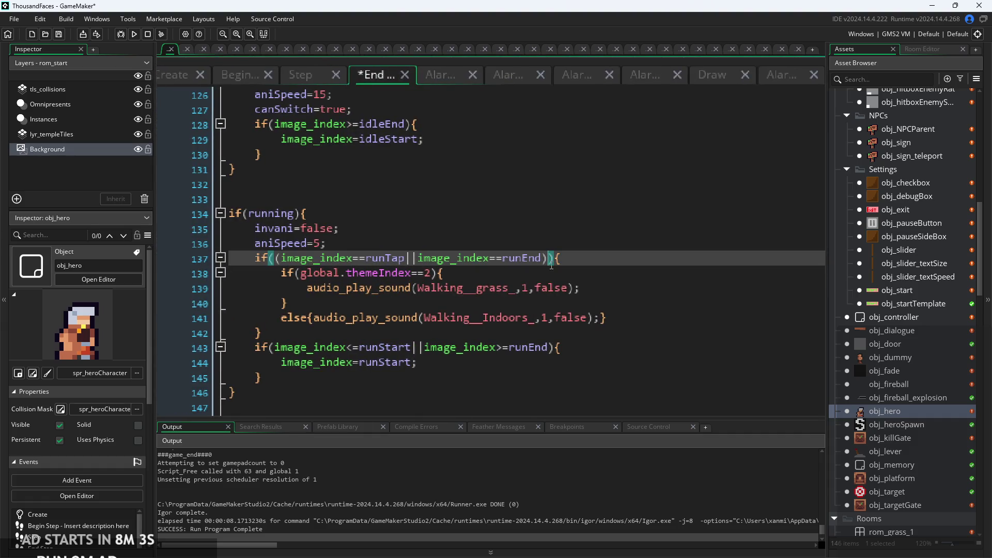
{"action": "key", "text": "ctrl+v"}
{"action": "key", "text": "shift+Return"}
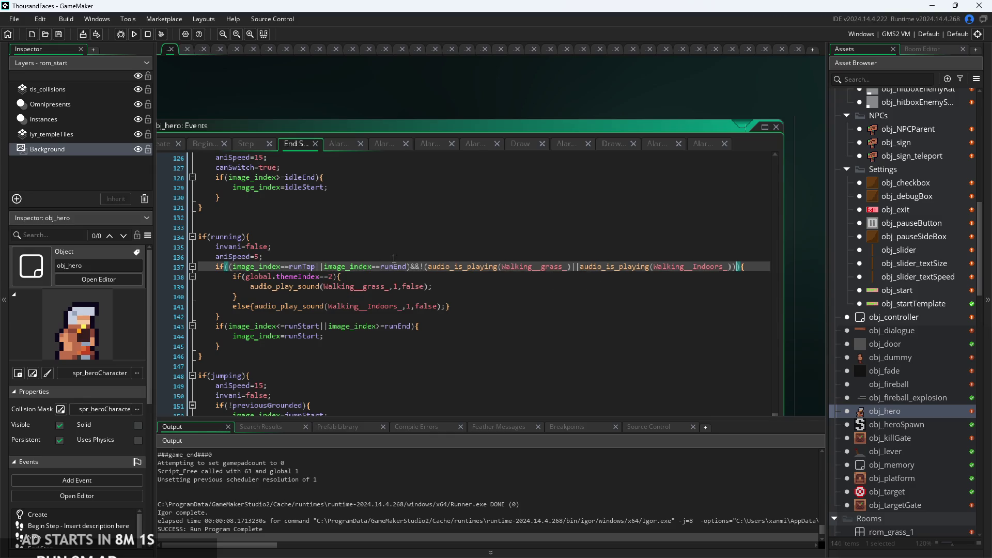
{"action": "left_click", "coordinate": [134, 33]}
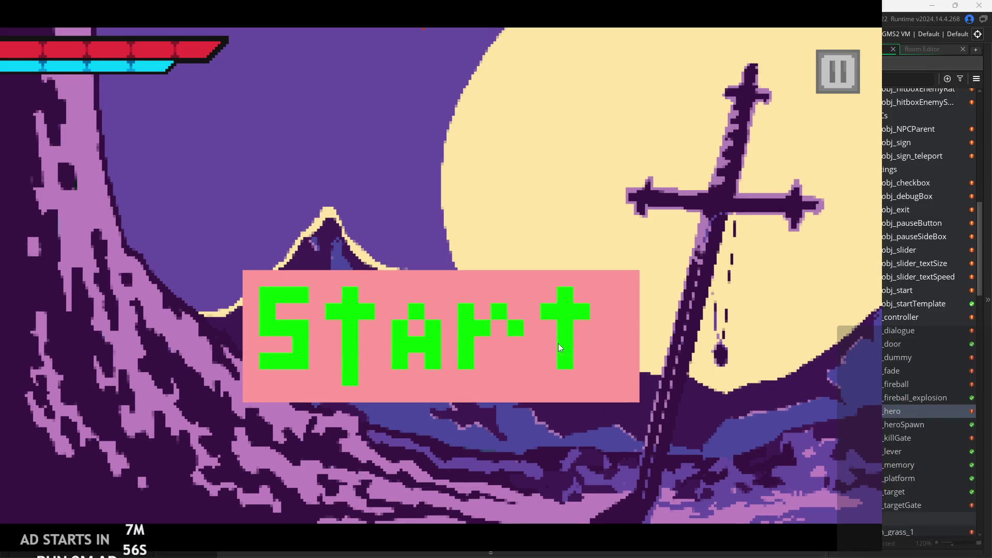
Start the game, run and attack, jump onto the pillar, wall-jump and flip the lever
{"action": "left_click", "coordinate": [558, 343]}
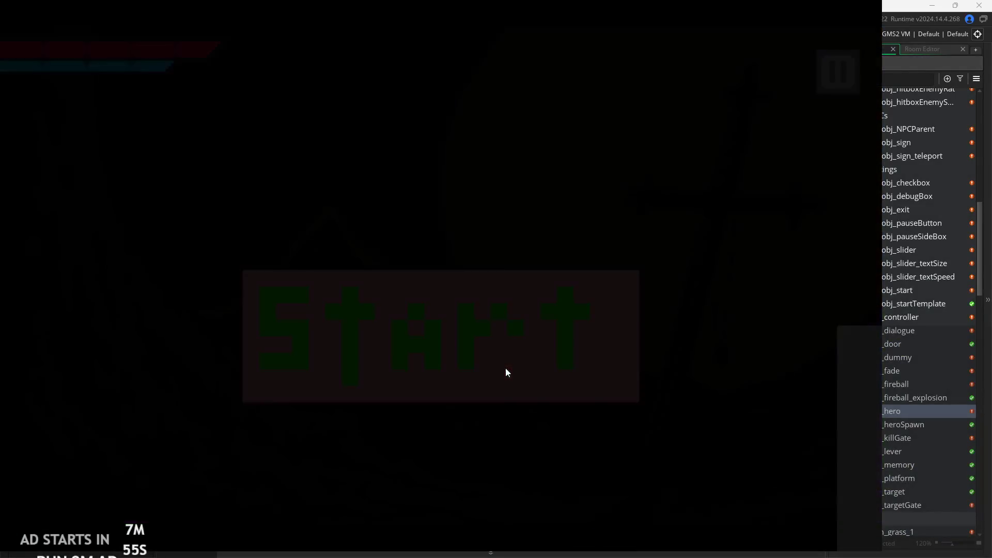
{"action": "key", "text": "Right"}
{"action": "key", "text": "x"}
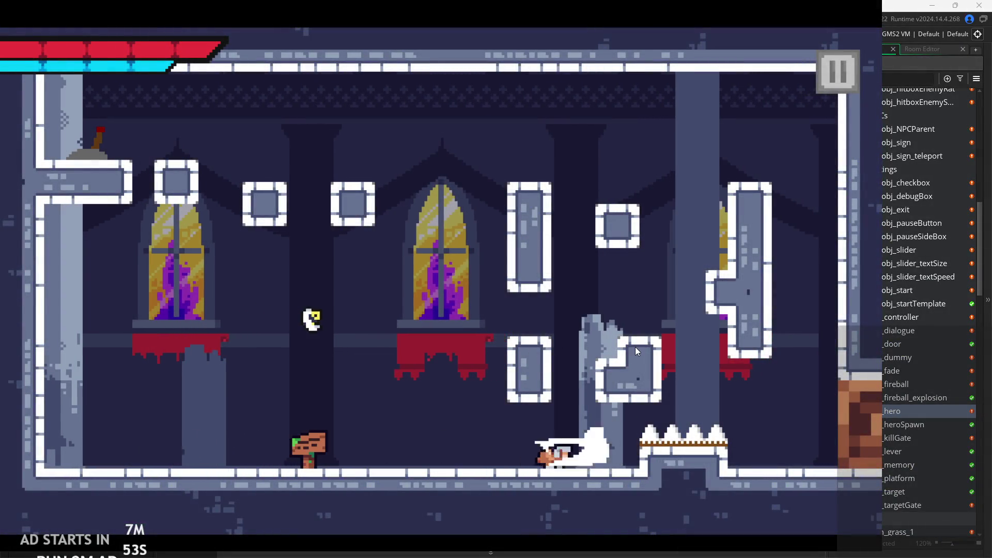
{"action": "key", "text": "Left"}
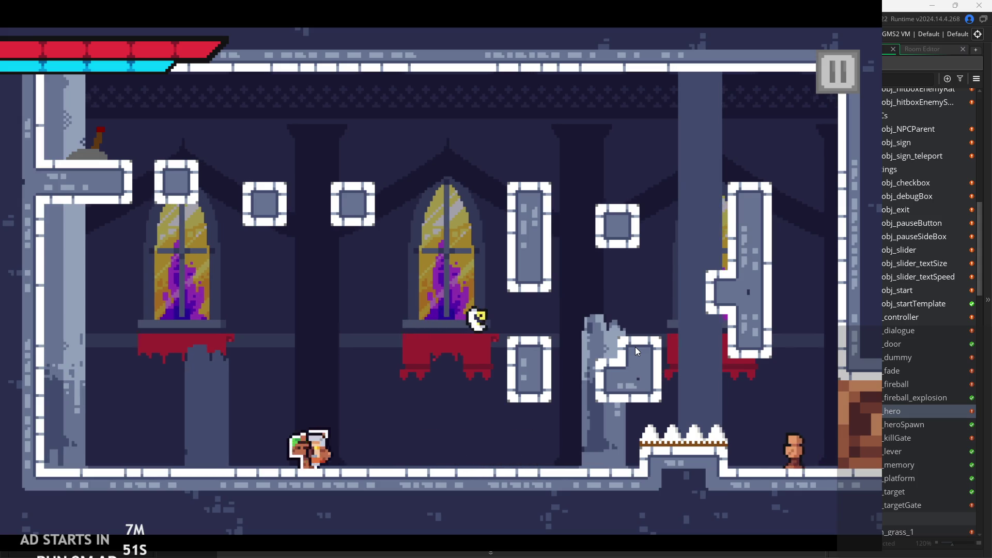
{"action": "key", "text": "Right"}
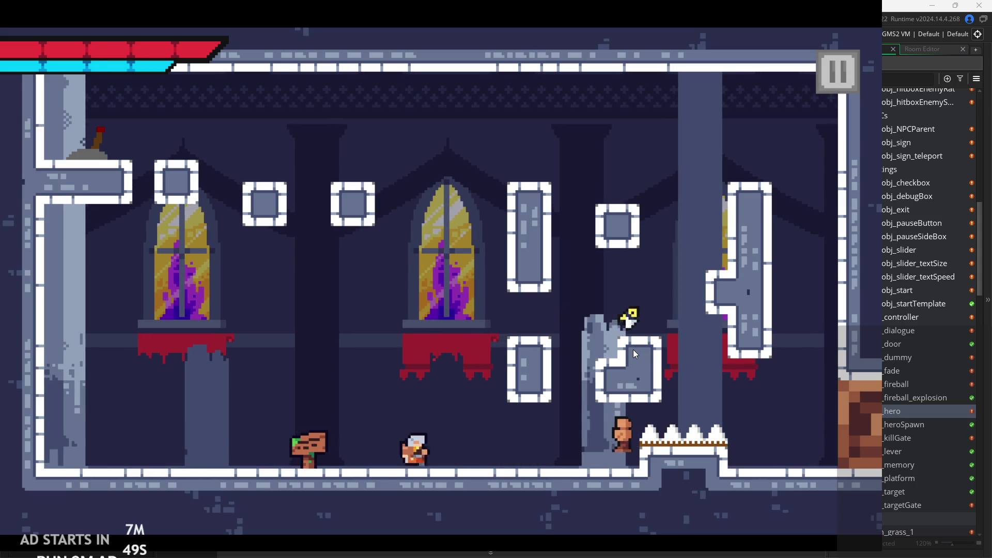
{"action": "key", "text": "x"}
{"action": "key", "text": "Right"}
{"action": "key", "text": "z"}
{"action": "key", "text": "z"}
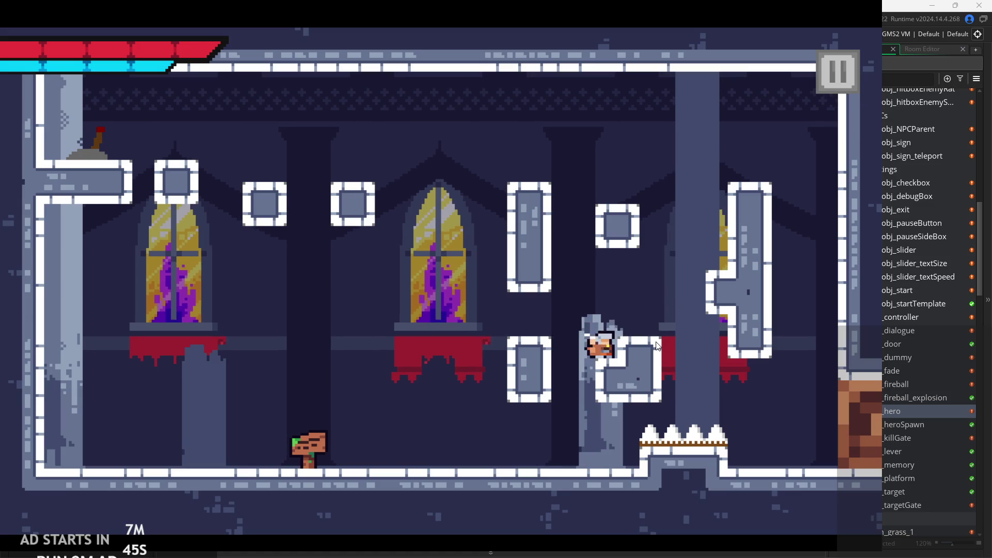
{"action": "key", "text": "z"}
{"action": "key", "text": "Right"}
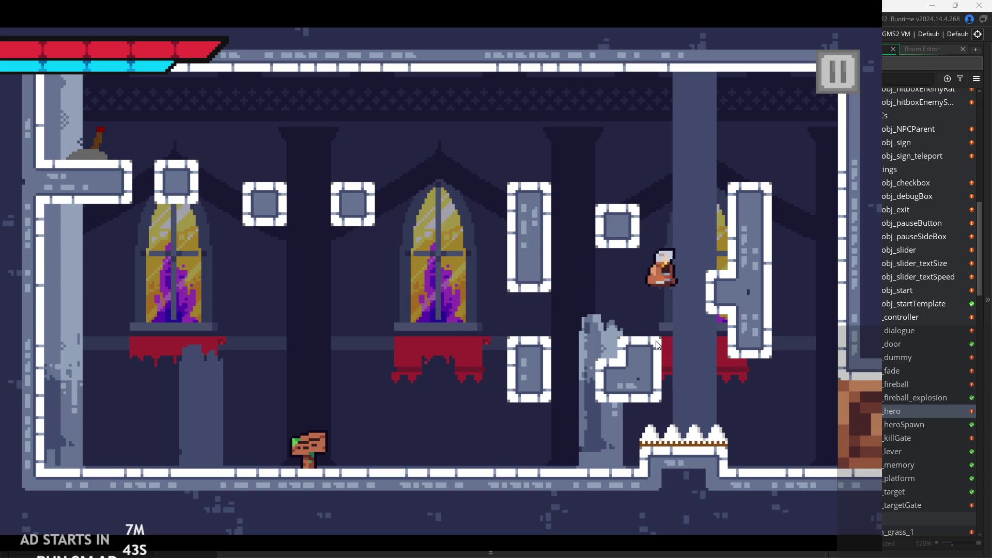
{"action": "key", "text": "z"}
{"action": "key", "text": "Left"}
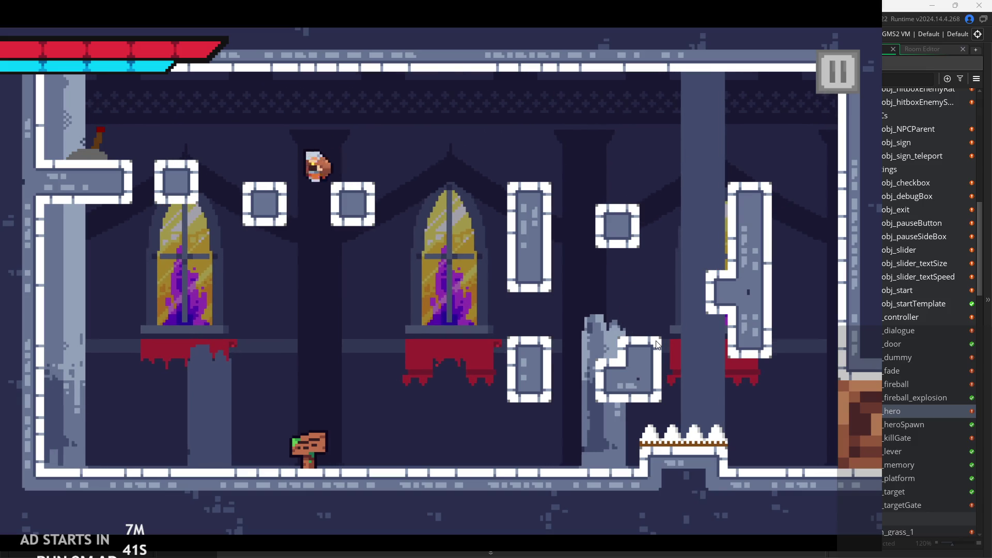
{"action": "key", "text": "Left"}
{"action": "key", "text": "x"}
{"action": "key", "text": "Right"}
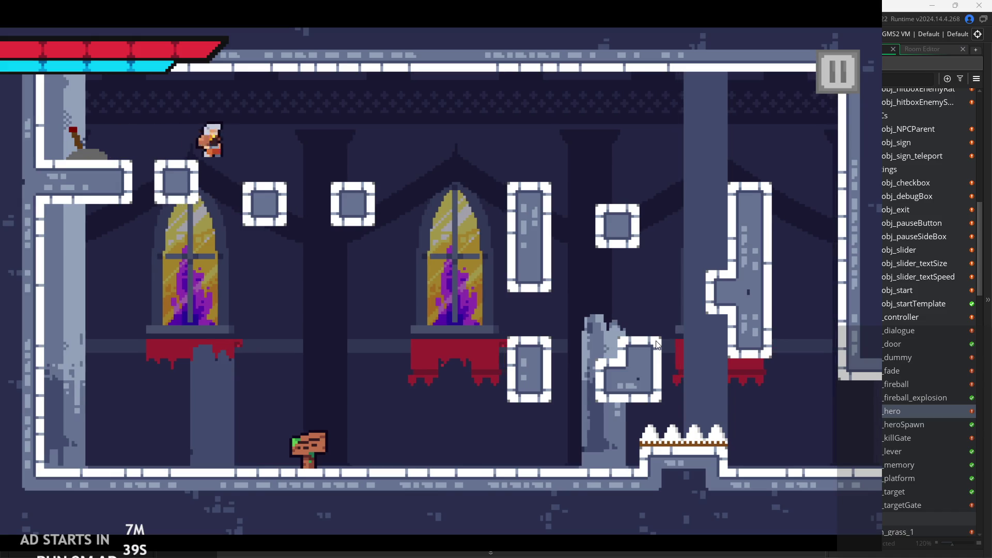
Hop between the small block, floor and pillar, flip the lever again and jump back right
{"action": "key", "text": "Right"}
{"action": "key", "text": "Left"}
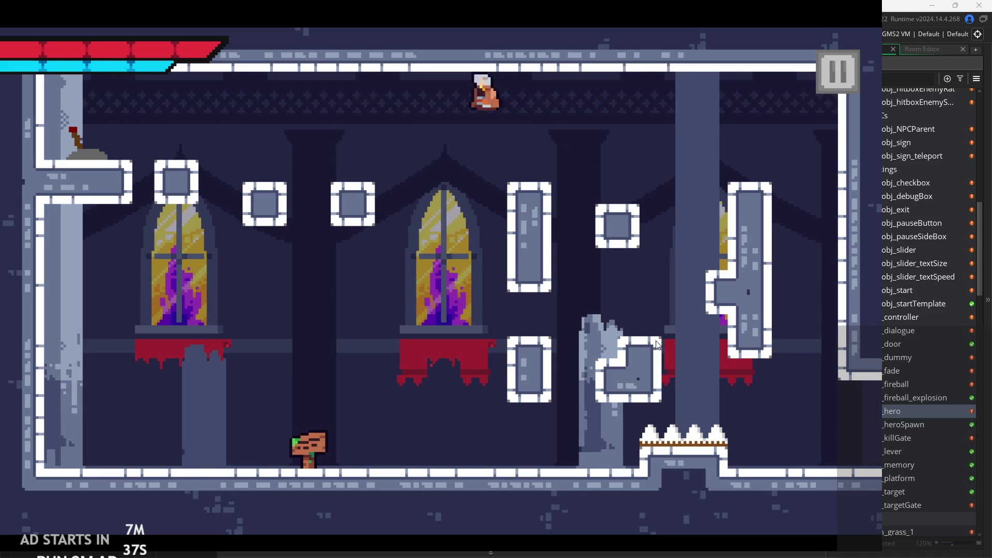
{"action": "key", "text": "z"}
{"action": "key", "text": "Right"}
{"action": "key", "text": "Right"}
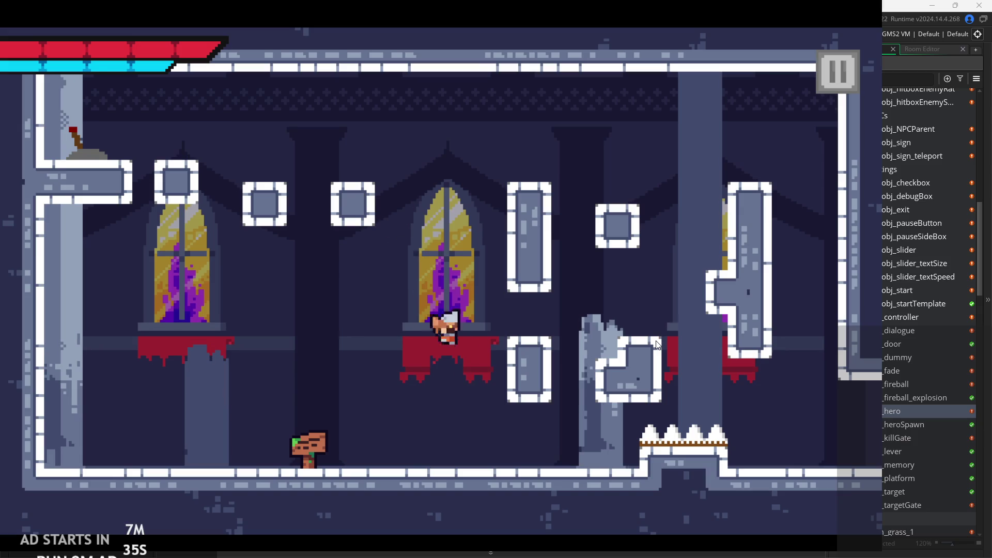
{"action": "key", "text": "z"}
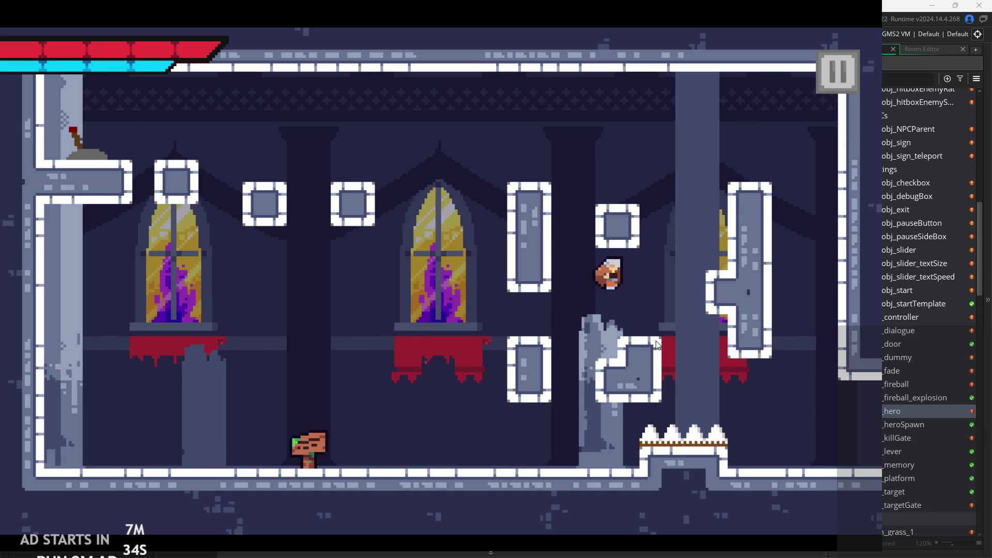
{"action": "key", "text": "Right"}
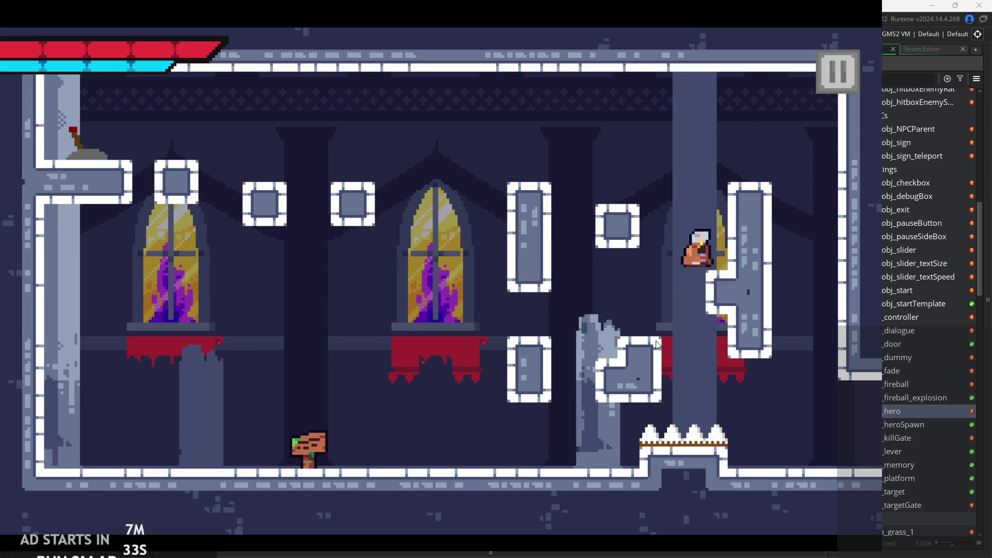
{"action": "key", "text": "z"}
{"action": "key", "text": "Left"}
{"action": "key", "text": "z"}
{"action": "key", "text": "Left"}
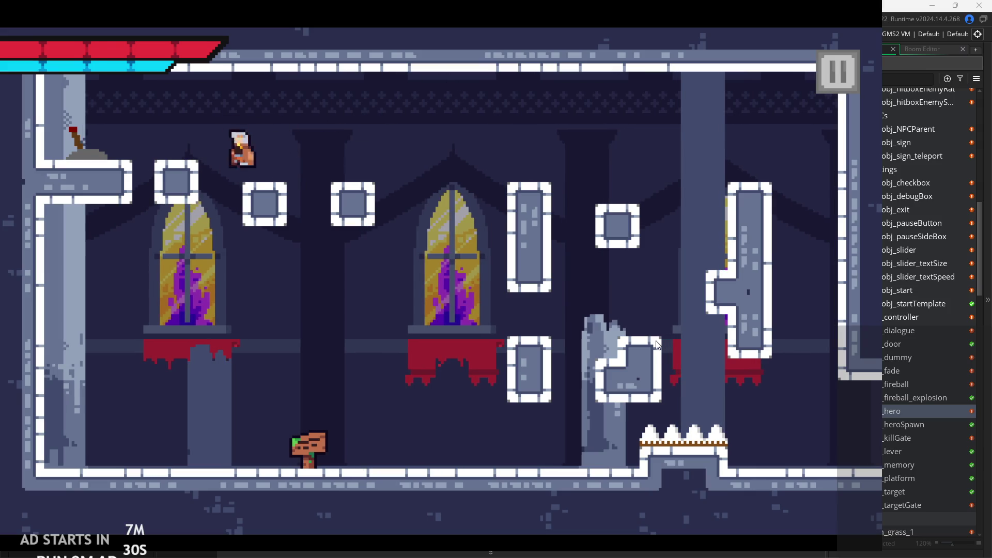
{"action": "key", "text": "Left"}
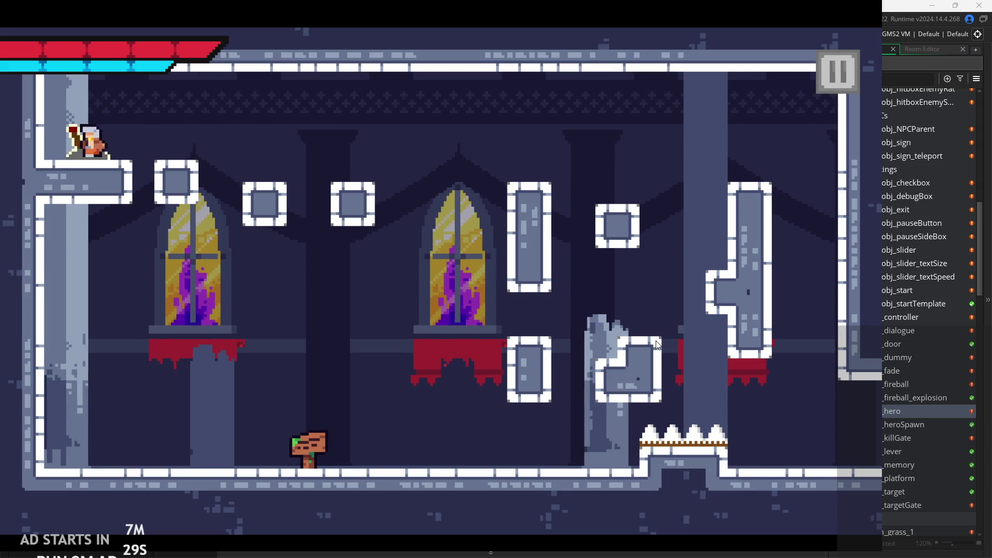
{"action": "key", "text": "x"}
{"action": "key", "text": "Right"}
{"action": "key", "text": "z"}
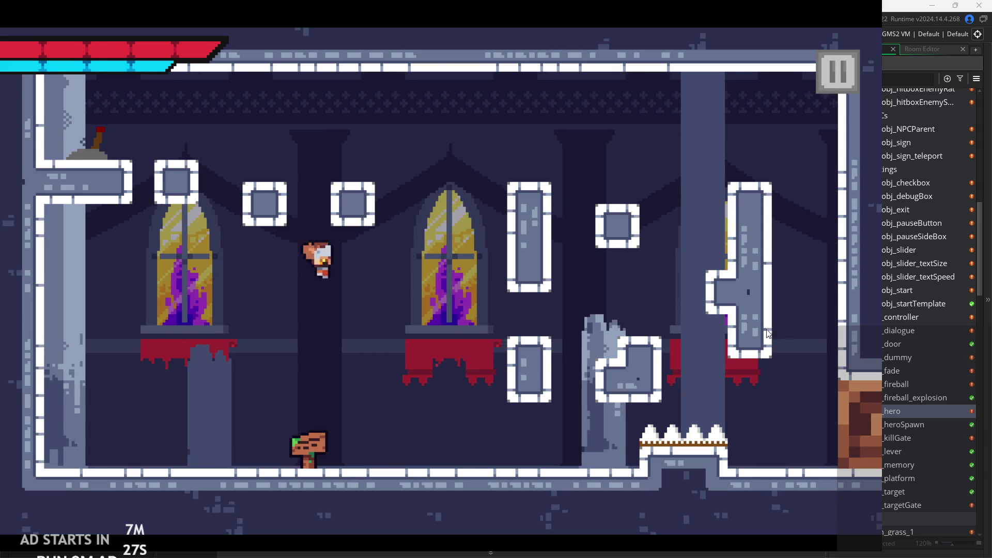
{"action": "key", "text": "Right"}
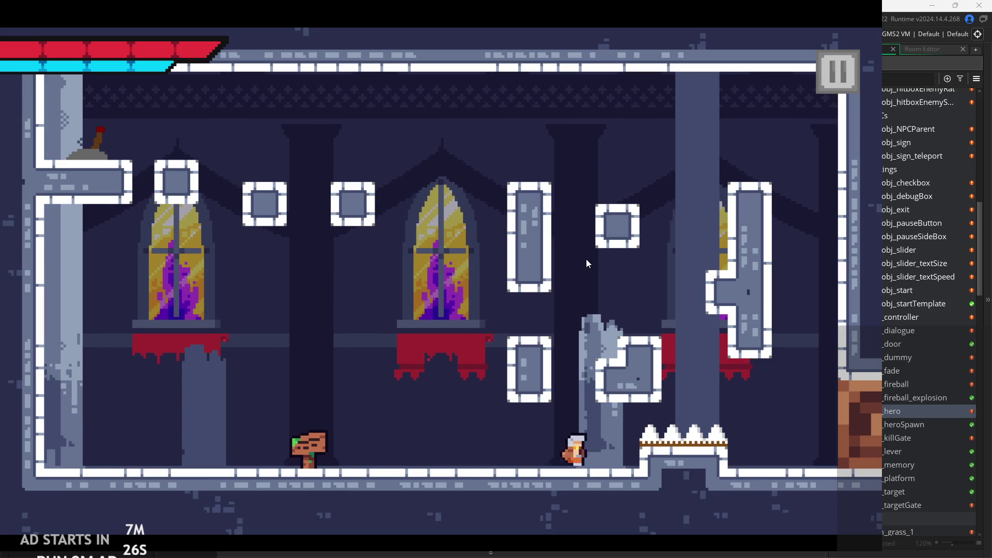
{"action": "key", "text": "Right"}
{"action": "key", "text": "Left"}
{"action": "key", "text": "z"}
{"action": "key", "text": "Right"}
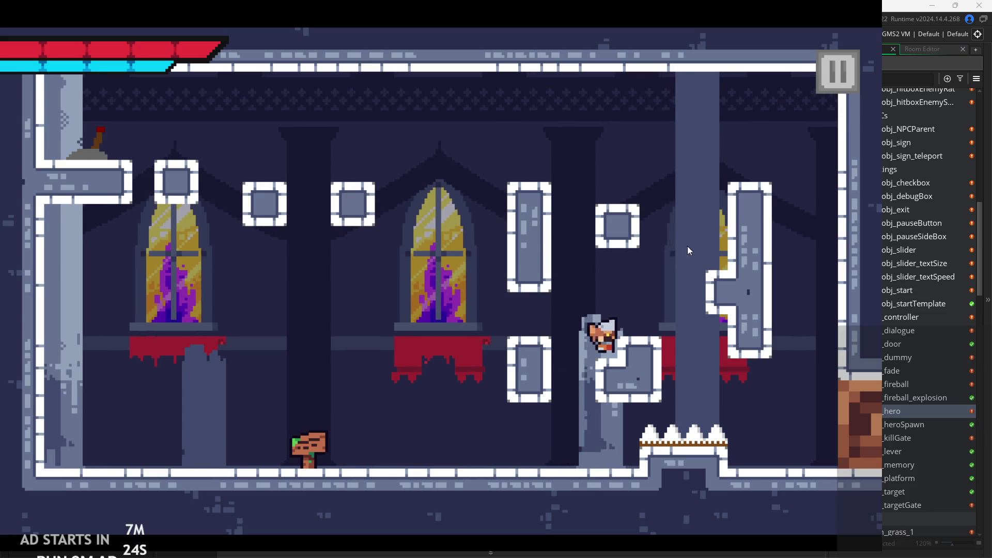
Pause the game and exit back to the editor
{"action": "left_click", "coordinate": [837, 71]}
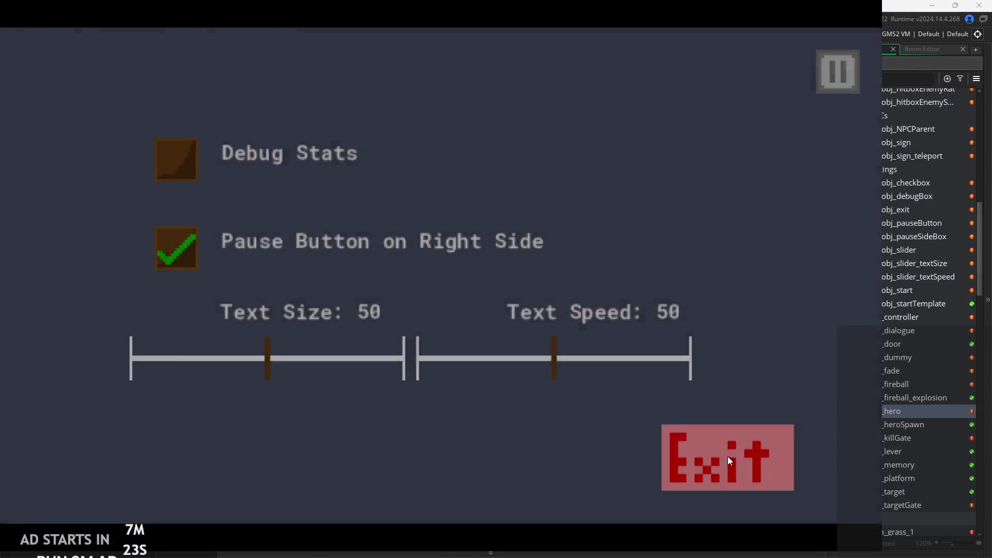
{"action": "left_click", "coordinate": [727, 457]}
{"action": "scroll", "coordinate": [900, 418], "scroll_direction": "down", "scroll_amount": 5}
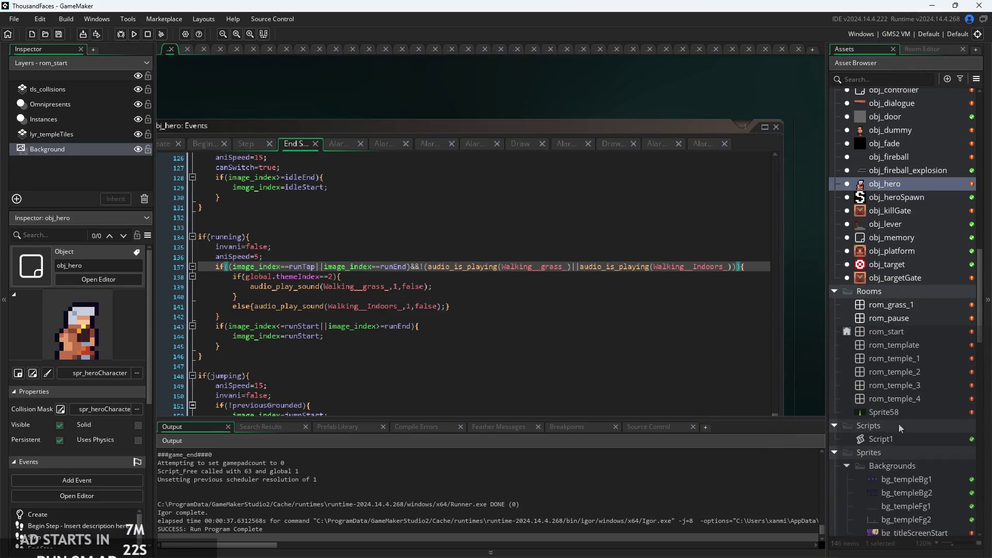
Open rom_temple_1 on the tls_collisions layer with the autotile_1 brush selected
{"action": "left_click", "coordinate": [896, 358]}
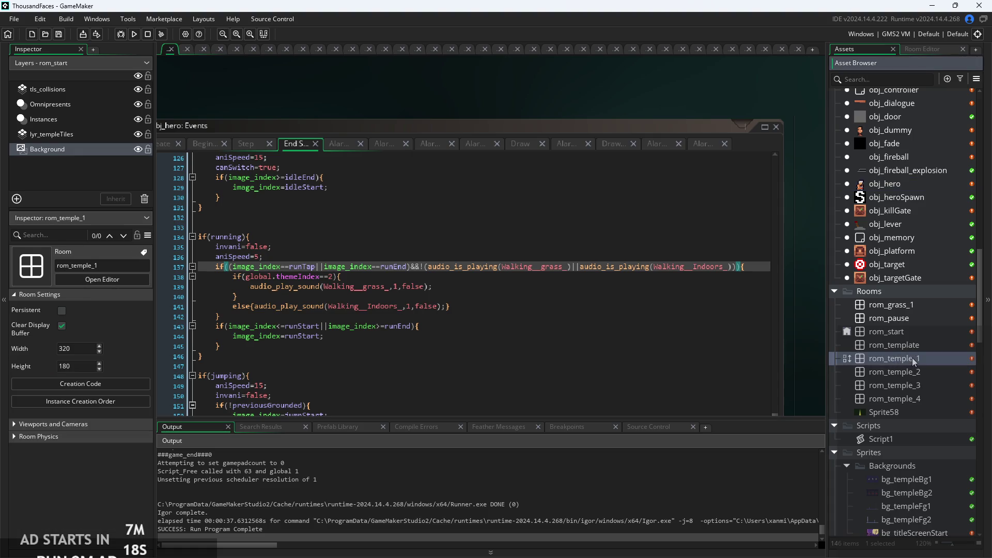
{"action": "double_click", "coordinate": [913, 358]}
{"action": "scroll", "coordinate": [540, 343], "scroll_direction": "up", "scroll_amount": 3}
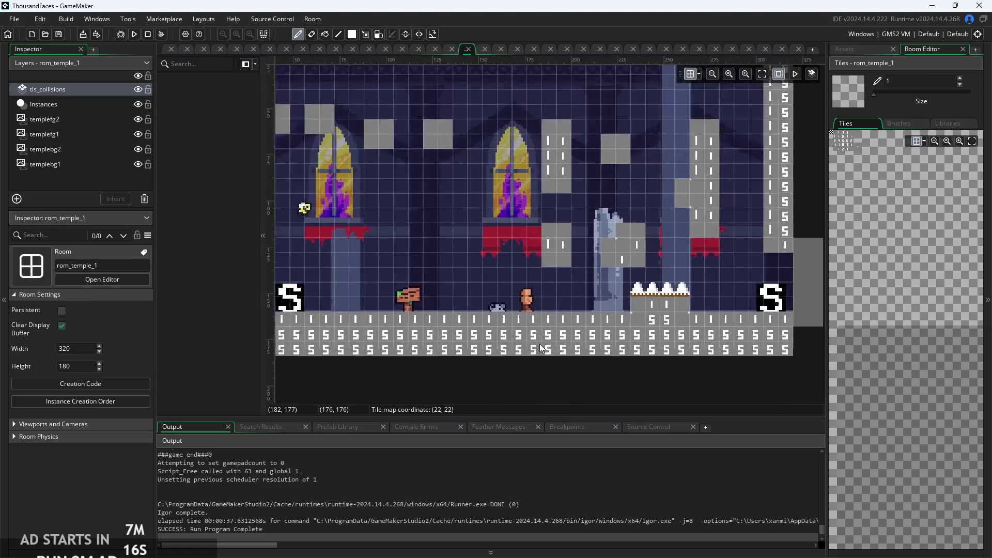
{"action": "left_click", "coordinate": [73, 93]}
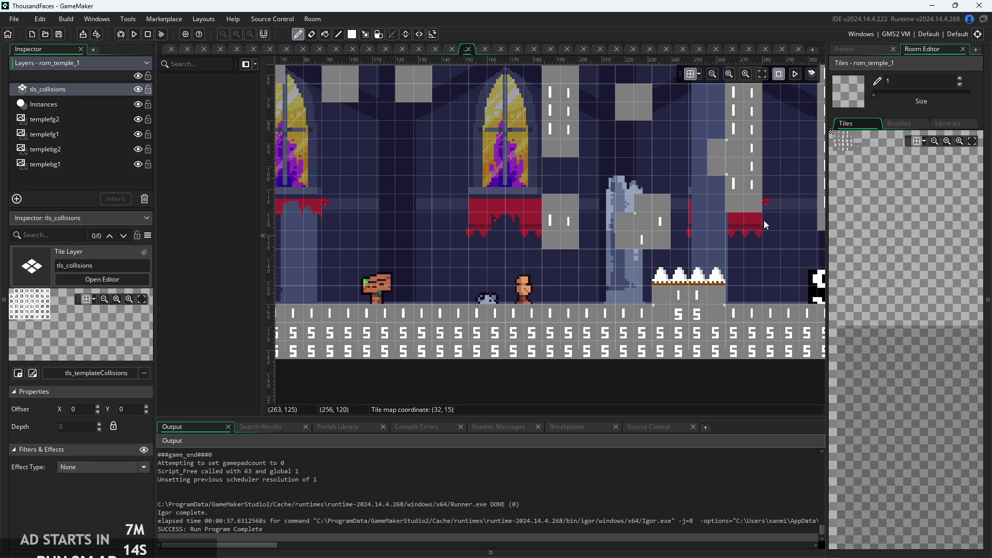
{"action": "left_click", "coordinate": [945, 123]}
{"action": "left_click", "coordinate": [907, 151]}
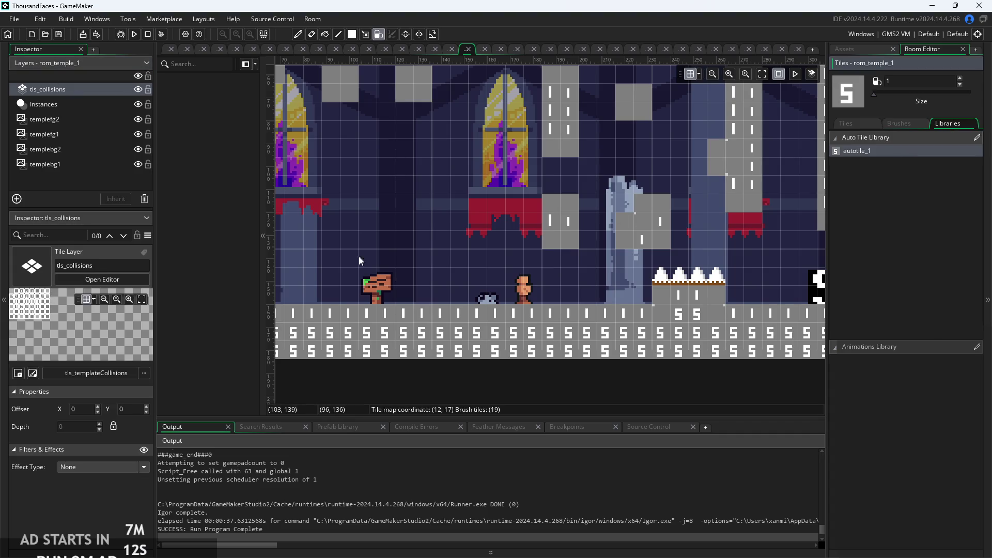
{"action": "scroll", "coordinate": [580, 248], "scroll_direction": "left", "scroll_amount": 3}
{"action": "scroll", "coordinate": [385, 261], "scroll_direction": "right", "scroll_amount": 5}
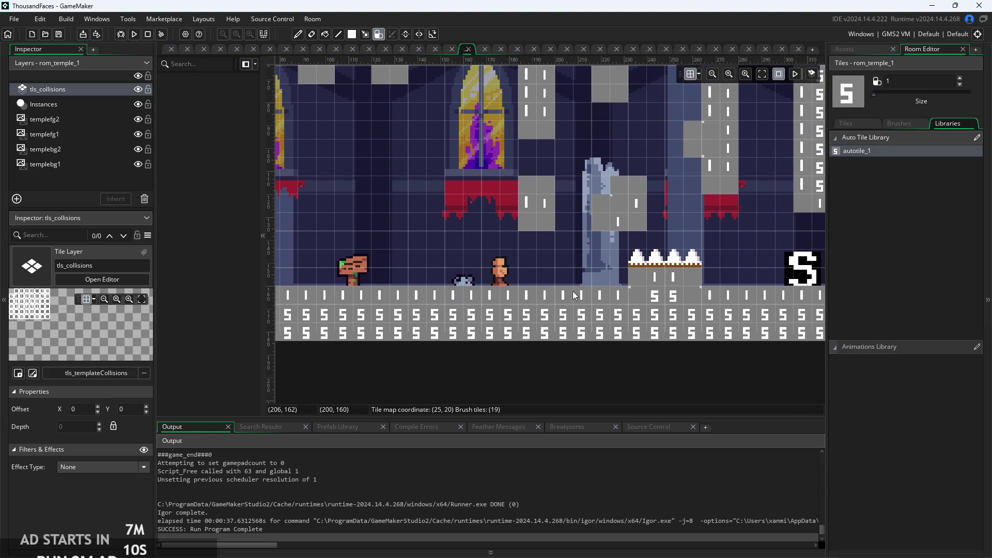
Erase the floor collision tiles under and beside the broken pillar
{"action": "right_click", "coordinate": [567, 337]}
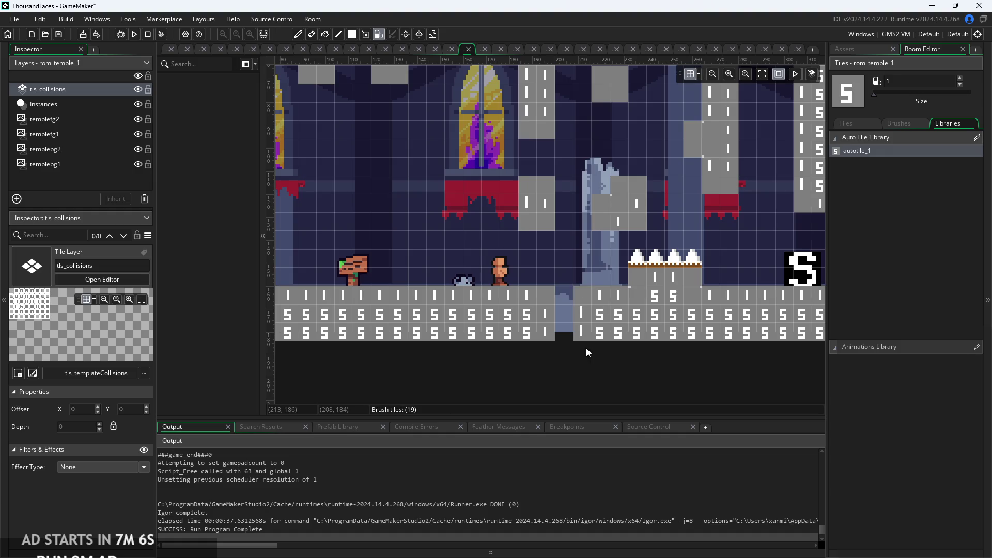
{"action": "right_click", "coordinate": [562, 321]}
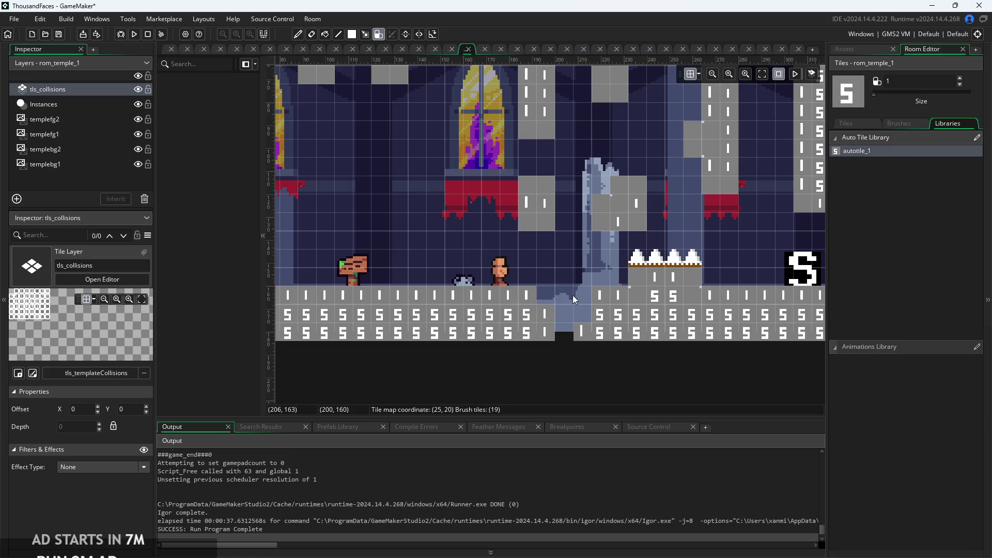
{"action": "right_click", "coordinate": [572, 314]}
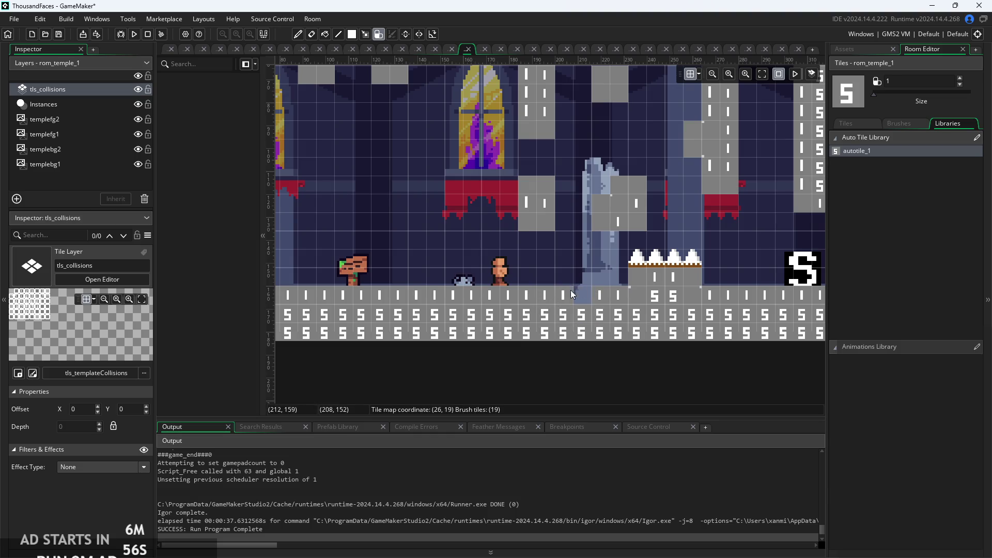
{"action": "scroll", "coordinate": [693, 262], "scroll_direction": "left", "scroll_amount": 5}
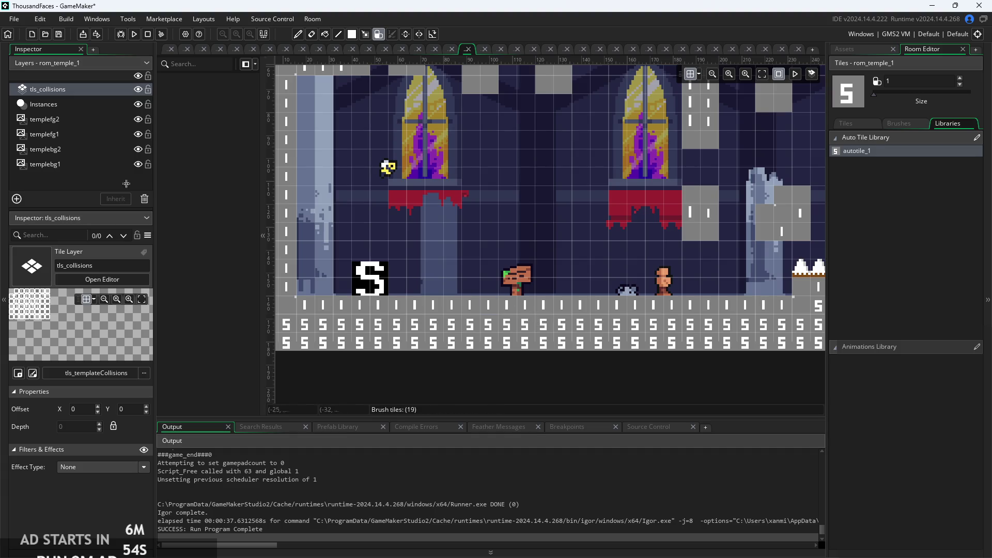
Move the obj_sign instance left to X 80 on the Instances layer
{"action": "left_click", "coordinate": [64, 103]}
{"action": "left_click_drag", "start_coordinate": [512, 280], "coordinate": [476, 278]}
{"action": "left_click", "coordinate": [584, 240]}
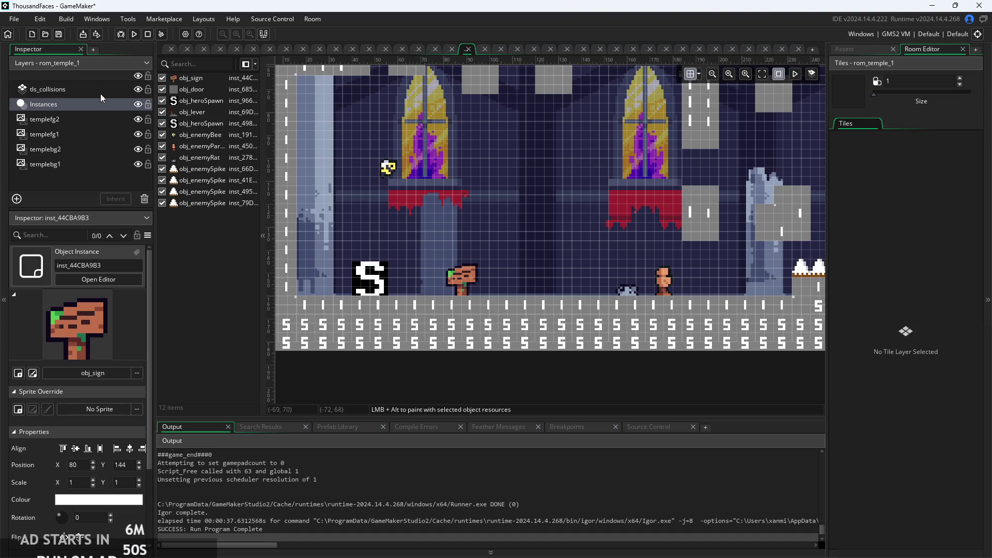
Back on tls_collisions, set the brush size to 2, then save and run the game
{"action": "left_click", "coordinate": [100, 93]}
{"action": "scroll", "coordinate": [429, 217], "scroll_direction": "up", "scroll_amount": 4}
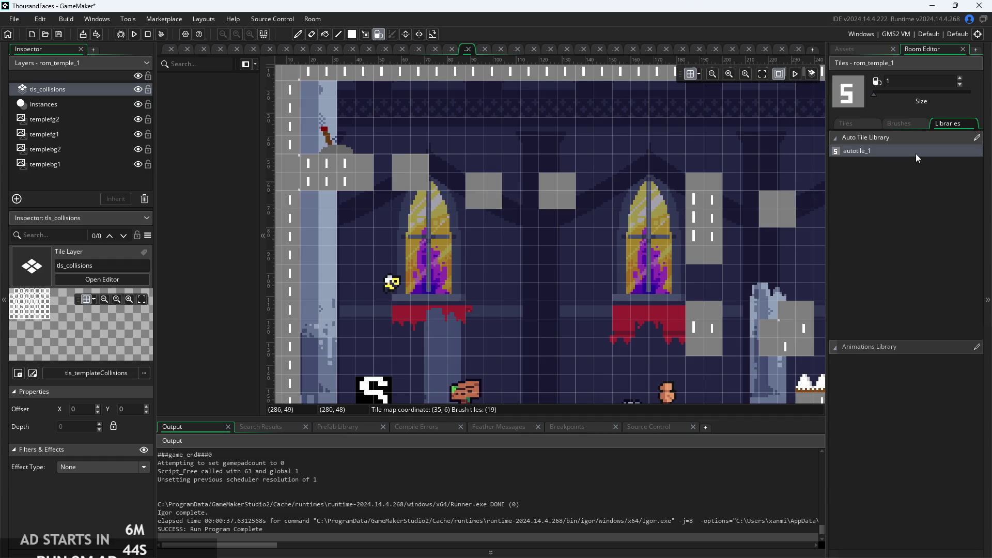
{"action": "left_click", "coordinate": [875, 94]}
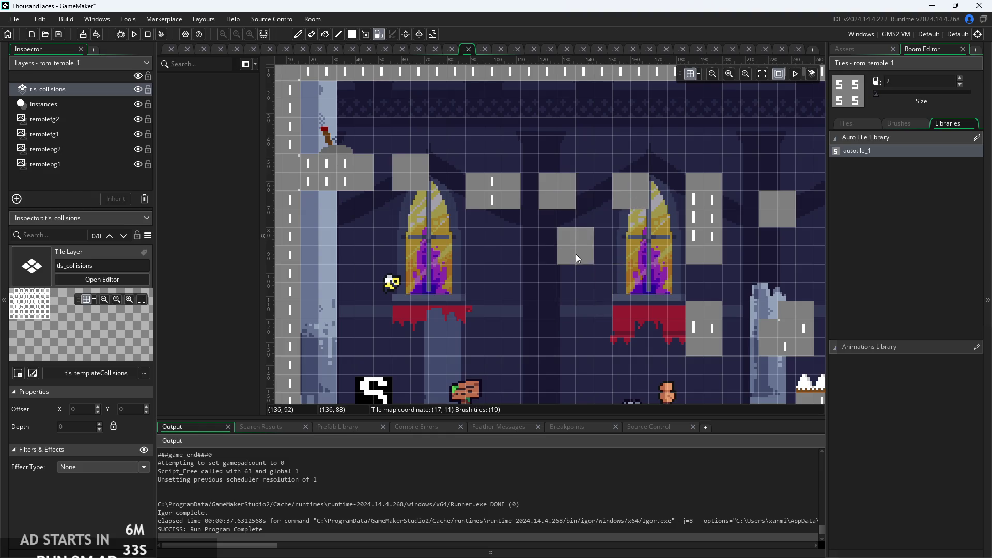
{"action": "scroll", "coordinate": [576, 251], "scroll_direction": "down", "scroll_amount": 1}
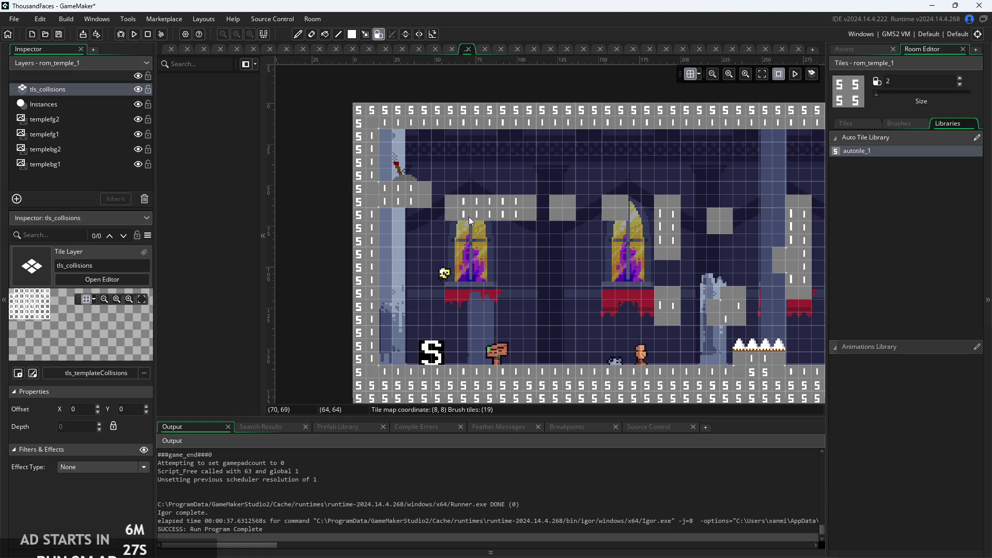
{"action": "left_click", "coordinate": [139, 33]}
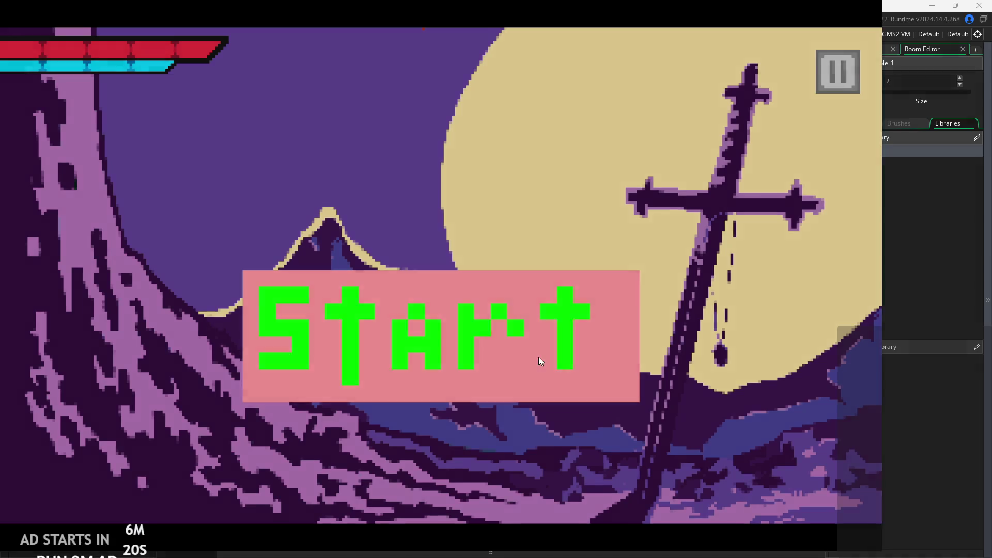
Start the game and run the hero right and left across rom_temple_1
{"action": "left_click", "coordinate": [539, 357]}
{"action": "key", "text": "Right"}
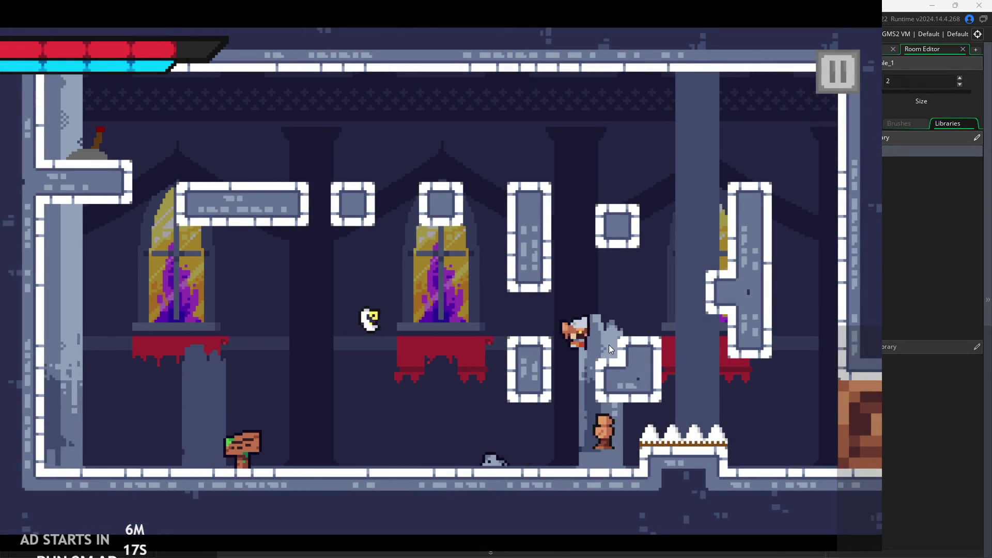
{"action": "key", "text": "Right"}
{"action": "key", "text": "Right"}
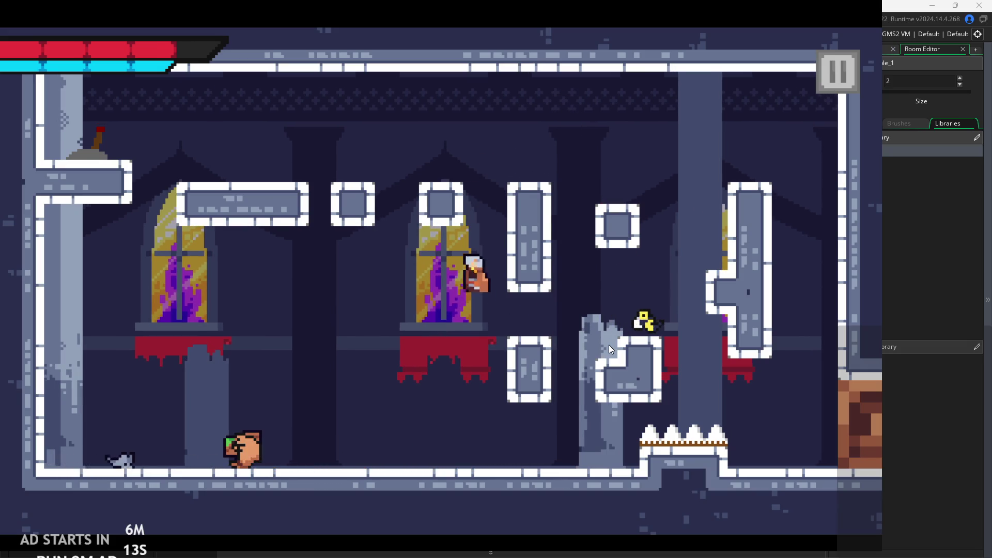
{"action": "key", "text": "Left"}
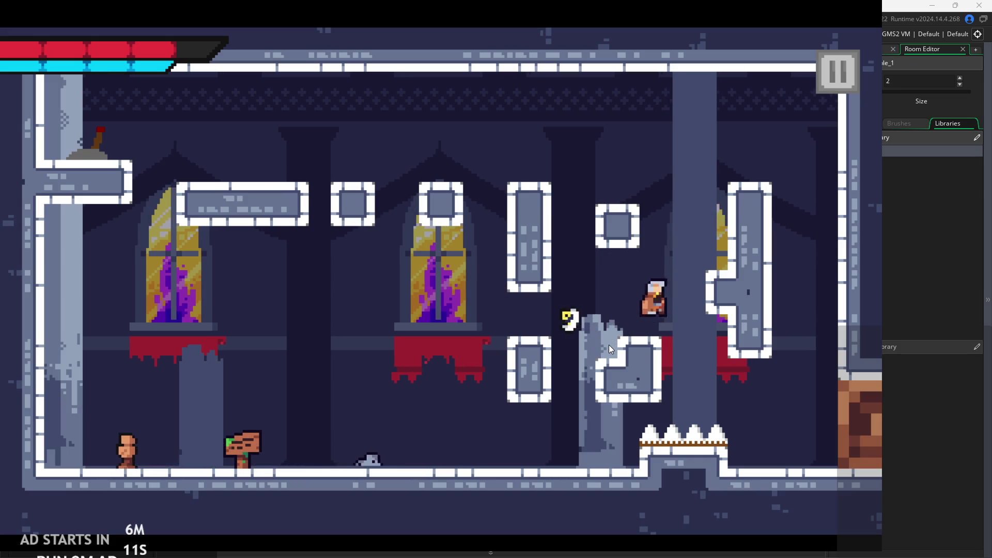
{"action": "key", "text": "Left"}
{"action": "key", "text": "Left"}
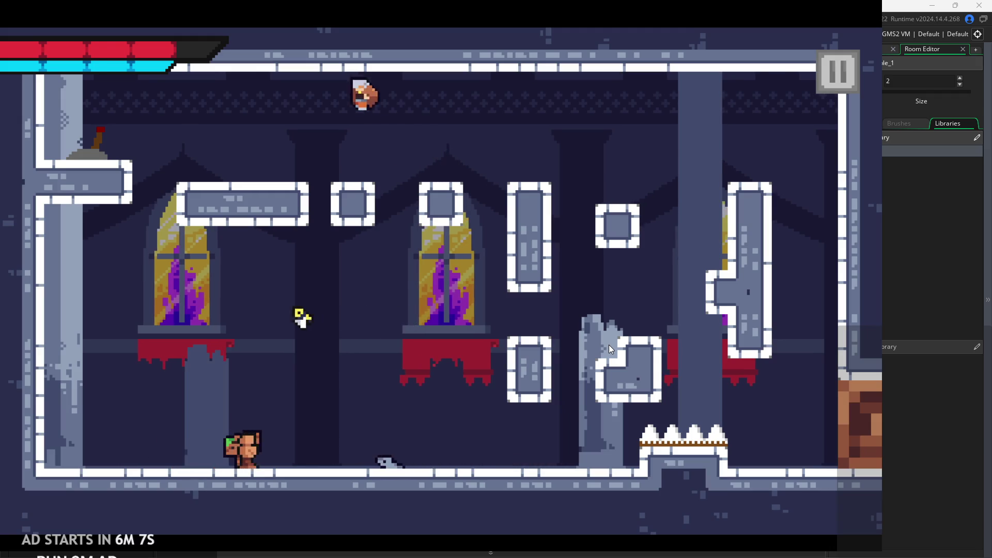
{"action": "key", "text": "Left"}
{"action": "key", "text": "Left"}
{"action": "key", "text": "Right"}
Wall-jump up the pillar, drop onto the small block, then pause and enable debug stats
{"action": "key", "text": "space"}
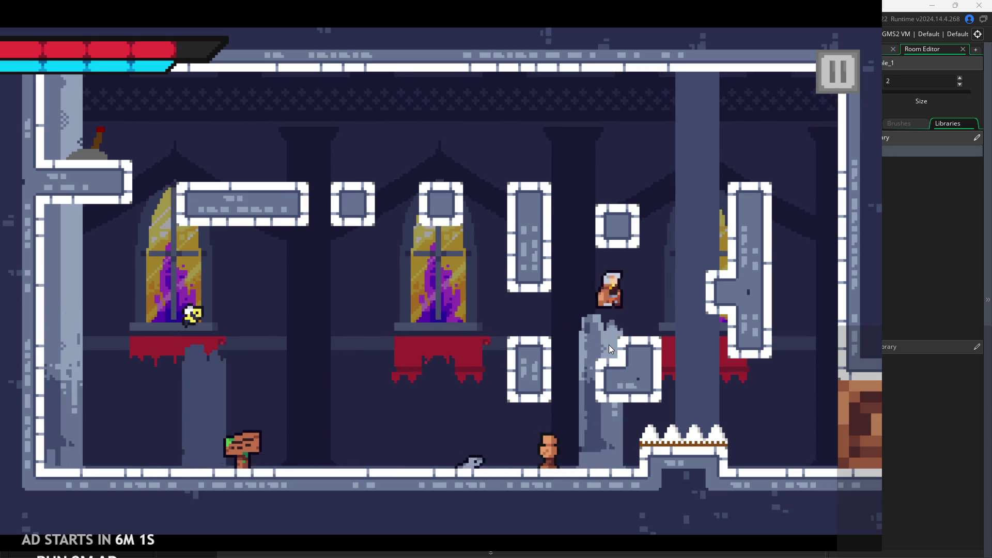
{"action": "key", "text": "Left"}
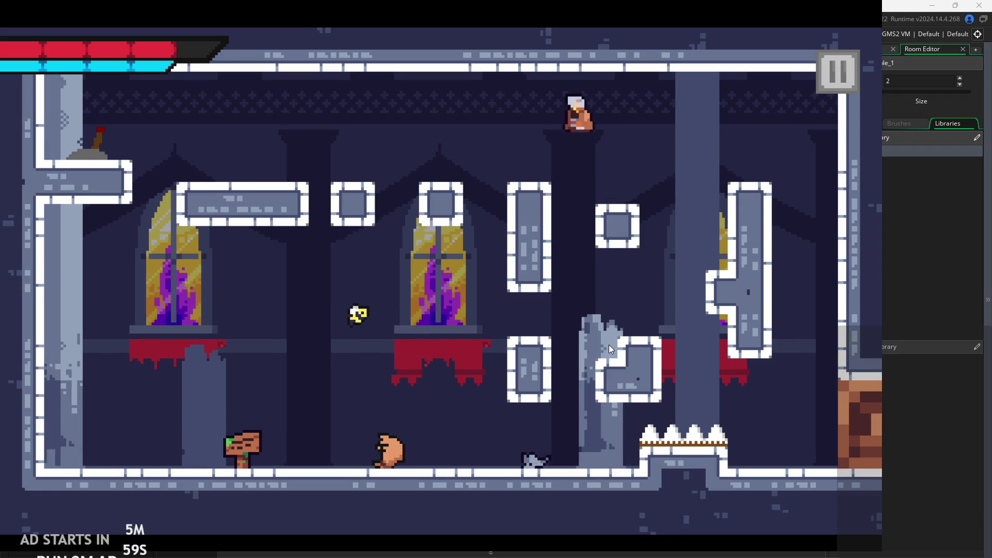
{"action": "key", "text": "space"}
{"action": "key", "text": "Right"}
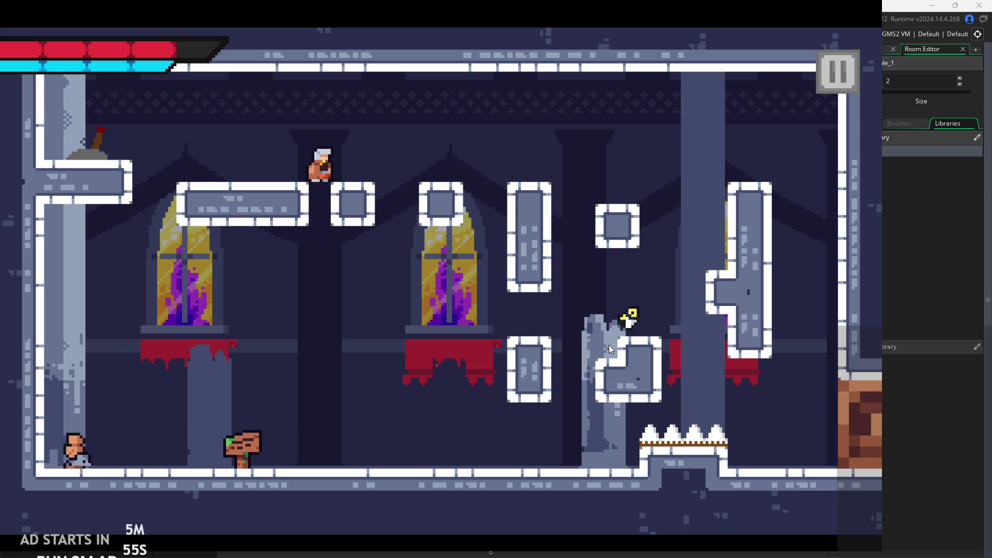
{"action": "left_click", "coordinate": [837, 73]}
{"action": "left_click", "coordinate": [155, 147]}
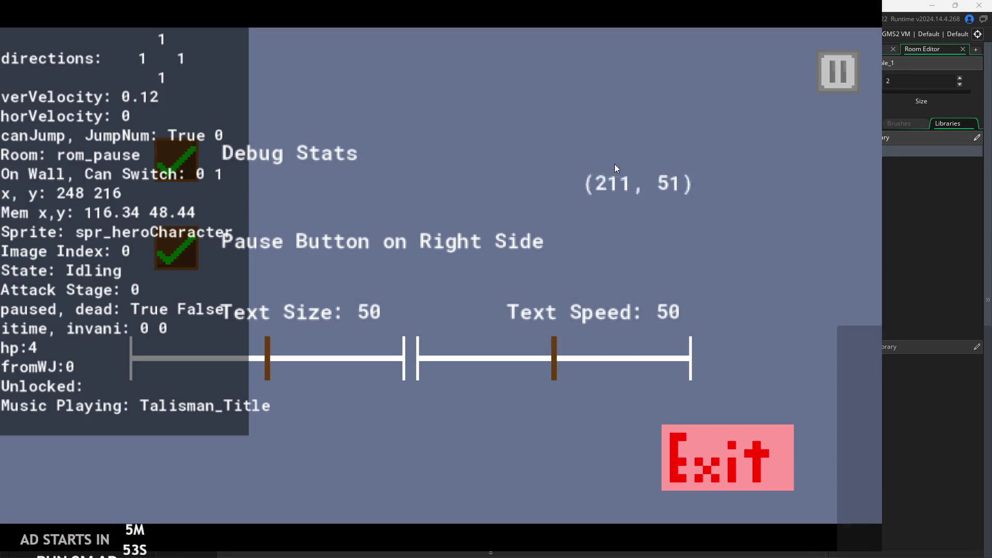
Resume the game and run the hero left and right, jumping off the ledge
{"action": "left_click", "coordinate": [837, 72]}
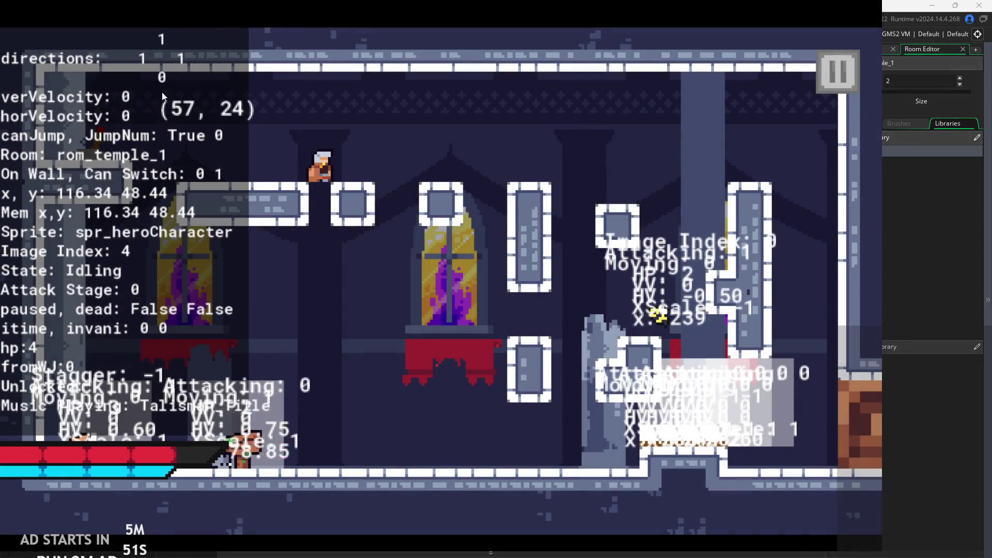
{"action": "key", "text": "space"}
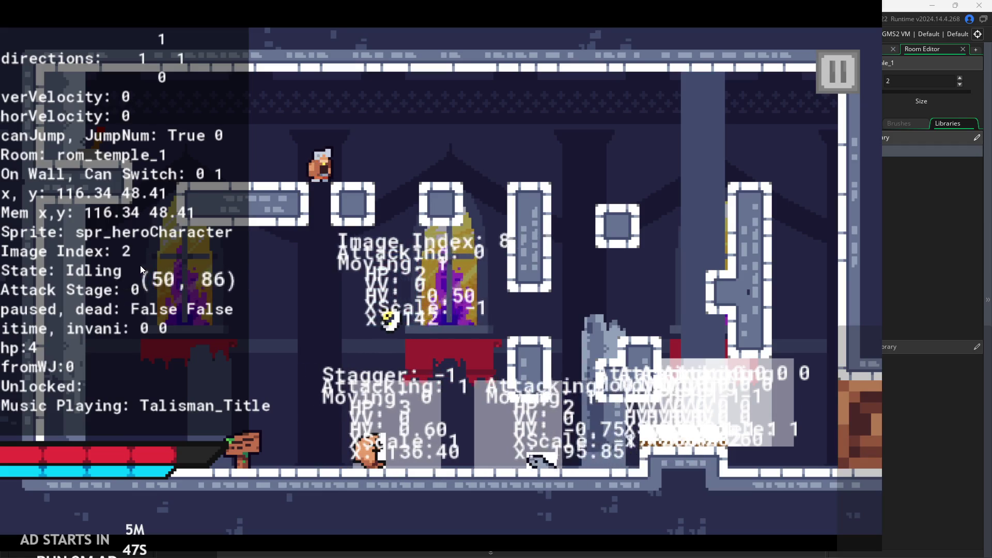
{"action": "key", "text": "Left"}
{"action": "key", "text": "Right"}
{"action": "key", "text": "Left"}
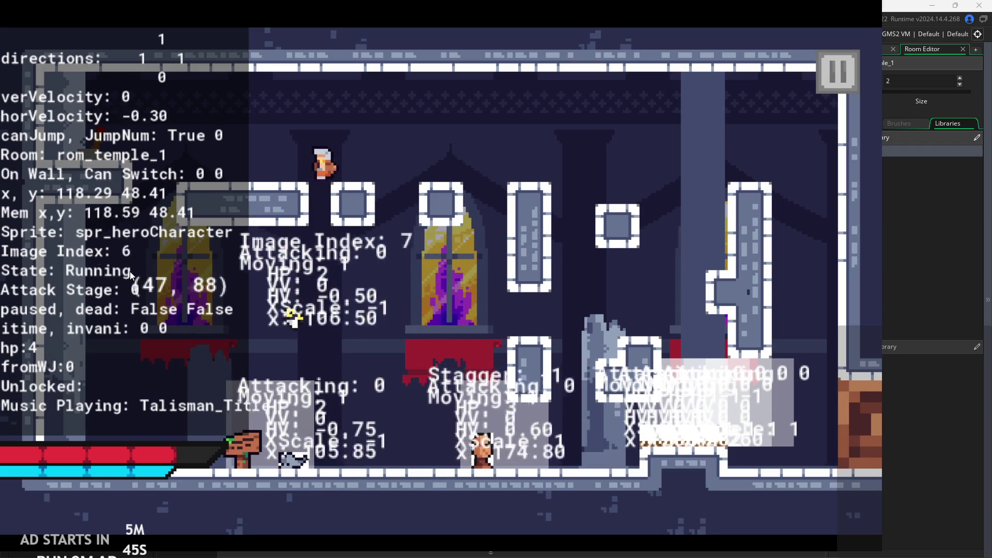
{"action": "key", "text": "Left"}
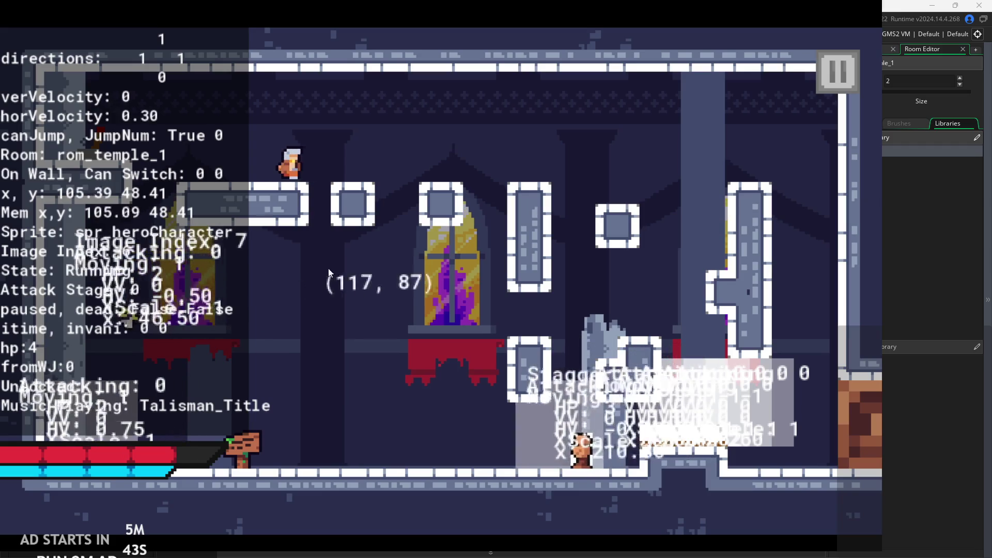
{"action": "key", "text": "Right"}
{"action": "key", "text": "space"}
Jump the hero onto the right pillar and ledge, then quit back to obj_hero's Step code
{"action": "key", "text": "space"}
{"action": "key", "text": "Left"}
{"action": "key", "text": "Right"}
{"action": "key", "text": "space"}
{"action": "key", "text": "Left"}
{"action": "key", "text": "Left"}
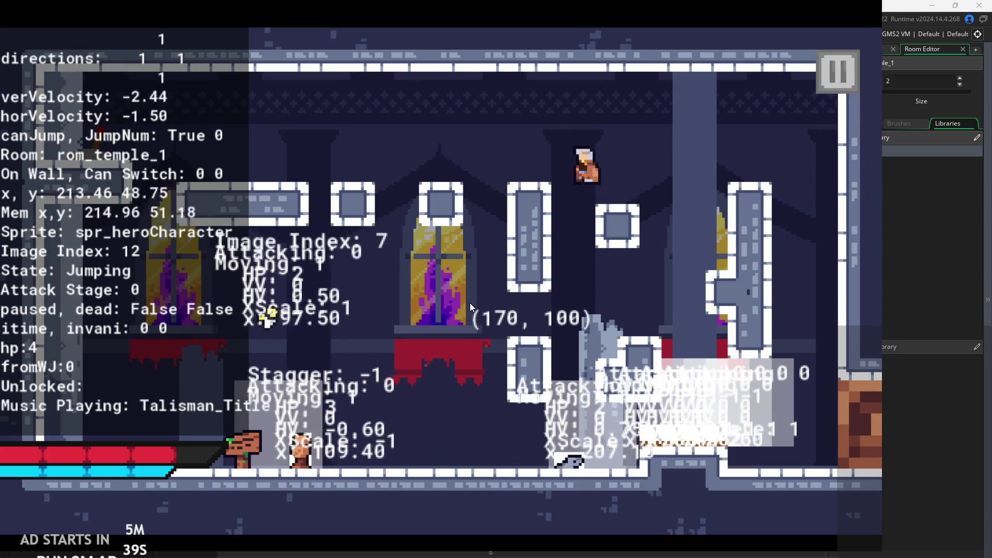
{"action": "key", "text": "space"}
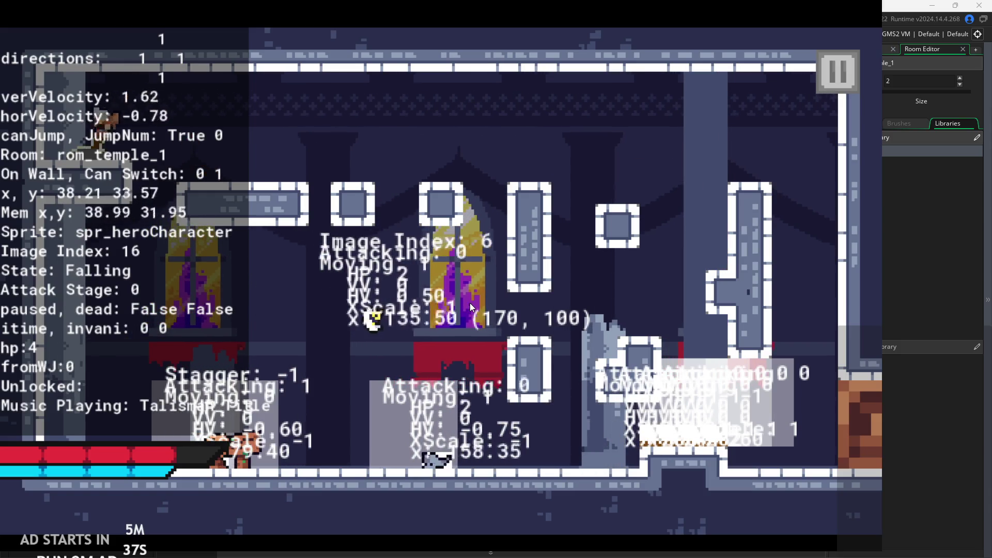
{"action": "key", "text": "Right"}
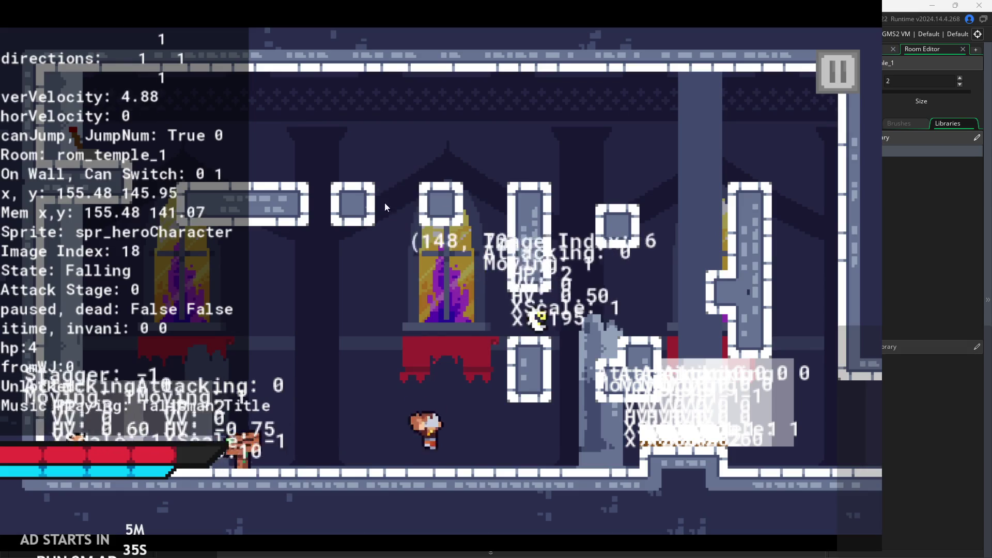
{"action": "key", "text": "Right"}
{"action": "key", "text": "space"}
{"action": "key", "text": "Right"}
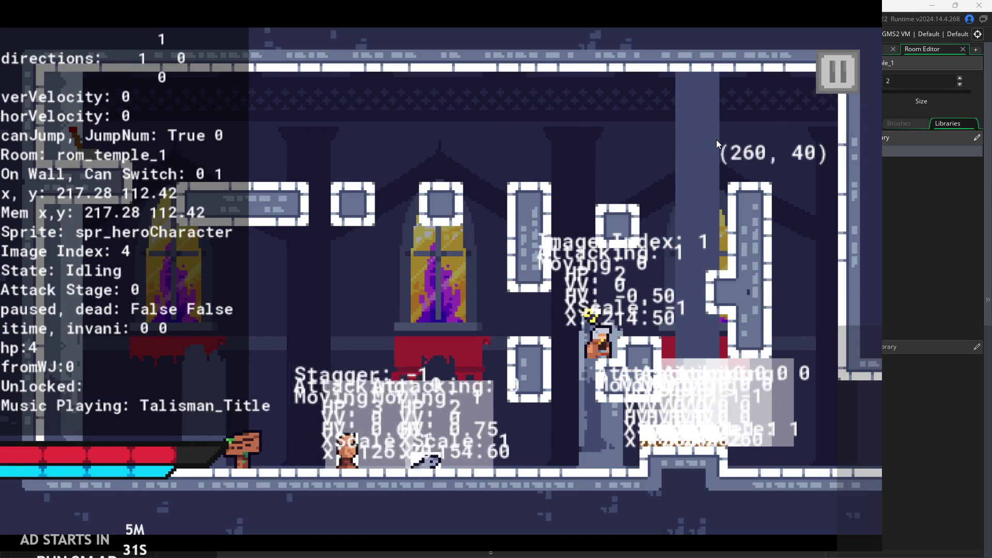
{"action": "left_click", "coordinate": [838, 78]}
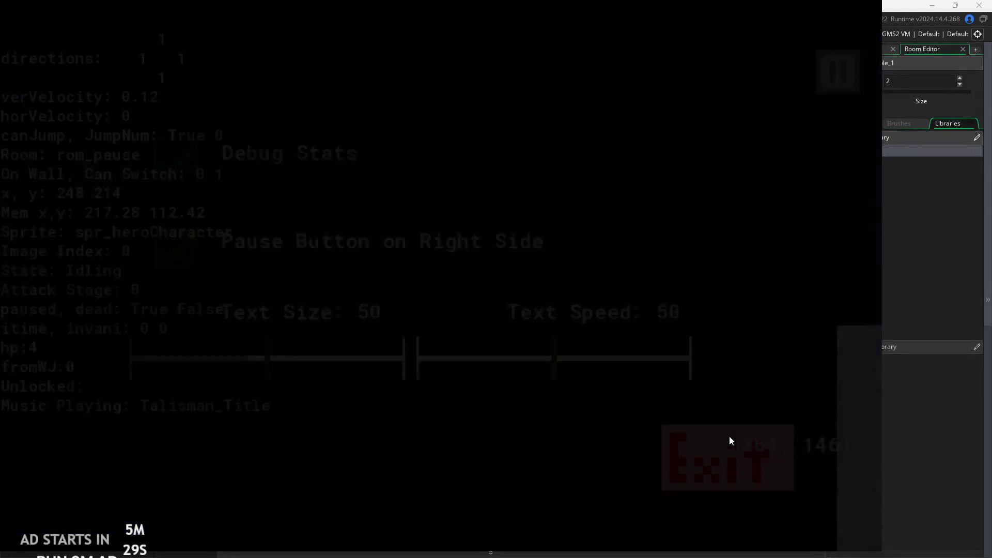
{"action": "left_click", "coordinate": [167, 51]}
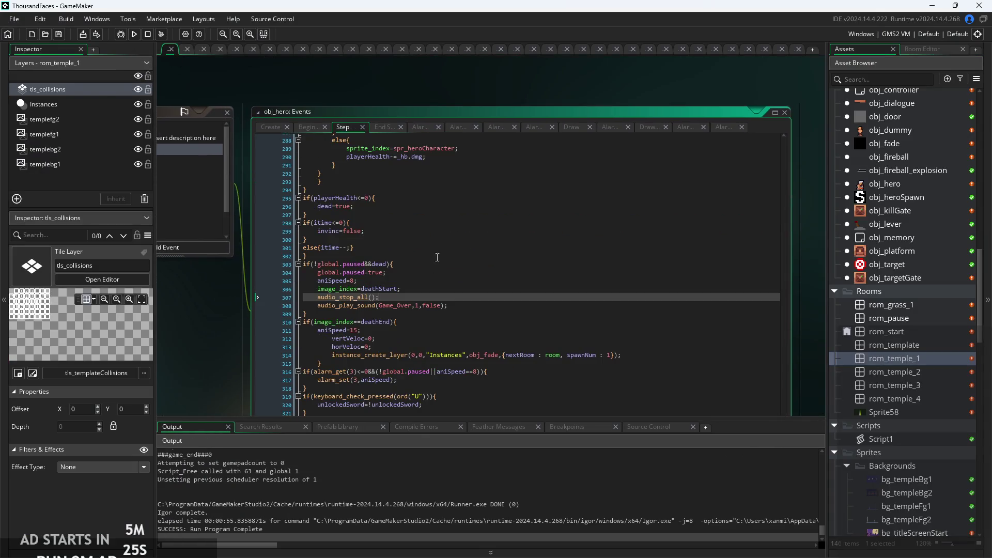
Scroll up through obj_hero's Step event code to review it
{"action": "scroll", "coordinate": [465, 269], "scroll_direction": "up", "scroll_amount": 1, "text": "ctrl"}
{"action": "scroll", "coordinate": [501, 275], "scroll_direction": "down", "scroll_amount": 1}
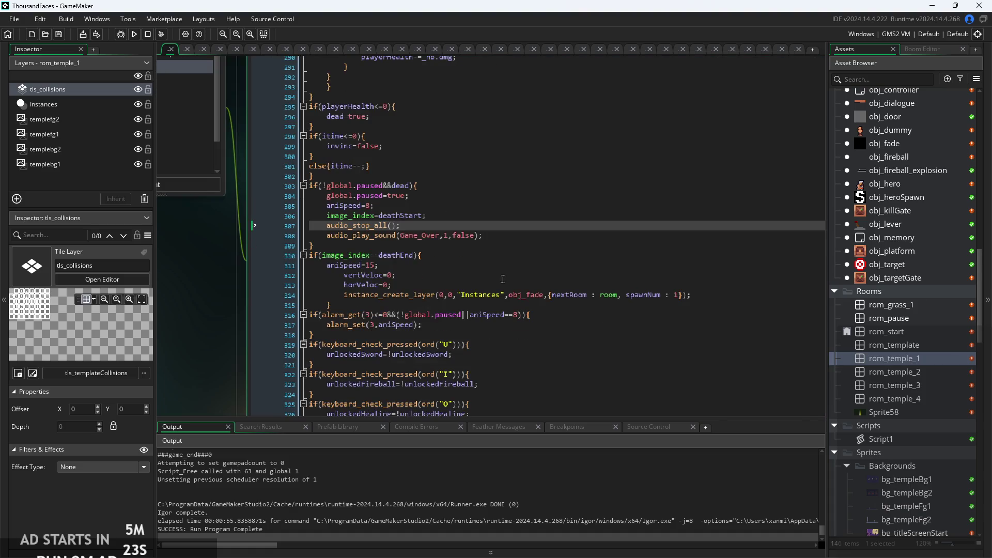
{"action": "scroll", "coordinate": [508, 359], "scroll_direction": "up", "scroll_amount": 15}
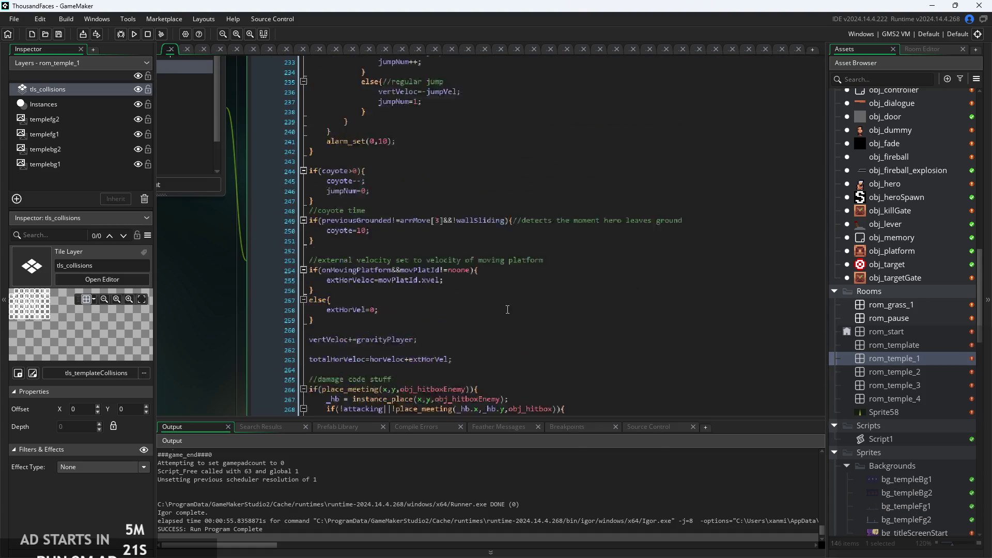
{"action": "scroll", "coordinate": [509, 298], "scroll_direction": "up", "scroll_amount": 13}
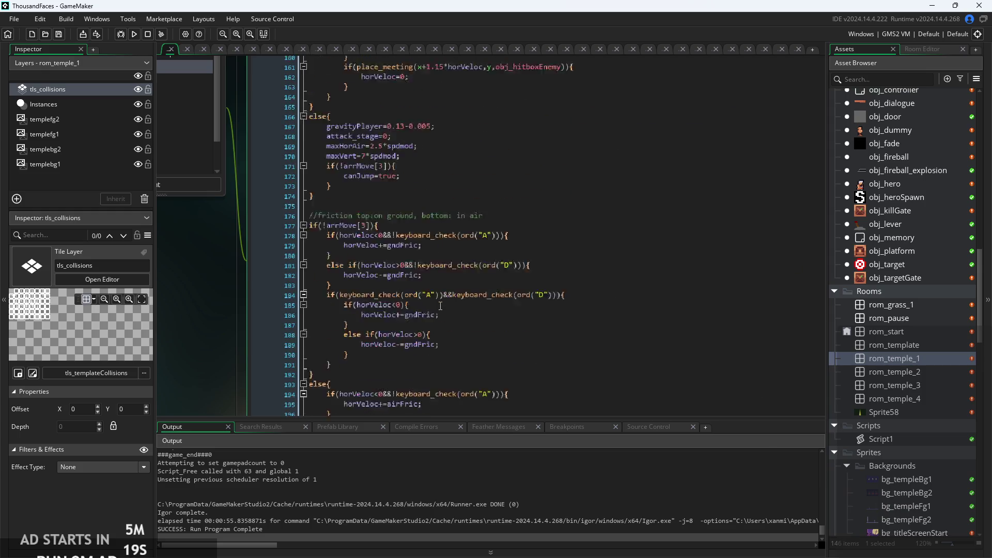
{"action": "scroll", "coordinate": [440, 304], "scroll_direction": "up", "scroll_amount": 17}
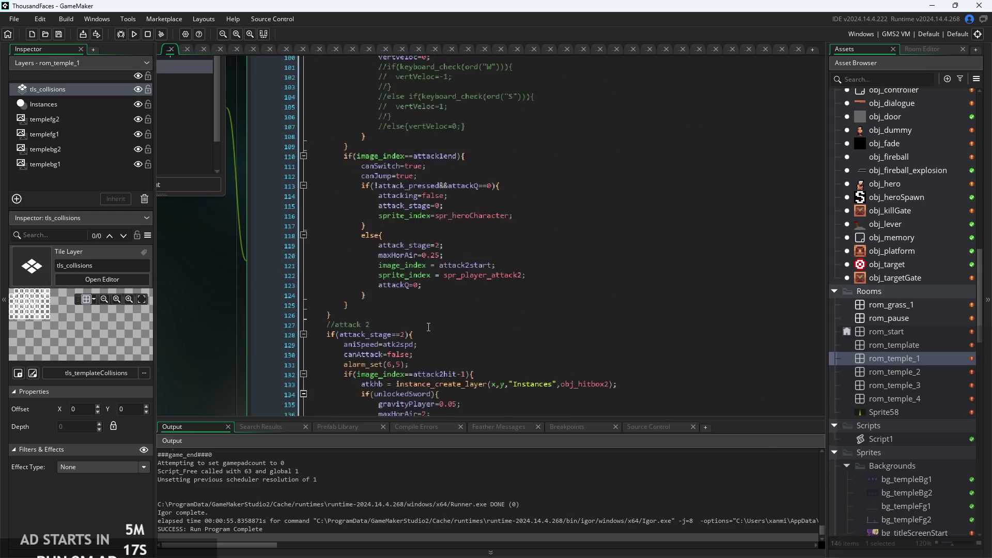
{"action": "scroll", "coordinate": [420, 363], "scroll_direction": "up", "scroll_amount": 11}
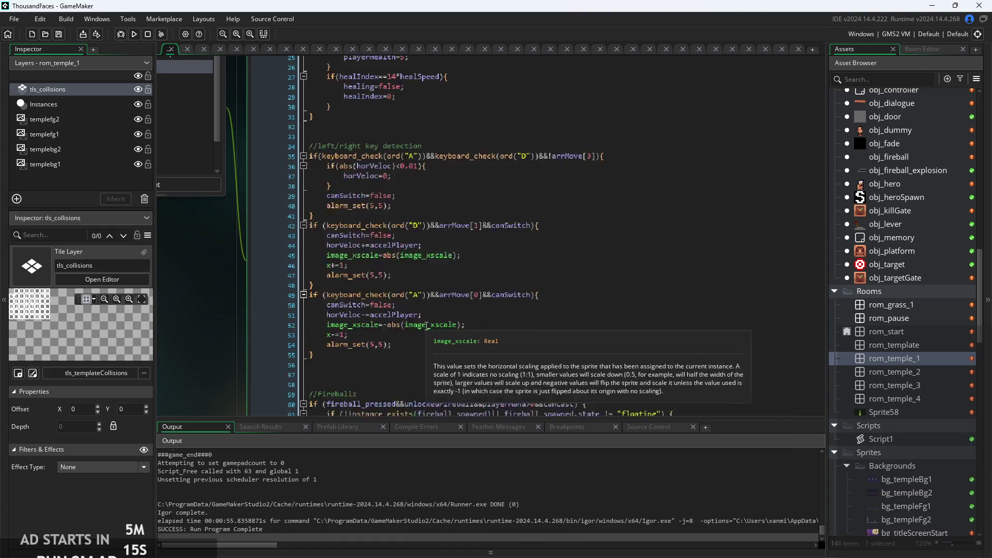
{"action": "scroll", "coordinate": [424, 317], "scroll_direction": "up", "scroll_amount": 3}
{"action": "scroll", "coordinate": [419, 314], "scroll_direction": "up", "scroll_amount": 2}
{"action": "scroll", "coordinate": [385, 232], "scroll_direction": "down", "scroll_amount": 5, "text": "ctrl"}
{"action": "scroll", "coordinate": [386, 232], "scroll_direction": "up", "scroll_amount": 3, "text": "ctrl"}
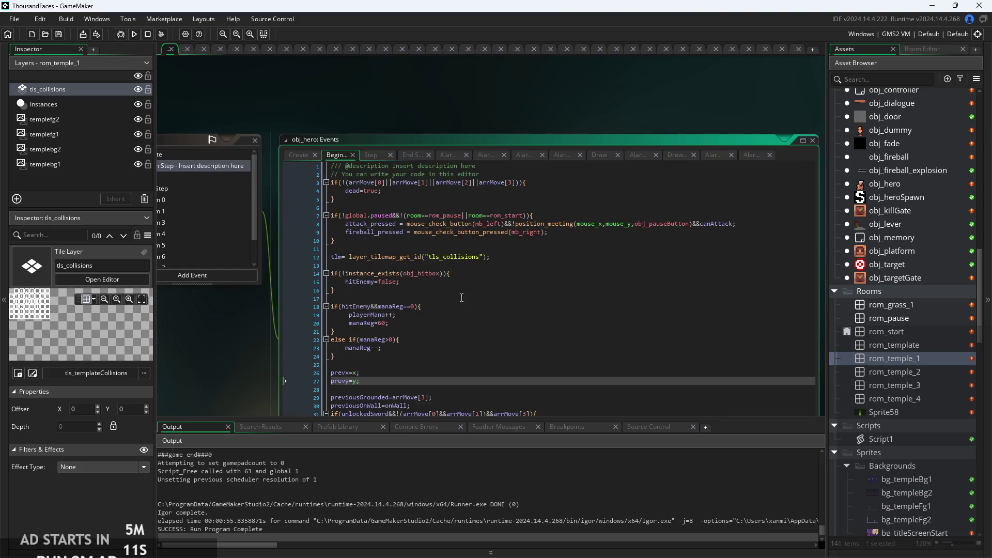
Look over the Begin Step code, then return to the Step event code
{"action": "left_click", "coordinate": [434, 251]}
{"action": "scroll", "coordinate": [434, 279], "scroll_direction": "up", "scroll_amount": 2, "text": "ctrl"}
{"action": "scroll", "coordinate": [434, 279], "scroll_direction": "down", "scroll_amount": 2, "text": "ctrl"}
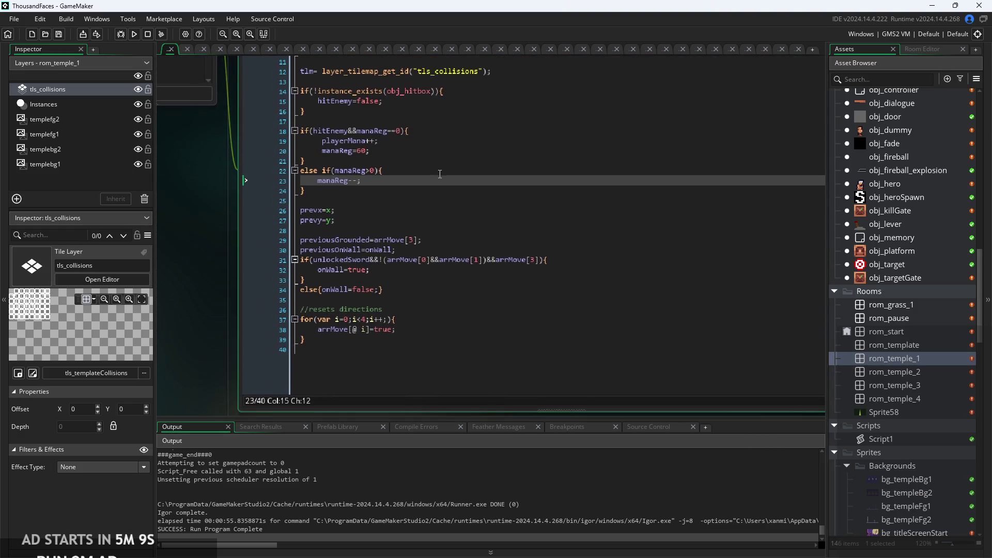
{"action": "left_click_drag", "start_coordinate": [418, 213], "coordinate": [412, 228]}
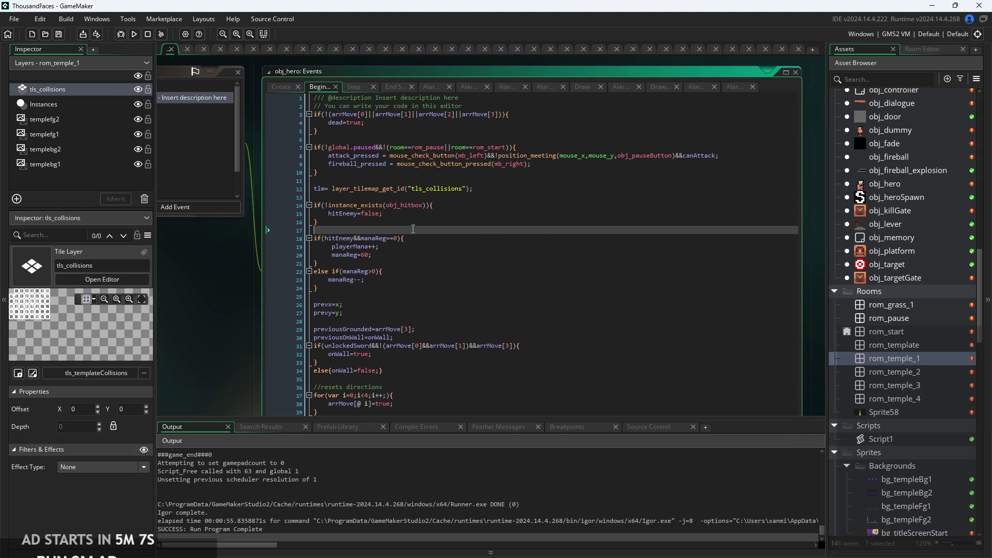
{"action": "left_click", "coordinate": [354, 87]}
{"action": "scroll", "coordinate": [464, 232], "scroll_direction": "down", "scroll_amount": 3}
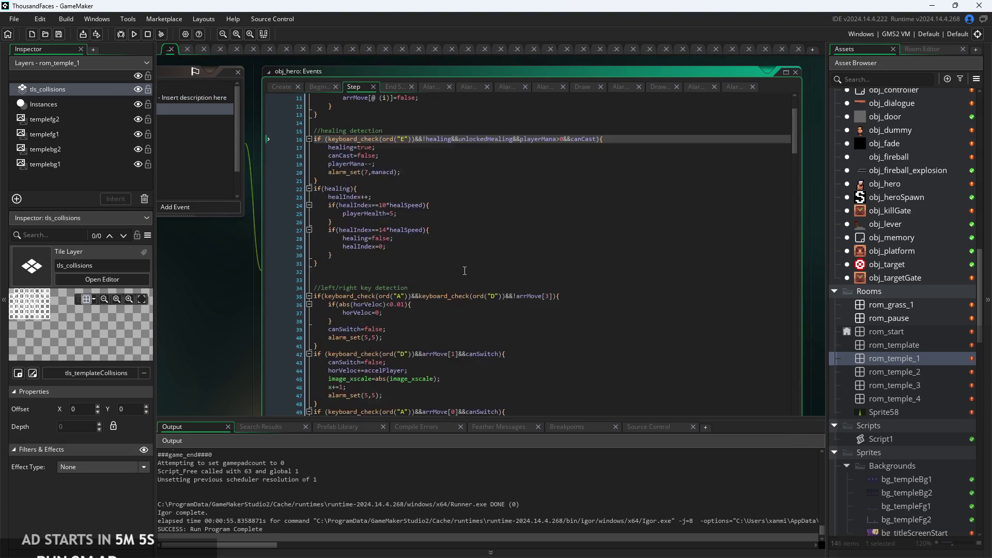
{"action": "left_click", "coordinate": [484, 263]}
{"action": "key", "text": "ctrl+f"}
{"action": "type", "text": "coyo"}
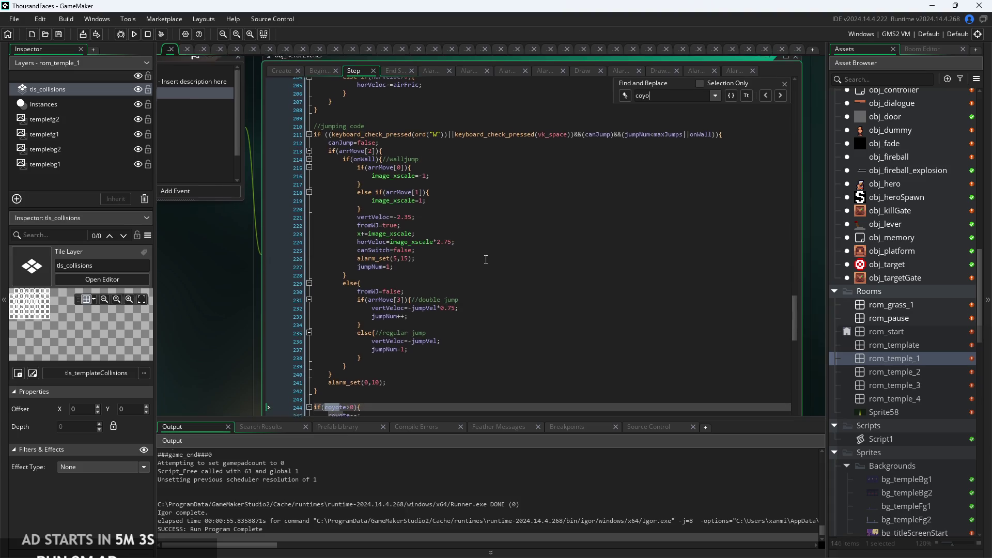
{"action": "left_click", "coordinate": [784, 78]}
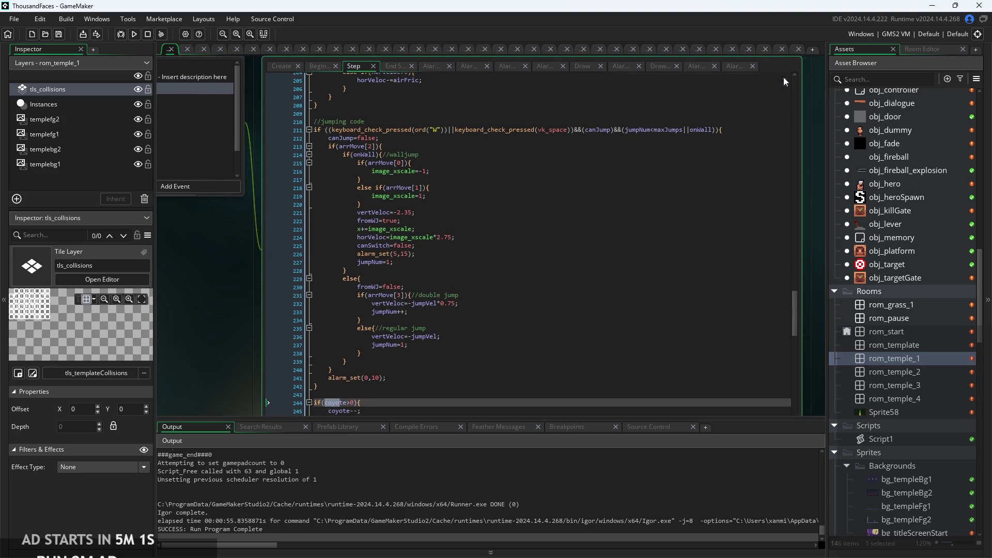
{"action": "left_click", "coordinate": [378, 395]}
{"action": "key", "text": "Return"}
{"action": "type", "text": "//coyote Time"}
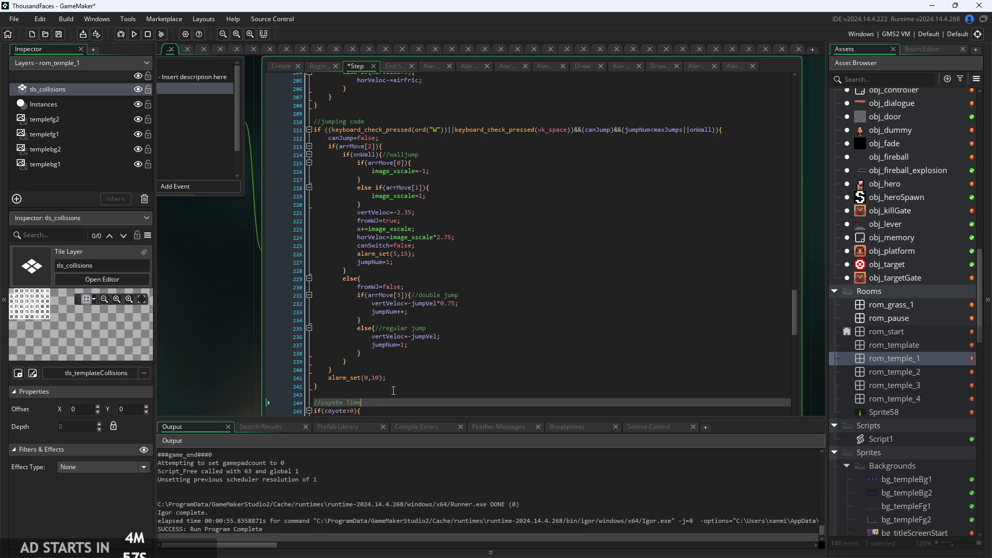
{"action": "scroll", "coordinate": [384, 377], "scroll_direction": "down", "scroll_amount": 3}
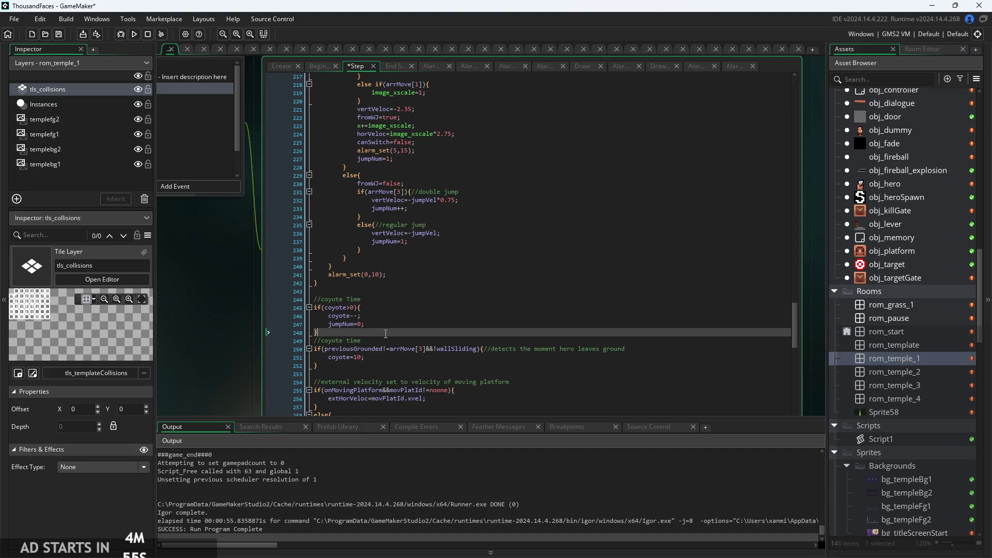
{"action": "scroll", "coordinate": [359, 287], "scroll_direction": "up", "scroll_amount": 2}
{"action": "triple_click", "coordinate": [359, 287]}
{"action": "key", "text": "BackSpace"}
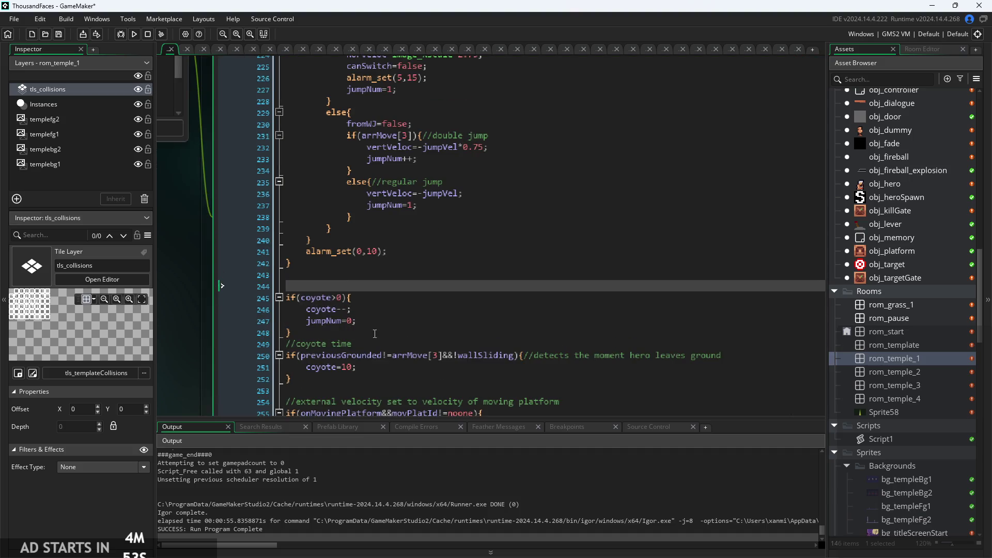
{"action": "key", "text": "BackSpace"}
{"action": "key", "text": "Return"}
{"action": "left_click_drag", "start_coordinate": [375, 344], "coordinate": [249, 346]}
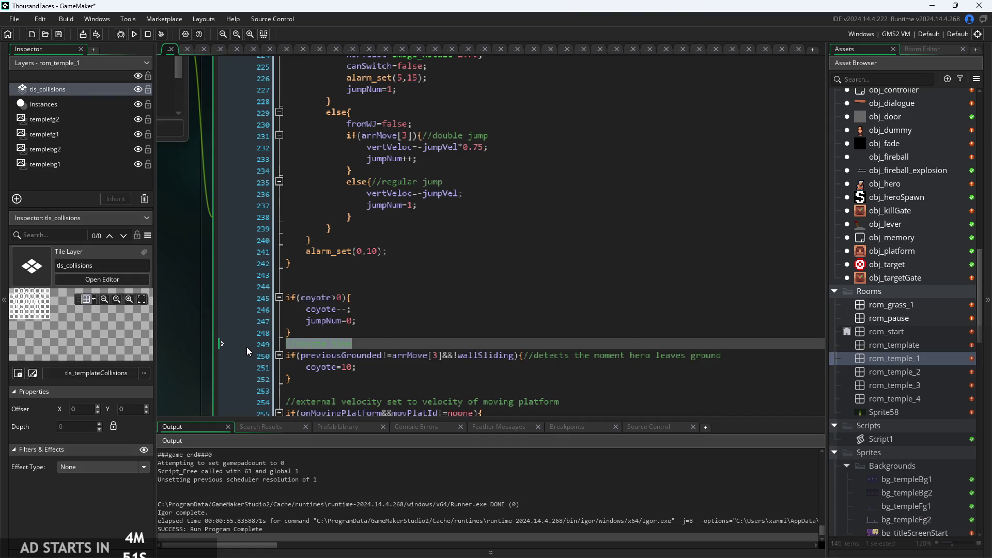
{"action": "key", "text": "ctrl+x"}
{"action": "left_click", "coordinate": [352, 290]}
{"action": "key", "text": "ctrl+v"}
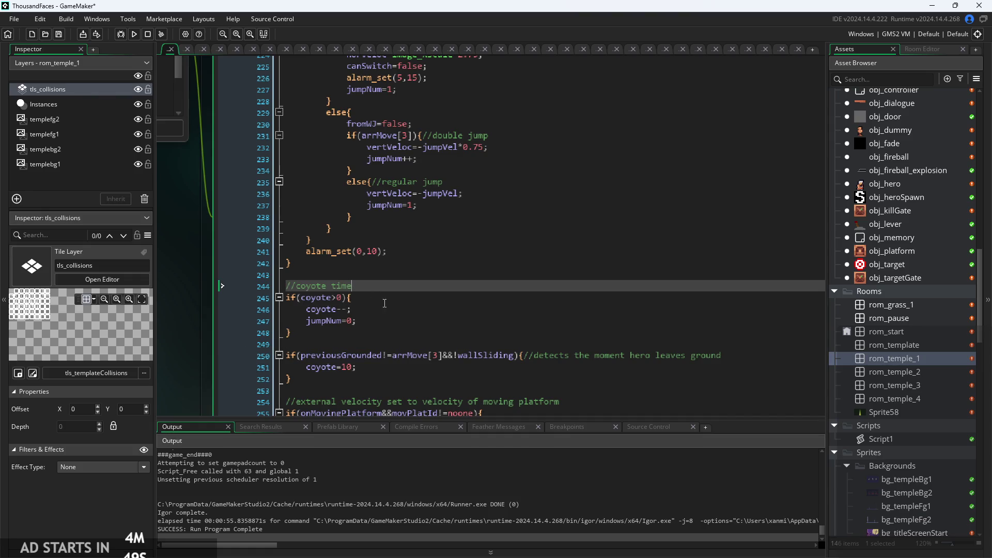
{"action": "scroll", "coordinate": [402, 345], "scroll_direction": "down", "scroll_amount": 2}
{"action": "left_click", "coordinate": [382, 322]}
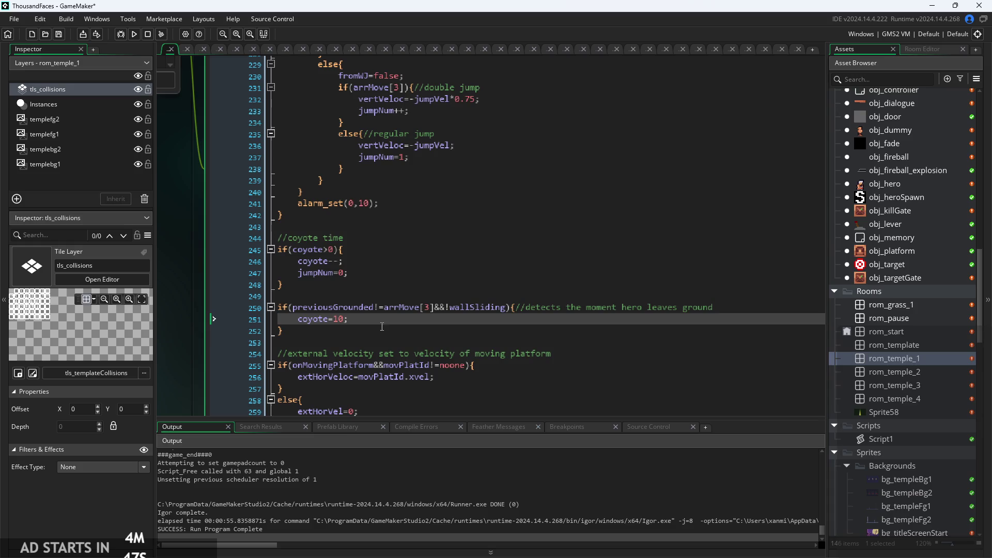
{"action": "key", "text": "Down"}
{"action": "key", "text": "Down"}
{"action": "left_click", "coordinate": [355, 243]}
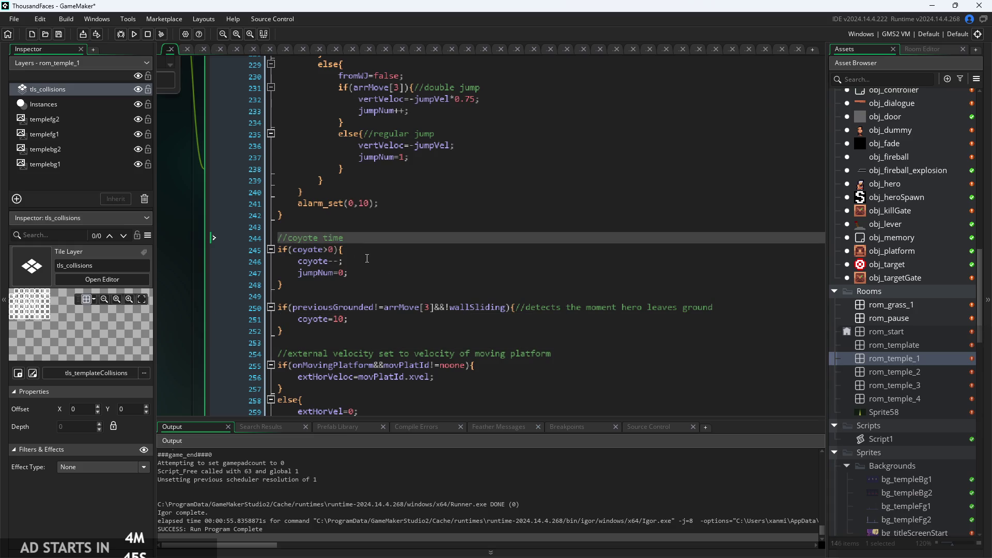
{"action": "scroll", "coordinate": [382, 263], "scroll_direction": "up", "scroll_amount": 3, "text": "ctrl"}
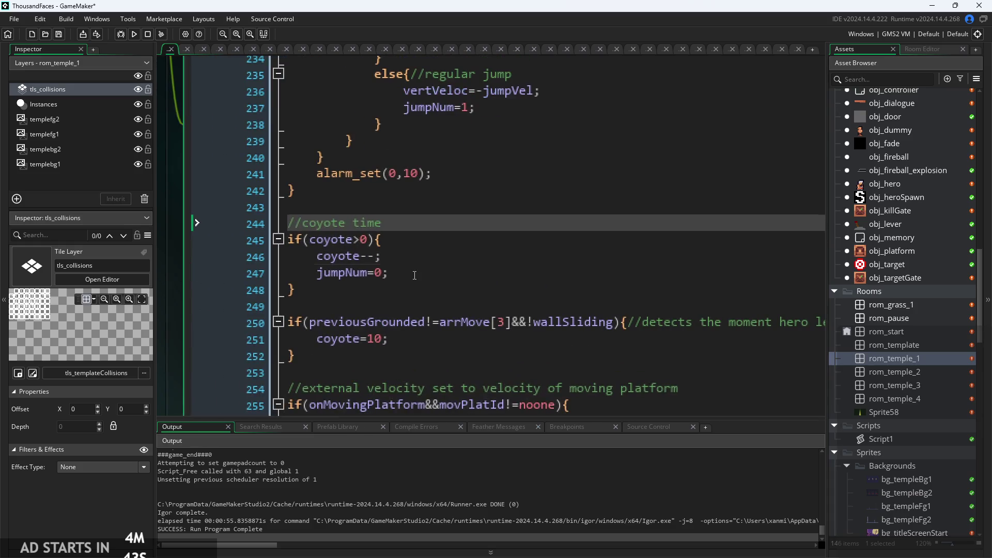
{"action": "left_click", "coordinate": [425, 253]}
{"action": "left_click", "coordinate": [434, 272]}
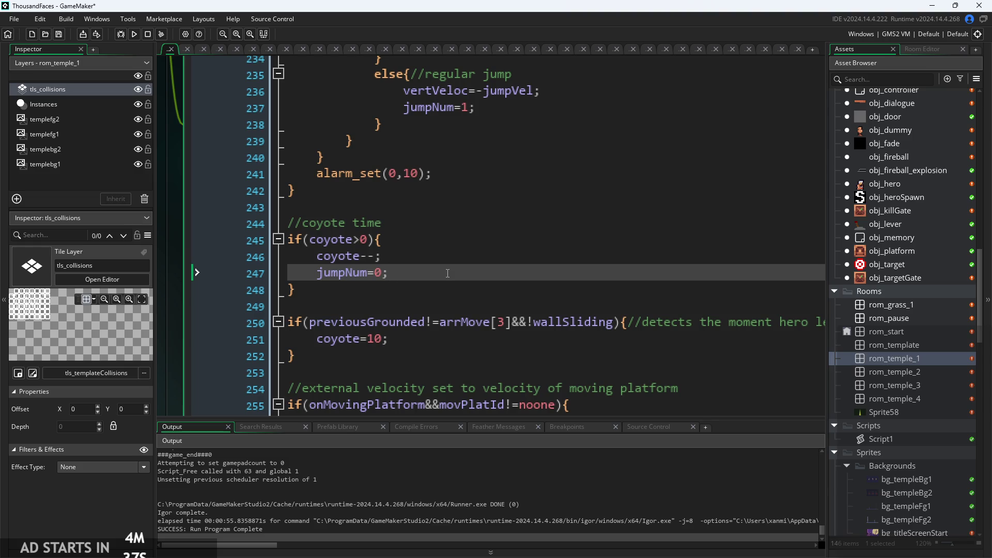
{"action": "scroll", "coordinate": [450, 271], "scroll_direction": "down", "scroll_amount": 1, "text": "ctrl"}
{"action": "left_click_drag", "start_coordinate": [450, 279], "coordinate": [402, 268]}
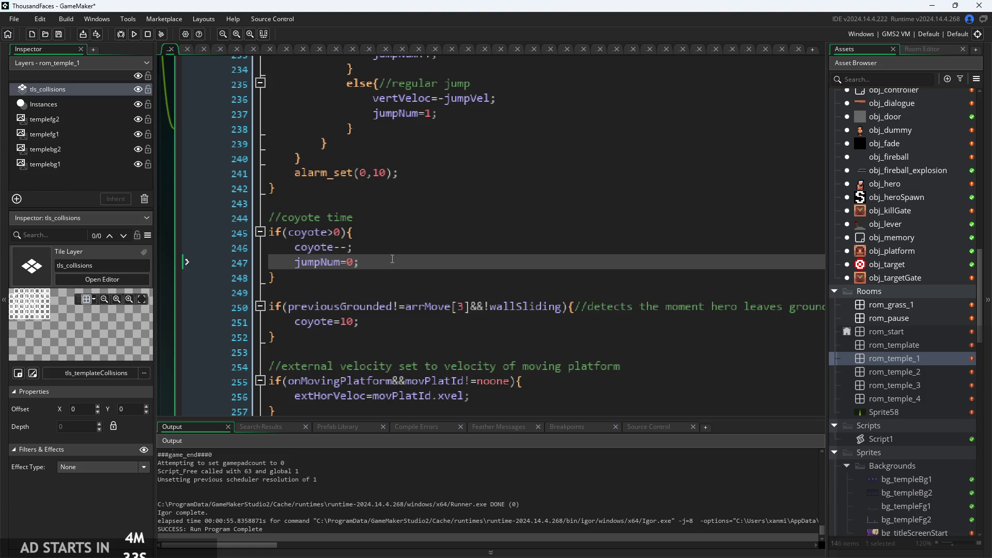
{"action": "left_click", "coordinate": [364, 276]}
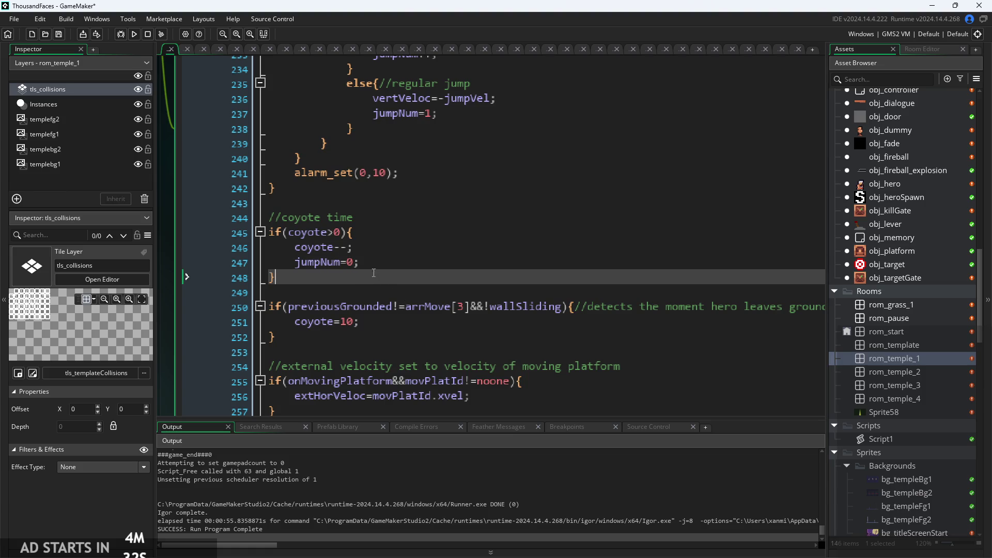
{"action": "scroll", "coordinate": [424, 259], "scroll_direction": "down", "scroll_amount": 1, "text": "ctrl"}
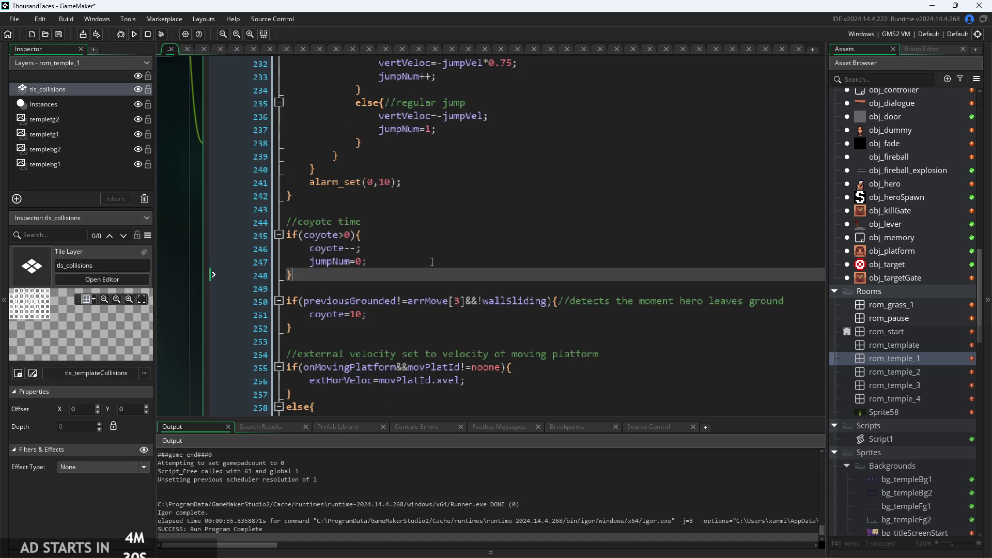
{"action": "left_click", "coordinate": [345, 258]}
{"action": "scroll", "coordinate": [351, 264], "scroll_direction": "up", "scroll_amount": 2, "text": "ctrl"}
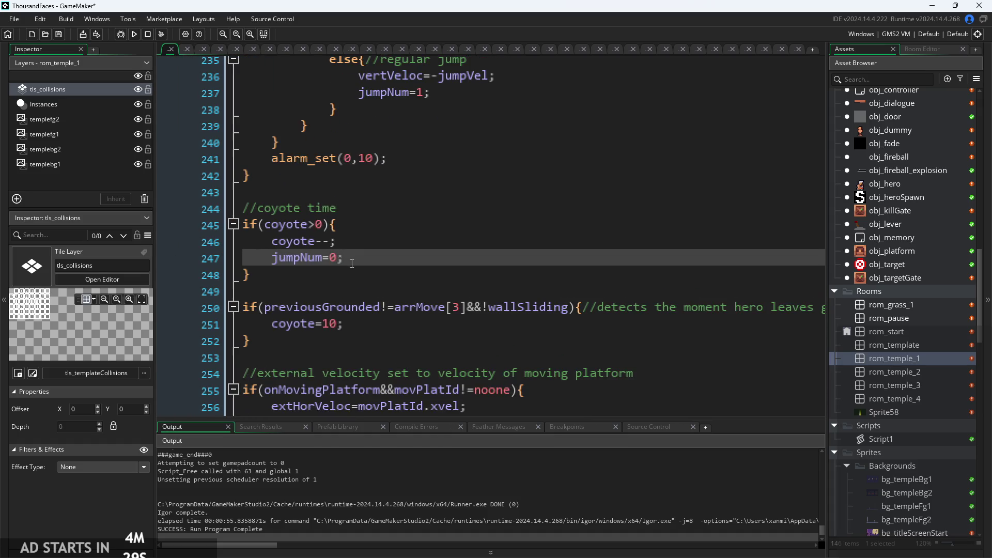
{"action": "left_click", "coordinate": [384, 320]}
{"action": "scroll", "coordinate": [393, 331], "scroll_direction": "down", "scroll_amount": 3, "text": "ctrl"}
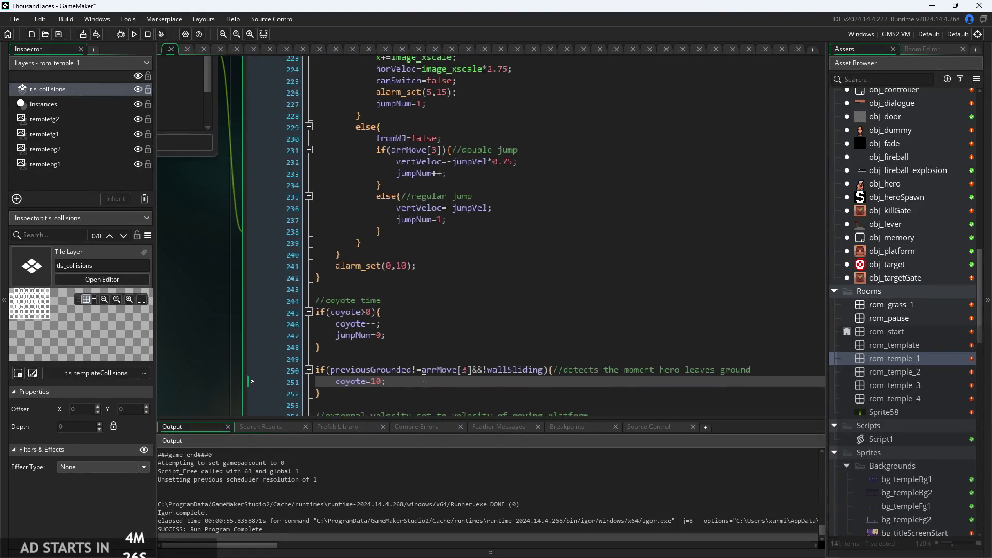
{"action": "scroll", "coordinate": [423, 379], "scroll_direction": "down", "scroll_amount": 2}
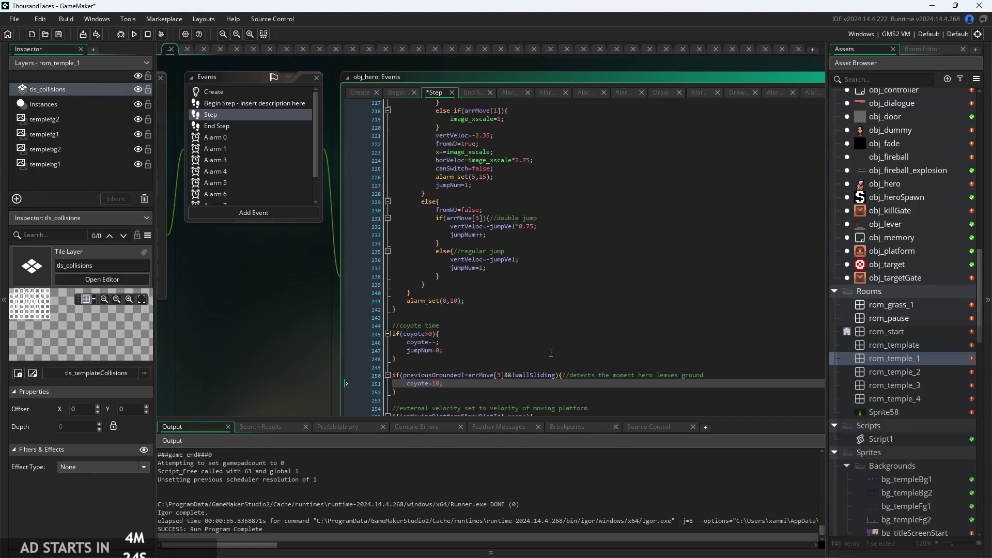
{"action": "scroll", "coordinate": [550, 353], "scroll_direction": "up", "scroll_amount": 4}
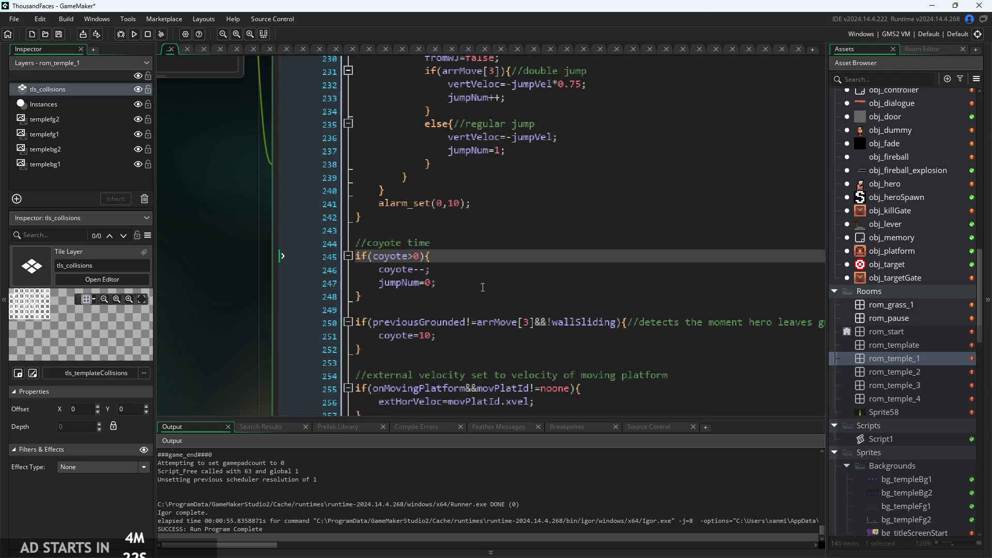
{"action": "left_click", "coordinate": [482, 288]}
{"action": "scroll", "coordinate": [482, 288], "scroll_direction": "down", "scroll_amount": 2}
{"action": "scroll", "coordinate": [412, 294], "scroll_direction": "up", "scroll_amount": 1}
{"action": "left_click", "coordinate": [412, 290]}
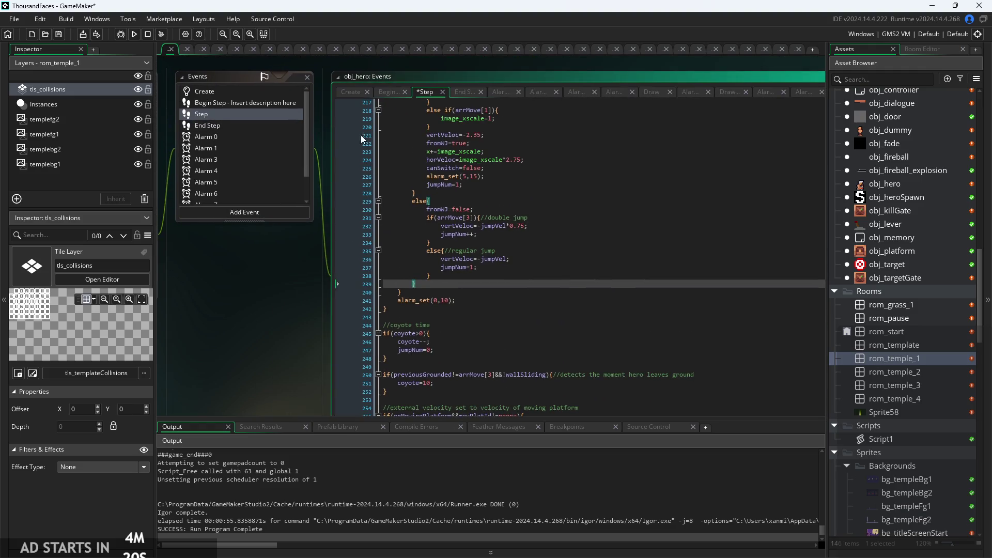
{"action": "left_click", "coordinate": [348, 91]}
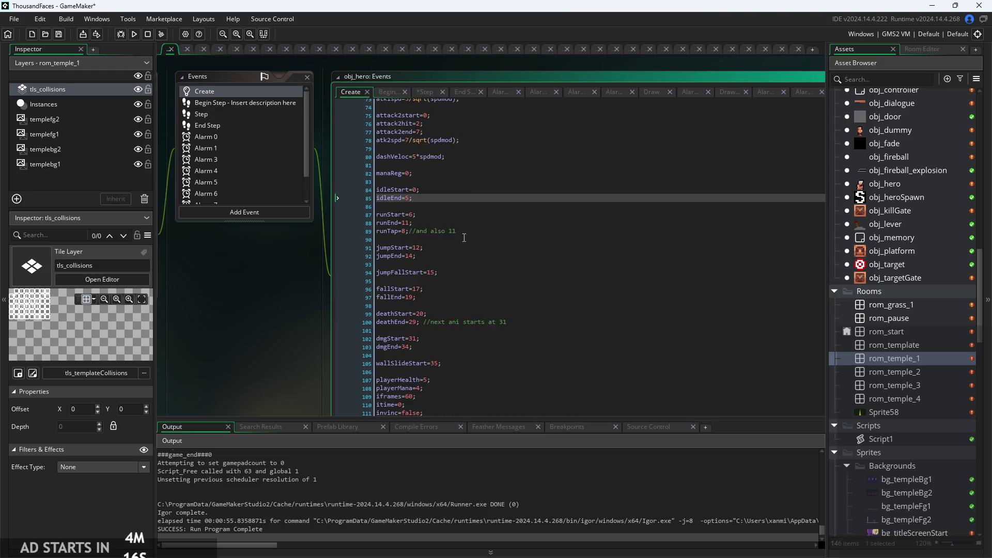
Scroll through the hero's code around lines 116–130 looking for the insertion point
{"action": "scroll", "coordinate": [463, 238], "scroll_direction": "down", "scroll_amount": 3}
{"action": "scroll", "coordinate": [485, 281], "scroll_direction": "down", "scroll_amount": 3}
{"action": "scroll", "coordinate": [480, 286], "scroll_direction": "up", "scroll_amount": 4, "text": "ctrl"}
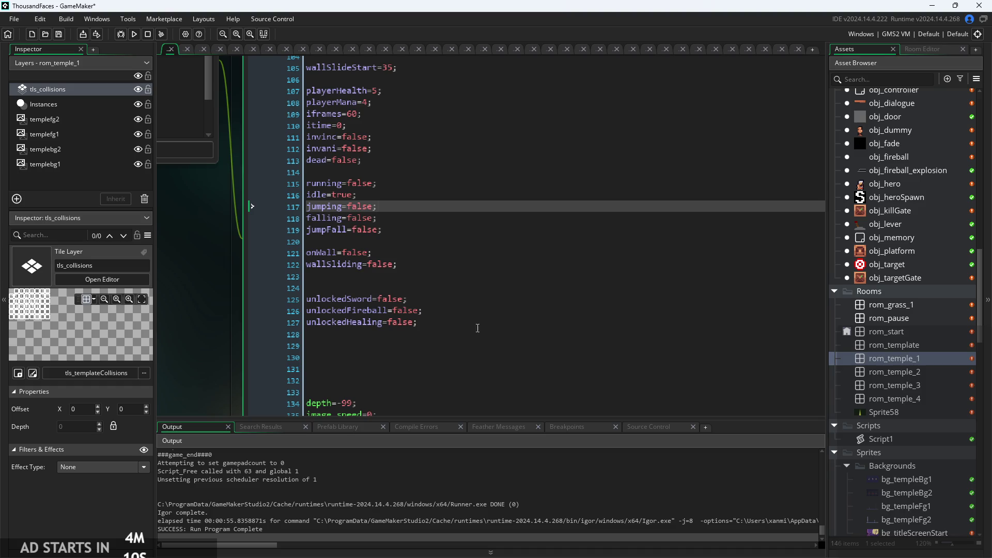
{"action": "scroll", "coordinate": [465, 258], "scroll_direction": "down", "scroll_amount": 2}
{"action": "left_click", "coordinate": [446, 137]}
{"action": "scroll", "coordinate": [462, 233], "scroll_direction": "down", "scroll_amount": 3, "text": "ctrl"}
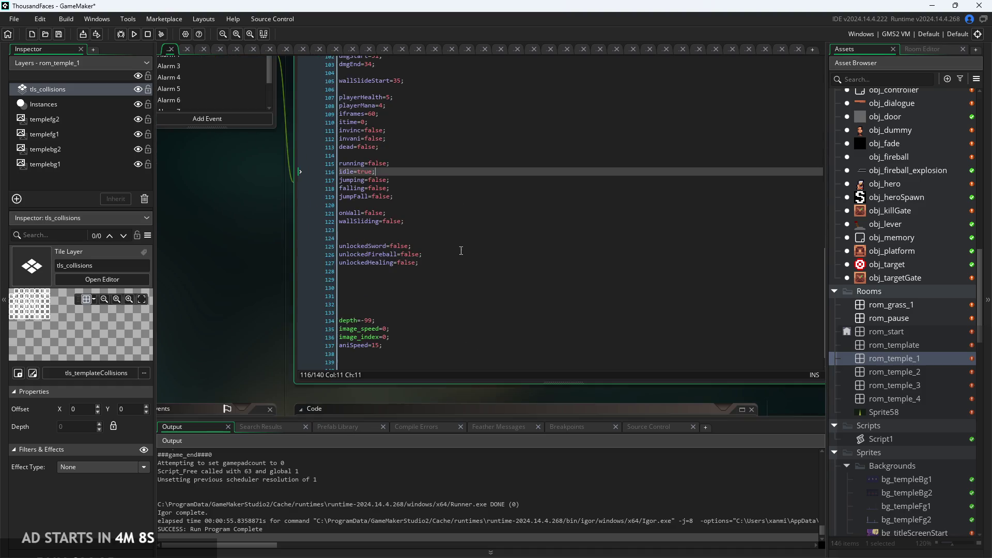
{"action": "left_click", "coordinate": [465, 290]}
{"action": "key", "text": "Up"}
{"action": "key", "text": "Up"}
{"action": "scroll", "coordinate": [468, 307], "scroll_direction": "up", "scroll_amount": 6}
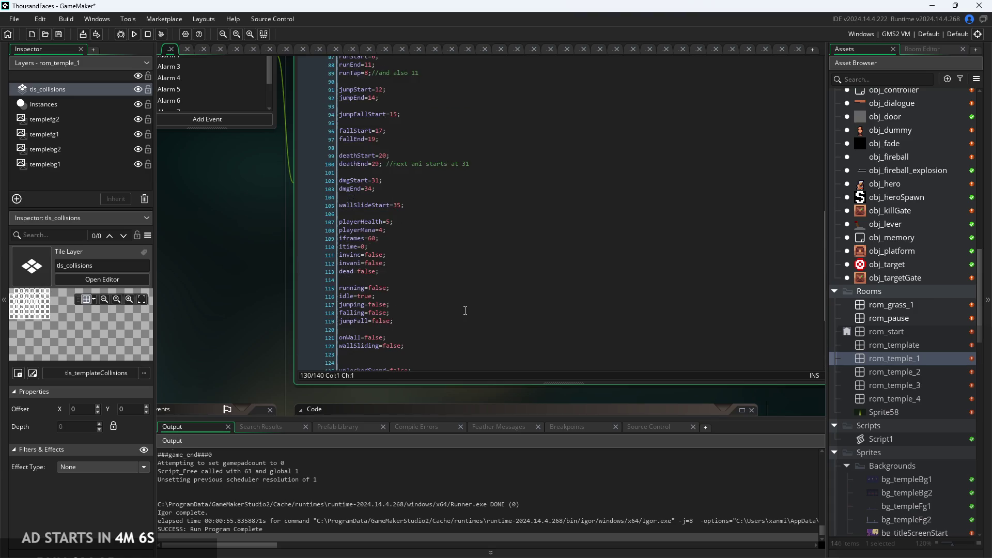
{"action": "scroll", "coordinate": [464, 289], "scroll_direction": "up", "scroll_amount": 17}
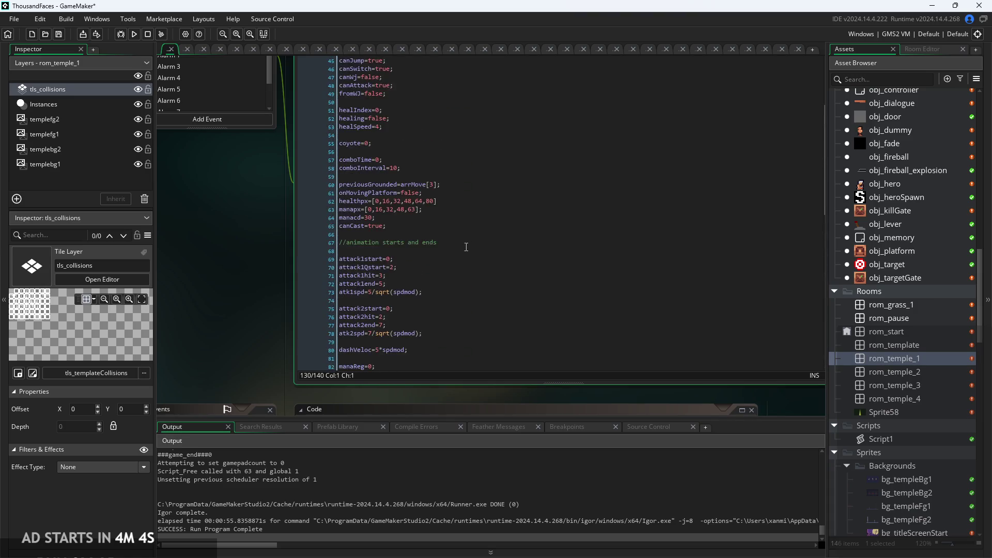
Add a new line below coyote=0 on line 55 and begin typing the prevCoy declaration
{"action": "left_click", "coordinate": [413, 226]}
{"action": "scroll", "coordinate": [415, 224], "scroll_direction": "up", "scroll_amount": 3, "text": "ctrl"}
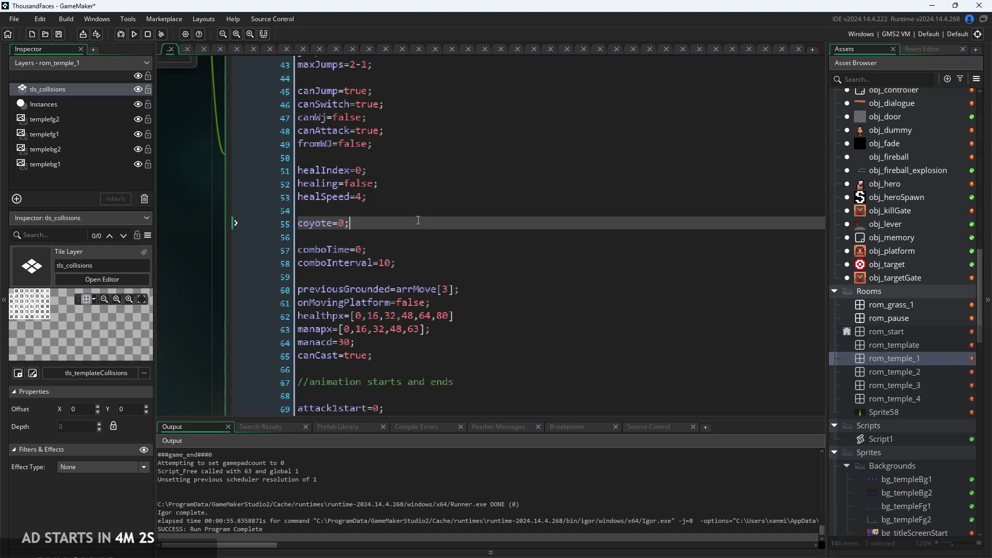
{"action": "key", "text": "Return"}
{"action": "type", "text": "prevV"}
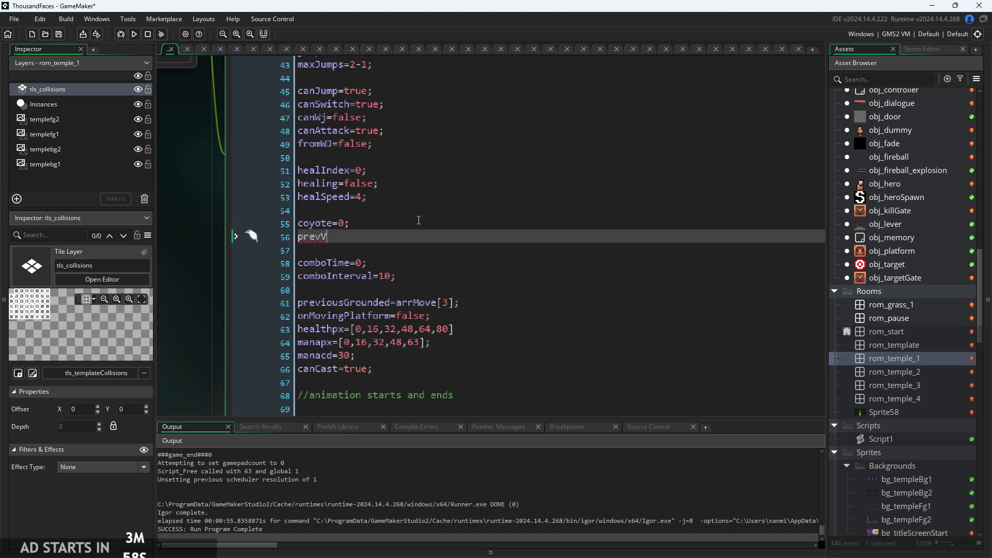
{"action": "scroll", "coordinate": [419, 220], "scroll_direction": "down", "scroll_amount": 3}
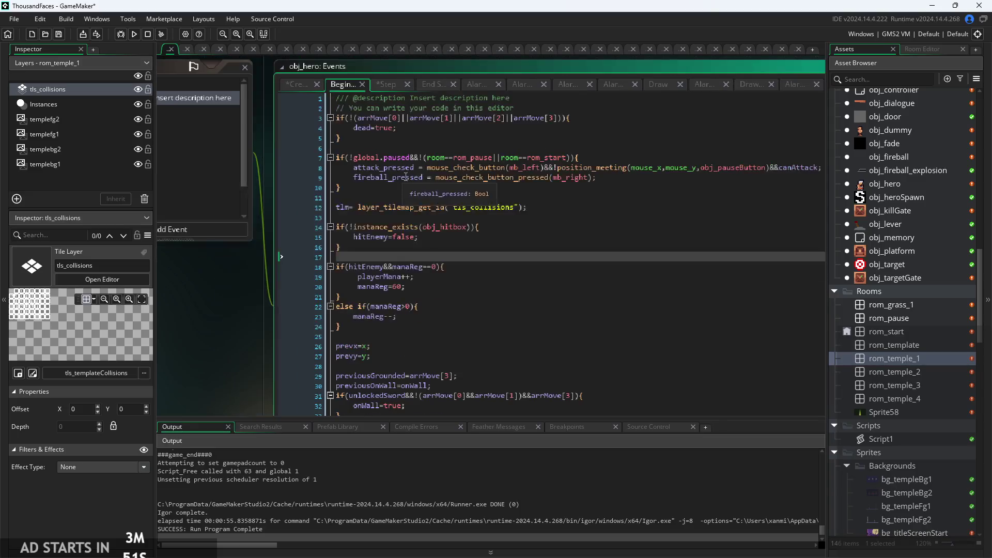
Write prevCoy=coyote; near the top of the hero's Begin Step code, then cut it back out
{"action": "left_click", "coordinate": [423, 116]}
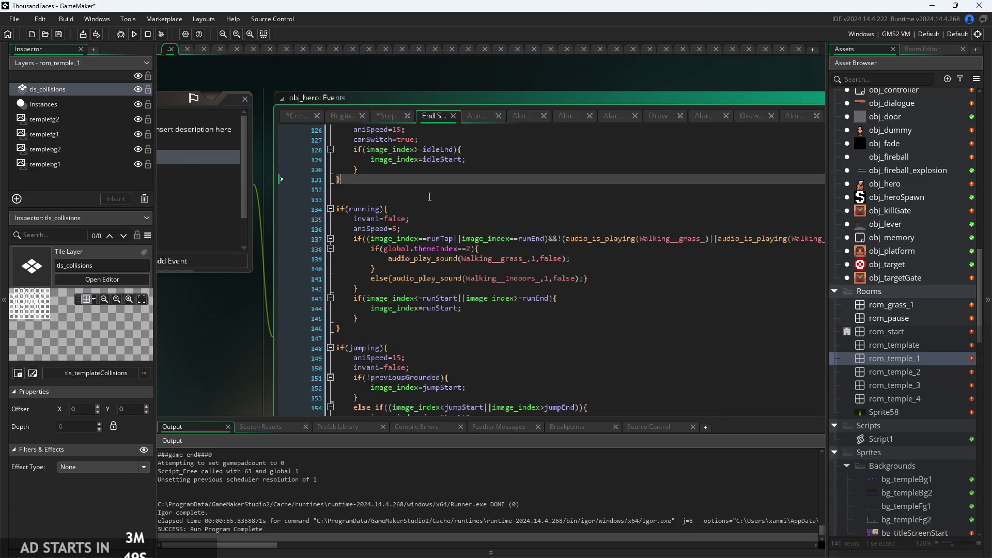
{"action": "left_click", "coordinate": [338, 112]}
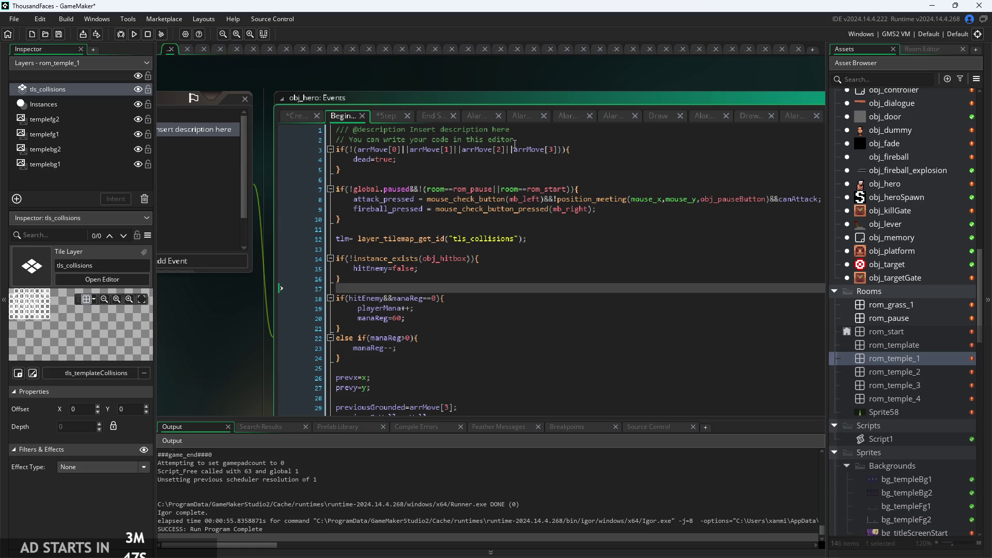
{"action": "left_click", "coordinate": [538, 139]}
{"action": "key", "text": "Return"}
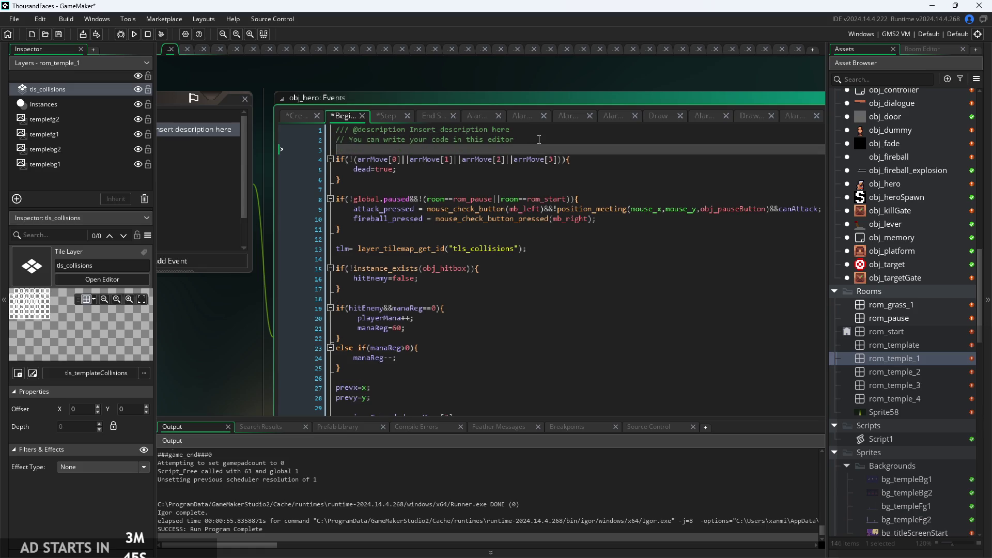
{"action": "type", "text": "prev"}
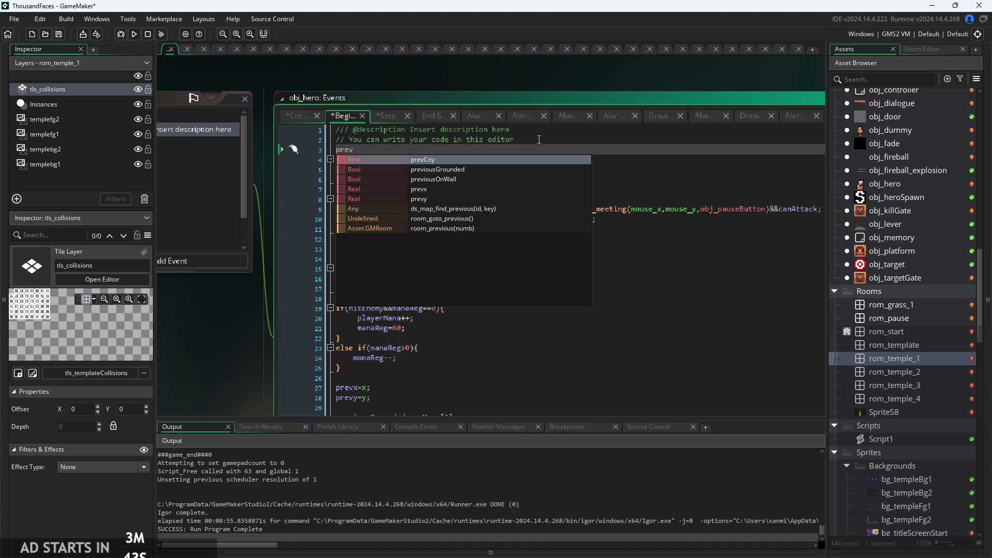
{"action": "key", "text": "Return"}
{"action": "type", "text": "=coyote"}
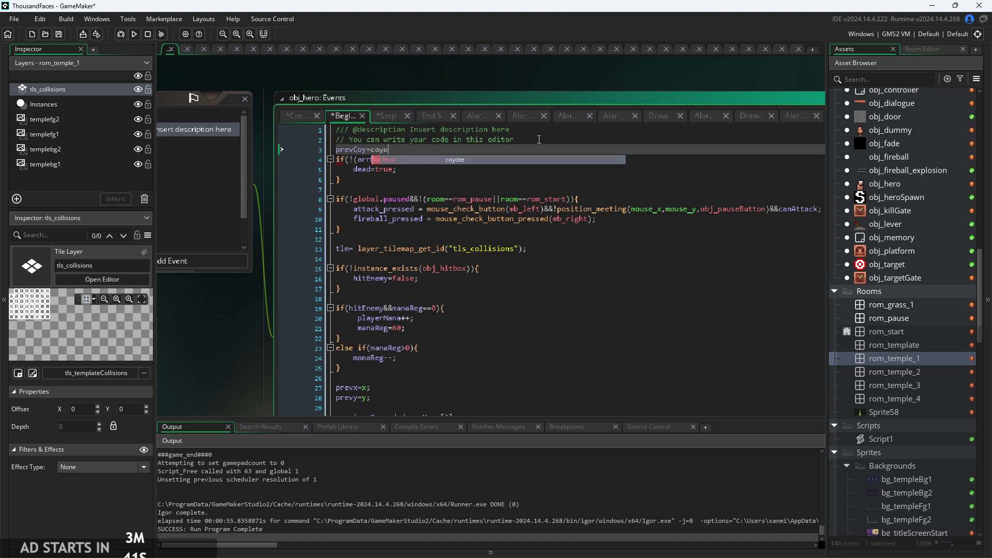
{"action": "mouse_move", "coordinate": [409, 150]}
{"action": "left_mouse_down"}
{"action": "mouse_move", "coordinate": [333, 171]}
{"action": "mouse_move", "coordinate": [332, 151]}
{"action": "left_mouse_up"}
{"action": "key", "text": "ctrl+c"}
{"action": "key", "text": "BackSpace"}
{"action": "key", "text": "BackSpace"}
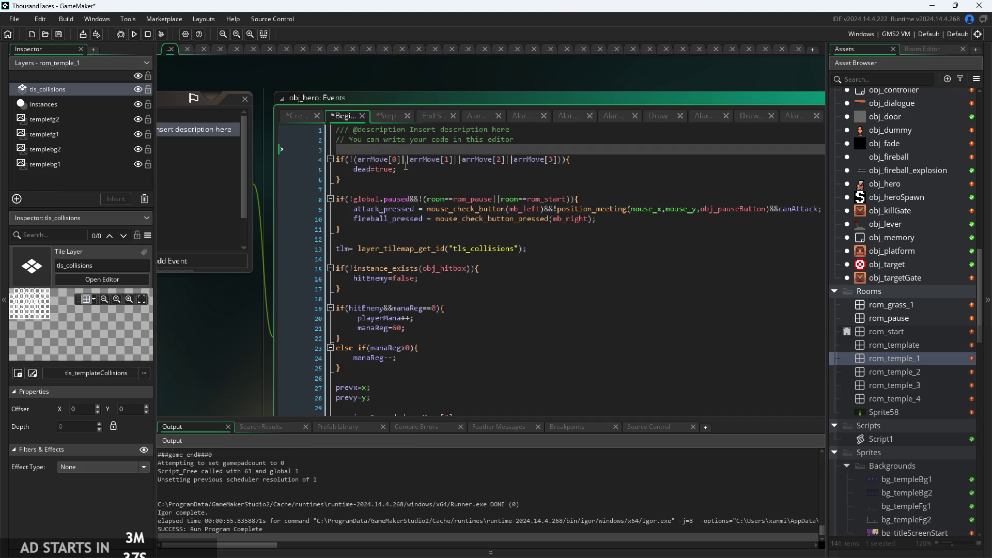
Paste prevCoy=coyote; on line 28 below prevy=y; with blank lines around it
{"action": "scroll", "coordinate": [461, 315], "scroll_direction": "down", "scroll_amount": 3}
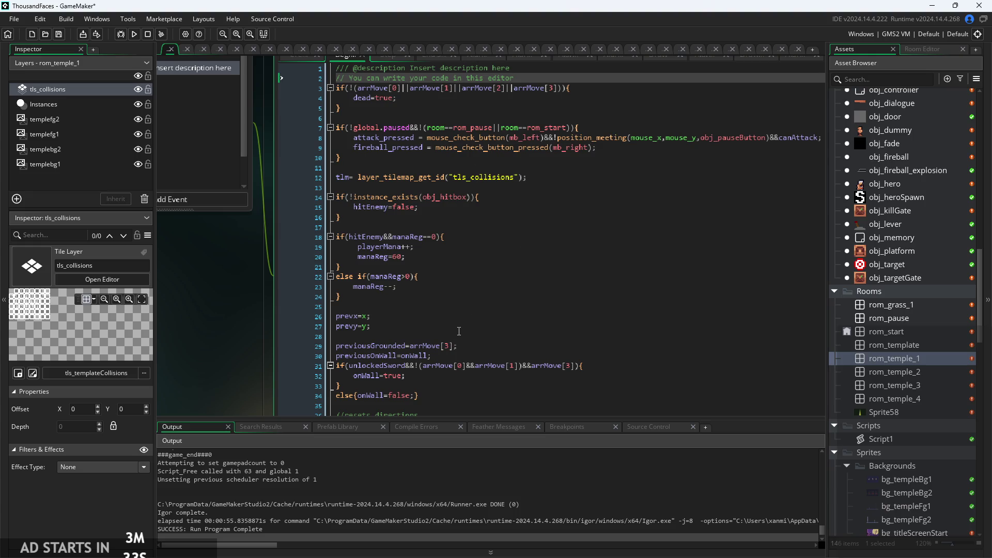
{"action": "scroll", "coordinate": [458, 331], "scroll_direction": "down", "scroll_amount": 1}
{"action": "left_click", "coordinate": [455, 302]}
{"action": "key", "text": "ctrl+v"}
{"action": "key", "text": "Return"}
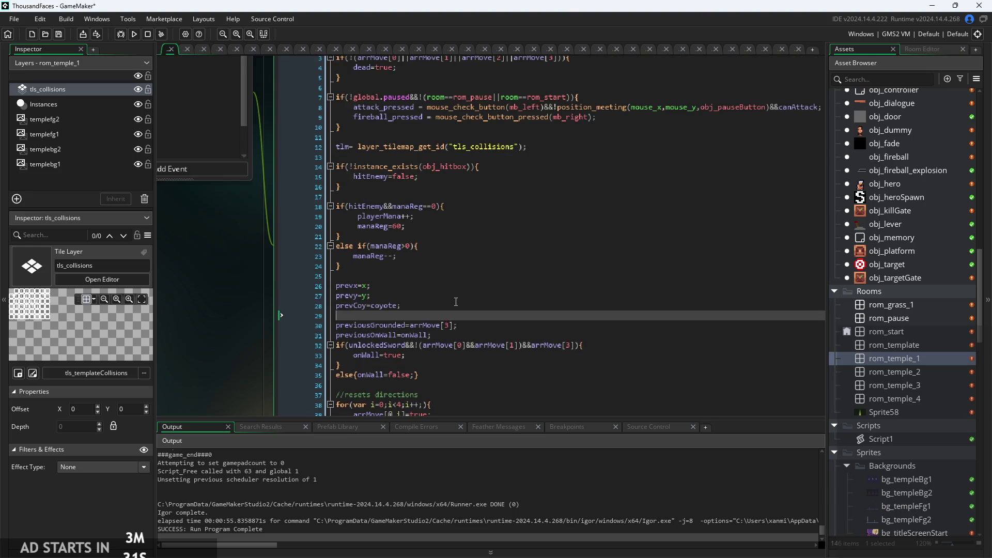
{"action": "scroll", "coordinate": [469, 297], "scroll_direction": "up", "scroll_amount": 3, "text": "ctrl"}
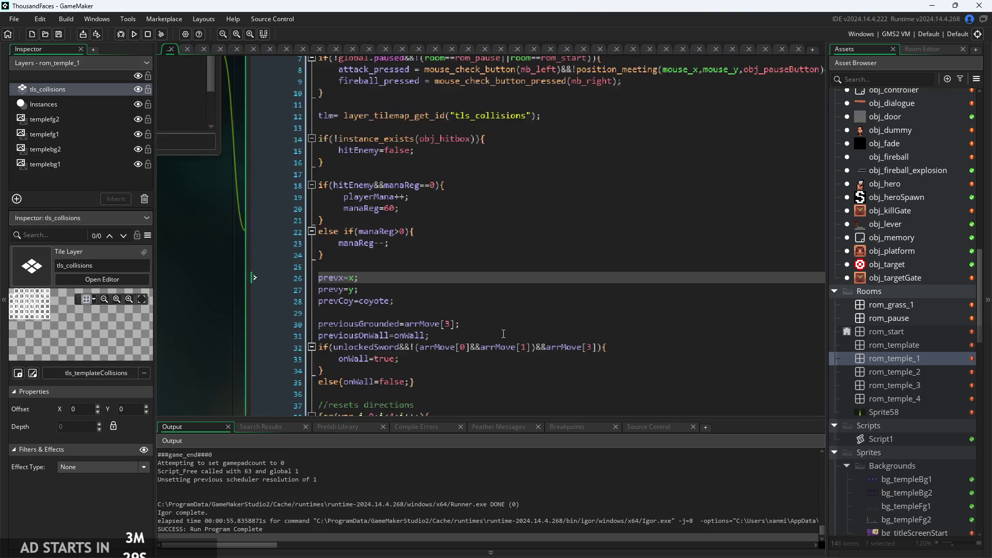
{"action": "key", "text": "Down"}
{"action": "key", "text": "Return"}
{"action": "scroll", "coordinate": [455, 231], "scroll_direction": "down", "scroll_amount": 2, "text": "ctrl"}
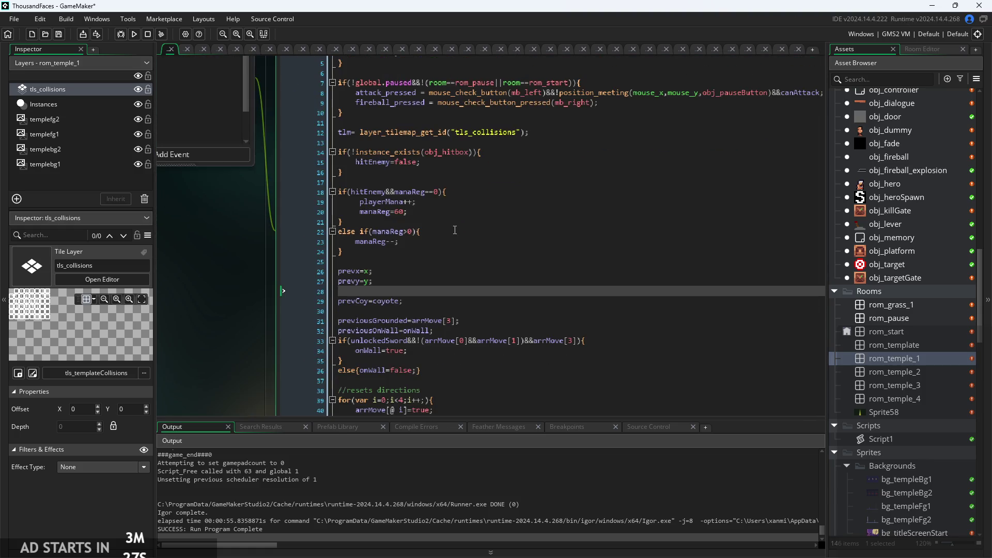
{"action": "scroll", "coordinate": [277, 272], "scroll_direction": "up", "scroll_amount": 2}
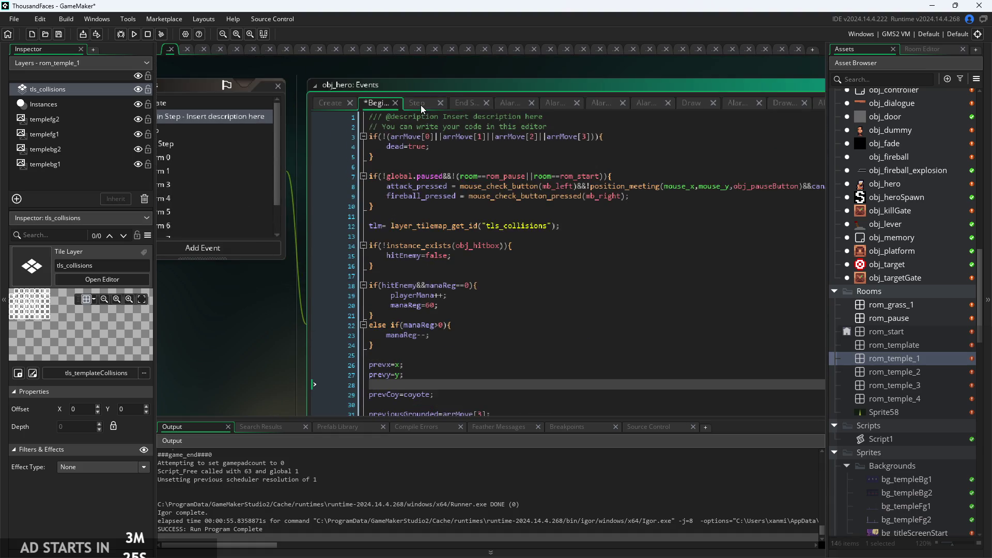
Bring up the coyote time block in the hero's Step event code
{"action": "left_click", "coordinate": [421, 104]}
{"action": "scroll", "coordinate": [508, 299], "scroll_direction": "down", "scroll_amount": 1}
{"action": "left_click", "coordinate": [517, 313]}
{"action": "scroll", "coordinate": [517, 313], "scroll_direction": "up", "scroll_amount": 2, "text": "ctrl"}
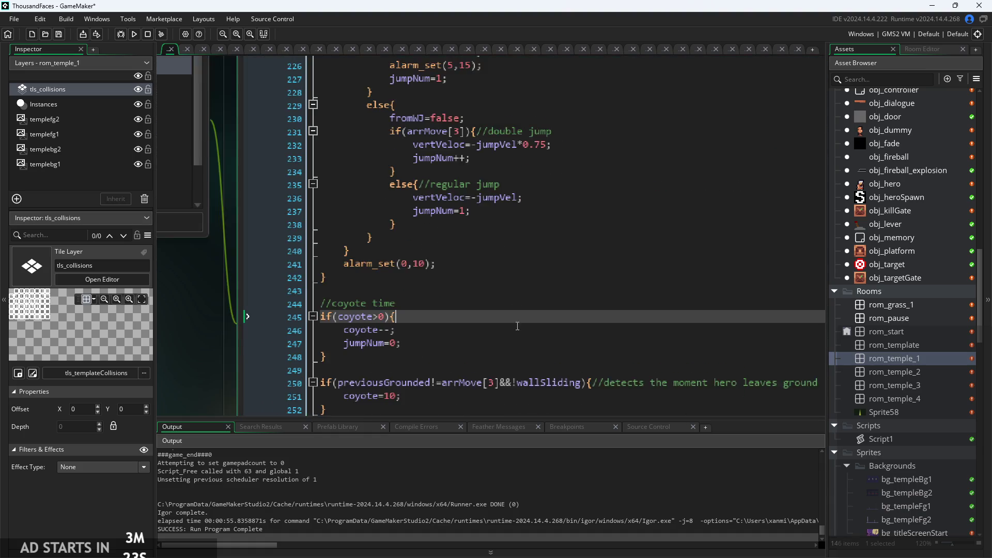
Open a new line after the coyote block's closing brace on line 252
{"action": "left_click", "coordinate": [463, 288]}
{"action": "scroll", "coordinate": [464, 288], "scroll_direction": "up", "scroll_amount": 1, "text": "ctrl"}
{"action": "left_click", "coordinate": [467, 295]}
{"action": "left_click", "coordinate": [471, 279]}
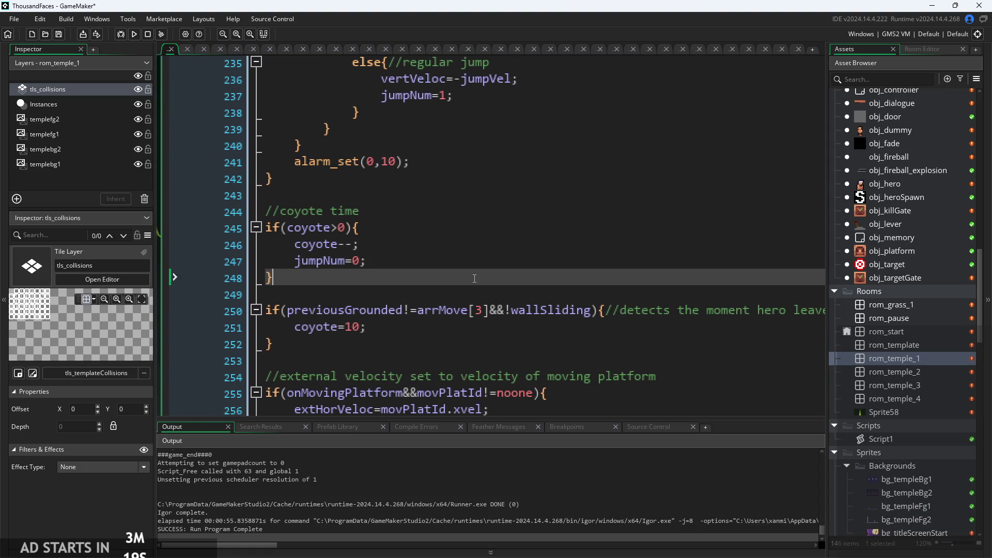
{"action": "key", "text": "Down"}
{"action": "key", "text": "Down"}
{"action": "key", "text": "Down"}
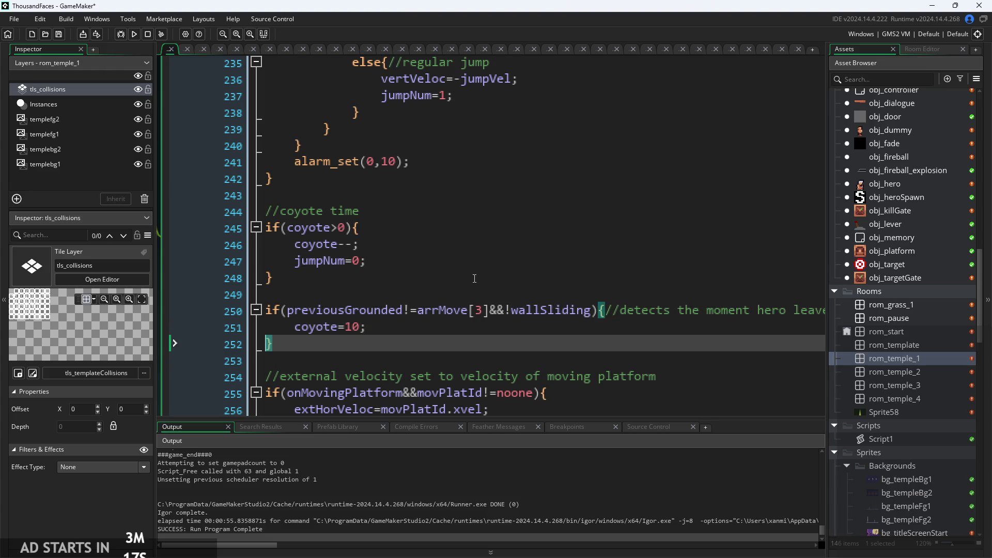
{"action": "key", "text": "Return"}
Write if(prevCoy==1&&coyote==0){ with an empty body, correcting the first condition draft
{"action": "type", "text": "if("}
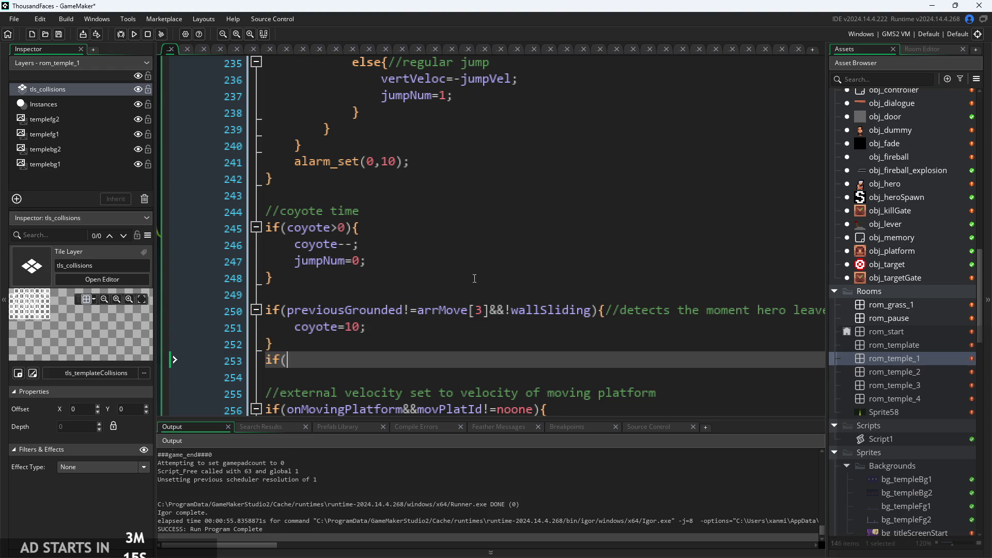
{"action": "type", "text": "prevCoy"}
{"action": "type", "text": "!"}
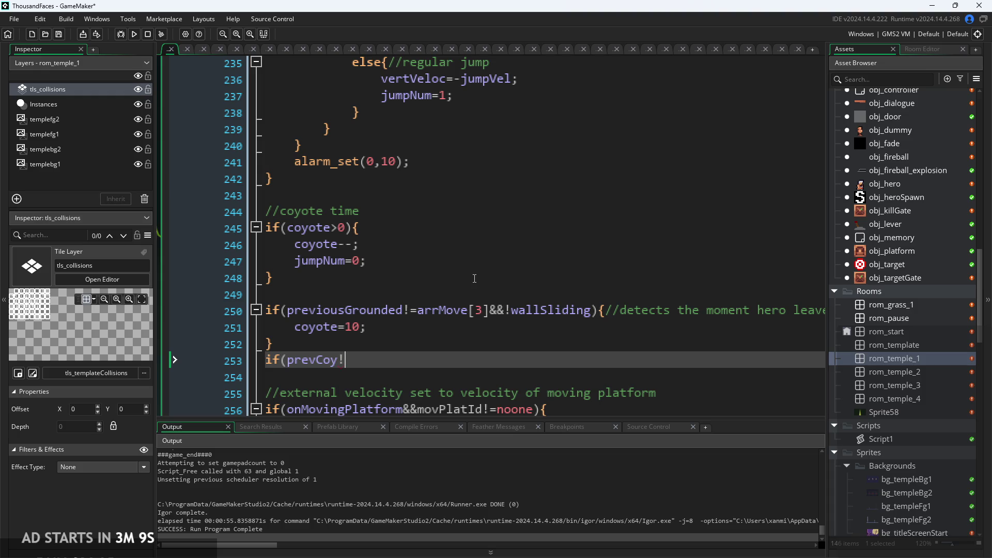
{"action": "type", "text": "=0"}
{"action": "type", "text": "&"}
{"action": "key", "text": "Left"}
{"action": "key", "text": "Left"}
{"action": "key", "text": "Left"}
{"action": "key", "text": "BackSpace"}
{"action": "type", "text": "="}
{"action": "key", "text": "Right"}
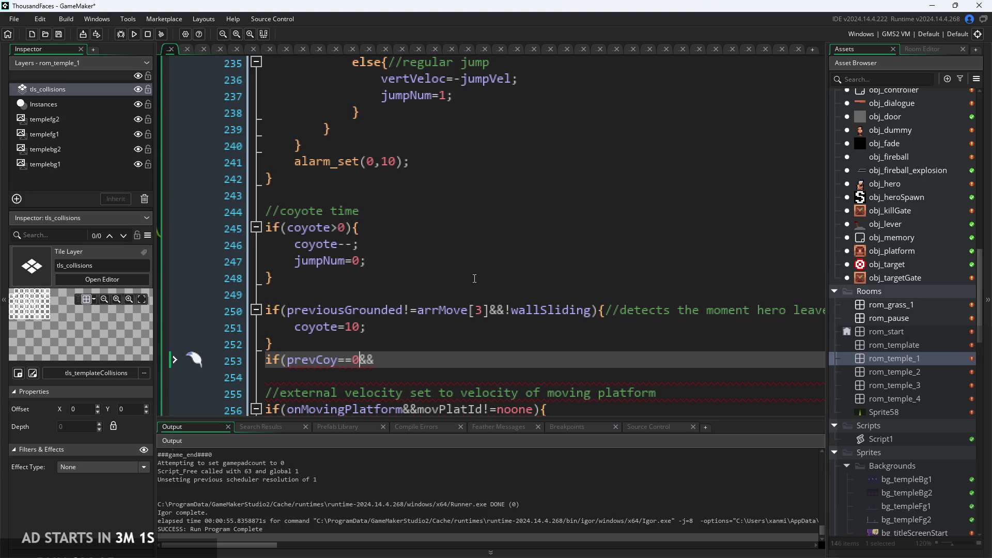
{"action": "key", "text": "BackSpace"}
{"action": "type", "text": "1&&"}
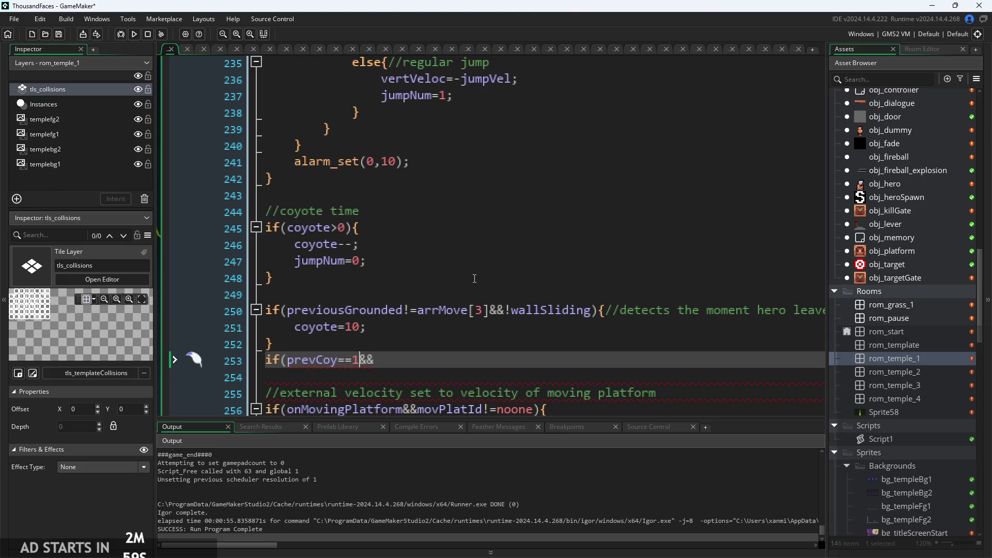
{"action": "type", "text": "coyote=="}
{"action": "type", "text": "0){"}
{"action": "key", "text": "Return"}
{"action": "key", "text": "Return"}
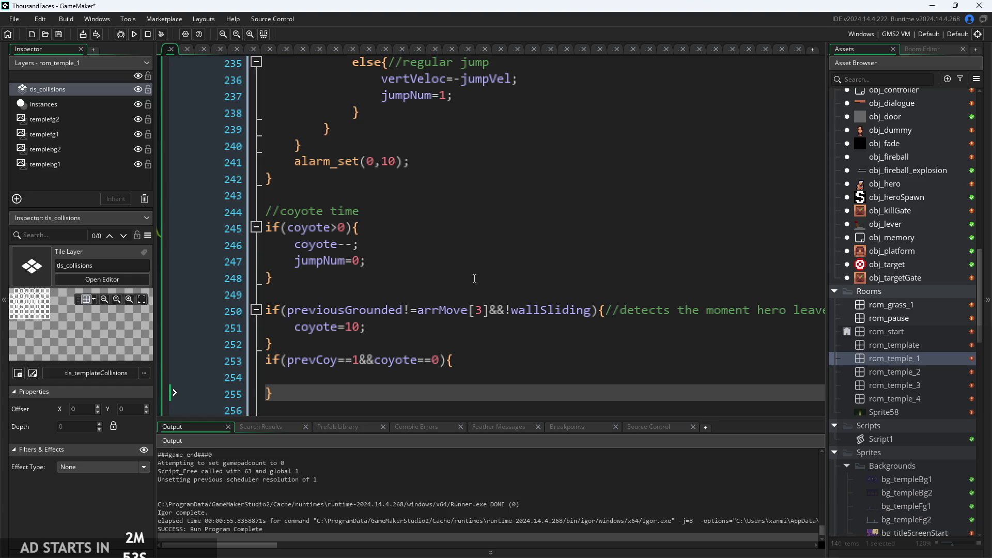
{"action": "key", "text": "Up"}
{"action": "scroll", "coordinate": [420, 338], "scroll_direction": "down", "scroll_amount": 3, "text": "ctrl"}
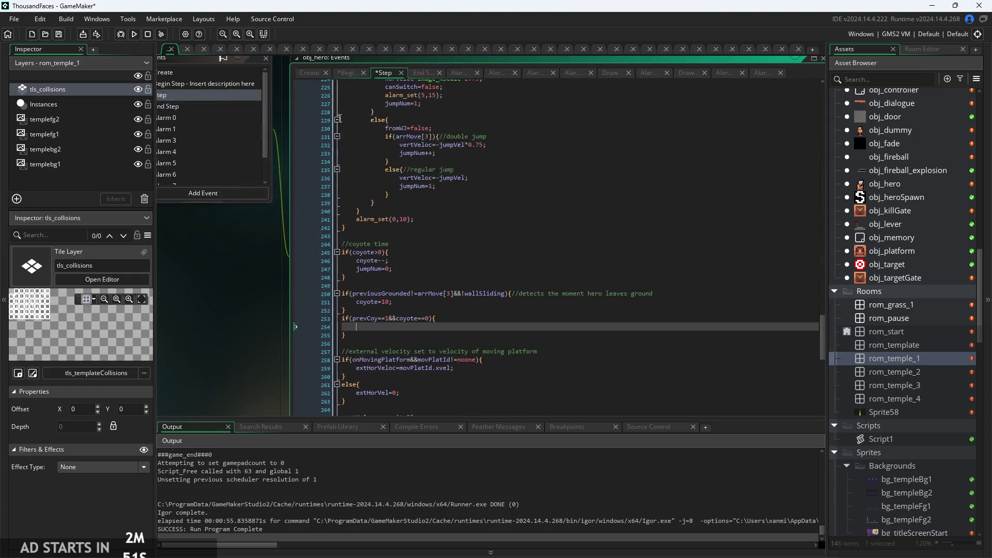
{"action": "left_click", "coordinate": [307, 76]}
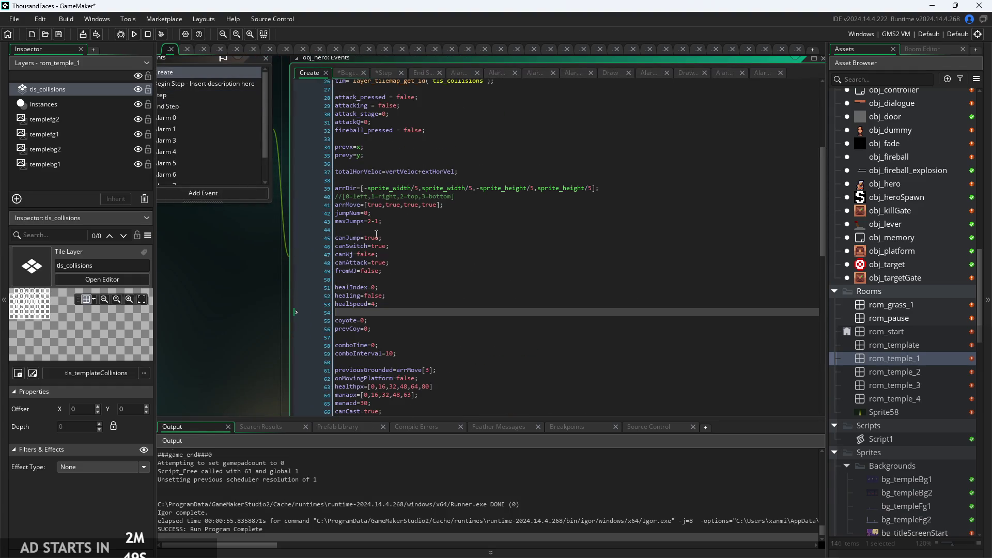
Locate the gravityPlayer setting on line 9 of the hero's Create code
{"action": "scroll", "coordinate": [372, 227], "scroll_direction": "up", "scroll_amount": 3, "text": "ctrl"}
{"action": "key", "text": "Up"}
{"action": "key", "text": "Up"}
{"action": "key", "text": "Up"}
{"action": "scroll", "coordinate": [435, 268], "scroll_direction": "down", "scroll_amount": 3, "text": "ctrl"}
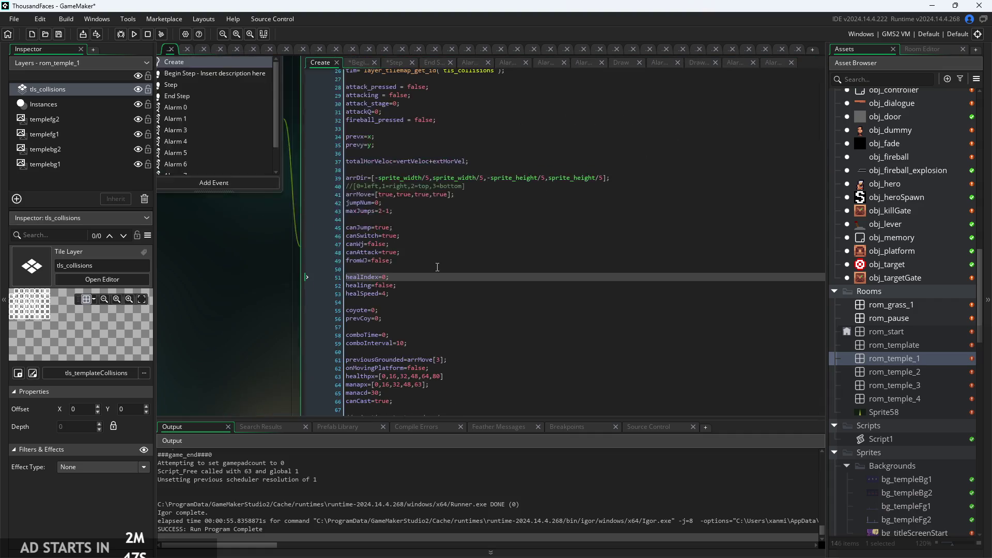
{"action": "scroll", "coordinate": [442, 232], "scroll_direction": "up", "scroll_amount": 8}
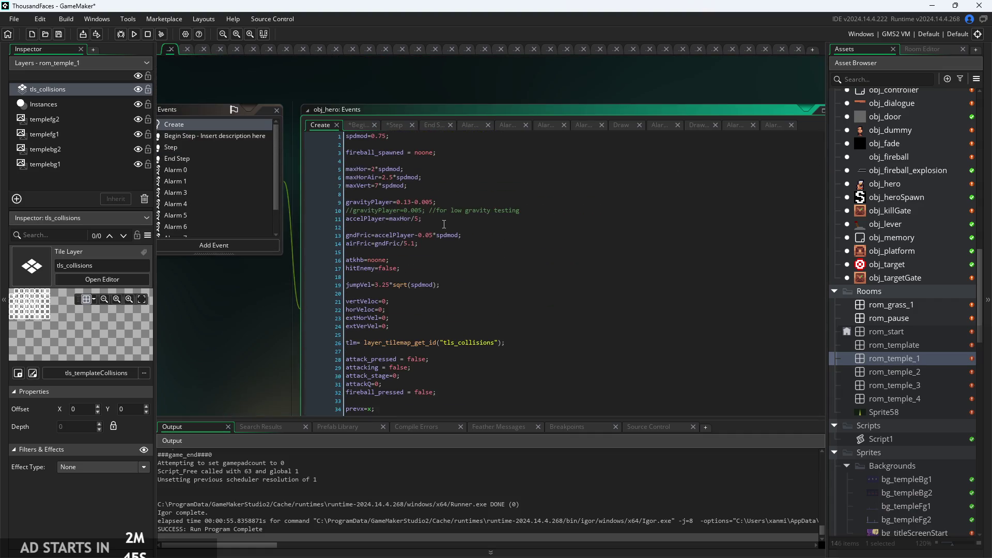
{"action": "scroll", "coordinate": [464, 219], "scroll_direction": "up", "scroll_amount": 3, "text": "ctrl"}
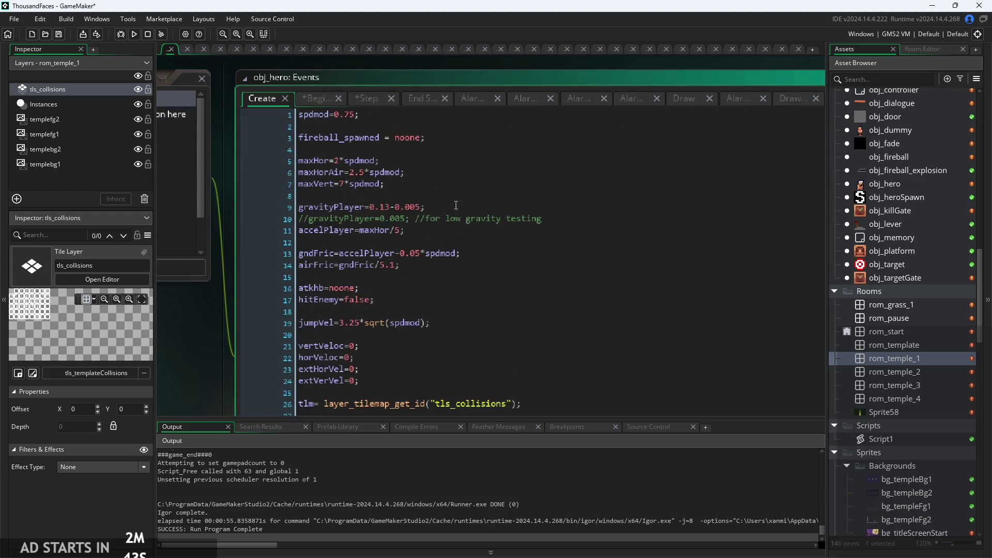
{"action": "left_click_drag", "start_coordinate": [417, 207], "coordinate": [412, 207]}
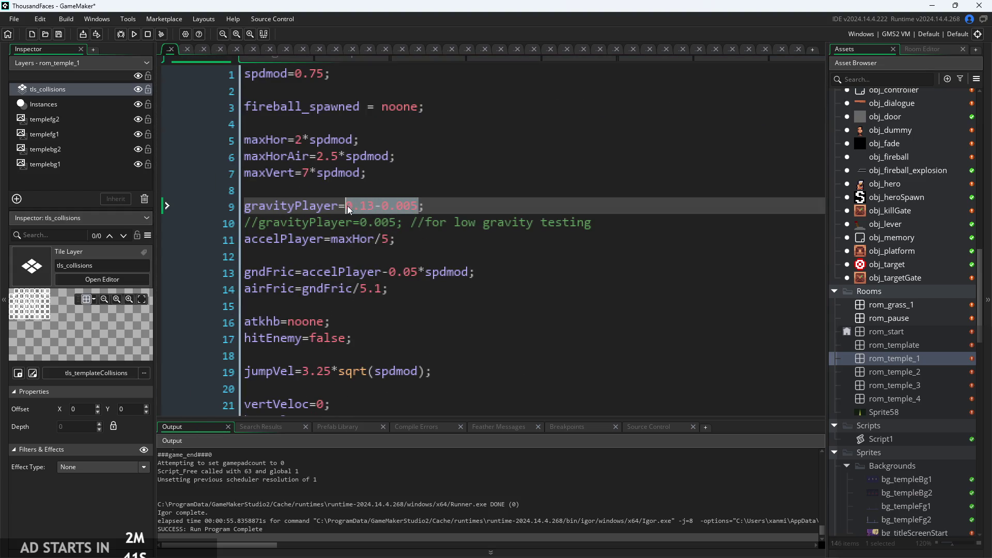
{"action": "left_click", "coordinate": [479, 204]}
{"action": "scroll", "coordinate": [479, 195], "scroll_direction": "down", "scroll_amount": 2, "text": "ctrl"}
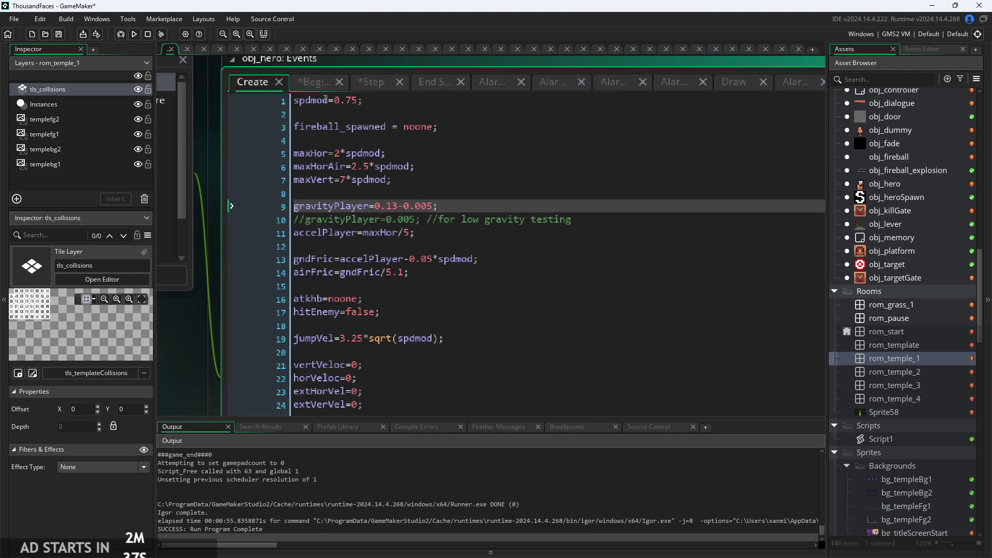
Declare basegrav=0.13-0.005 on a new line above gravityPlayer
{"action": "left_click", "coordinate": [386, 194]}
{"action": "key", "text": "Return"}
{"action": "type", "text": "basegrav=0.13-0.005;"}
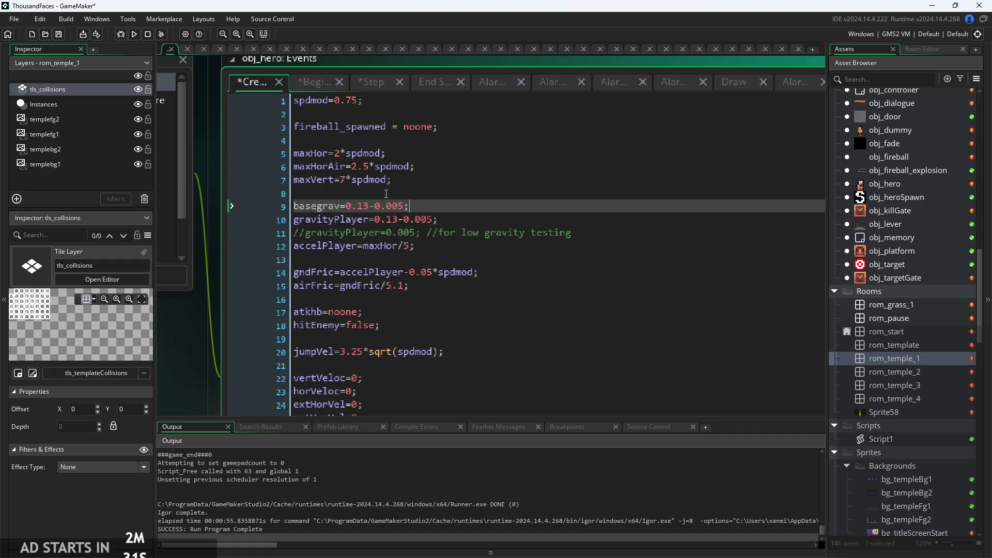
{"action": "scroll", "coordinate": [434, 218], "scroll_direction": "up", "scroll_amount": 1}
{"action": "scroll", "coordinate": [389, 195], "scroll_direction": "down", "scroll_amount": 4}
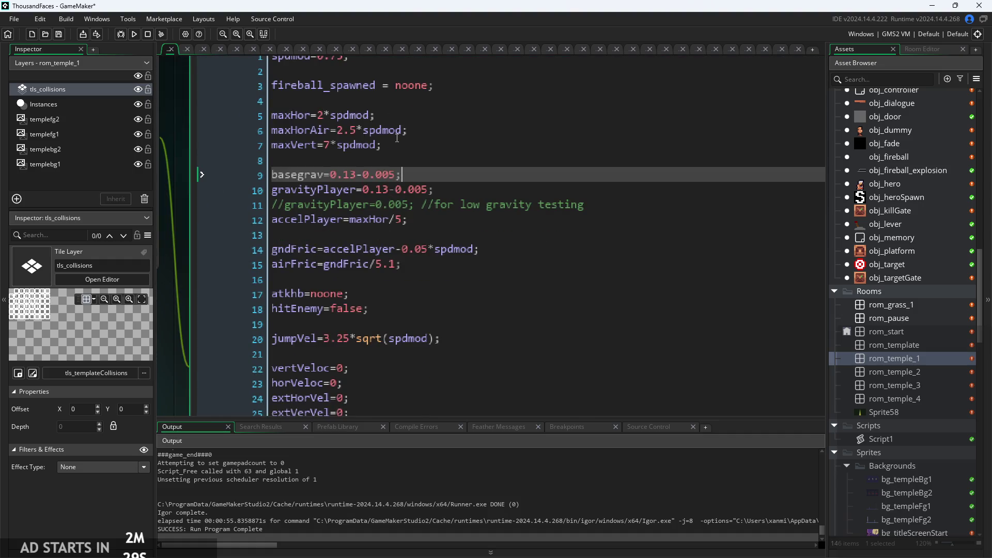
{"action": "left_click", "coordinate": [317, 98]}
{"action": "scroll", "coordinate": [416, 237], "scroll_direction": "down", "scroll_amount": 5}
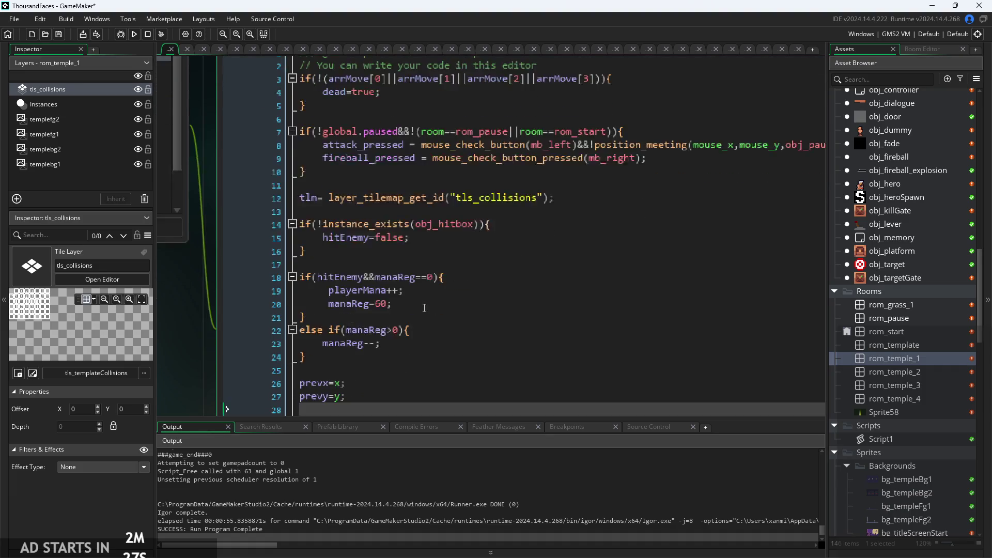
Put gravityPlayer=basegrav; inside the empty prevCoy block
{"action": "scroll", "coordinate": [375, 207], "scroll_direction": "down", "scroll_amount": 2}
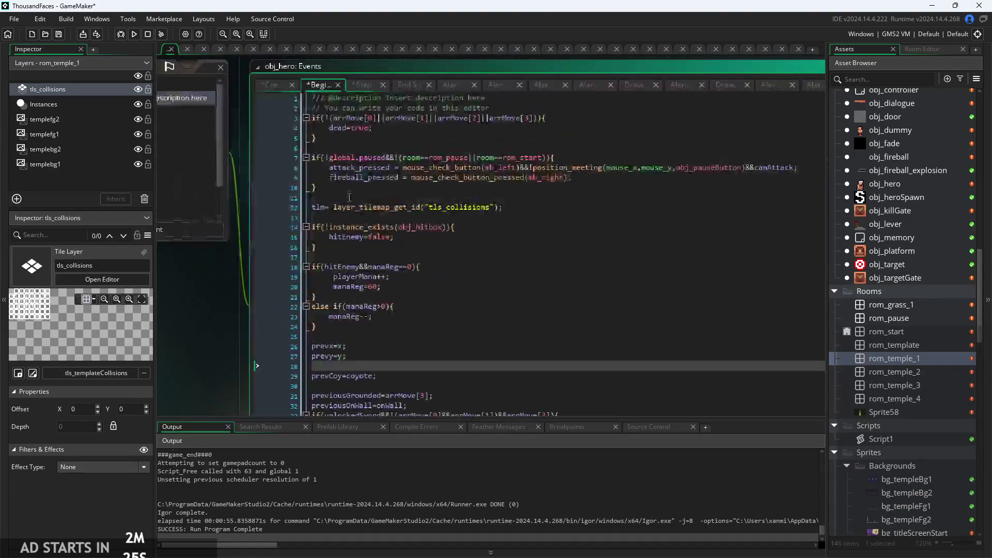
{"action": "scroll", "coordinate": [372, 206], "scroll_direction": "up", "scroll_amount": 2}
{"action": "scroll", "coordinate": [384, 278], "scroll_direction": "down", "scroll_amount": 20}
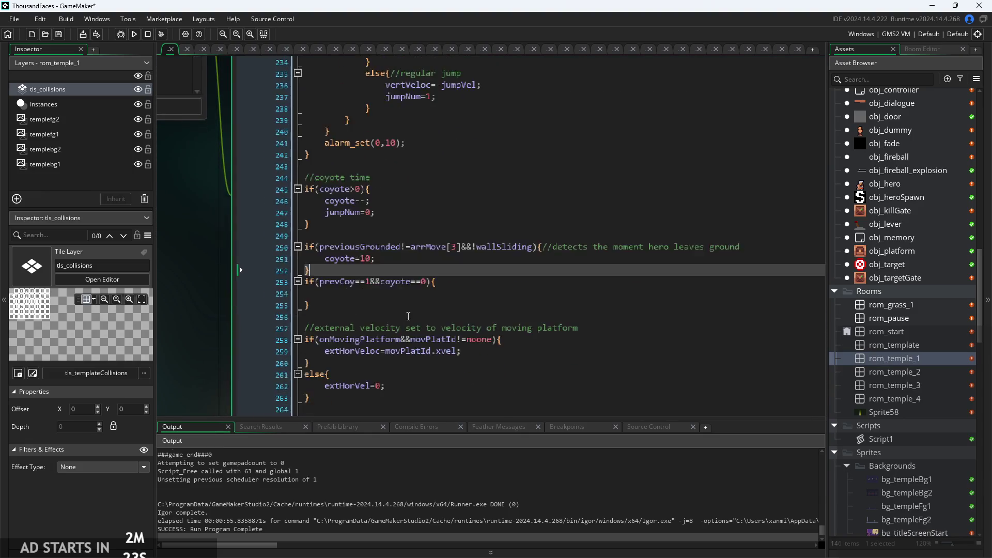
{"action": "left_click", "coordinate": [383, 279]}
{"action": "type", "text": "gr"}
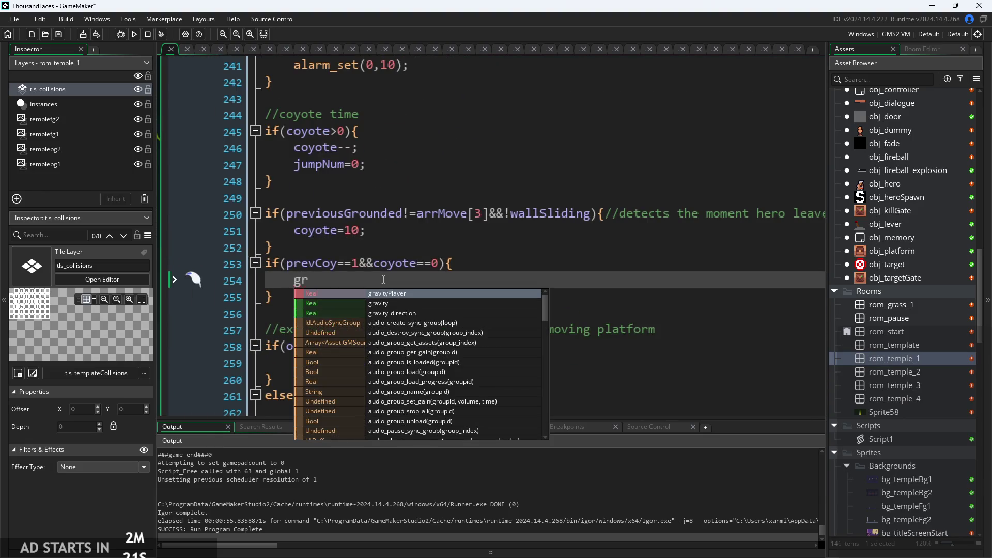
{"action": "key", "text": "Return"}
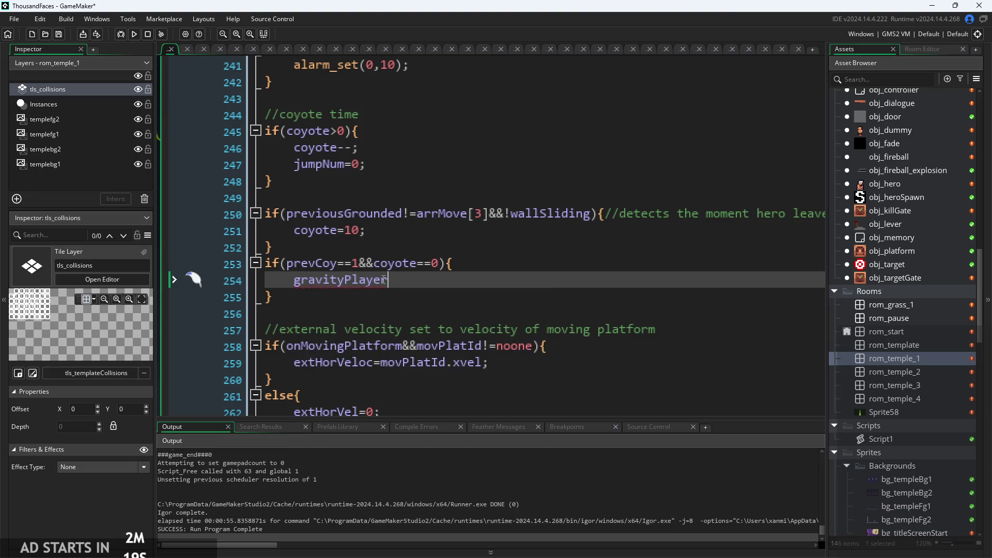
{"action": "type", "text": "=basegrav;"}
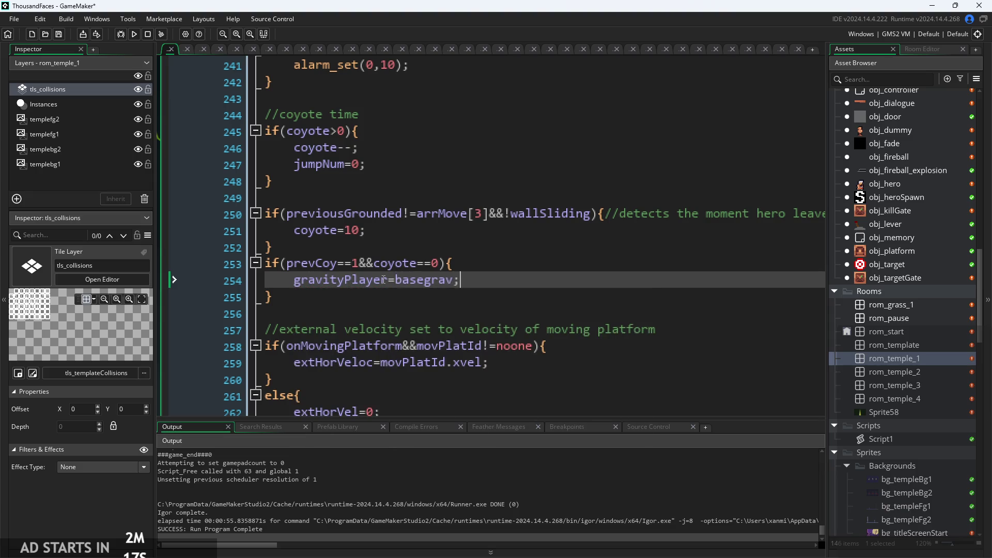
Start an extra condition on the prevCoy line, then remove it
{"action": "scroll", "coordinate": [492, 282], "scroll_direction": "up", "scroll_amount": 1}
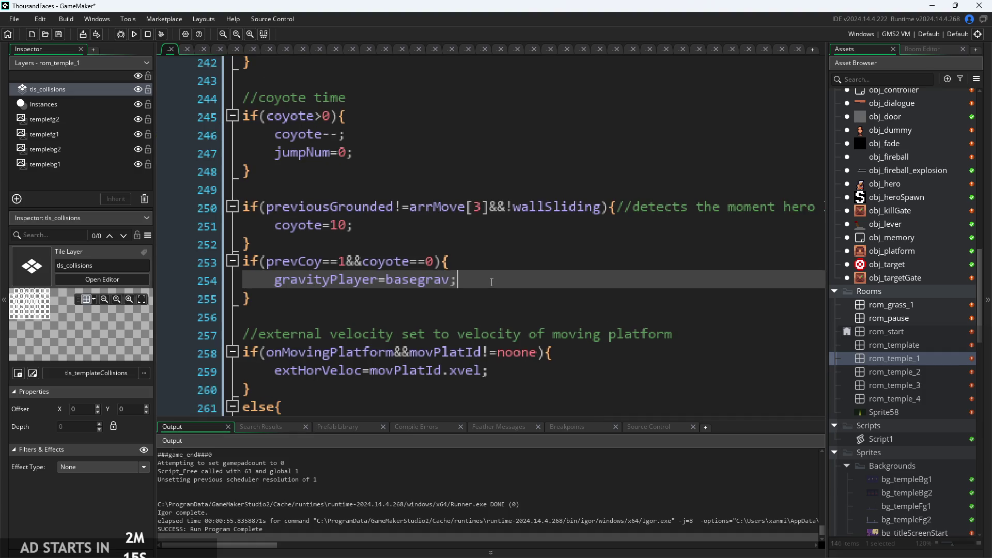
{"action": "scroll", "coordinate": [491, 282], "scroll_direction": "up", "scroll_amount": 1}
{"action": "key", "text": "Up"}
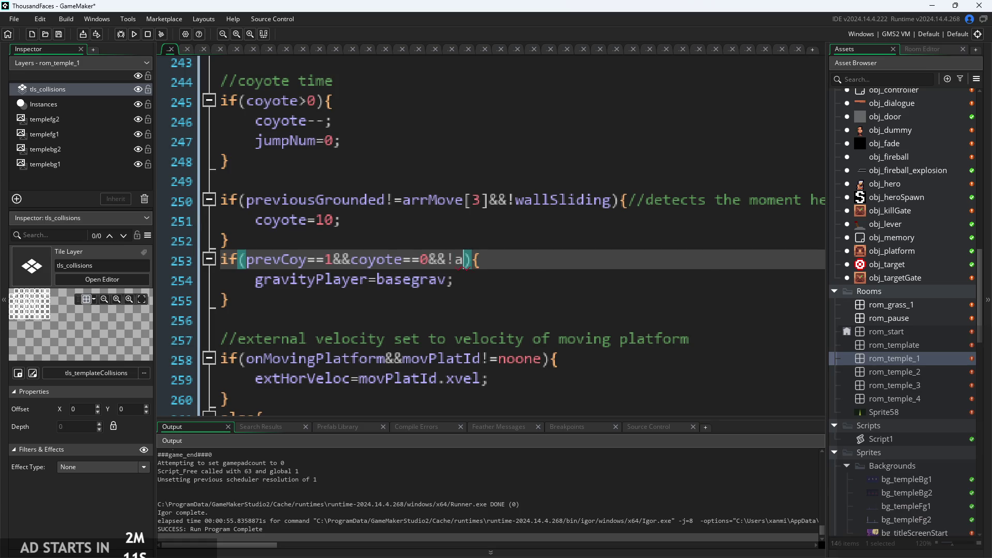
{"action": "type", "text": "t"}
{"action": "type", "text": "t"}
{"action": "key", "text": "BackSpace"}
{"action": "key", "text": "BackSpace"}
{"action": "key", "text": "BackSpace"}
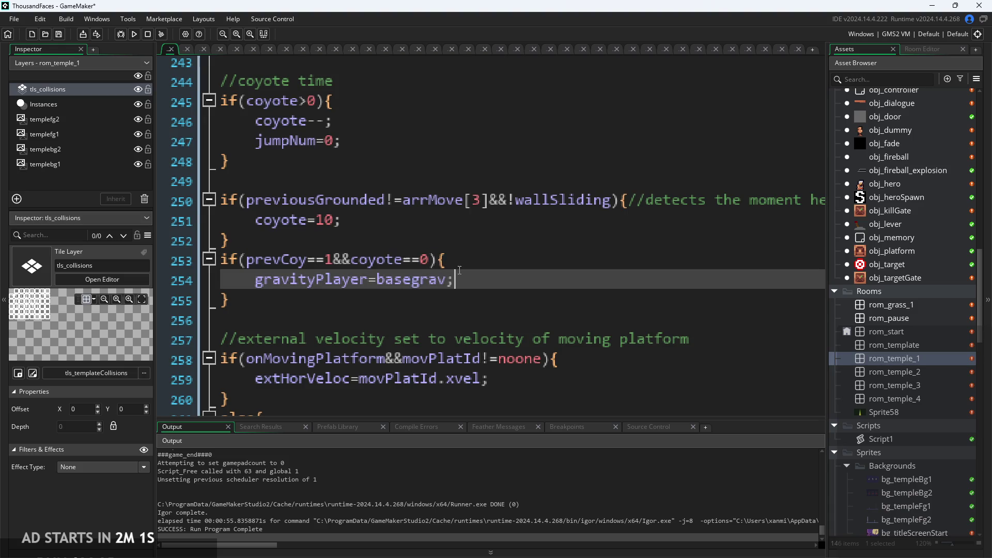
Select the whole if(prevCoy==1&&coyote==0) block, lines 253–255
{"action": "scroll", "coordinate": [512, 264], "scroll_direction": "down", "scroll_amount": 1}
{"action": "left_click", "coordinate": [490, 271]}
{"action": "scroll", "coordinate": [391, 243], "scroll_direction": "down", "scroll_amount": 1}
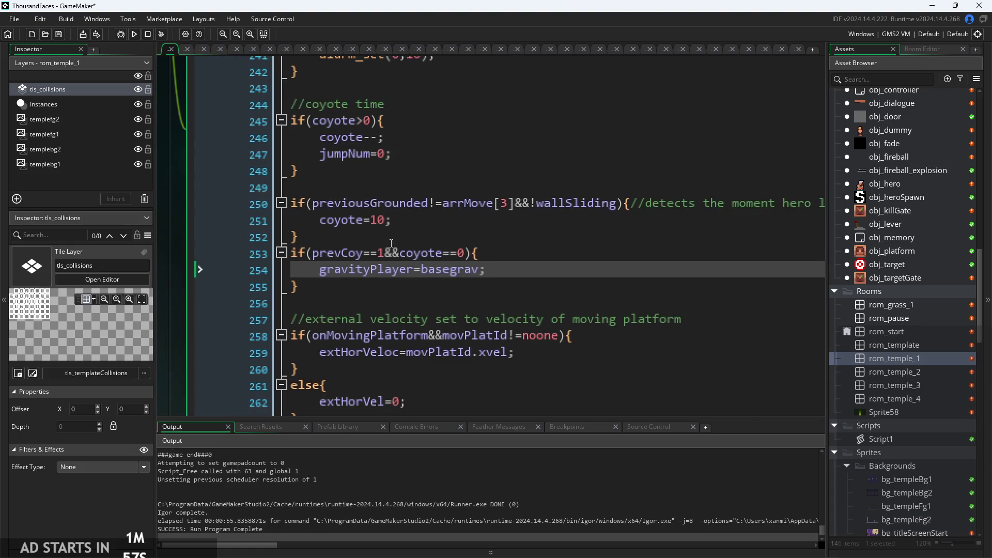
{"action": "left_click", "coordinate": [435, 253]}
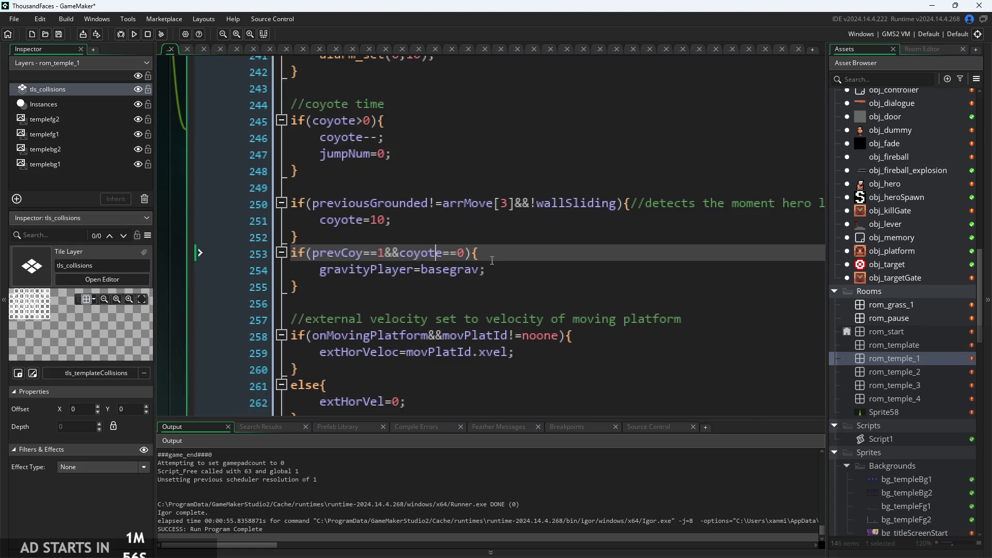
{"action": "left_click", "coordinate": [509, 259]}
{"action": "scroll", "coordinate": [496, 288], "scroll_direction": "up", "scroll_amount": 1}
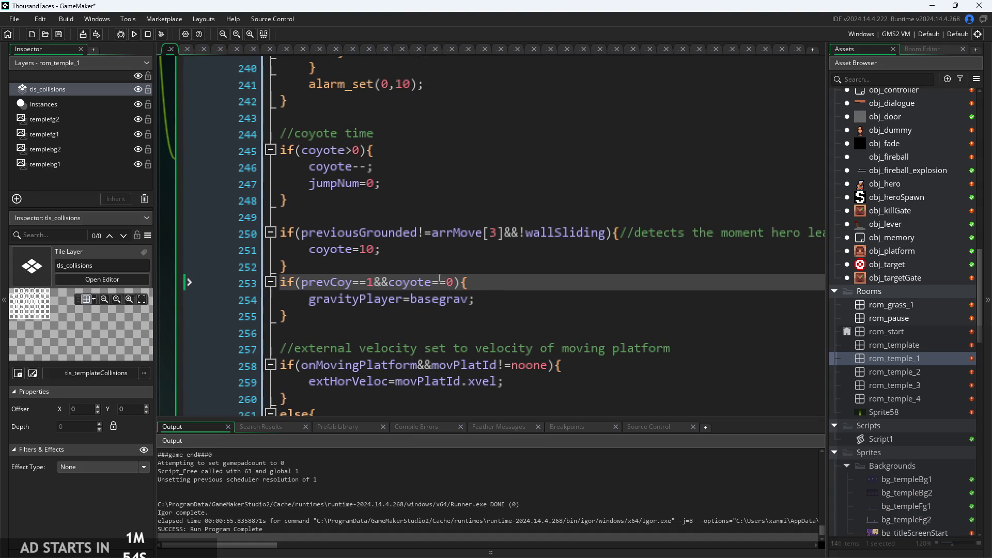
{"action": "left_click", "coordinate": [379, 321]}
{"action": "left_click_drag", "start_coordinate": [379, 321], "coordinate": [202, 280]}
{"action": "key", "text": "ctrl+c"}
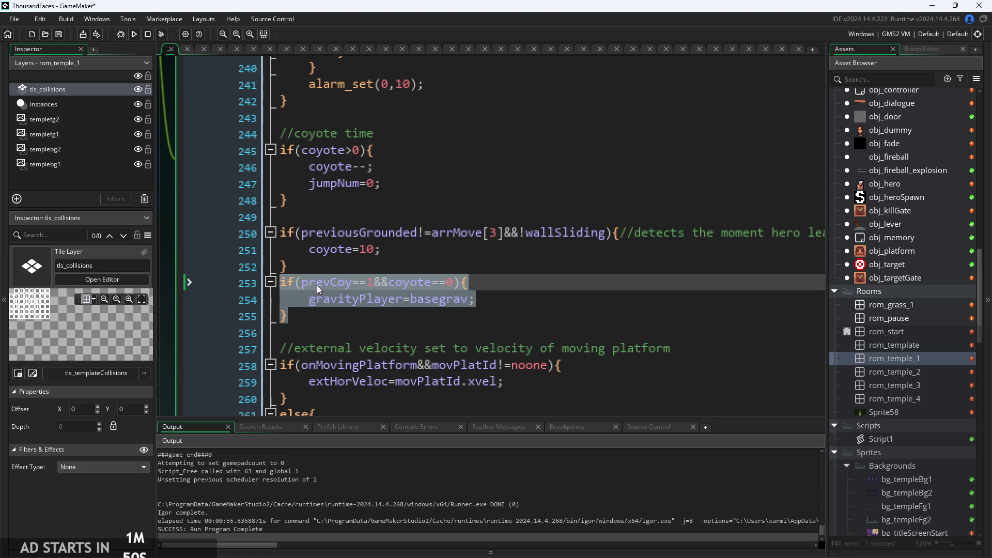
Move the prevCoy block to just after jumpNum=0 inside the coyote>0 block
{"action": "key", "text": "Delete"}
{"action": "left_click", "coordinate": [411, 186]}
{"action": "key", "text": "Return"}
{"action": "key", "text": "ctrl+v"}
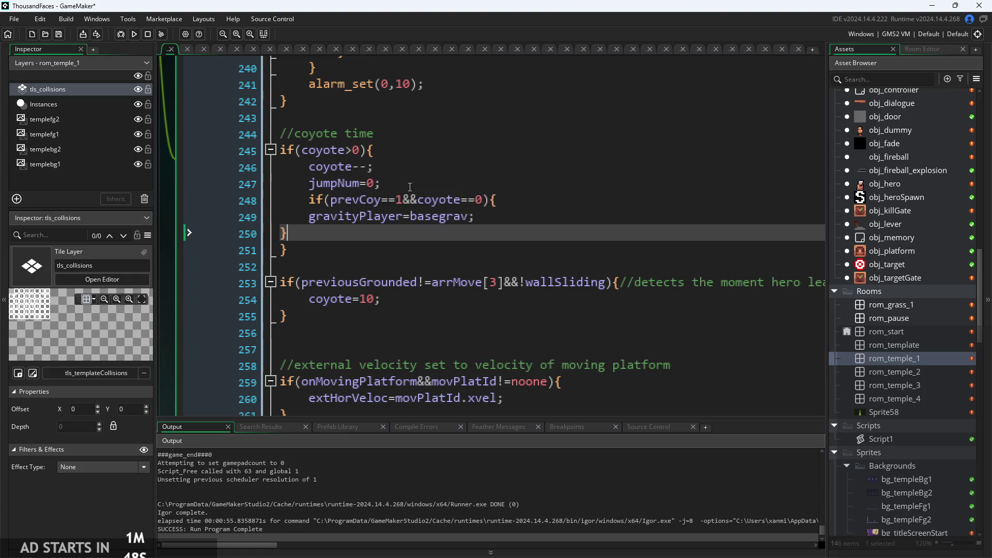
{"action": "key", "text": "Up"}
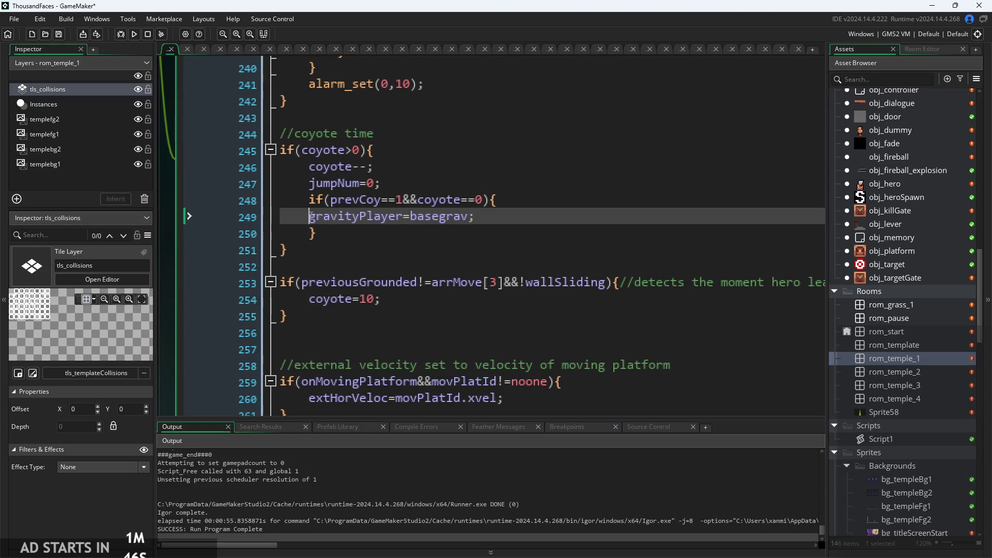
{"action": "key", "text": "Down"}
{"action": "key", "text": "Down"}
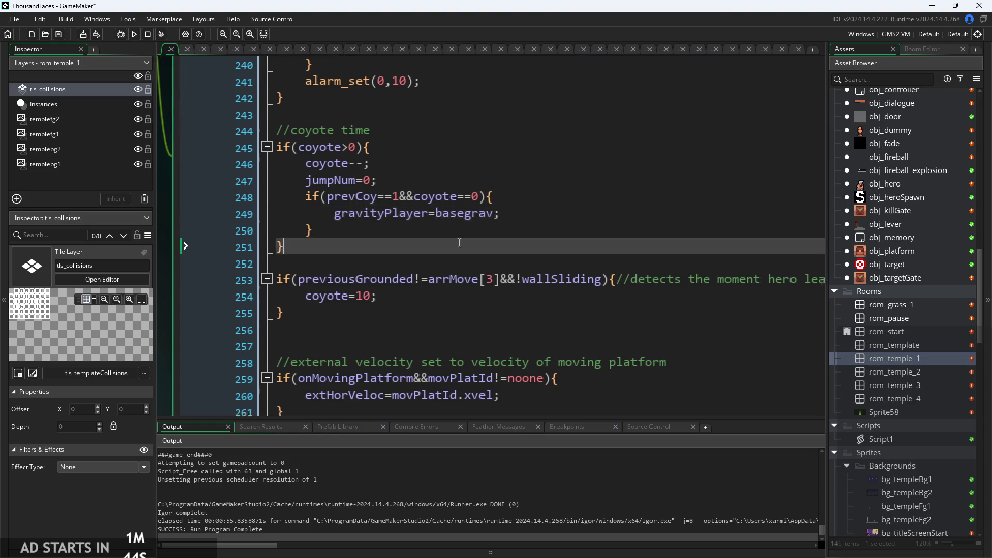
Add a gravityPlayer=basegrav line after coyote=10 in the ground-leaving block
{"action": "scroll", "coordinate": [400, 250], "scroll_direction": "down", "scroll_amount": 1}
{"action": "scroll", "coordinate": [392, 250], "scroll_direction": "down", "scroll_amount": 1, "text": "ctrl"}
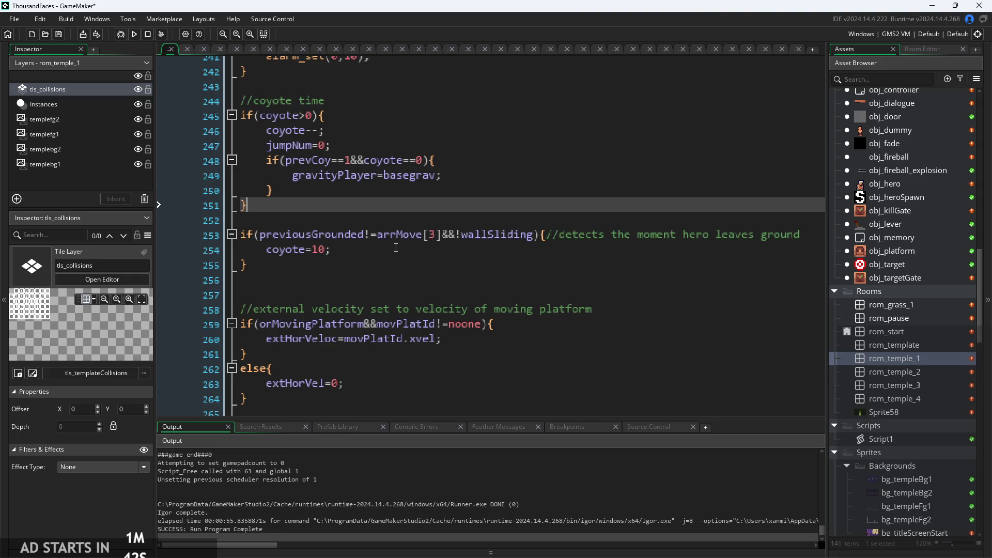
{"action": "left_click", "coordinate": [397, 250]}
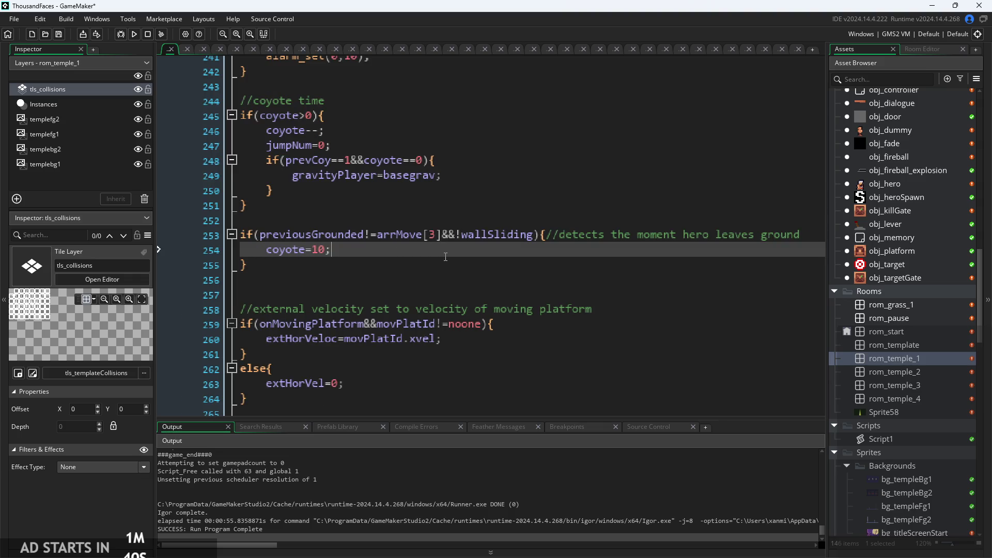
{"action": "key", "text": "Return"}
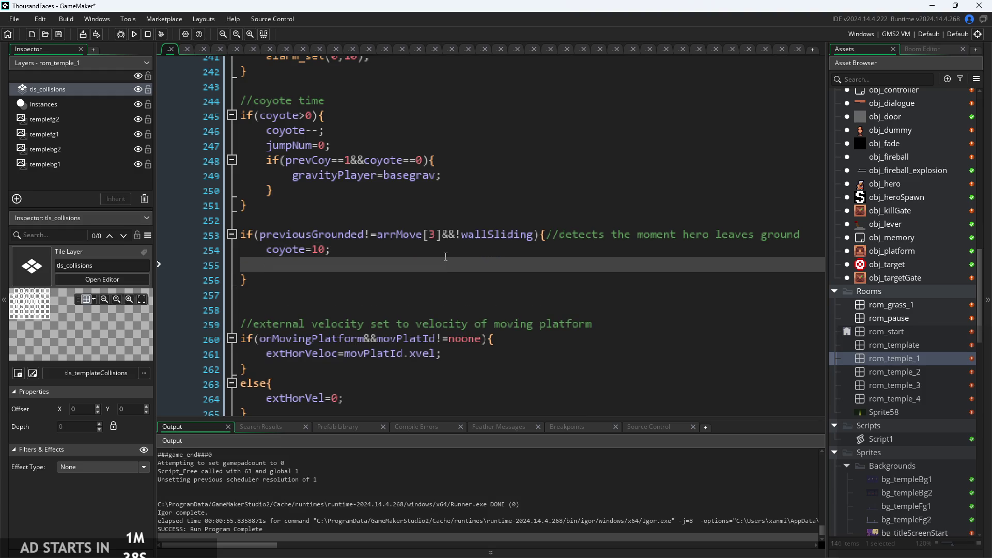
{"action": "type", "text": "gr"}
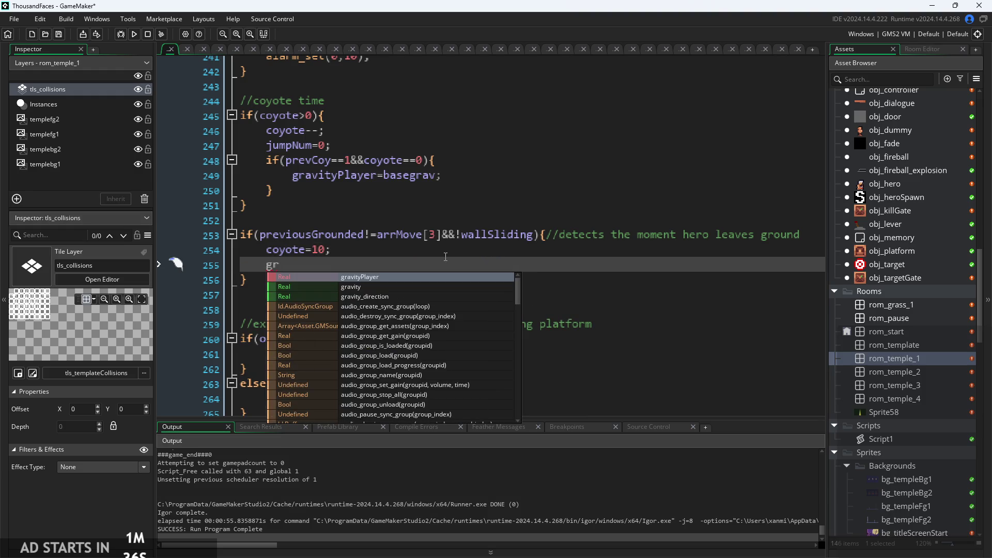
{"action": "key", "text": "Return"}
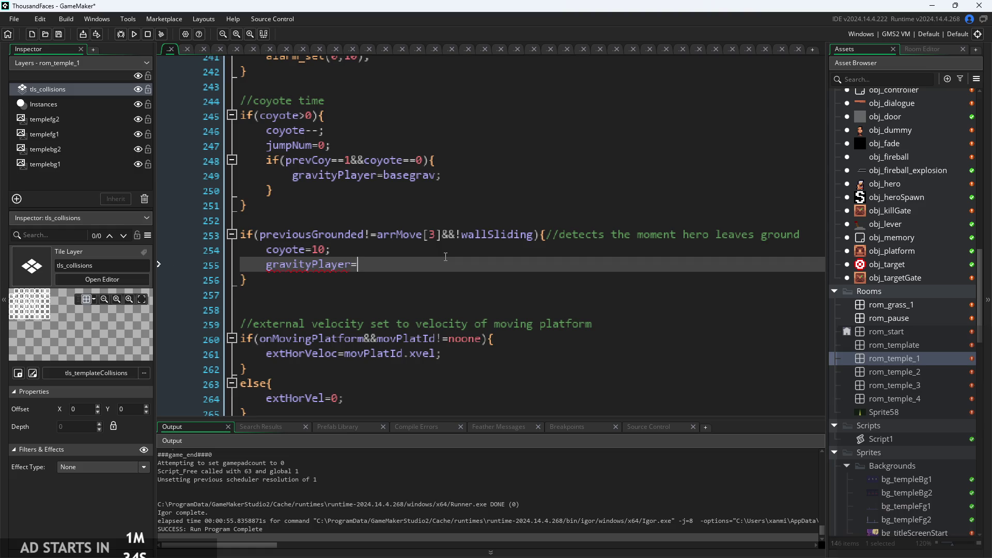
{"action": "type", "text": "ba"}
{"action": "key", "text": "Return"}
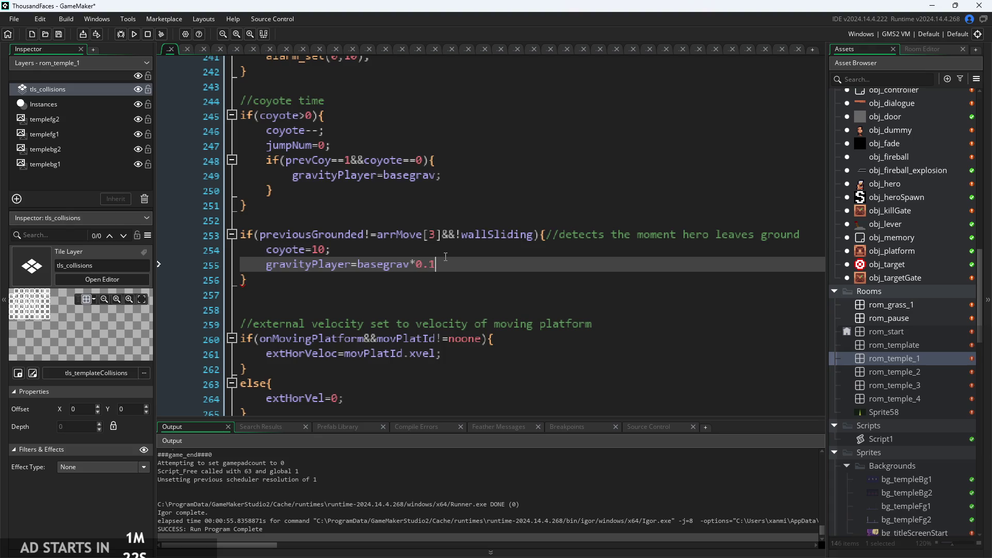
Rebuild the game with gravityPlayer=basegrav*0.1 and start it from the title screen
{"action": "left_click", "coordinate": [135, 35]}
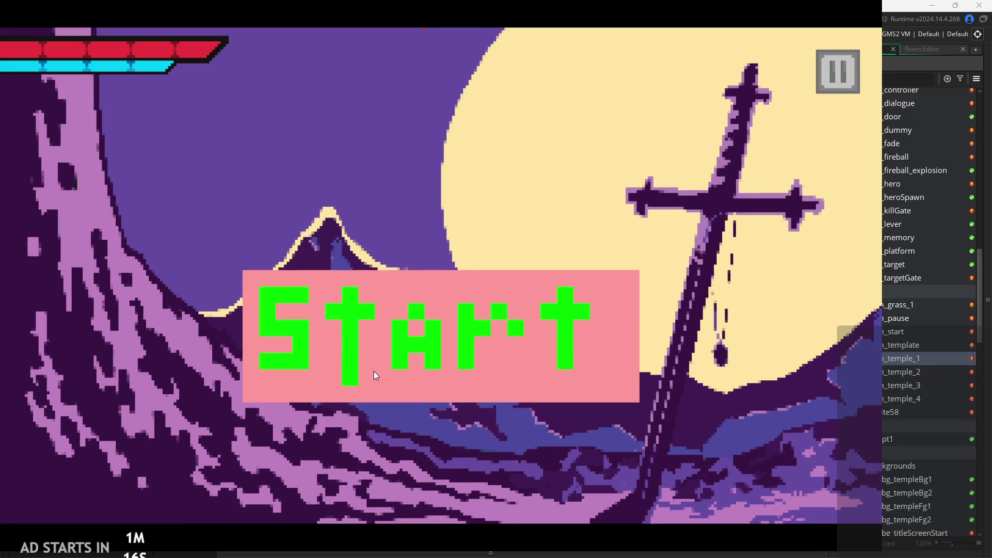
{"action": "left_click", "coordinate": [444, 300]}
Jump the hero right across the blocks, test a late jump off the pillar, and wall-jump back left
{"action": "key", "text": "Right"}
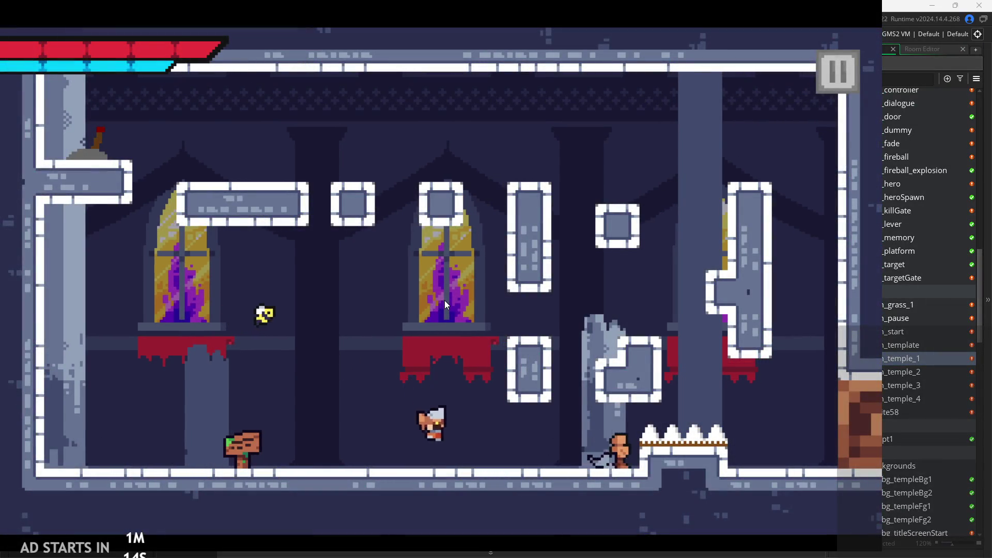
{"action": "key", "text": "space"}
{"action": "key", "text": "Right"}
{"action": "key", "text": "space"}
{"action": "key", "text": "Right"}
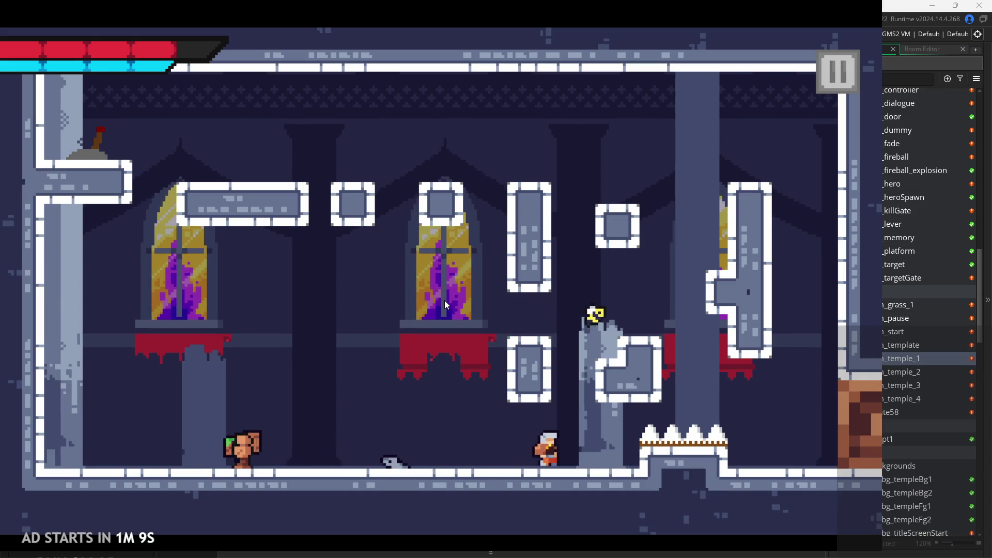
{"action": "key", "text": "space"}
{"action": "key", "text": "space"}
{"action": "key", "text": "space"}
{"action": "key", "text": "Left"}
{"action": "key", "text": "space"}
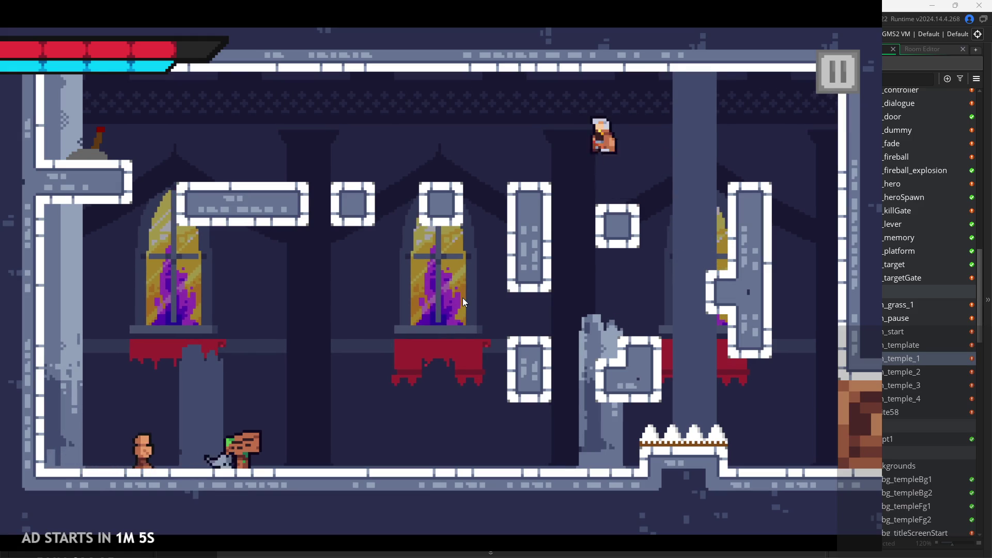
{"action": "key", "text": "Left"}
{"action": "key", "text": "space"}
{"action": "key", "text": "Right"}
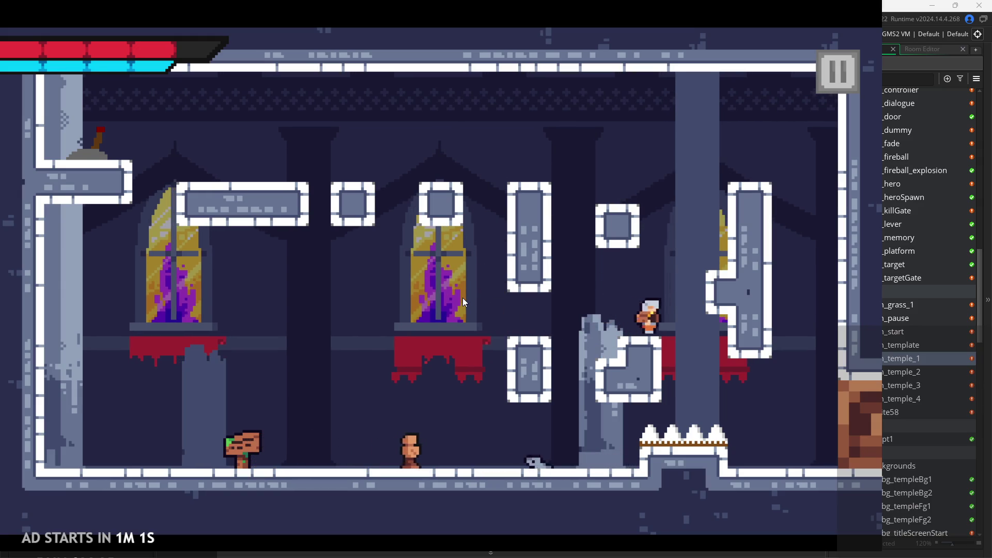
{"action": "key", "text": "space"}
{"action": "key", "text": "space"}
{"action": "key", "text": "Left"}
{"action": "key", "text": "space"}
{"action": "key", "text": "Left"}
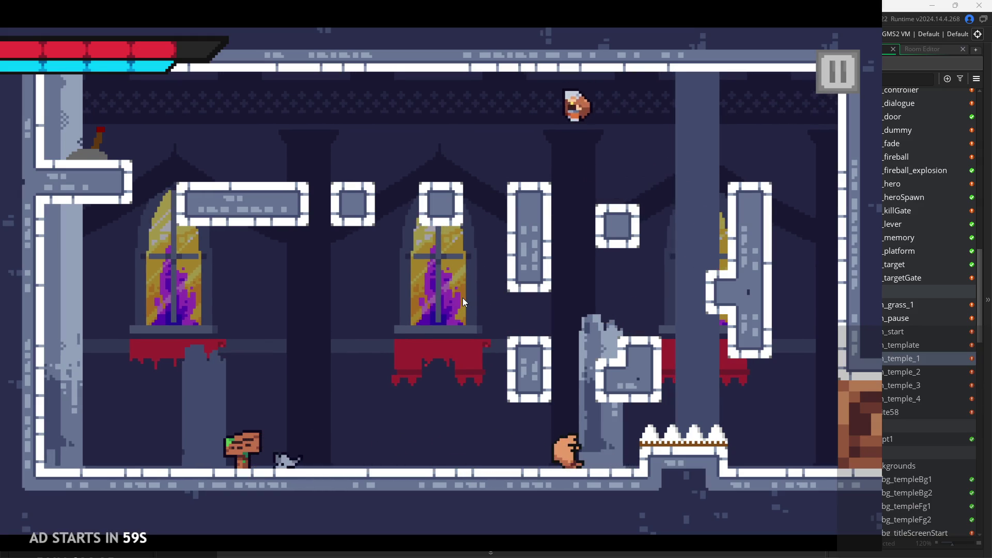
{"action": "key", "text": "space"}
{"action": "key", "text": "Left"}
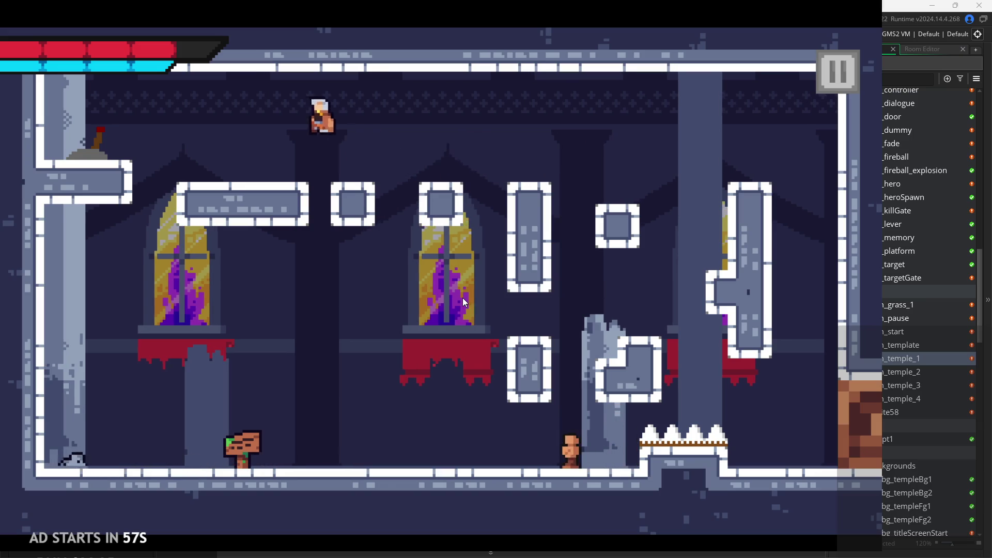
Run off the long platform's edge, wall-jump up the right wall, and jump onto the lower block's side
{"action": "key", "text": "Right"}
{"action": "key", "text": "Left"}
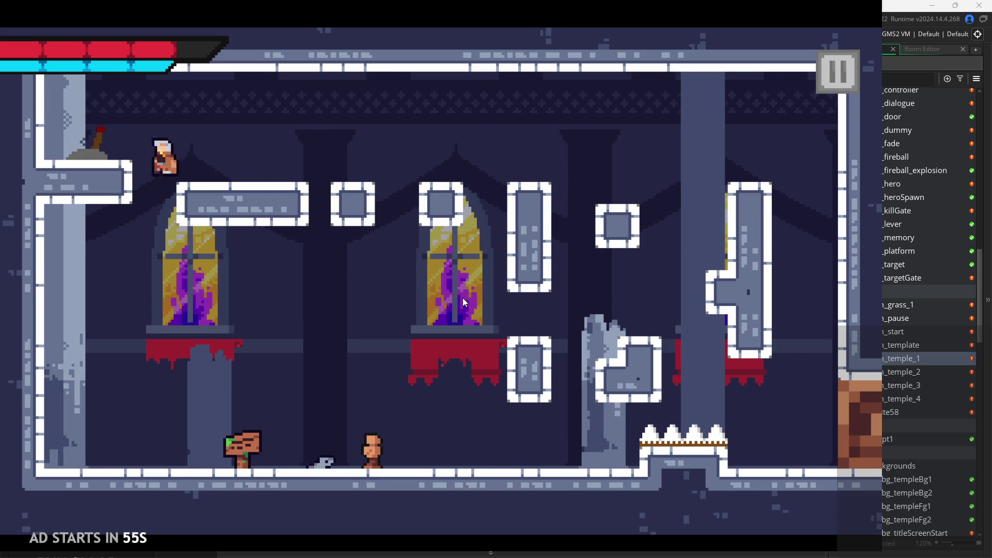
{"action": "key", "text": "space"}
{"action": "key", "text": "Right"}
{"action": "key", "text": "space"}
{"action": "key", "text": "space"}
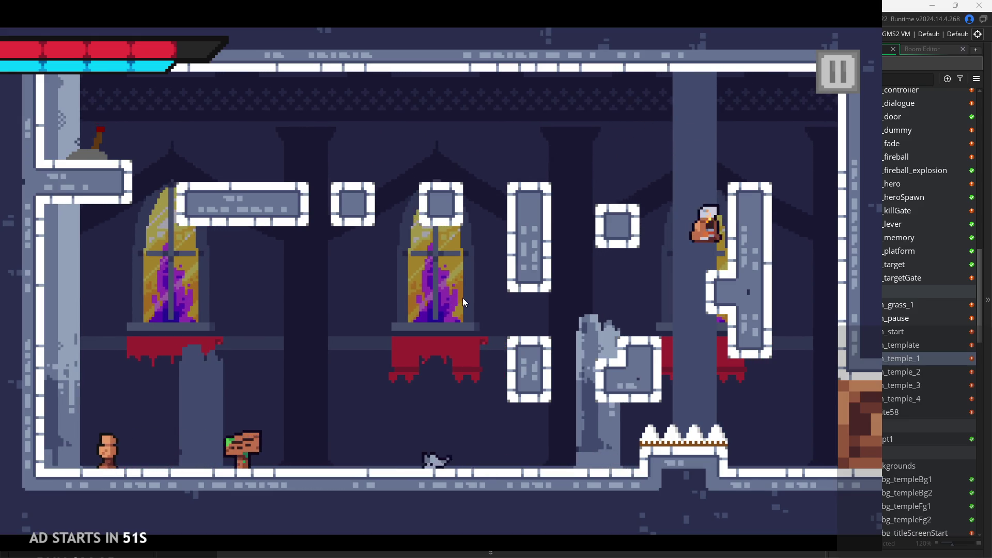
{"action": "key", "text": "space"}
{"action": "key", "text": "space"}
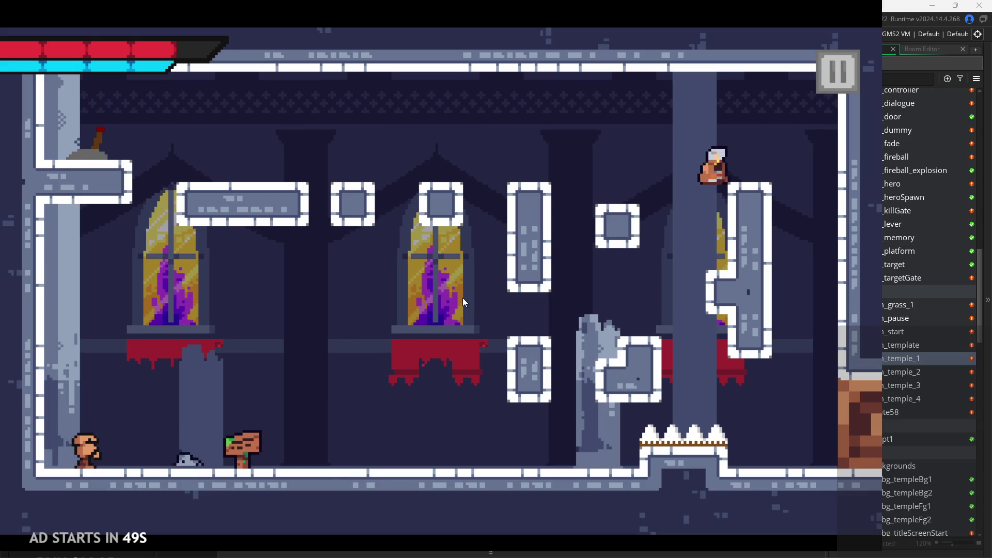
{"action": "key", "text": "Left"}
{"action": "key", "text": "space"}
{"action": "key", "text": "space"}
{"action": "key", "text": "Left"}
{"action": "key", "text": "space"}
{"action": "key", "text": "Right"}
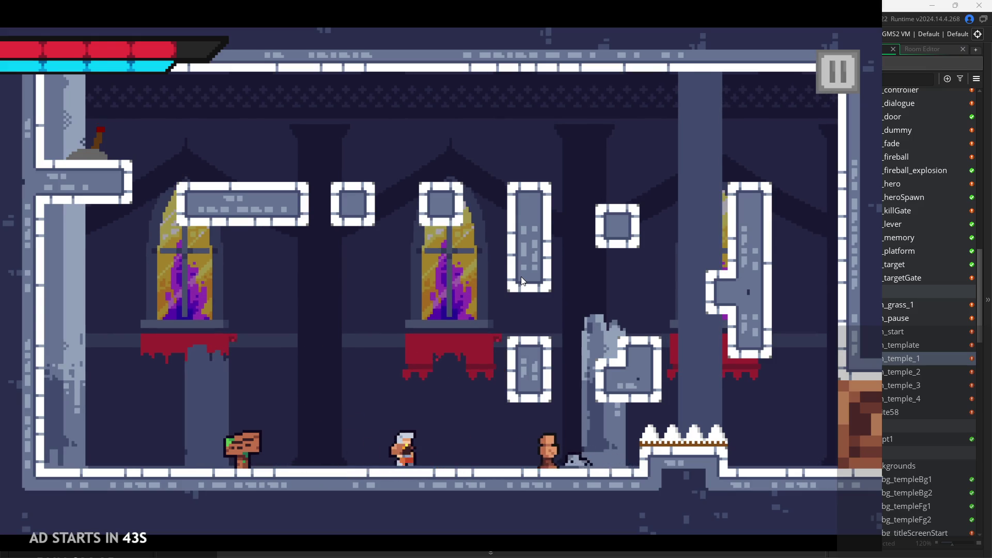
{"action": "key", "text": "space"}
{"action": "key", "text": "space"}
{"action": "key", "text": "Right"}
{"action": "key", "text": "space"}
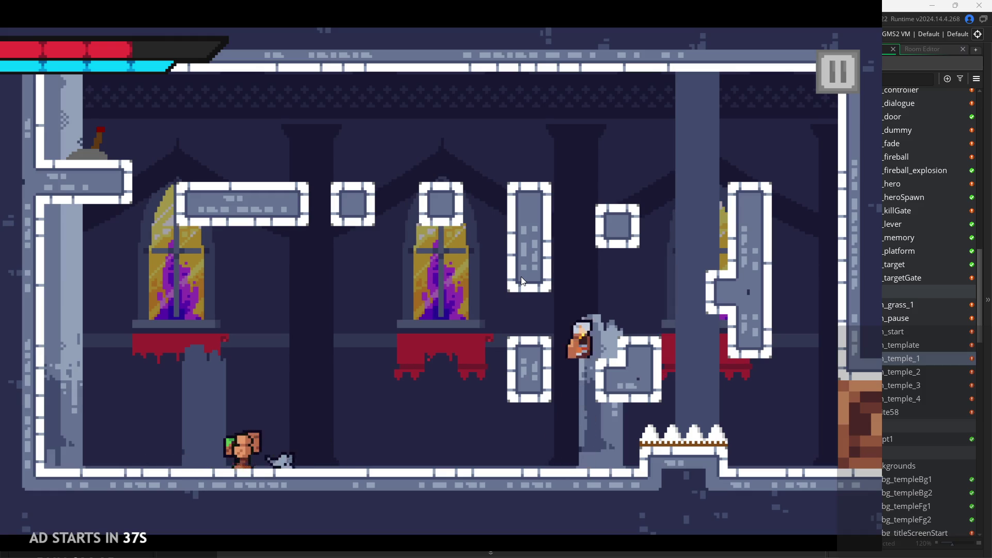
Climb the right pillar repeatedly, drop left off the tall block, then pause the game
{"action": "key", "text": "Right"}
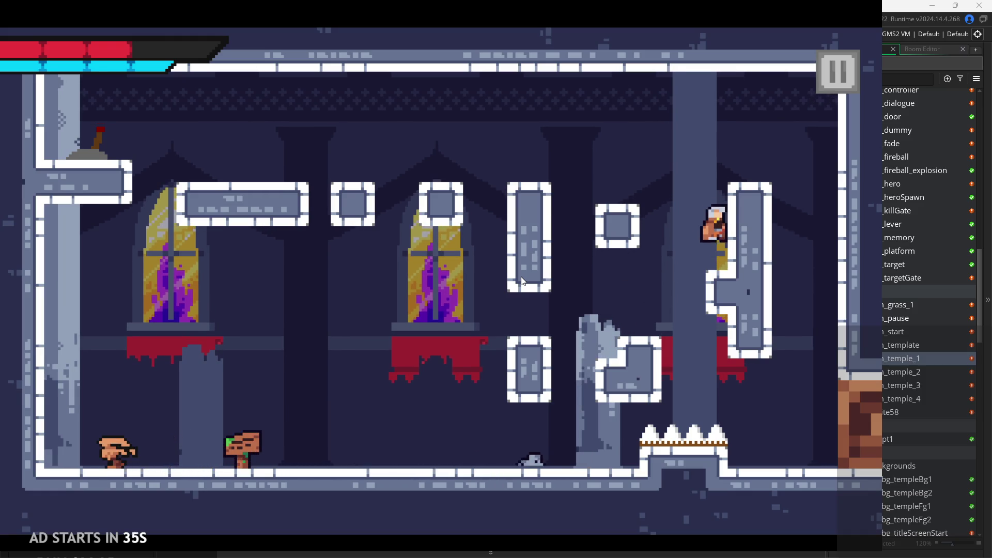
{"action": "key", "text": "space"}
{"action": "key", "text": "Left"}
{"action": "key", "text": "Right"}
{"action": "key", "text": "space"}
{"action": "key", "text": "Left"}
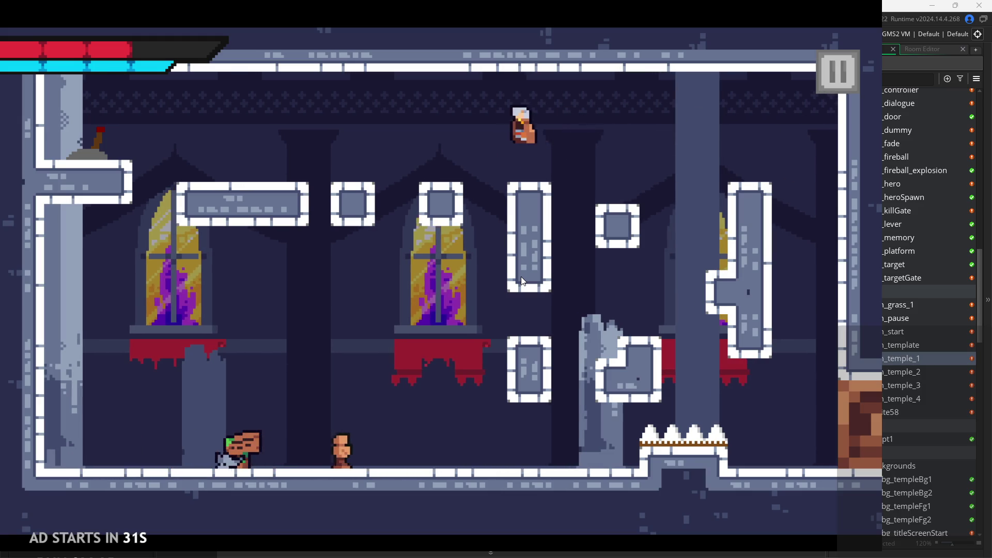
{"action": "key", "text": "Right"}
{"action": "key", "text": "Right"}
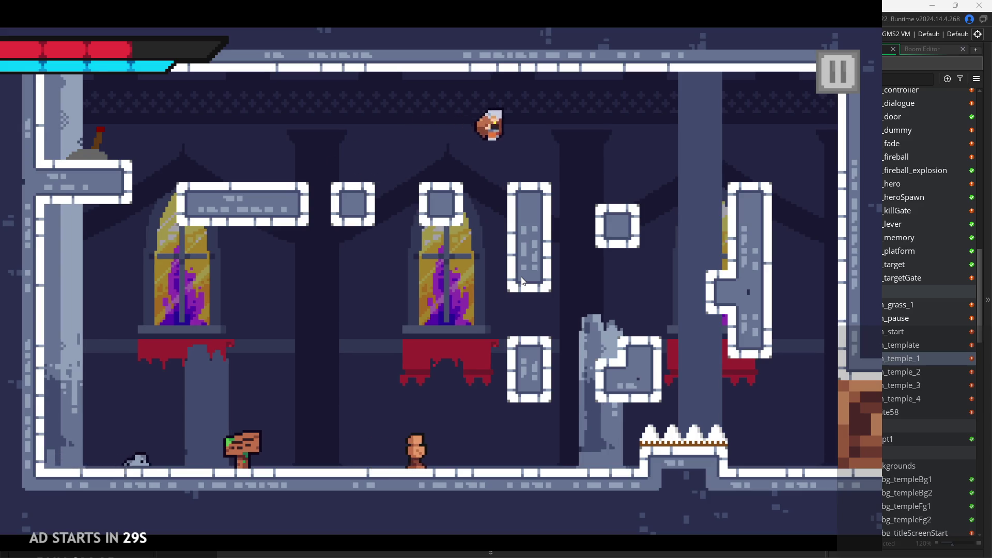
{"action": "key", "text": "space"}
{"action": "key", "text": "Left"}
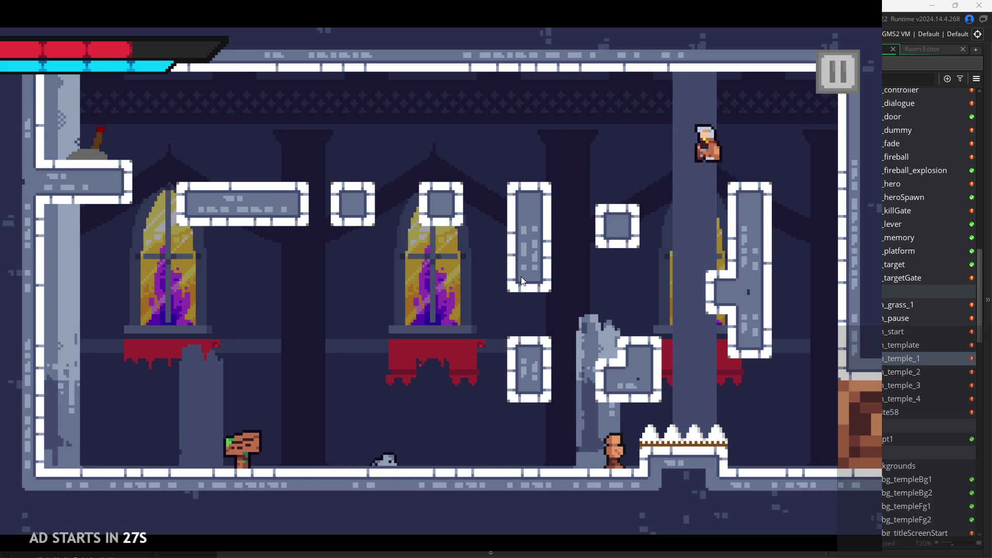
{"action": "key", "text": "Right"}
{"action": "key", "text": "space"}
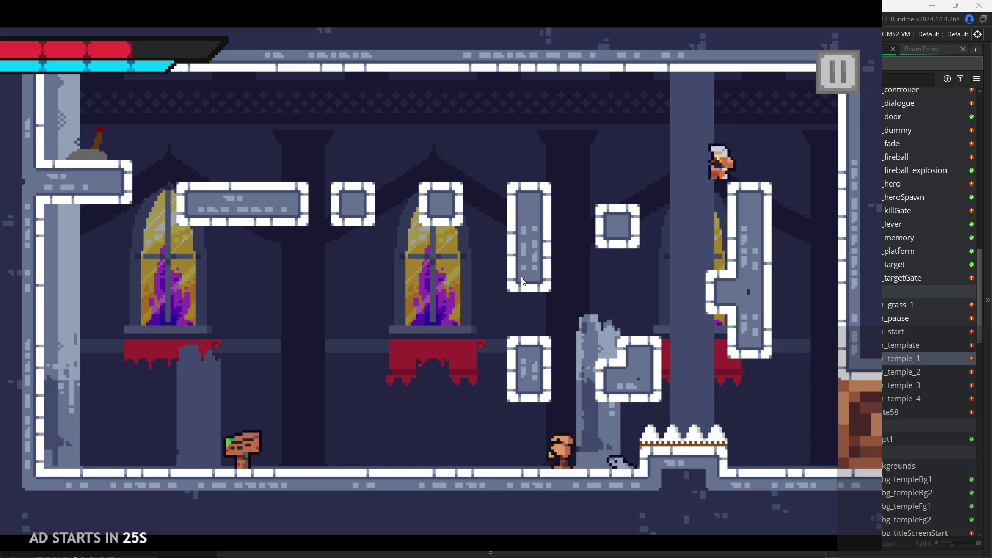
{"action": "key", "text": "Left"}
{"action": "key", "text": "Left"}
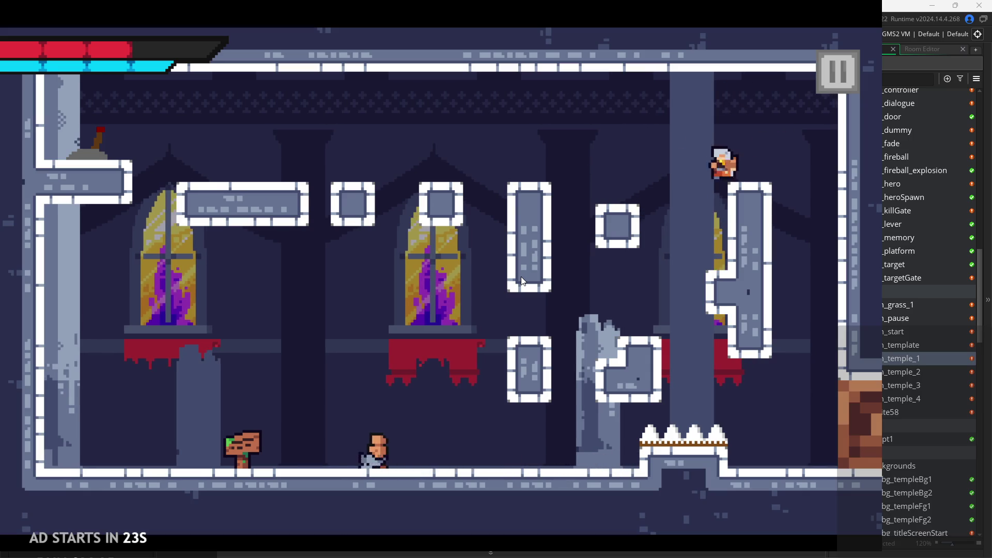
{"action": "key", "text": "Right"}
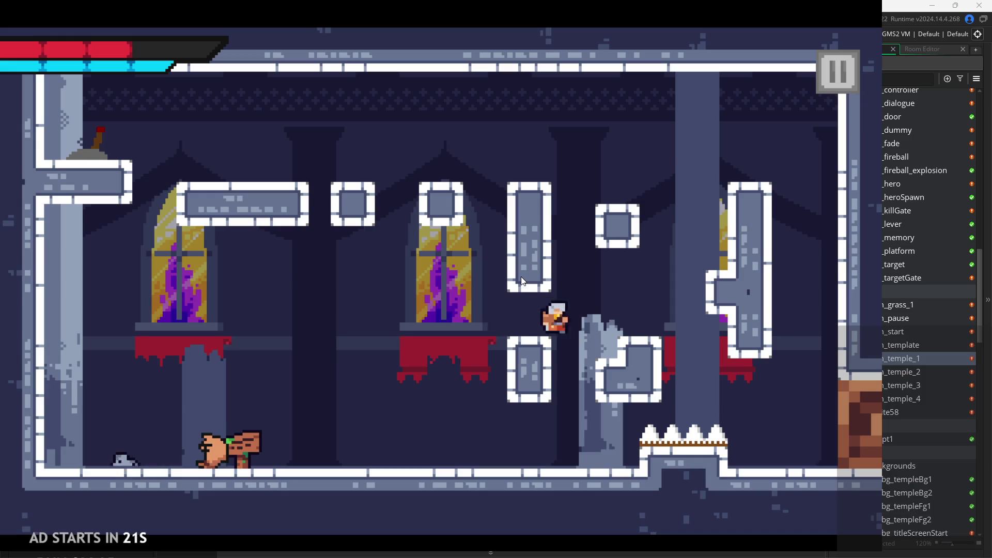
{"action": "key", "text": "Left"}
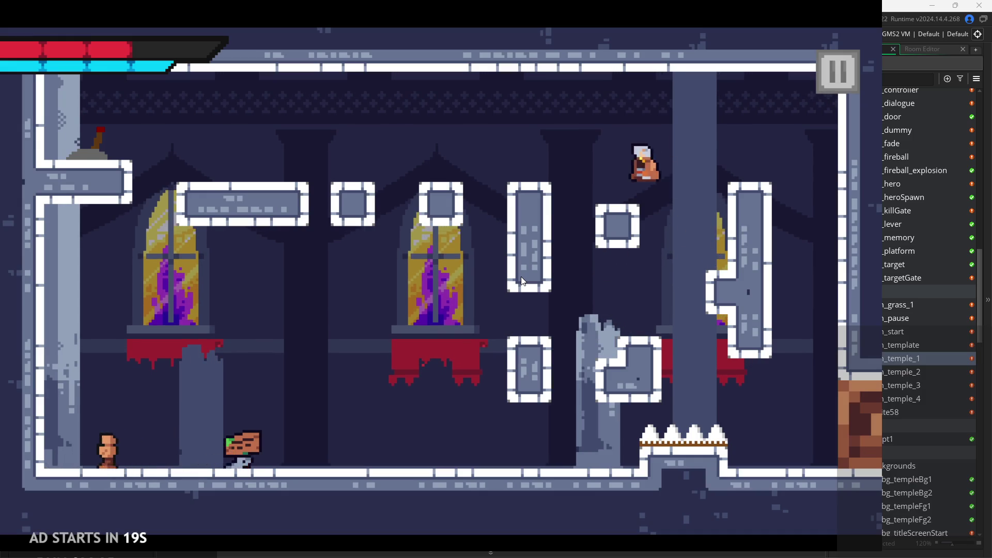
{"action": "key", "text": "Right"}
{"action": "key", "text": "Right"}
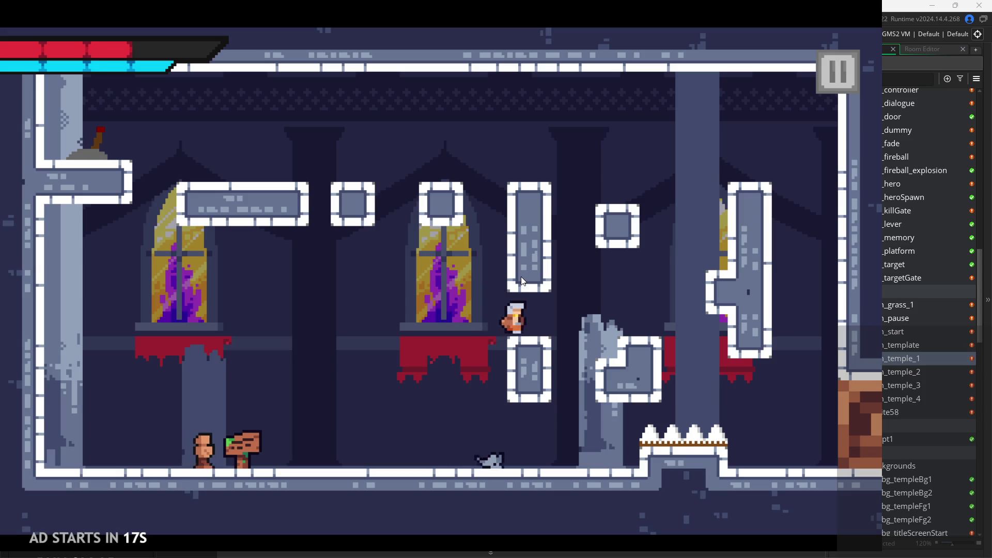
{"action": "key", "text": "Right"}
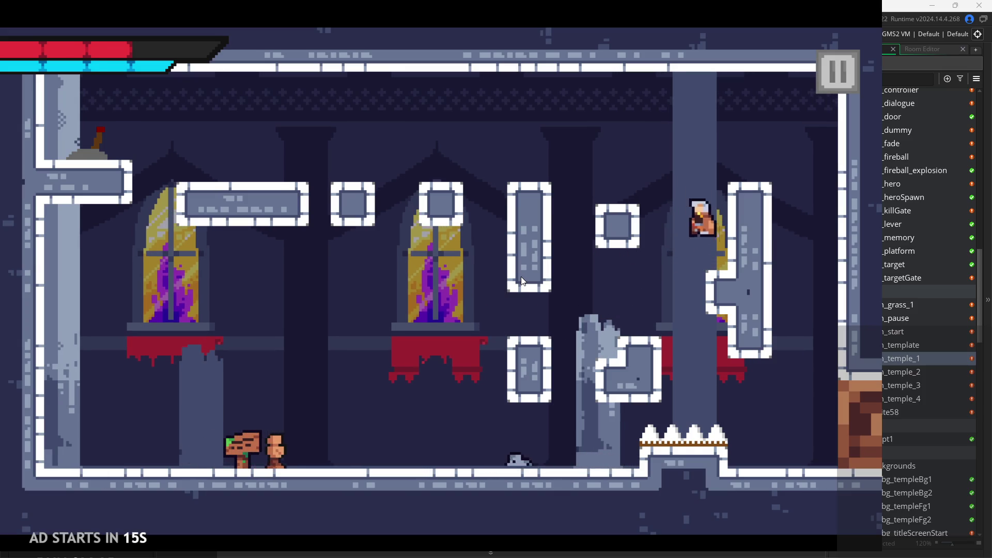
{"action": "key", "text": "Left"}
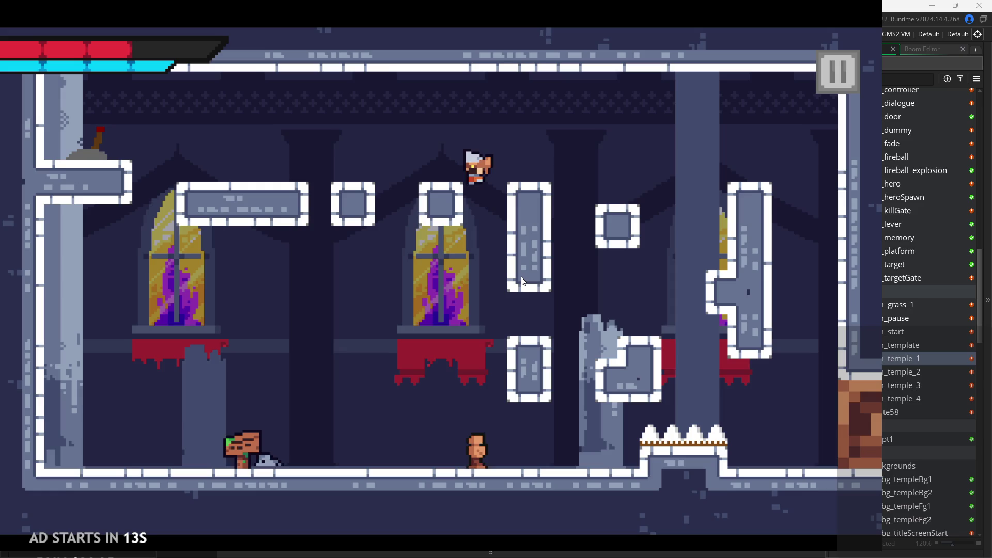
{"action": "key", "text": "space"}
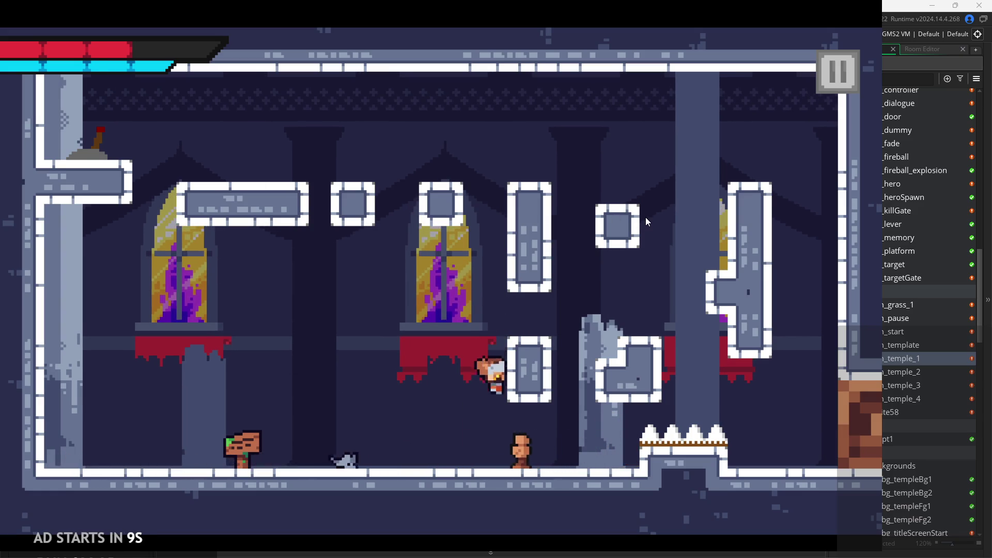
{"action": "key", "text": "Right"}
{"action": "key", "text": "Left"}
{"action": "key", "text": "space"}
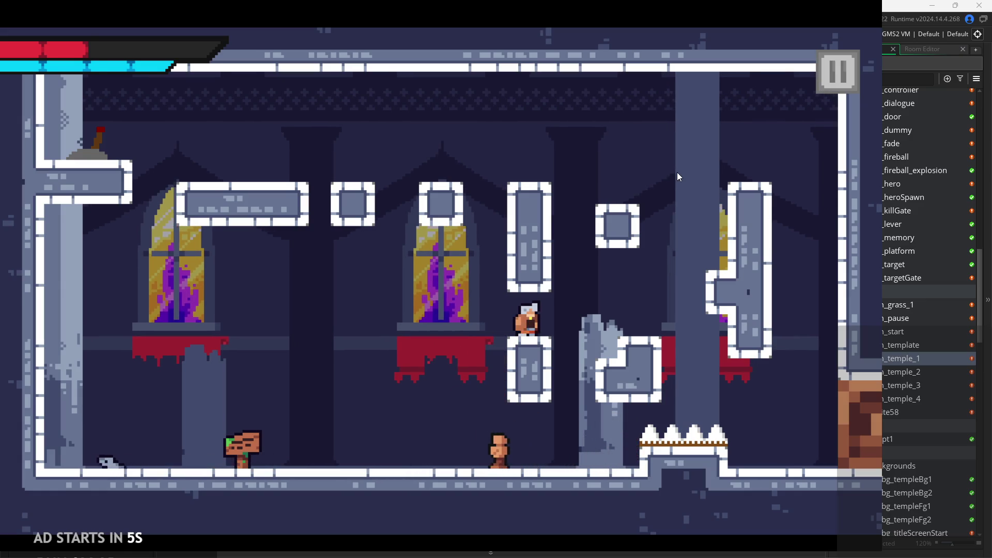
{"action": "left_click", "coordinate": [838, 72]}
Quit to the editor, relaunch the game, and run the hero right onto the ledge and block
{"action": "left_click", "coordinate": [728, 454]}
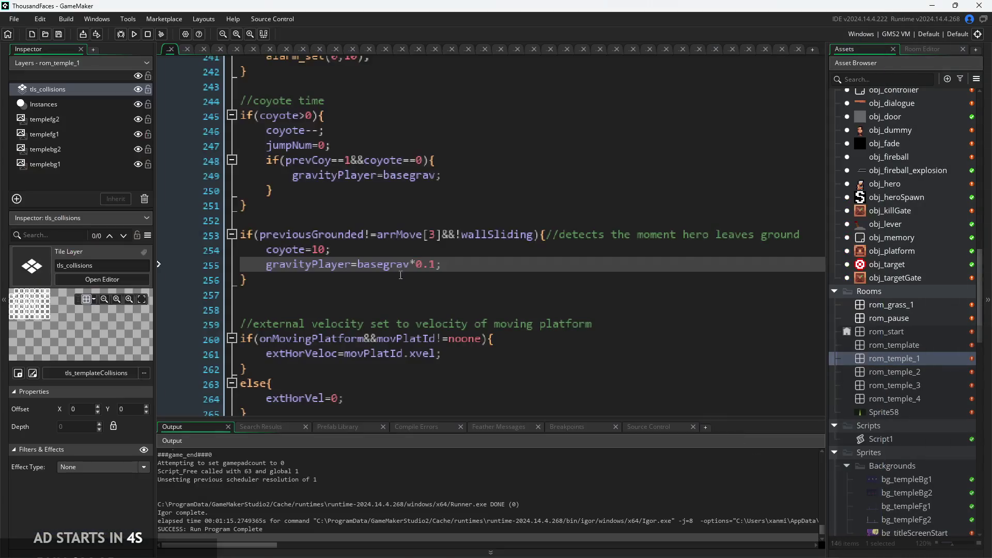
{"action": "left_click", "coordinate": [122, 34]}
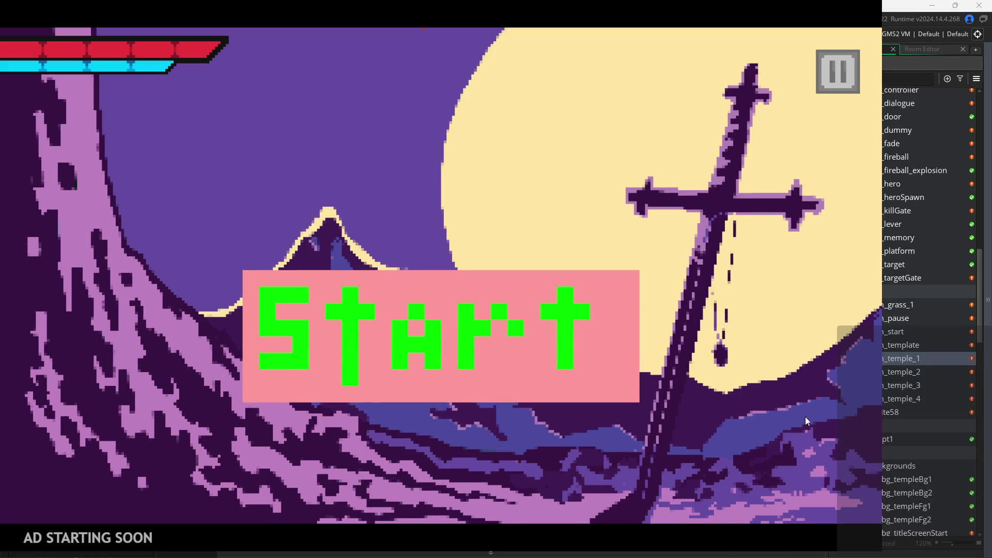
{"action": "left_click", "coordinate": [556, 369]}
{"action": "key", "text": "Right"}
{"action": "key", "text": "space"}
{"action": "key", "text": "Right"}
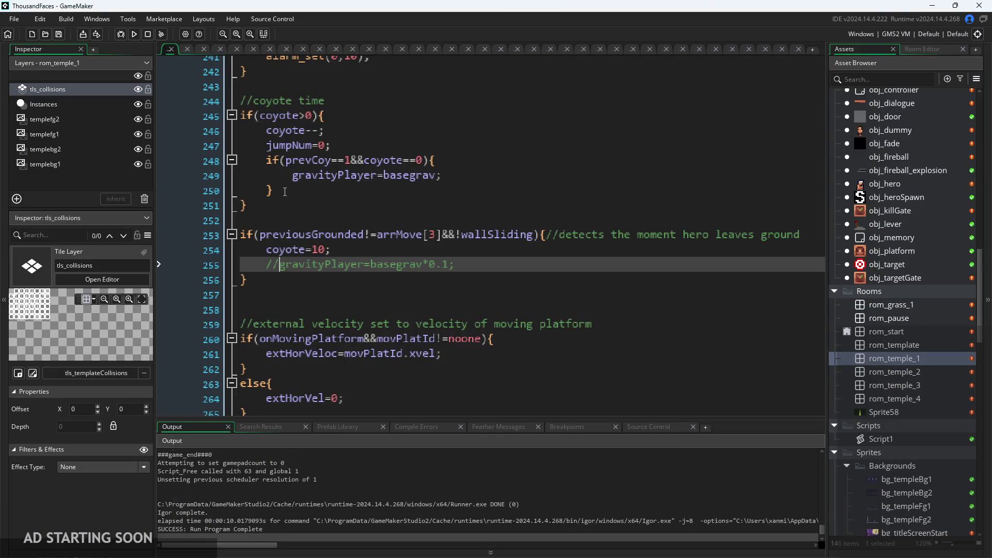
Rebuild with the gravity line commented out, test a few jumps, then close the game
{"action": "left_click", "coordinate": [135, 35]}
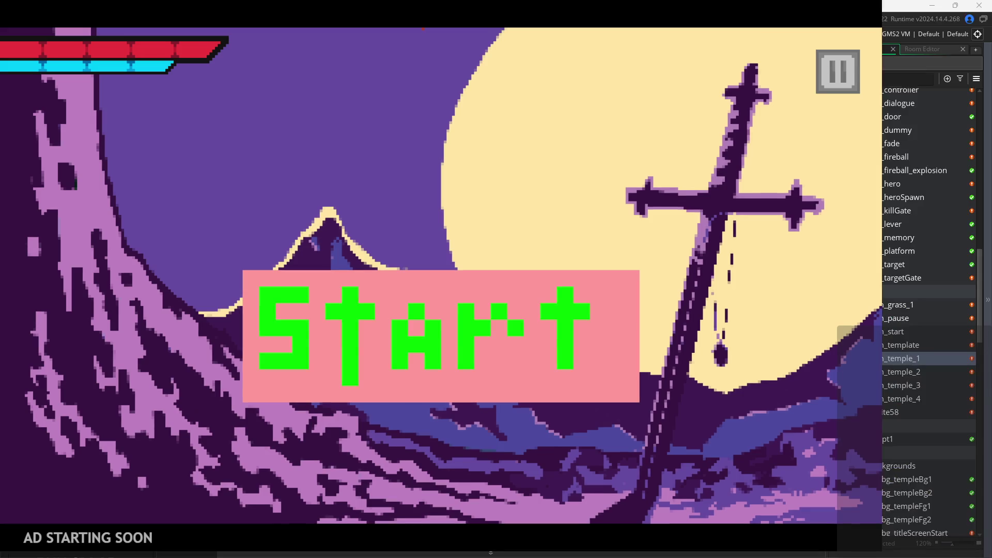
{"action": "left_click", "coordinate": [482, 310]}
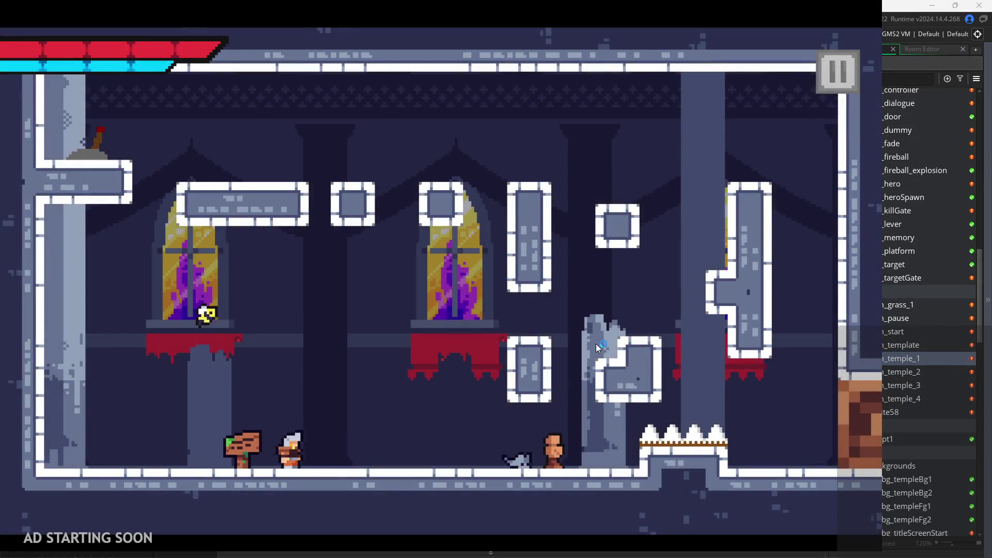
{"action": "key", "text": "Right"}
{"action": "key", "text": "space"}
{"action": "key", "text": "Left"}
{"action": "key", "text": "Right"}
{"action": "key", "text": "space"}
{"action": "key", "text": "space"}
{"action": "left_click", "coordinate": [826, 94]}
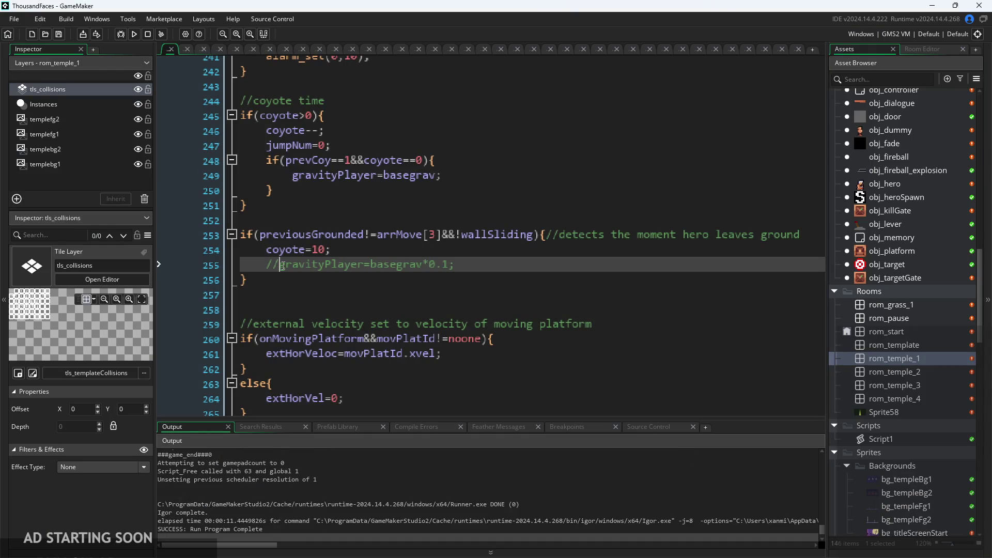
Cut the nested if(prevCoy==1&&coyote==0) block and paste it after the coyote>0 block
{"action": "left_click", "coordinate": [448, 179]}
{"action": "left_click", "coordinate": [509, 179]}
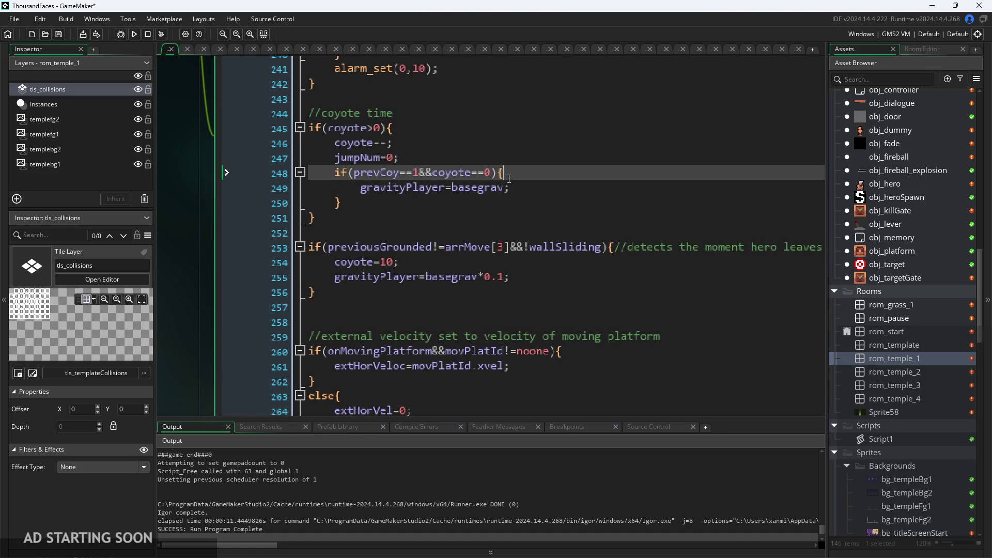
{"action": "key", "text": "Up"}
{"action": "key", "text": "Up"}
{"action": "key", "text": "Up"}
{"action": "key", "text": "Down"}
{"action": "key", "text": "Down"}
{"action": "key", "text": "Up"}
{"action": "left_click", "coordinate": [465, 161]}
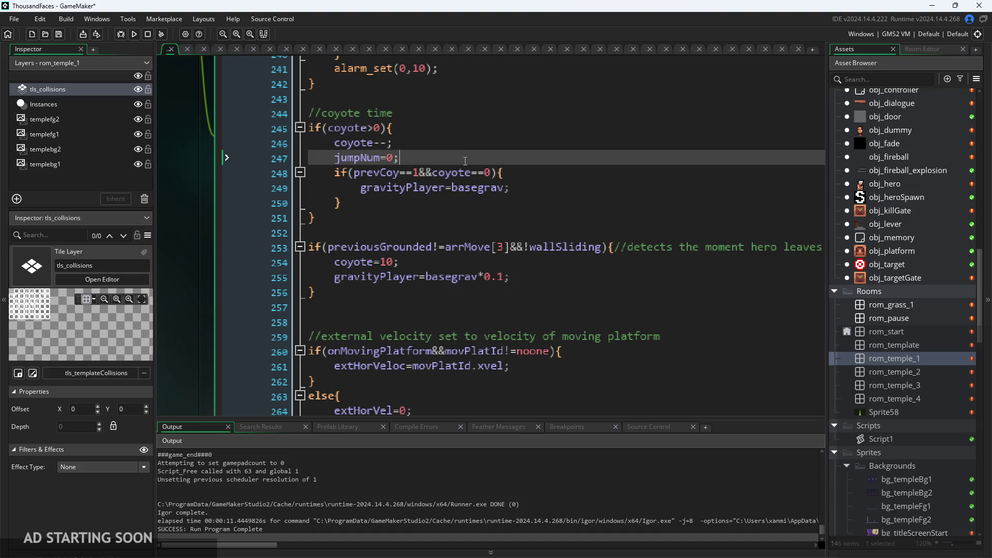
{"action": "scroll", "coordinate": [414, 166], "scroll_direction": "up", "scroll_amount": 2, "text": "ctrl"}
{"action": "left_click", "coordinate": [429, 196]}
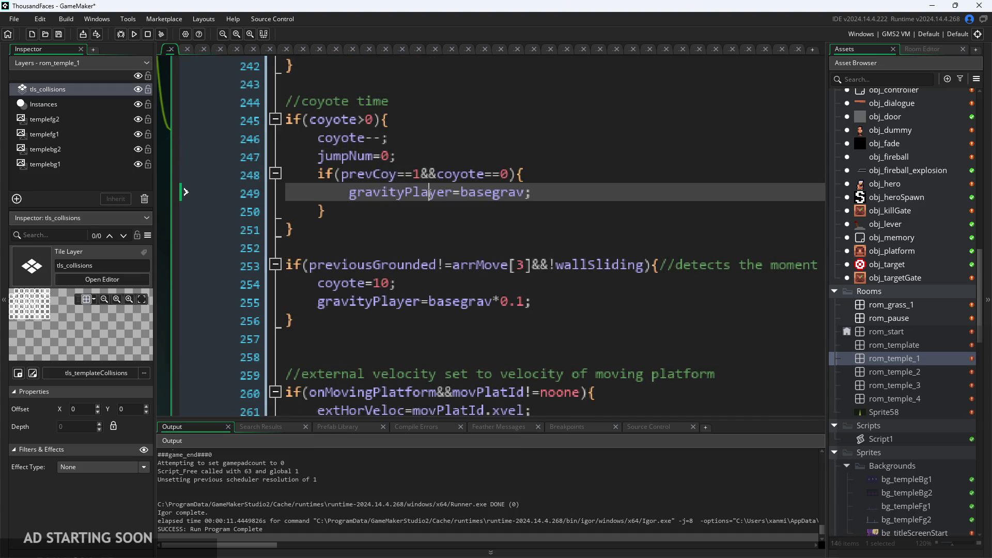
{"action": "key", "text": "Down"}
{"action": "scroll", "coordinate": [429, 199], "scroll_direction": "down", "scroll_amount": 2, "text": "ctrl"}
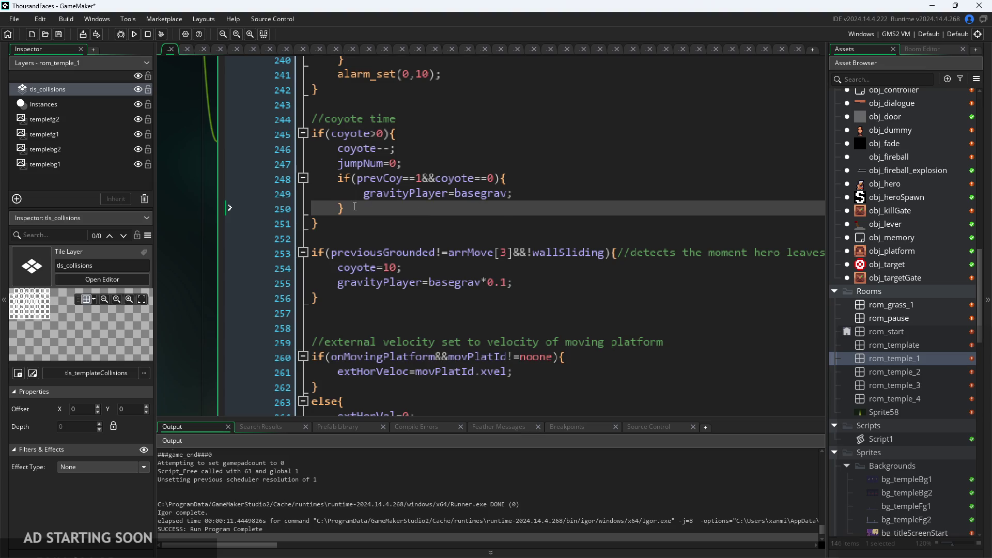
{"action": "left_click_drag", "start_coordinate": [357, 213], "coordinate": [336, 173]}
{"action": "key", "text": "ctrl+c"}
{"action": "key", "text": "BackSpace"}
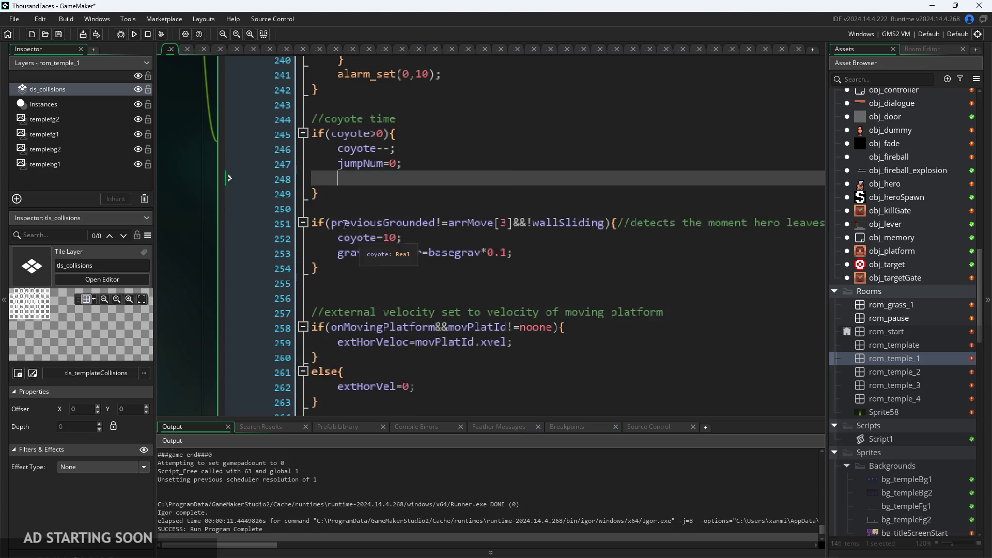
{"action": "left_click", "coordinate": [341, 211]}
{"action": "key", "text": "ctrl+v"}
Change the moved condition to prevCoy!=0 and delete the leftover blank line in the coyote block
{"action": "scroll", "coordinate": [379, 223], "scroll_direction": "down", "scroll_amount": 1, "text": "ctrl"}
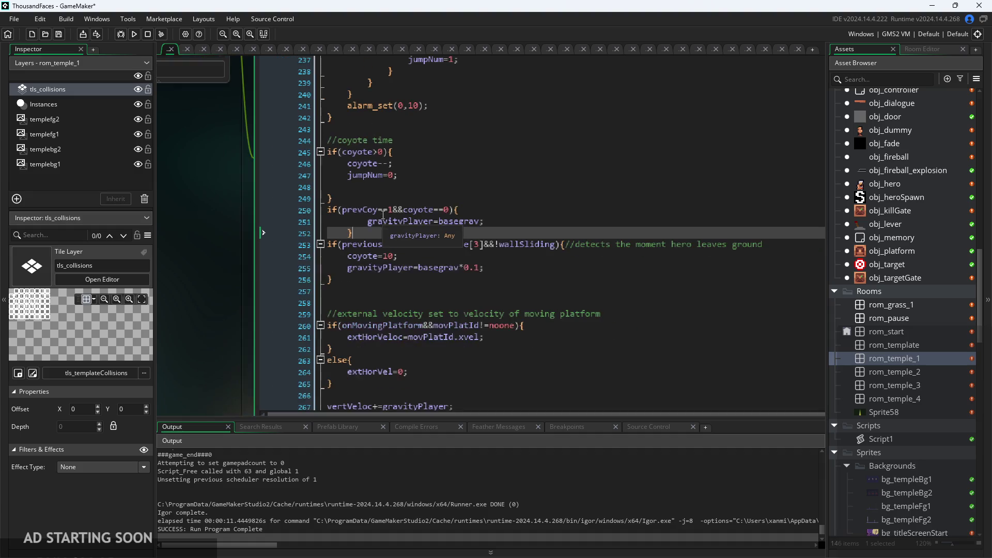
{"action": "left_click", "coordinate": [413, 214]}
{"action": "scroll", "coordinate": [413, 213], "scroll_direction": "up", "scroll_amount": 3, "text": "ctrl"}
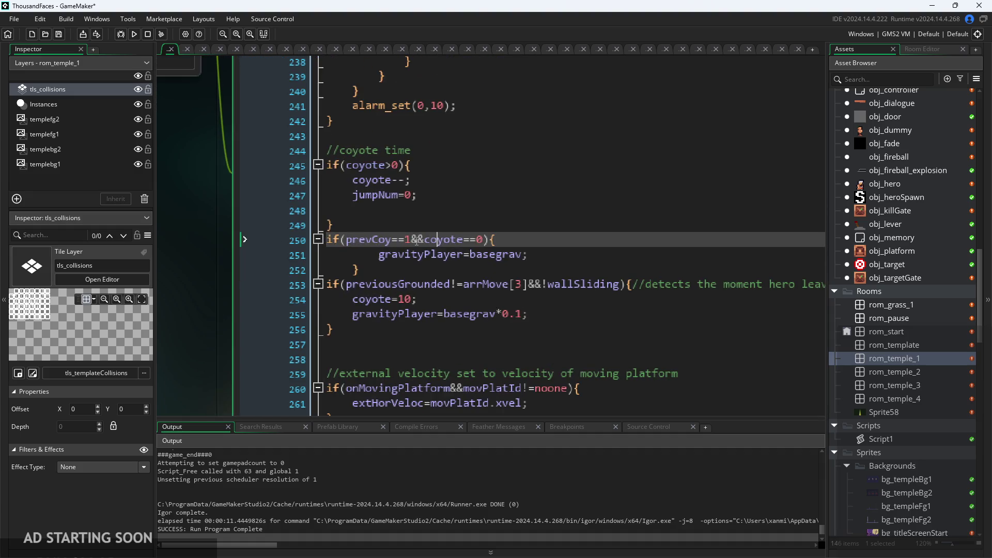
{"action": "key", "text": "BackSpace"}
{"action": "key", "text": "BackSpace"}
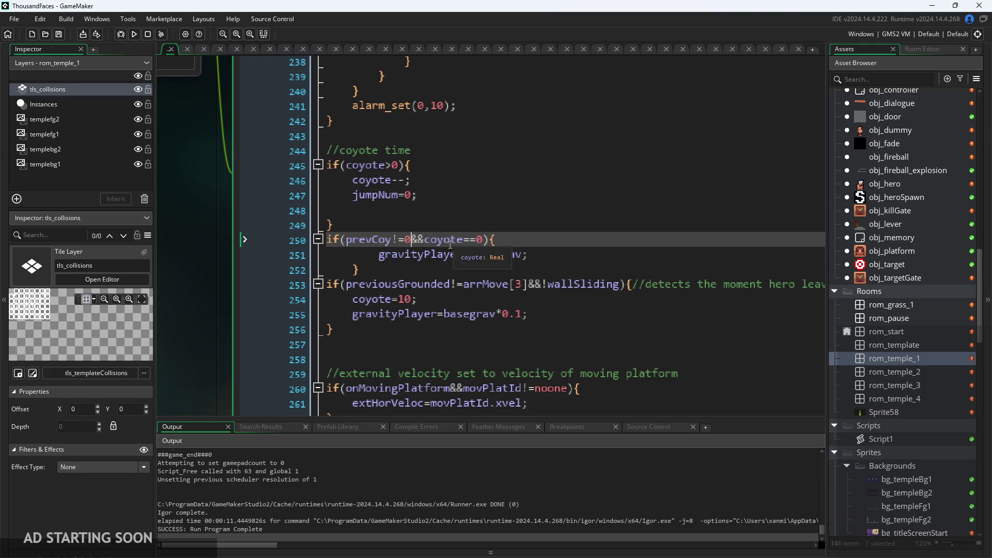
{"action": "scroll", "coordinate": [499, 239], "scroll_direction": "down", "scroll_amount": 2}
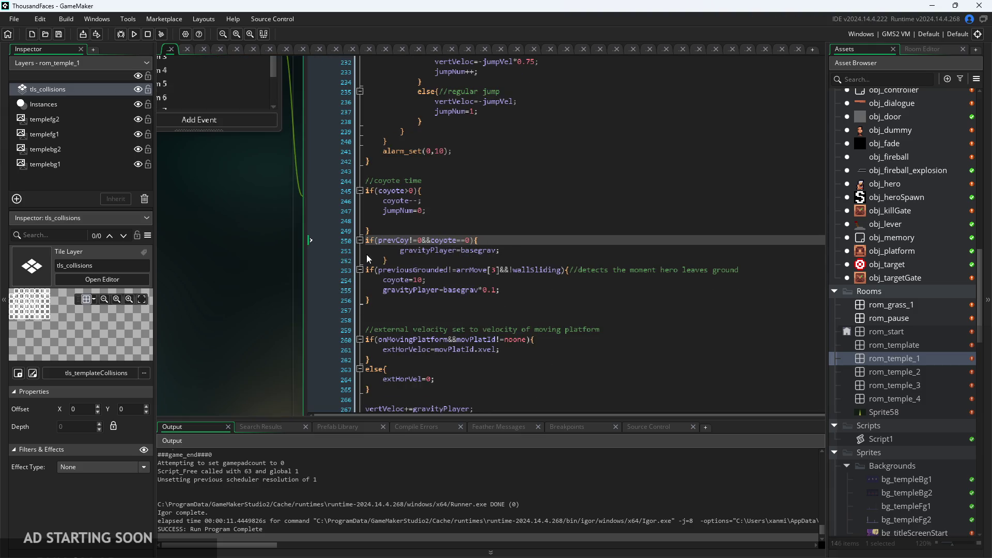
{"action": "left_click", "coordinate": [397, 253]}
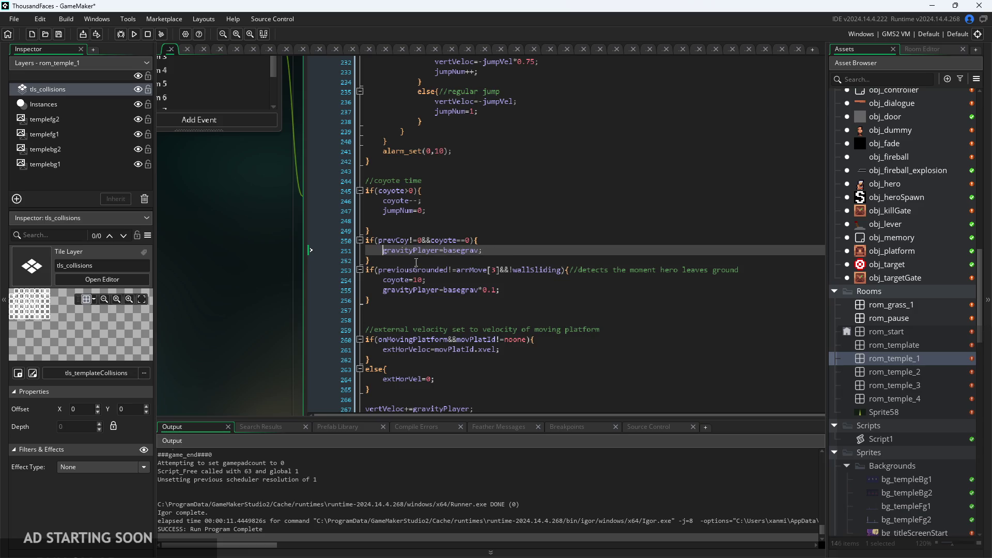
{"action": "left_click", "coordinate": [489, 239]}
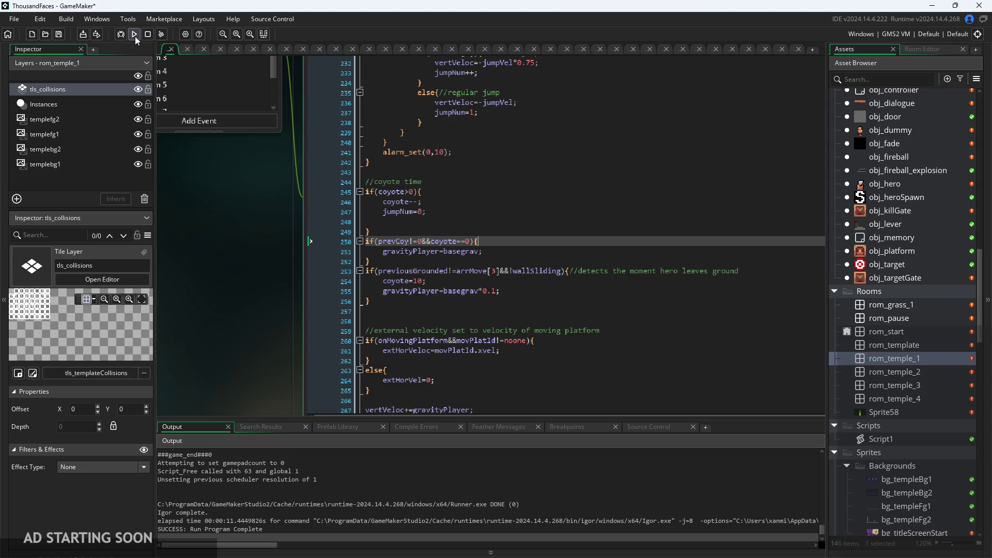
{"action": "scroll", "coordinate": [445, 247], "scroll_direction": "up", "scroll_amount": 2}
{"action": "left_click", "coordinate": [426, 213]}
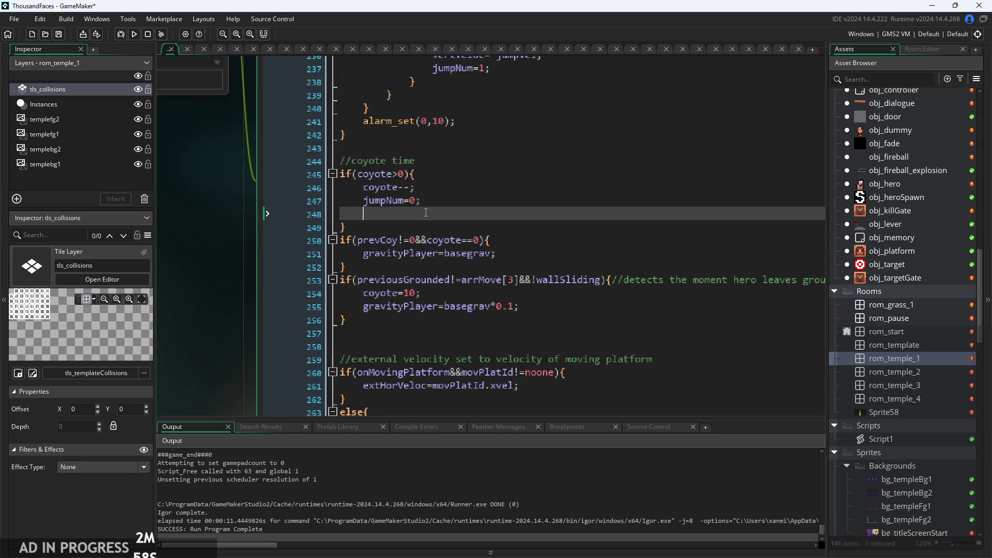
{"action": "key", "text": "BackSpace"}
Rebuild with the reduced-gravity line active and start the game from the title screen
{"action": "left_click", "coordinate": [542, 291]}
{"action": "scroll", "coordinate": [543, 289], "scroll_direction": "down", "scroll_amount": 2}
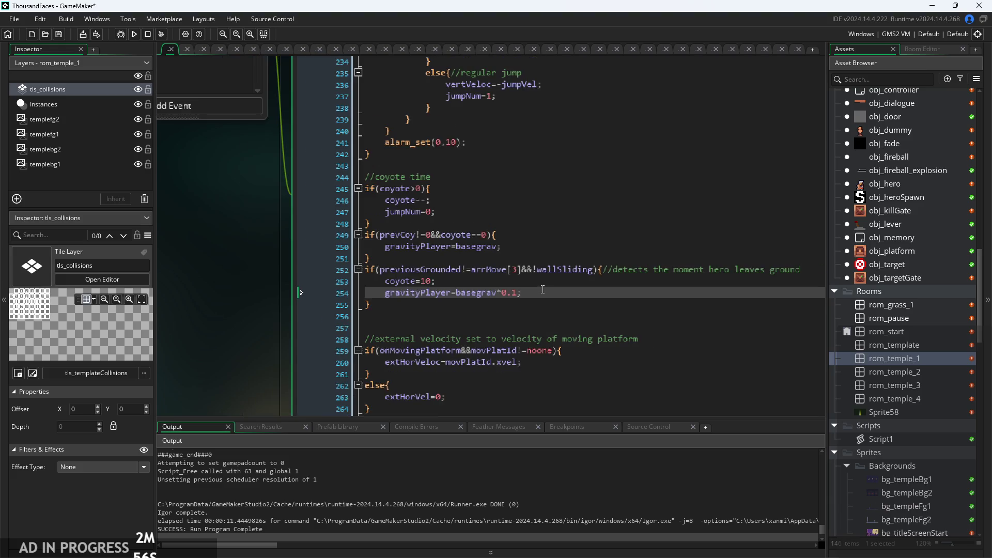
{"action": "left_click", "coordinate": [134, 35]}
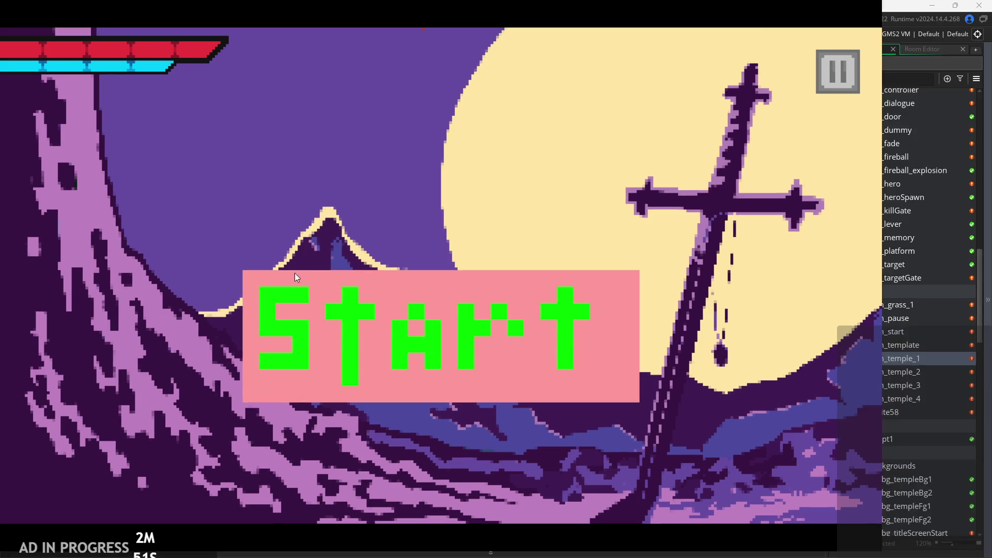
{"action": "left_click", "coordinate": [297, 278]}
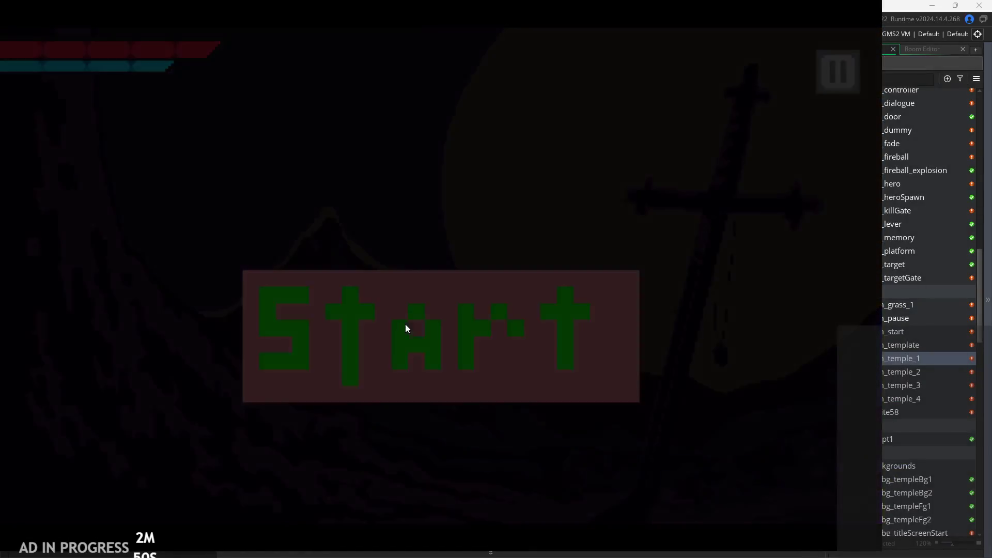
Run and jump briefly, then enable the Debug Stats overlay from the pause menu and resume
{"action": "key", "text": "Right"}
{"action": "key", "text": "space"}
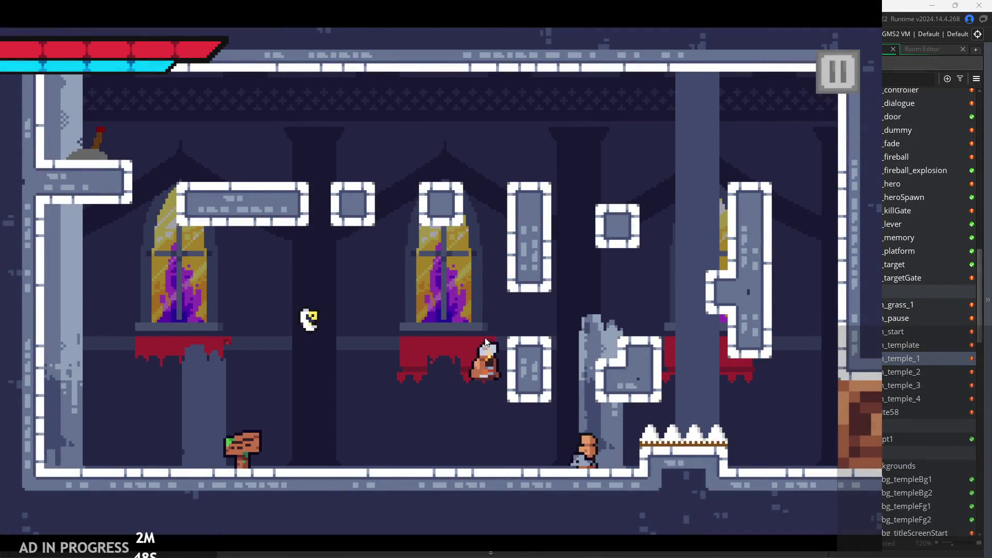
{"action": "key", "text": "space"}
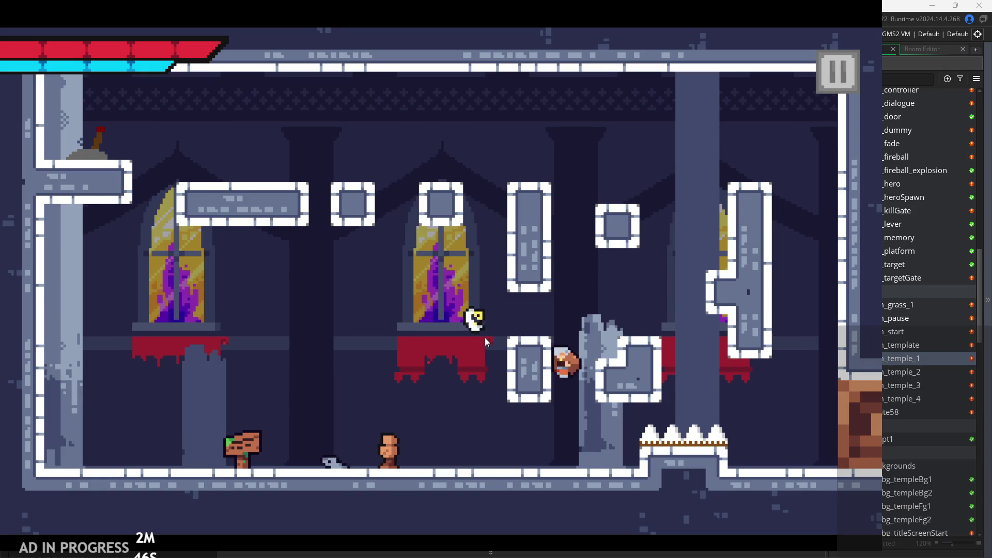
{"action": "key", "text": "Left"}
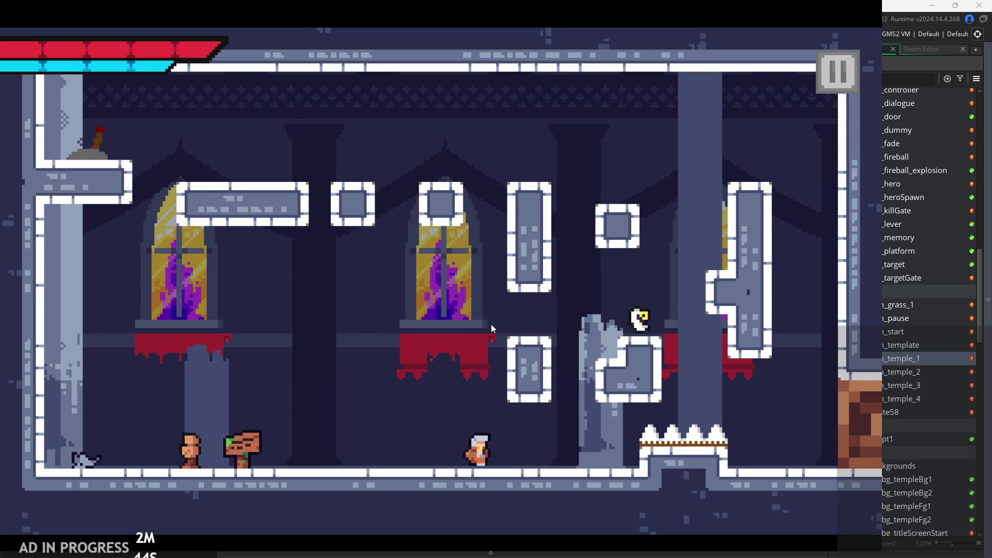
{"action": "left_click", "coordinate": [849, 83]}
{"action": "left_click", "coordinate": [180, 164]}
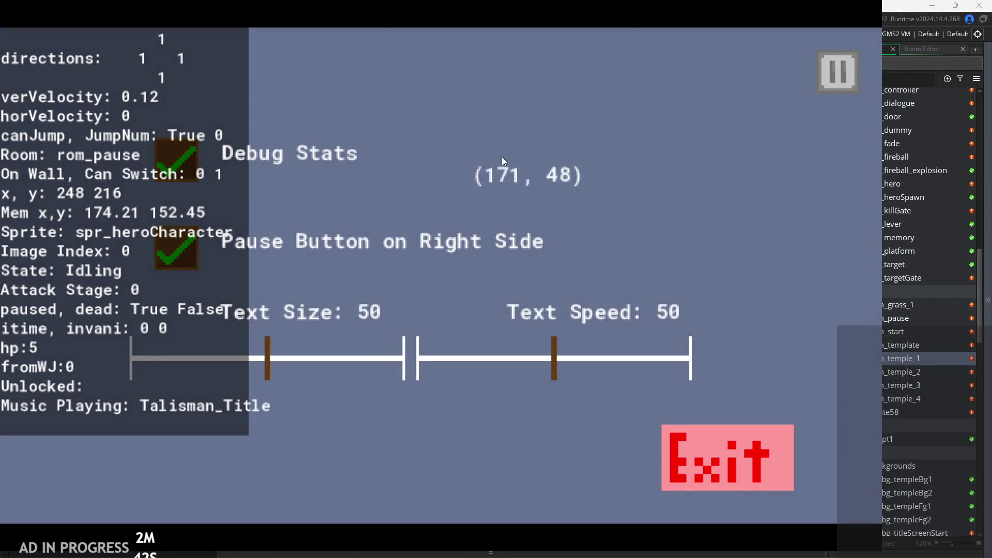
{"action": "left_click", "coordinate": [845, 89]}
Run right, jump onto the ledge and keep jumping toward the top
{"action": "key", "text": "Right"}
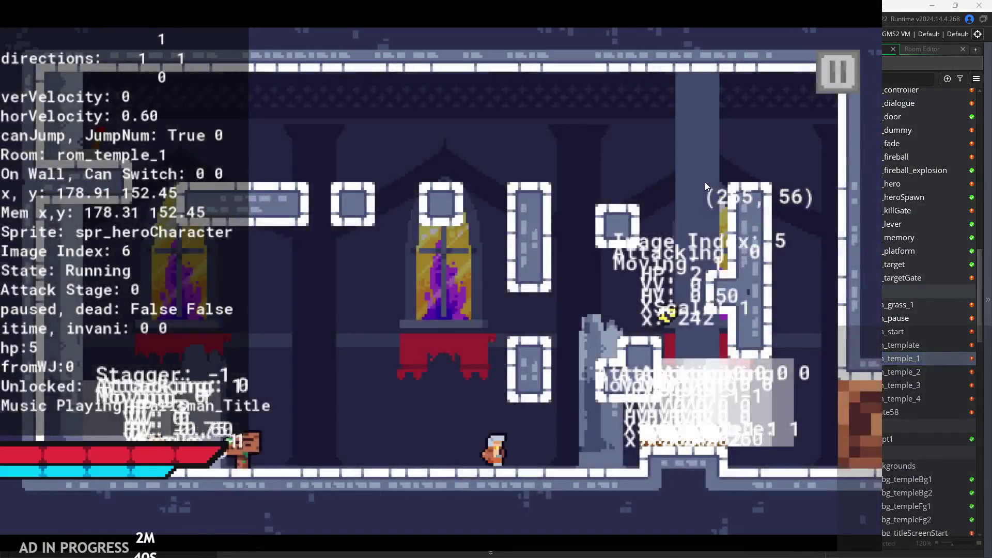
{"action": "key", "text": "space"}
{"action": "key", "text": "Right"}
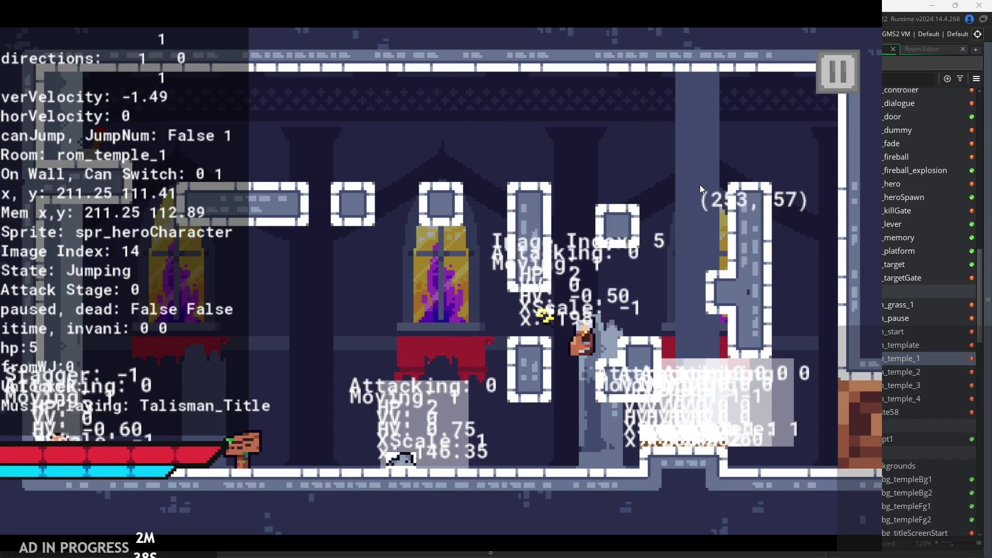
{"action": "key", "text": "space"}
{"action": "key", "text": "Left"}
{"action": "key", "text": "space"}
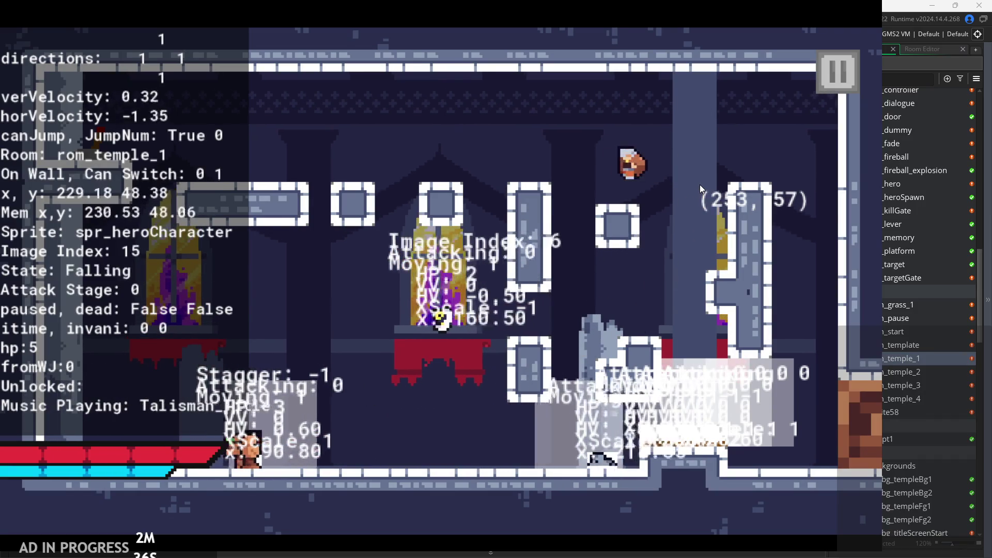
{"action": "key", "text": "space"}
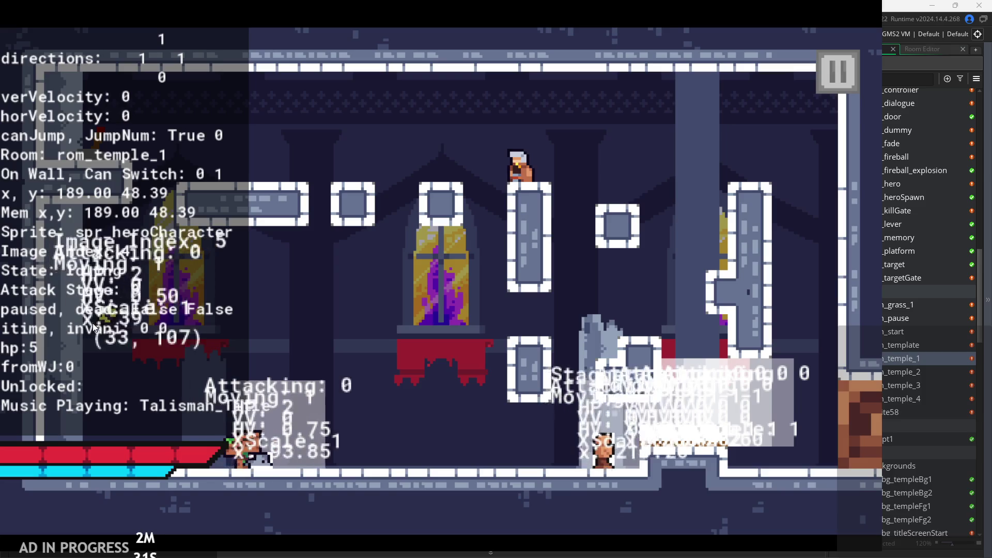
Jump off the pillar, run left and right with more jumps, then exit the game to the code
{"action": "key", "text": "space"}
{"action": "key", "text": "Left"}
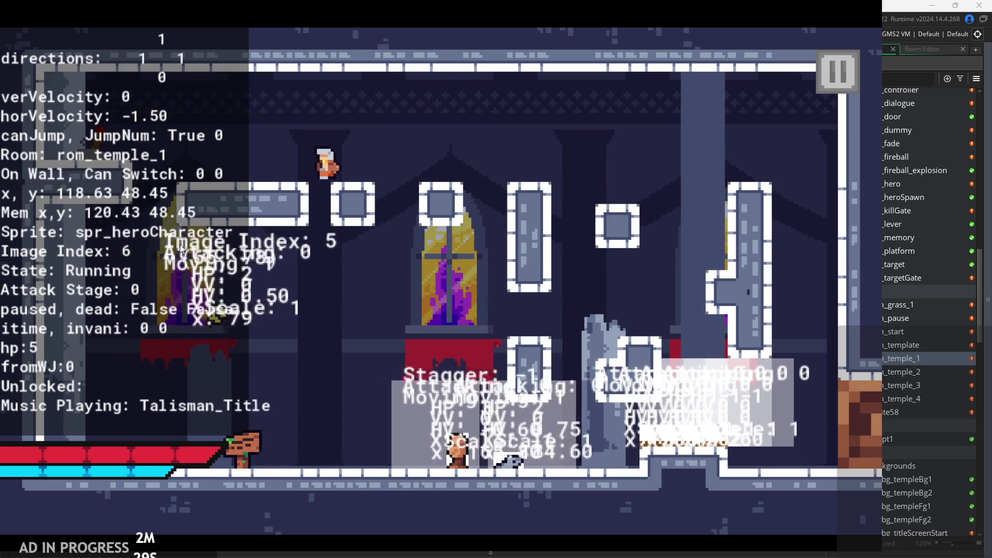
{"action": "key", "text": "Right"}
{"action": "key", "text": "space"}
{"action": "key", "text": "space"}
{"action": "key", "text": "space"}
{"action": "key", "text": "Left"}
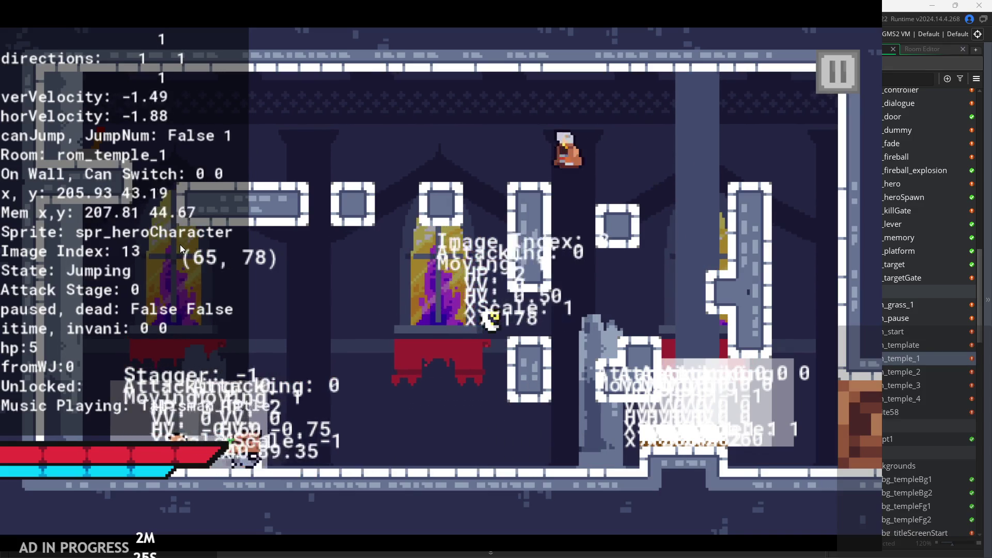
{"action": "key", "text": "space"}
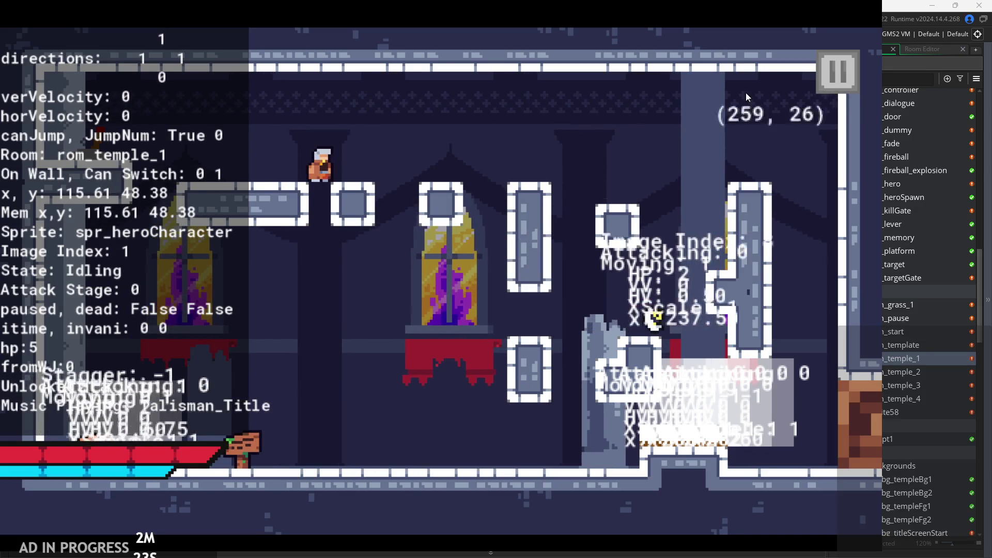
{"action": "left_click", "coordinate": [837, 71]}
{"action": "left_click", "coordinate": [666, 439]}
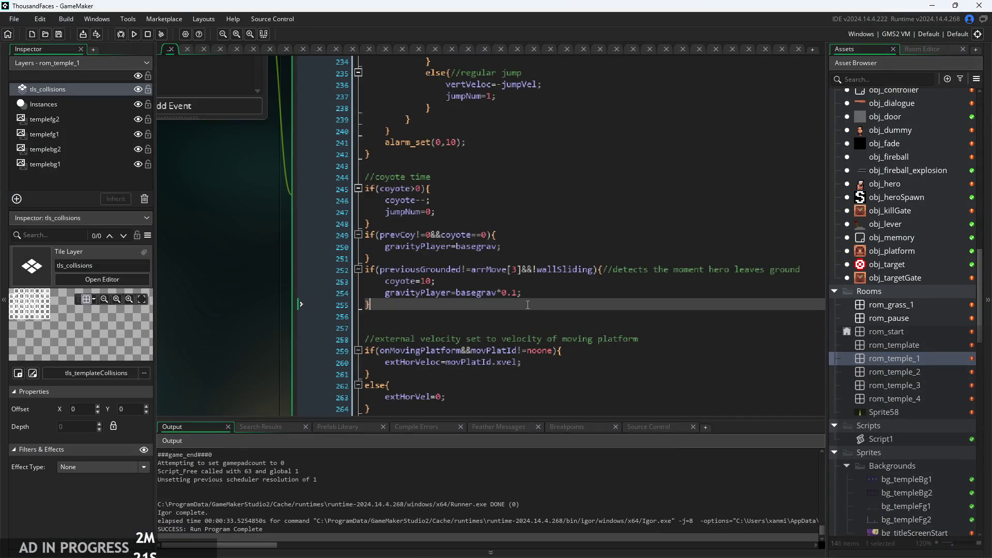
{"action": "left_click", "coordinate": [540, 293]}
{"action": "scroll", "coordinate": [528, 295], "scroll_direction": "up", "scroll_amount": 3, "text": "ctrl"}
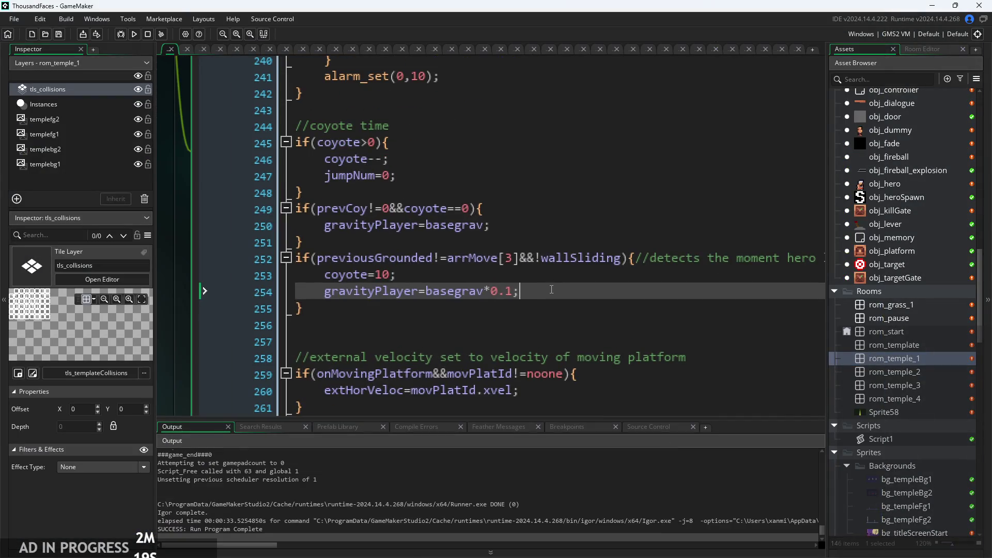
{"action": "scroll", "coordinate": [516, 292], "scroll_direction": "up", "scroll_amount": 1, "text": "ctrl"}
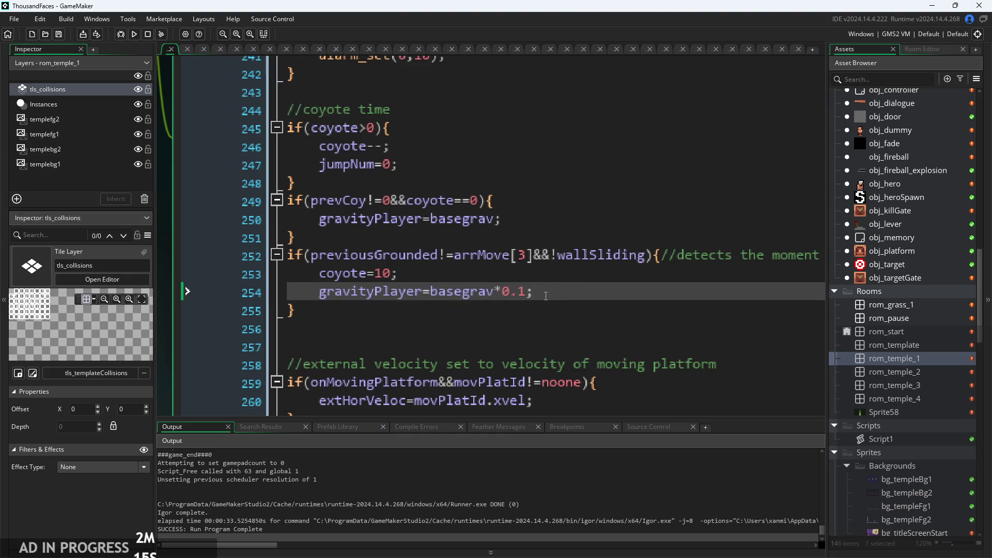
{"action": "scroll", "coordinate": [530, 301], "scroll_direction": "down", "scroll_amount": 1, "text": "ctrl"}
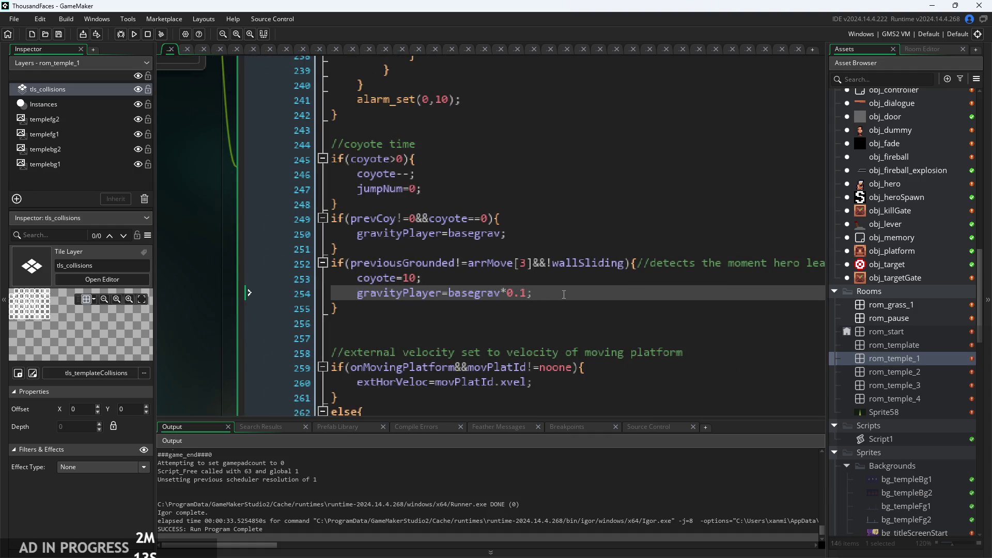
{"action": "left_click_drag", "start_coordinate": [564, 294], "coordinate": [462, 291]}
{"action": "scroll", "coordinate": [428, 295], "scroll_direction": "down", "scroll_amount": 1, "text": "ctrl"}
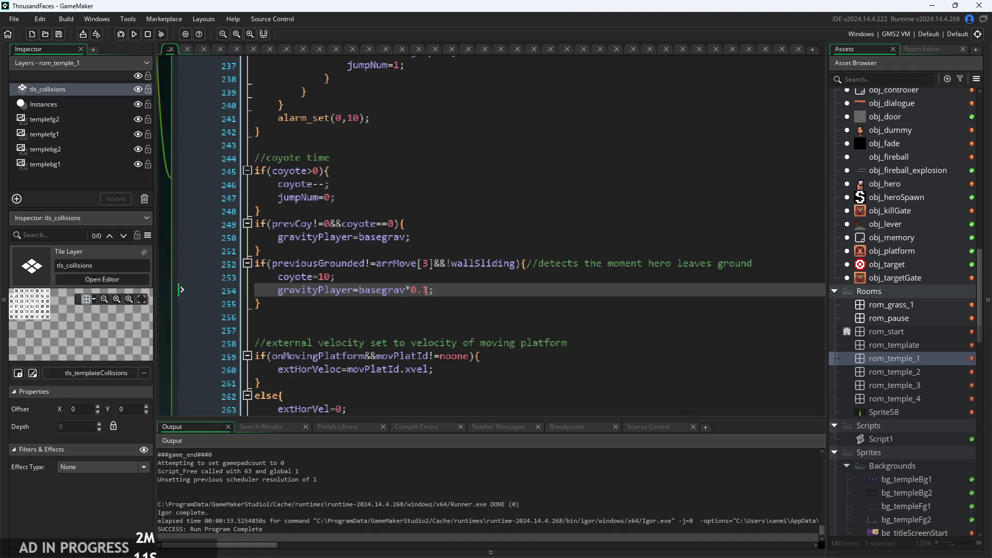
{"action": "scroll", "coordinate": [444, 291], "scroll_direction": "up", "scroll_amount": 1, "text": "ctrl"}
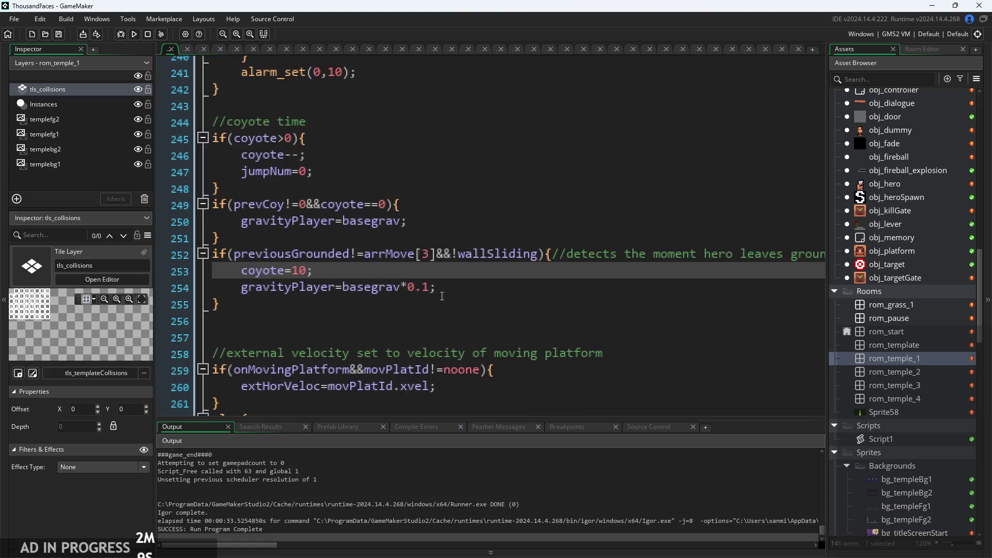
{"action": "scroll", "coordinate": [529, 278], "scroll_direction": "up", "scroll_amount": 1, "text": "ctrl"}
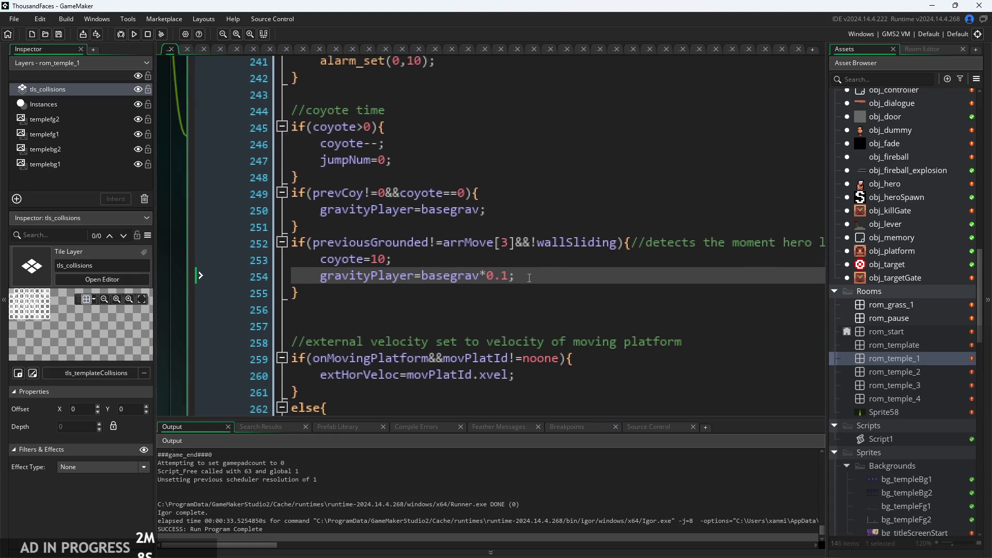
{"action": "left_click", "coordinate": [431, 249]}
{"action": "left_click", "coordinate": [438, 258]}
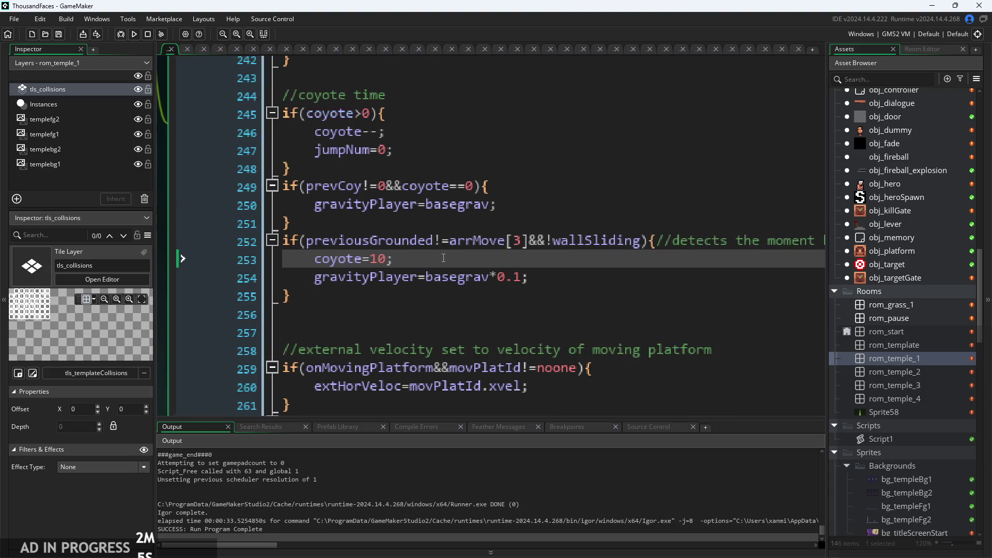
{"action": "scroll", "coordinate": [443, 258], "scroll_direction": "down", "scroll_amount": 2, "text": "ctrl"}
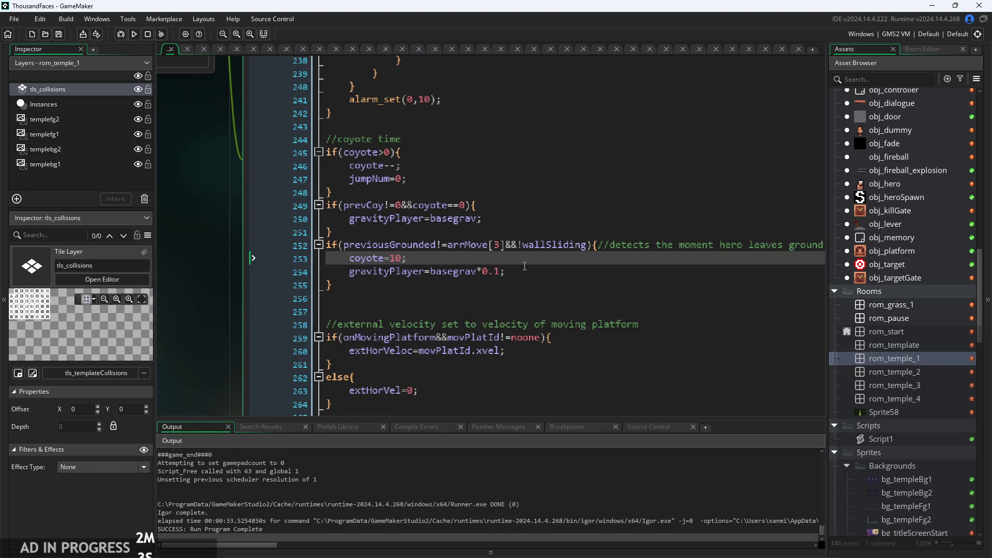
{"action": "scroll", "coordinate": [522, 268], "scroll_direction": "down", "scroll_amount": 1, "text": "ctrl"}
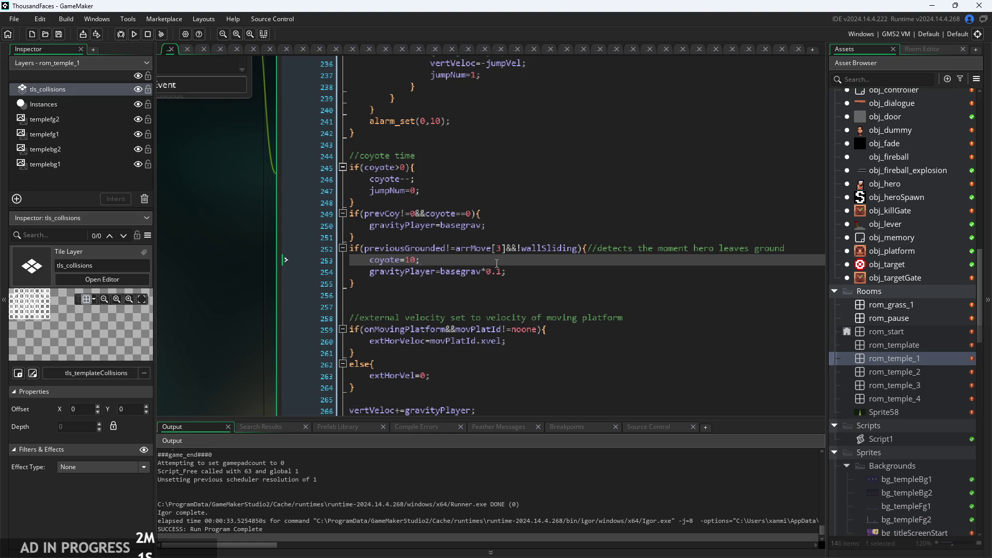
{"action": "scroll", "coordinate": [497, 264], "scroll_direction": "up", "scroll_amount": 2, "text": "ctrl"}
{"action": "scroll", "coordinate": [467, 295], "scroll_direction": "down", "scroll_amount": 2, "text": "ctrl"}
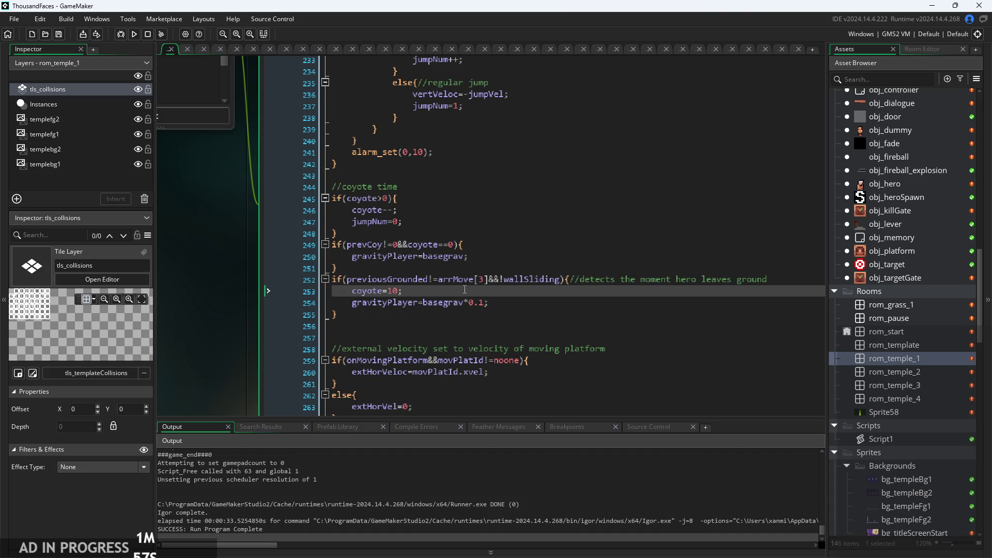
{"action": "scroll", "coordinate": [465, 290], "scroll_direction": "down", "scroll_amount": 3}
{"action": "scroll", "coordinate": [493, 170], "scroll_direction": "up", "scroll_amount": 2}
{"action": "left_click", "coordinate": [537, 246]}
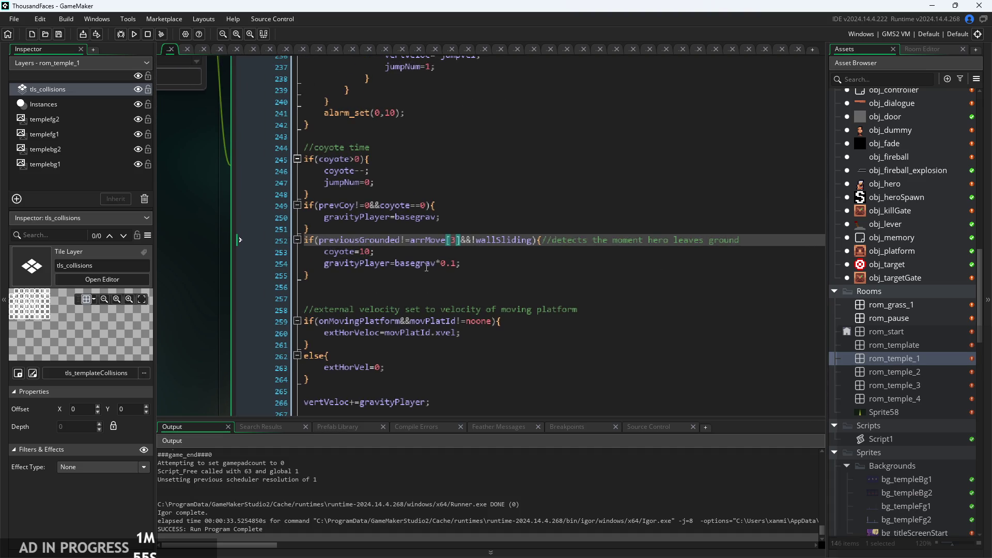
{"action": "scroll", "coordinate": [449, 267], "scroll_direction": "up", "scroll_amount": 2, "text": "ctrl"}
{"action": "left_click", "coordinate": [475, 266]}
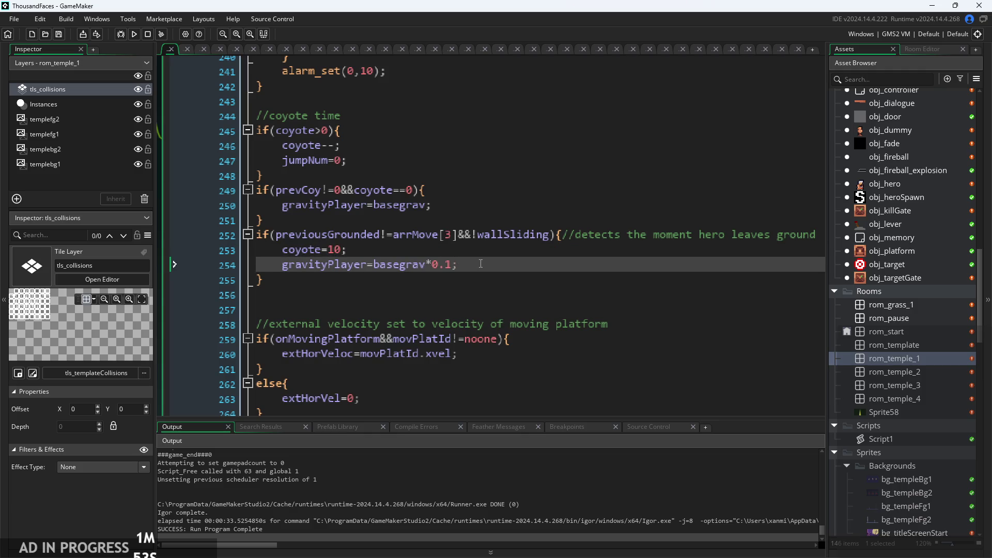
{"action": "scroll", "coordinate": [481, 262], "scroll_direction": "down", "scroll_amount": 1, "text": "ctrl"}
{"action": "left_click", "coordinate": [404, 250]}
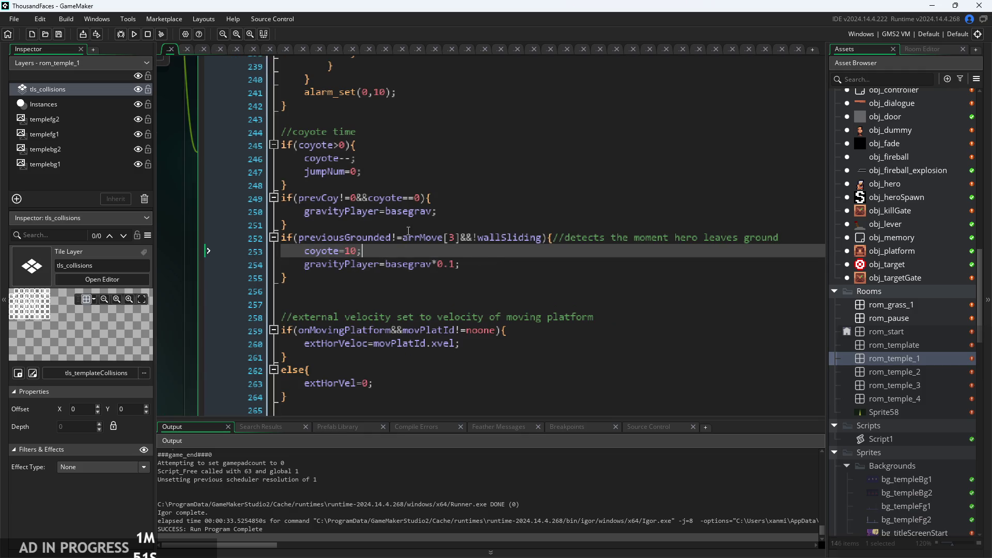
{"action": "left_click", "coordinate": [308, 264]}
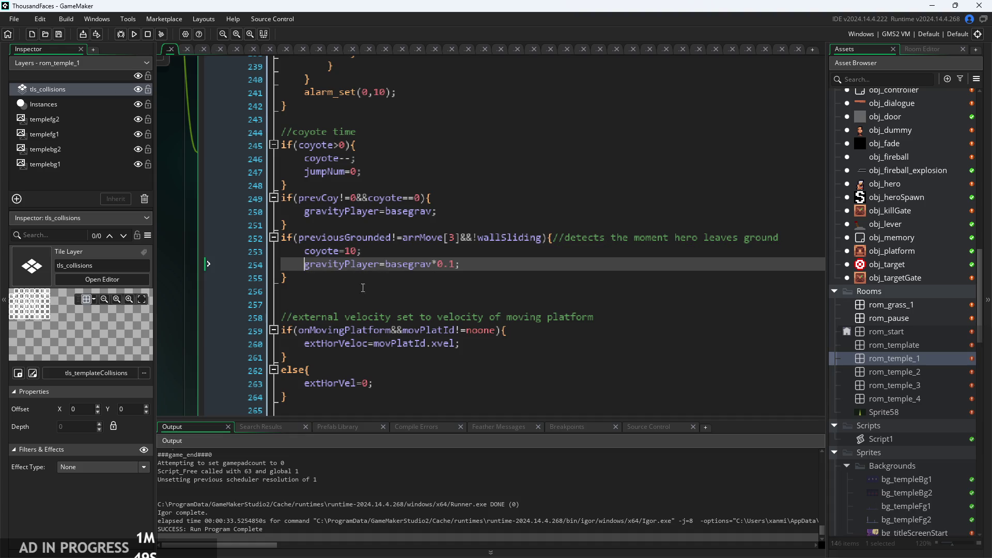
Comment out the reduced-gravity line 254 and the line 250 gravity reset, then save
{"action": "type", "text": "//"}
{"action": "left_click", "coordinate": [301, 211]}
{"action": "type", "text": "//"}
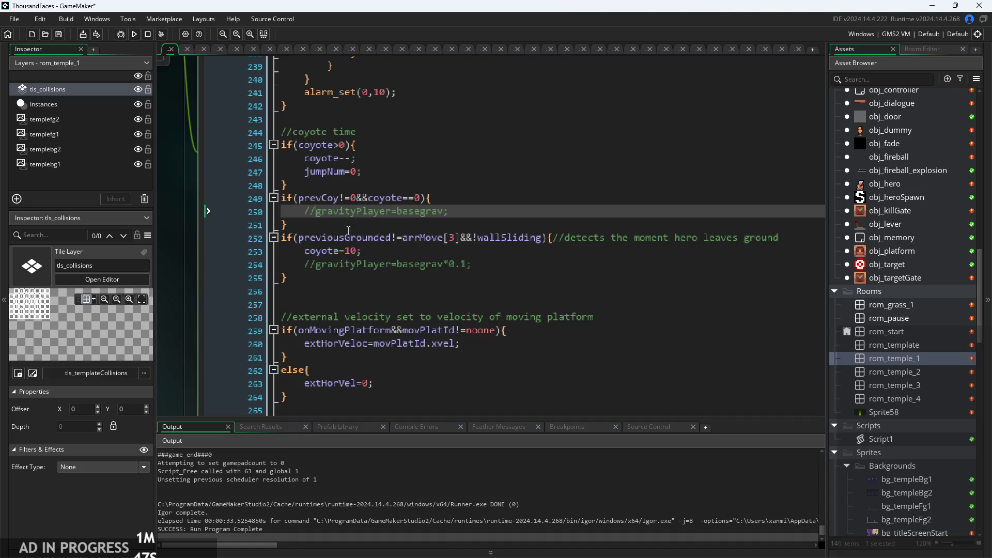
{"action": "key", "text": "ctrl+s"}
Restore the line 250 gravity reset and launch a new build of the game
{"action": "scroll", "coordinate": [897, 235], "scroll_direction": "up", "scroll_amount": 3}
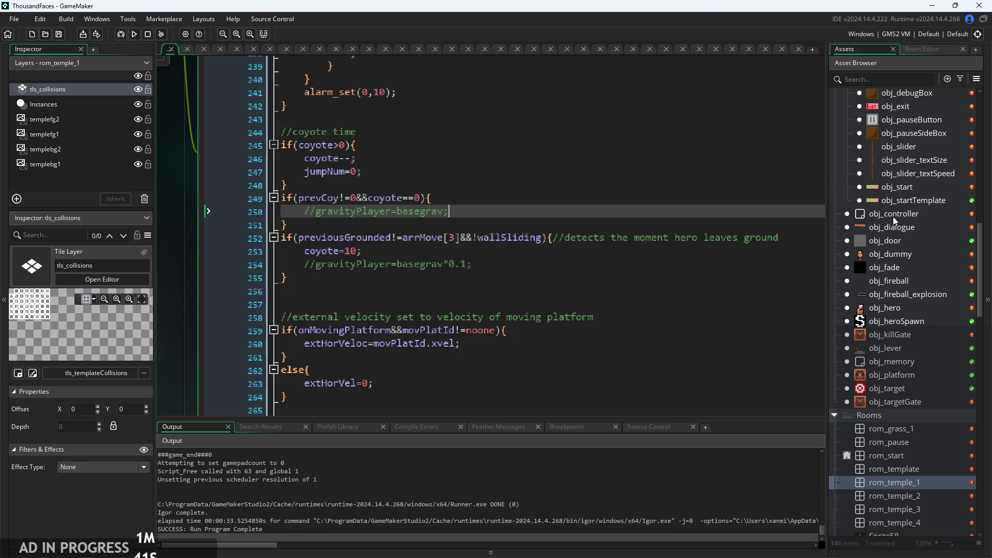
{"action": "key", "text": "BackSpace"}
{"action": "key", "text": "BackSpace"}
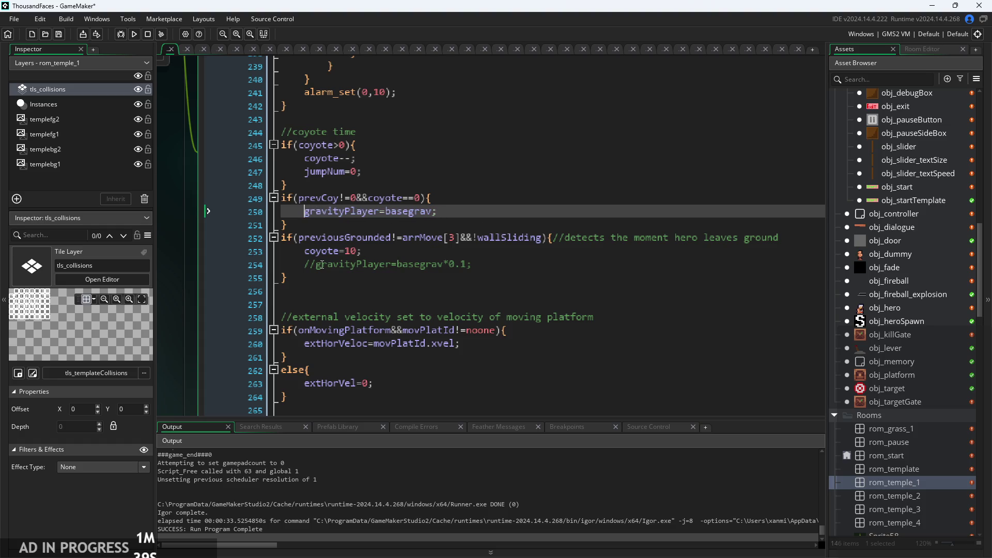
{"action": "left_click", "coordinate": [316, 264]}
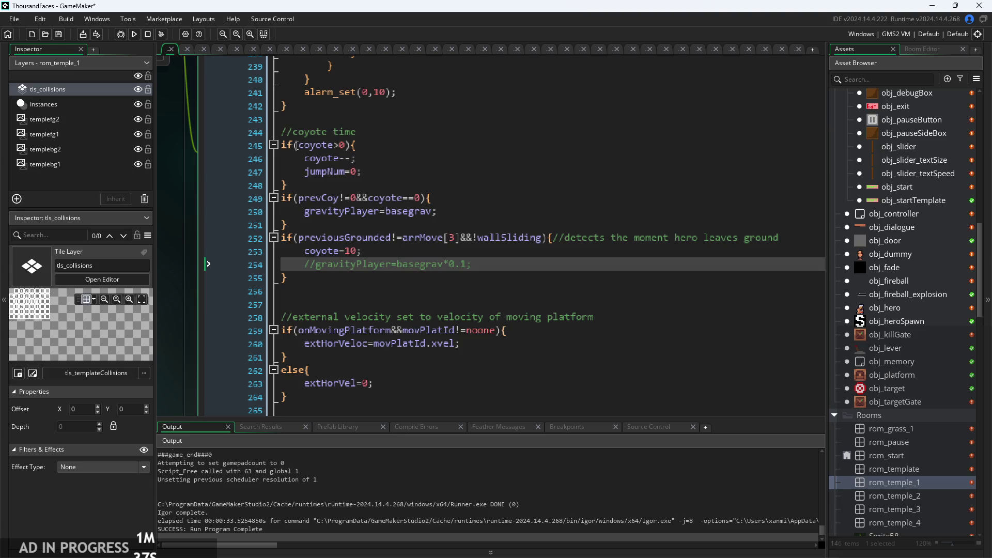
{"action": "left_click", "coordinate": [134, 34]}
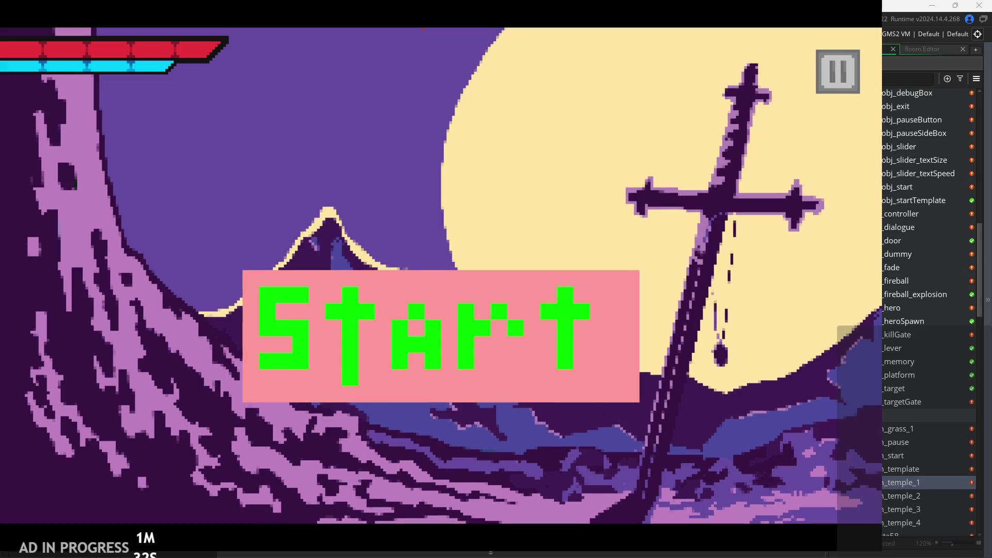
Start the temple level and run and jump the hero back and forth along the floor
{"action": "left_click", "coordinate": [464, 305]}
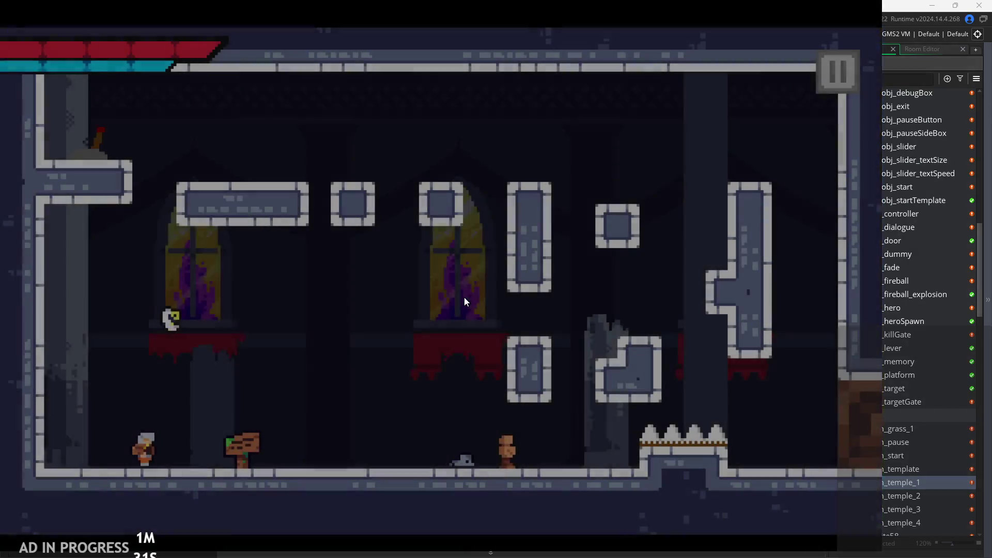
{"action": "key", "text": "Right"}
{"action": "key", "text": "space"}
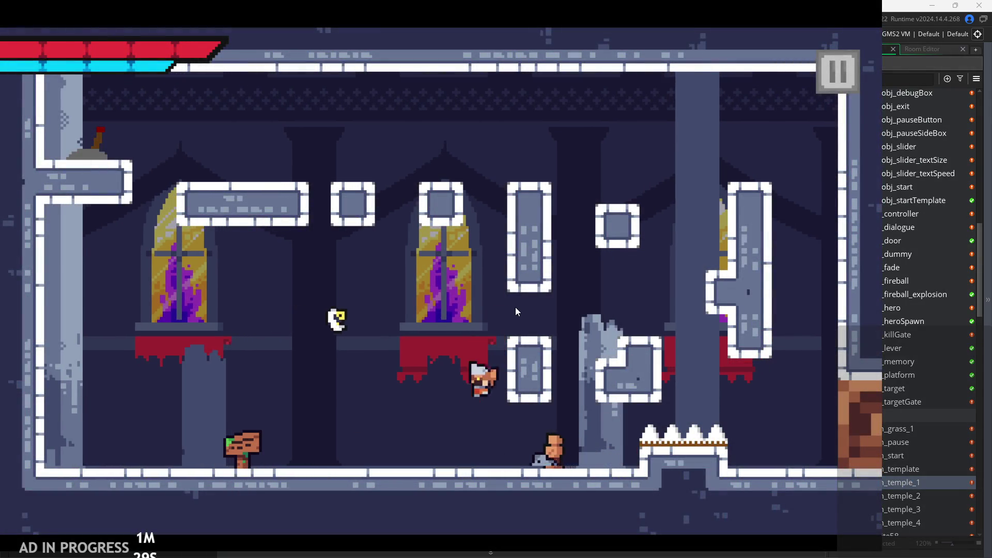
{"action": "key", "text": "space"}
{"action": "key", "text": "space"}
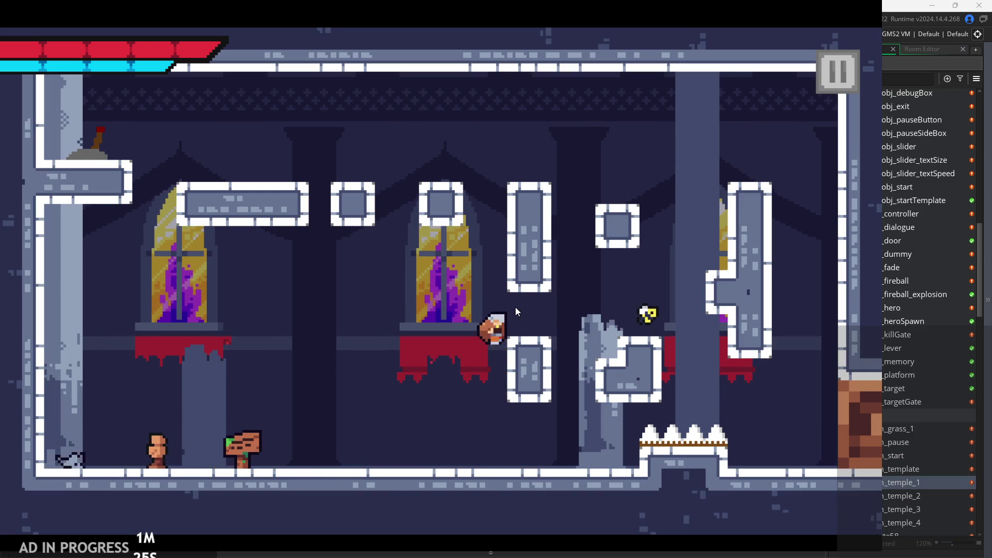
{"action": "key", "text": "Right"}
{"action": "key", "text": "Left"}
{"action": "key", "text": "space"}
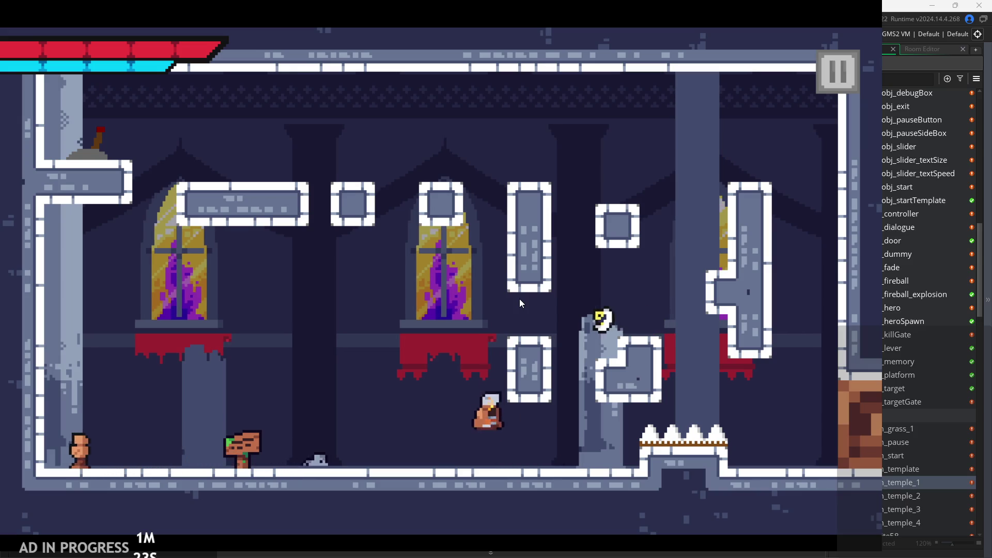
{"action": "key", "text": "Left"}
Wall-jump the hero up the block, the broken pillar and onto the small square block
{"action": "key", "text": "space"}
{"action": "key", "text": "Right"}
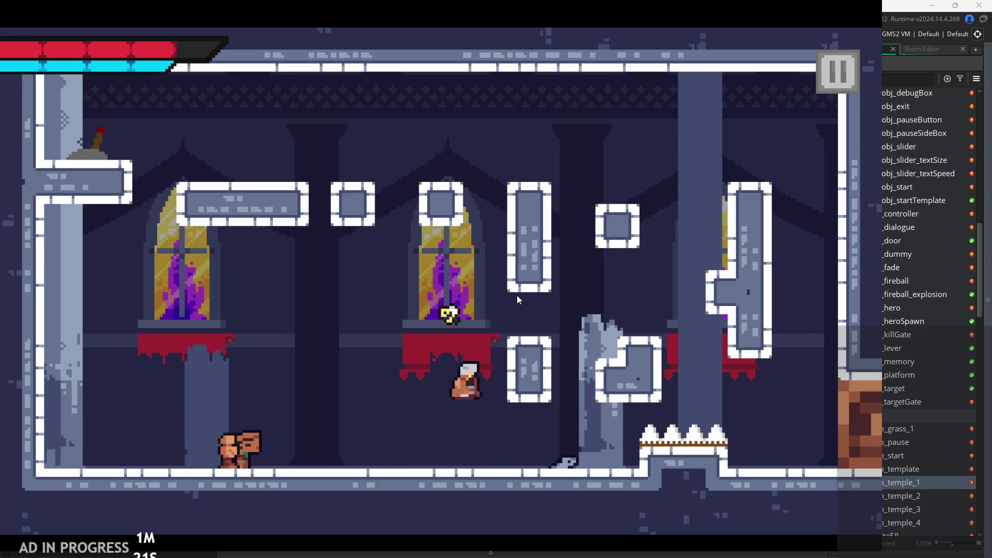
{"action": "key", "text": "space"}
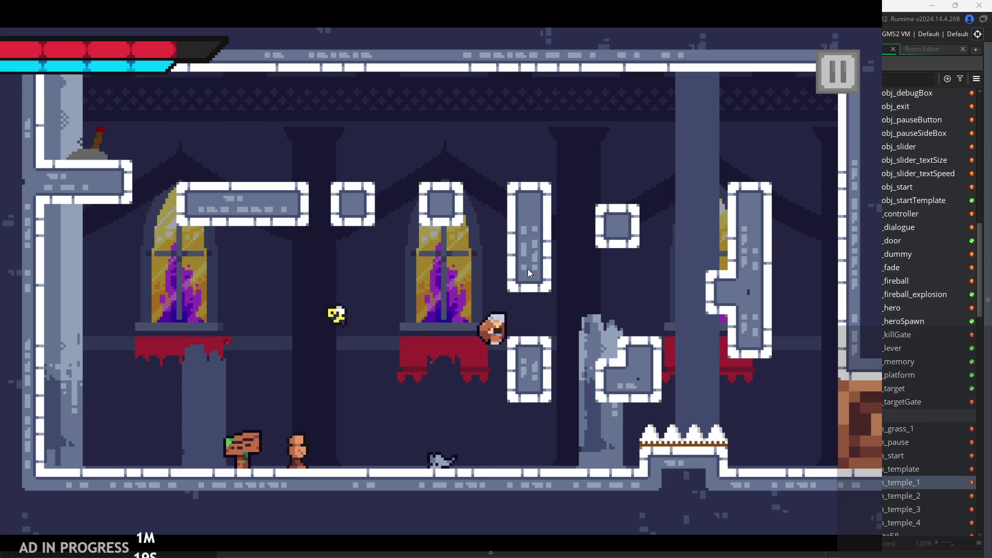
{"action": "key", "text": "Right"}
{"action": "key", "text": "space"}
{"action": "key", "text": "space"}
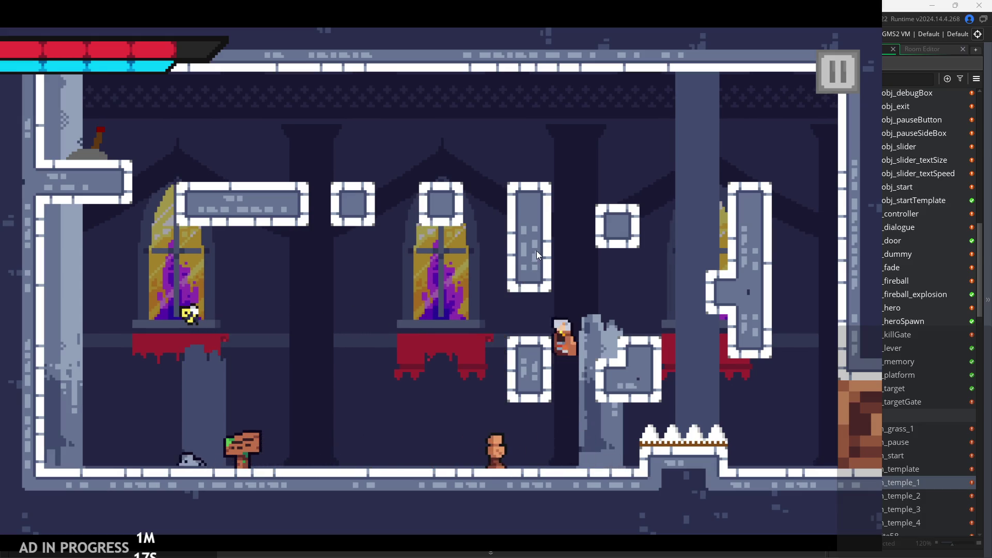
{"action": "key", "text": "space"}
{"action": "key", "text": "space"}
{"action": "key", "text": "Left"}
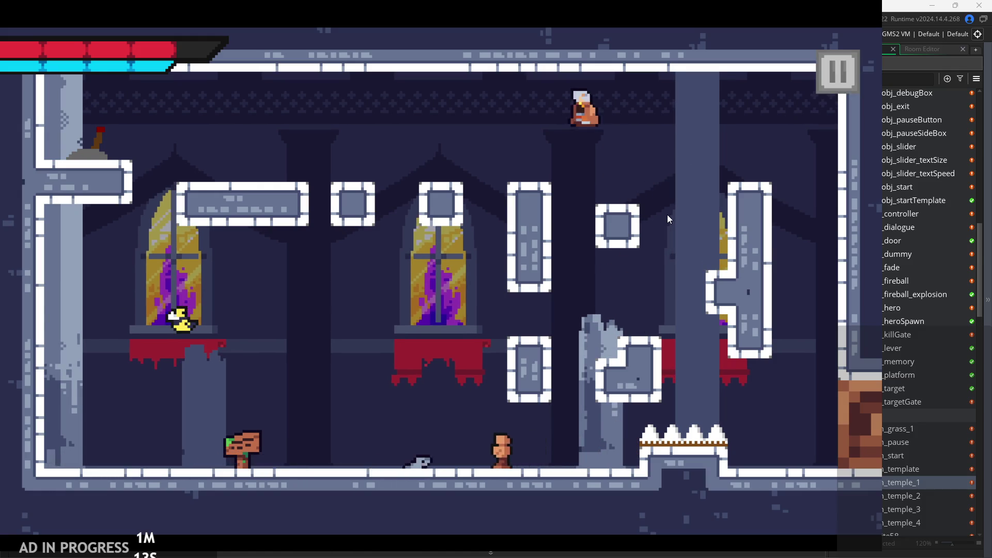
{"action": "key", "text": "space"}
{"action": "key", "text": "Right"}
Pause the game and exit it back to the hero's code
{"action": "left_click", "coordinate": [828, 61]}
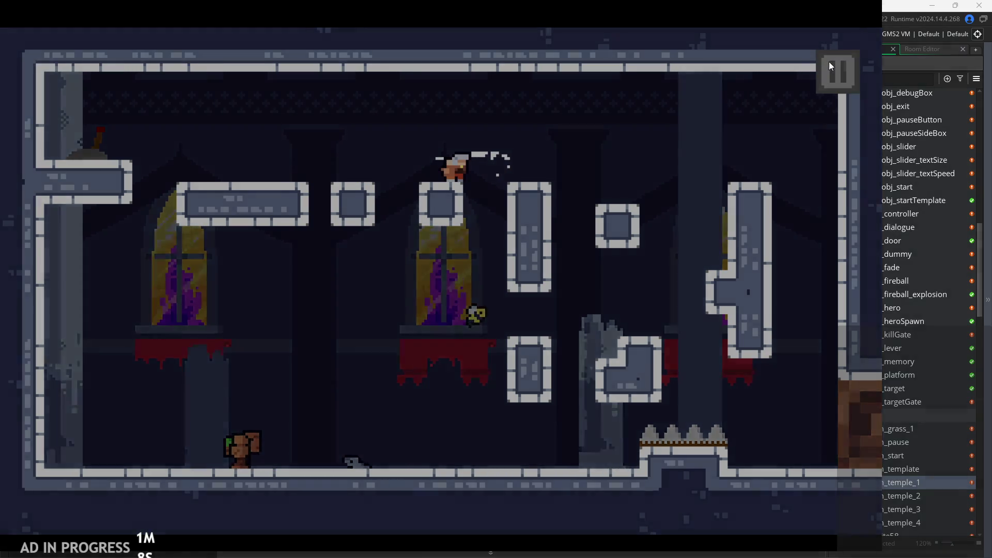
{"action": "left_click", "coordinate": [728, 455]}
{"action": "left_click", "coordinate": [498, 265]}
{"action": "key", "text": "ctrl+k"}
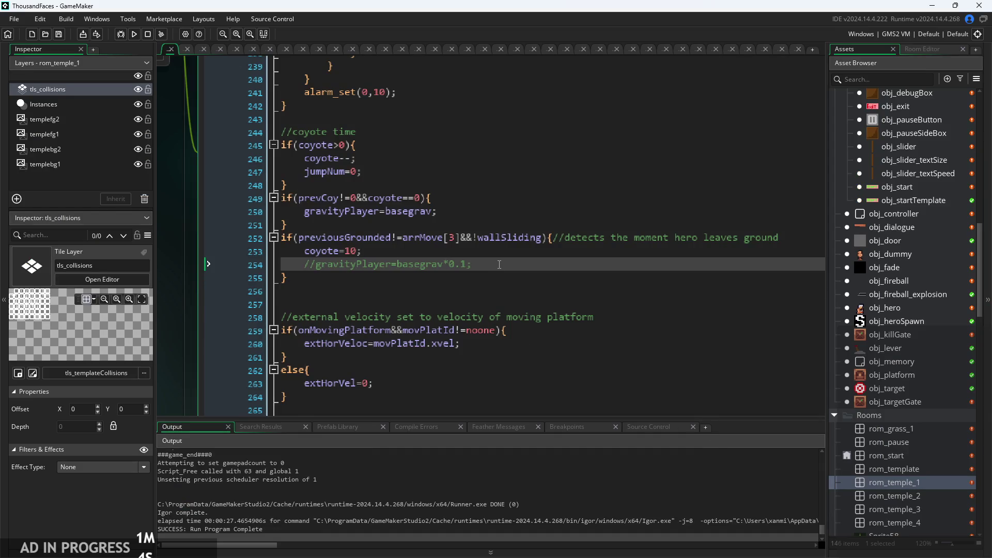
Find line 252's ground-leaving condition and begin adding a jumping check after wallSliding
{"action": "left_click", "coordinate": [460, 192]}
{"action": "scroll", "coordinate": [461, 192], "scroll_direction": "up", "scroll_amount": 2}
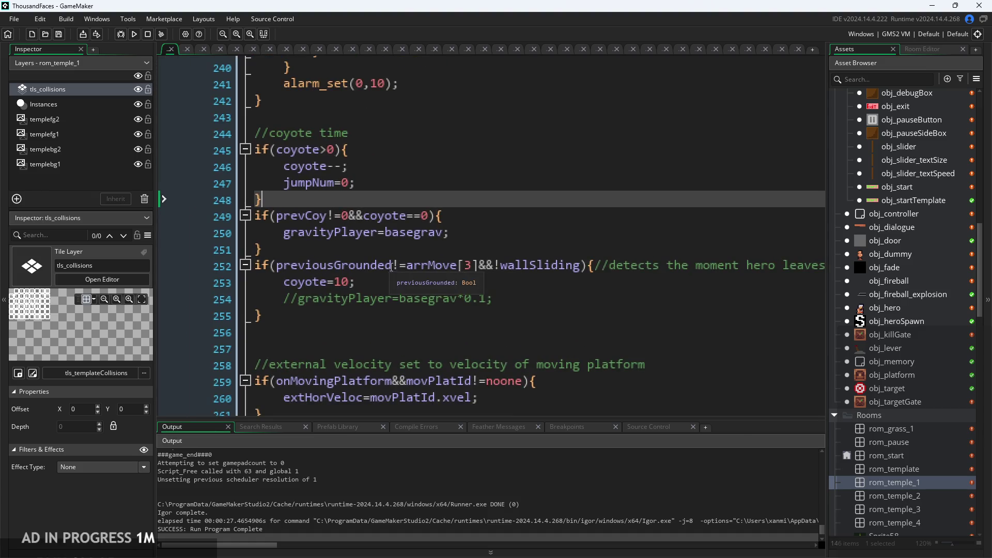
{"action": "left_click", "coordinate": [467, 269]}
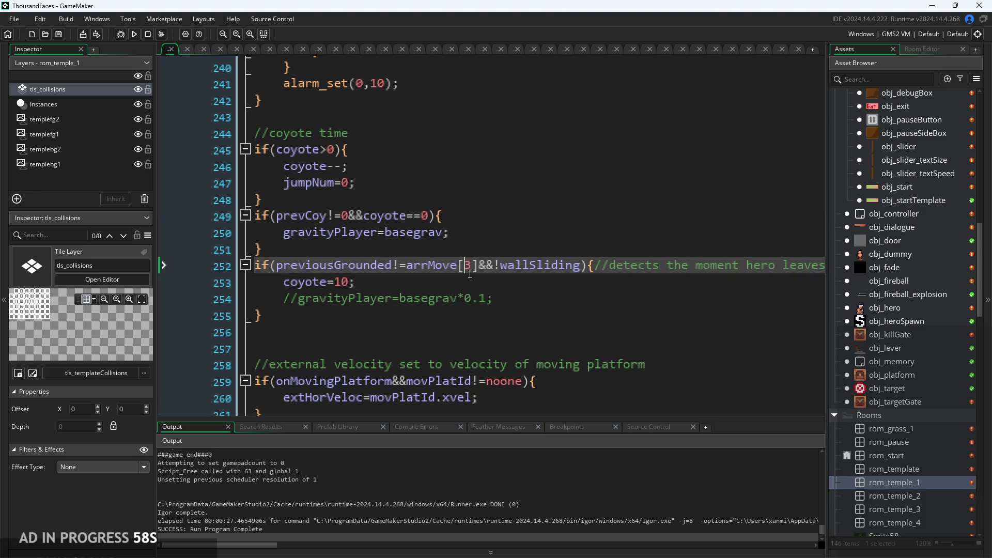
{"action": "left_click", "coordinate": [511, 299]}
{"action": "key", "text": "Down"}
{"action": "scroll", "coordinate": [379, 284], "scroll_direction": "right", "scroll_amount": 3}
{"action": "scroll", "coordinate": [379, 284], "scroll_direction": "left", "scroll_amount": 3}
{"action": "left_click", "coordinate": [529, 283]}
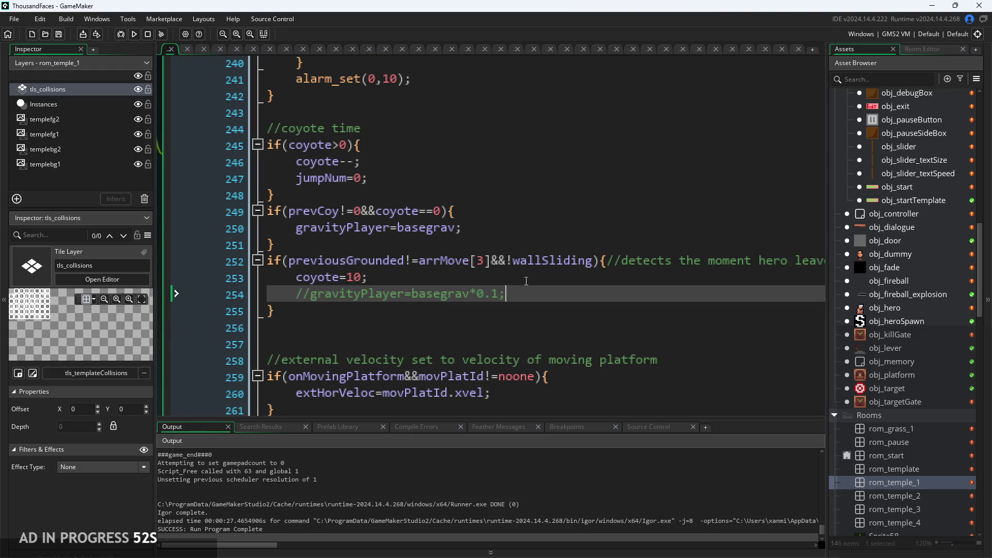
{"action": "left_click", "coordinate": [594, 262]}
{"action": "type", "text": "&&!"}
{"action": "key", "text": "BackSpace"}
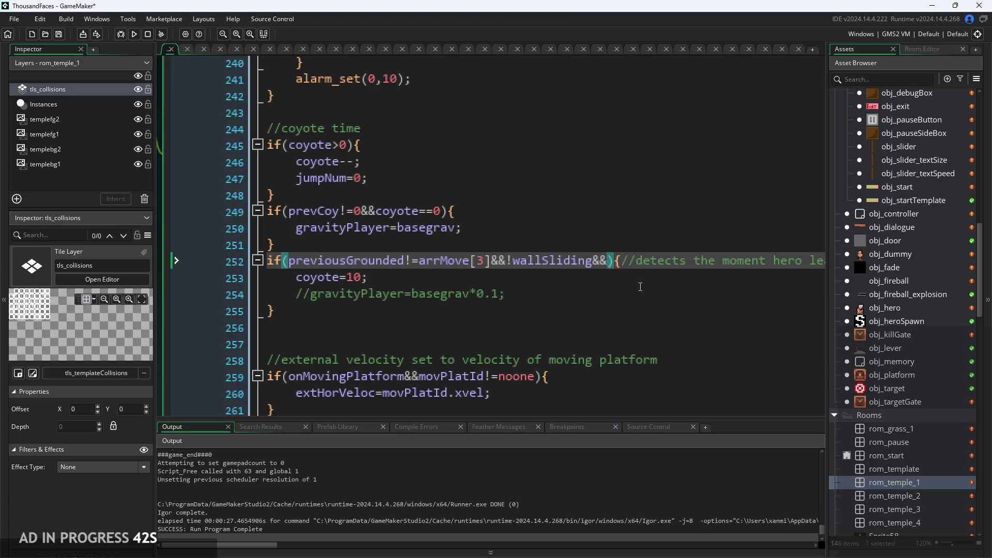
{"action": "type", "text": "jum"}
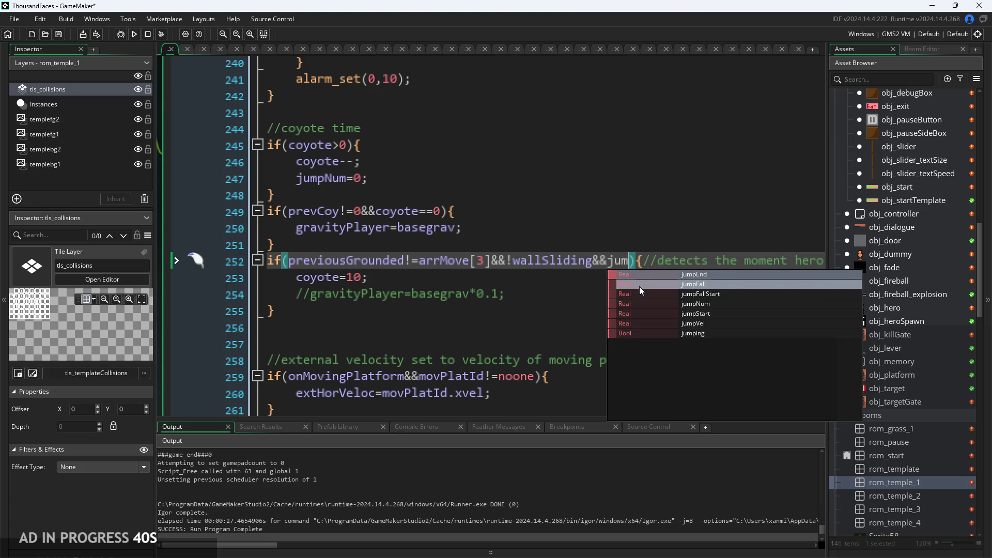
{"action": "key", "text": "BackSpace"}
{"action": "key", "text": "BackSpace"}
{"action": "key", "text": "BackSpace"}
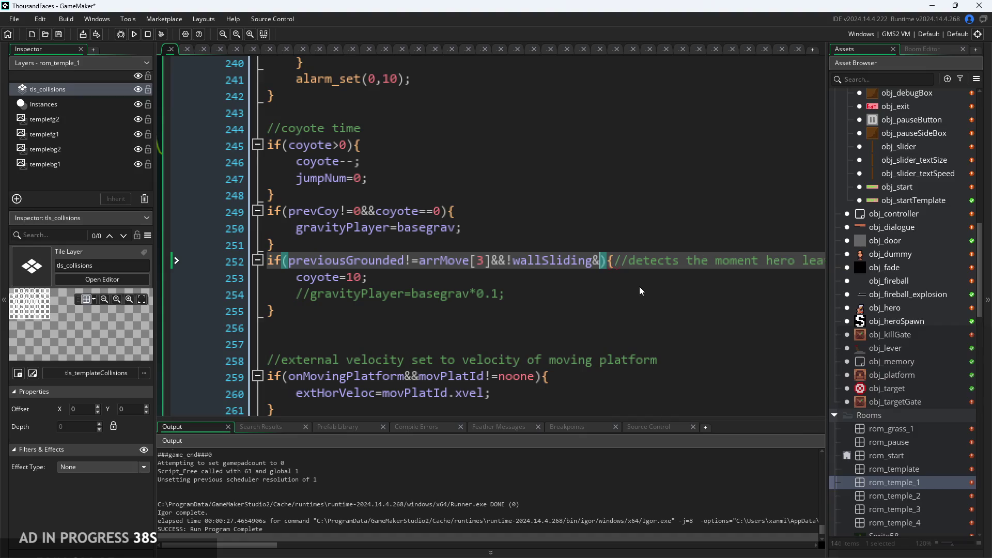
Append &&!jumping after wallSliding on line 252, accepting 'jumping' from autocomplete
{"action": "key", "text": "Left"}
{"action": "key", "text": "Left"}
{"action": "scroll", "coordinate": [558, 264], "scroll_direction": "down", "scroll_amount": 1}
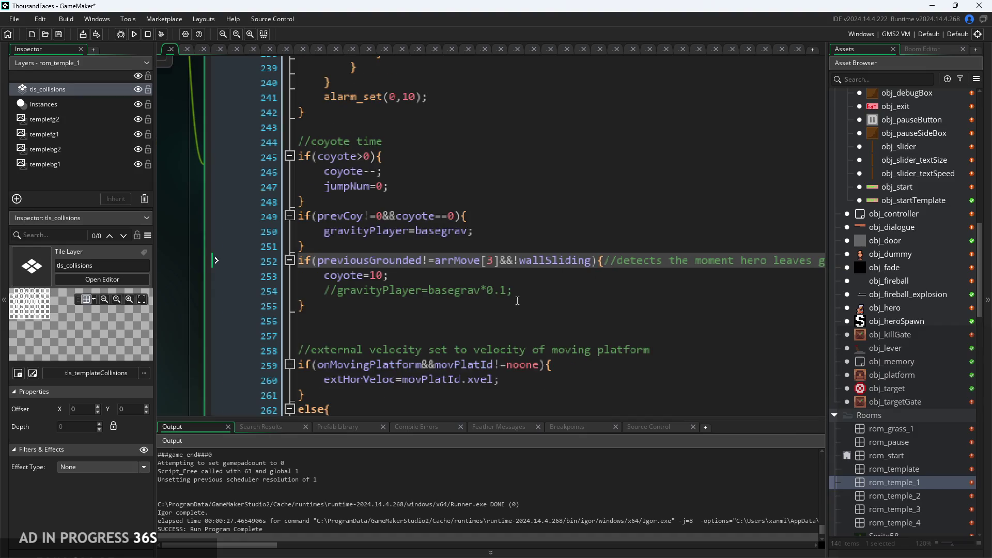
{"action": "left_click", "coordinate": [517, 300]}
{"action": "scroll", "coordinate": [524, 298], "scroll_direction": "up", "scroll_amount": 1}
{"action": "scroll", "coordinate": [530, 297], "scroll_direction": "down", "scroll_amount": 1}
{"action": "left_click", "coordinate": [536, 294]}
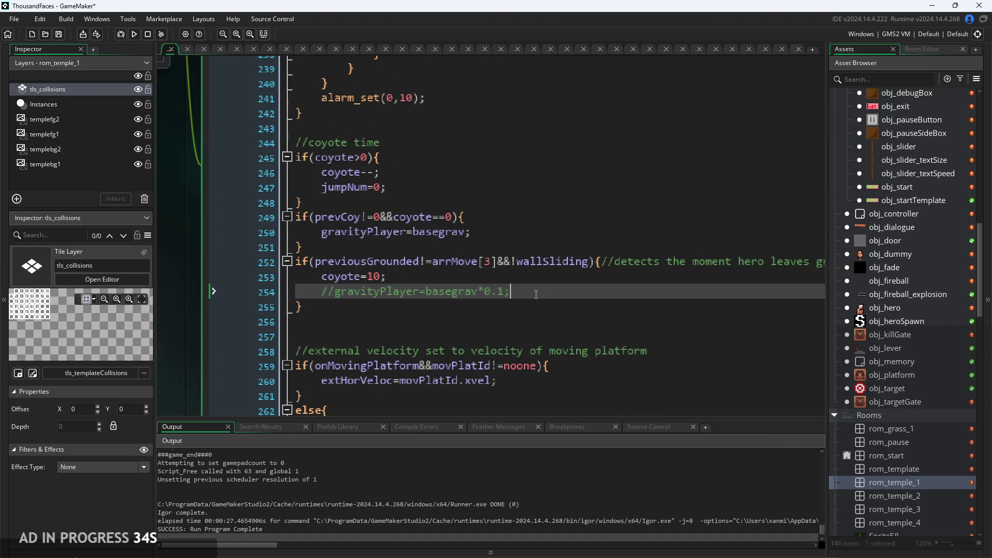
{"action": "left_click", "coordinate": [591, 261]}
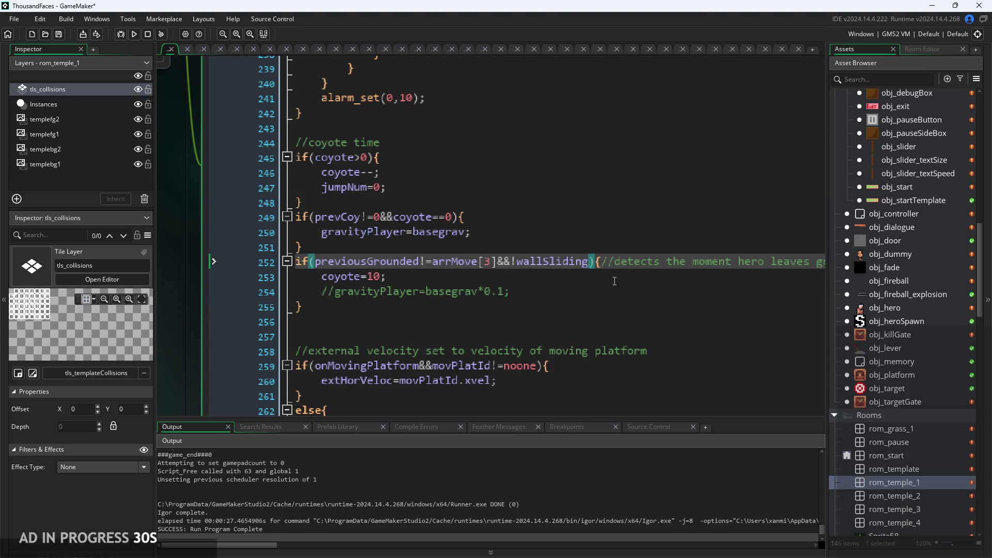
{"action": "type", "text": "&&"}
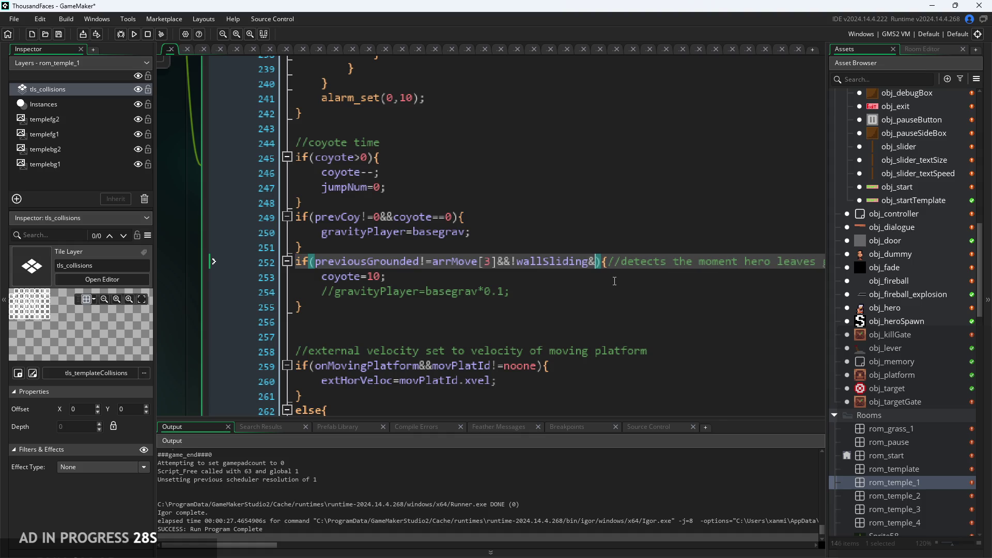
{"action": "key", "text": "Escape"}
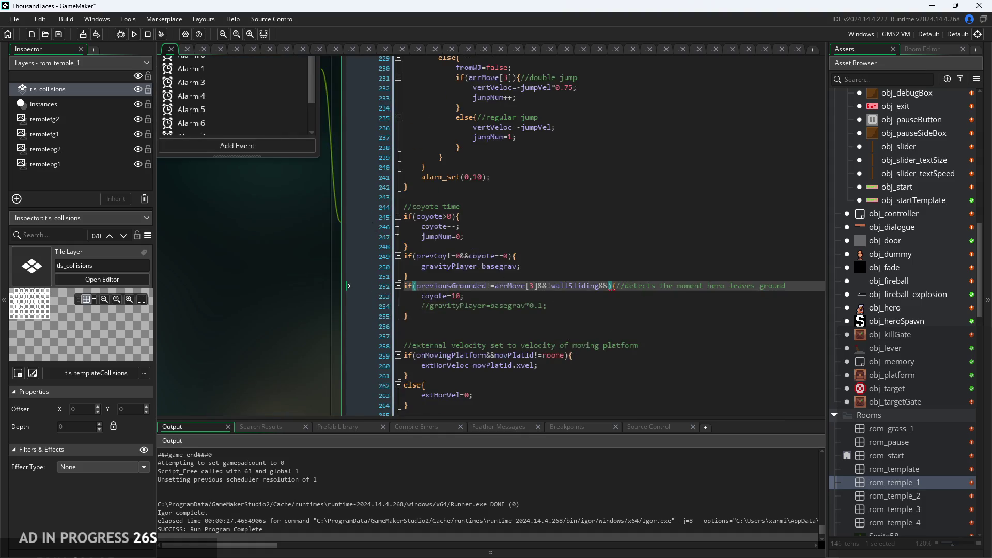
{"action": "left_click", "coordinate": [429, 131]}
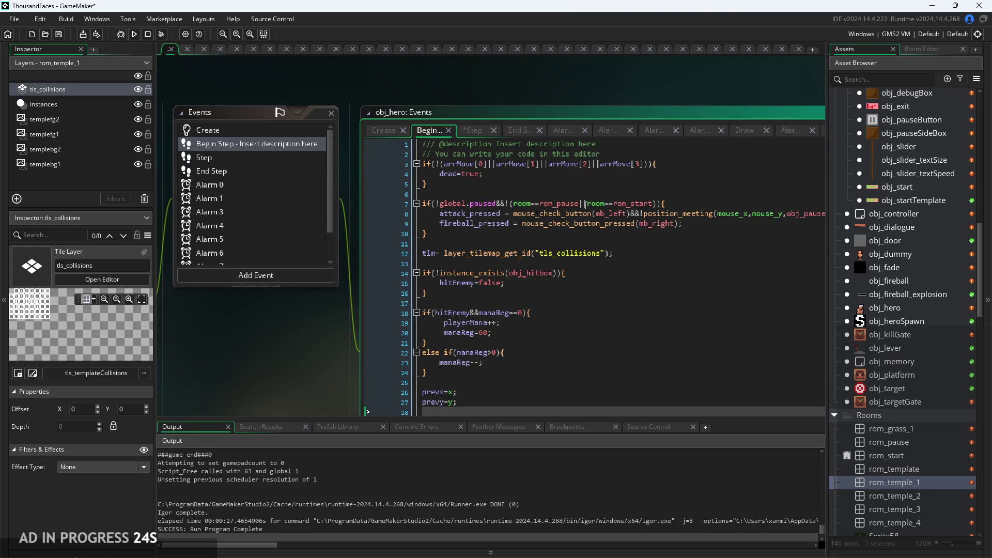
{"action": "left_click", "coordinate": [473, 134]}
{"action": "key", "text": "shift+space"}
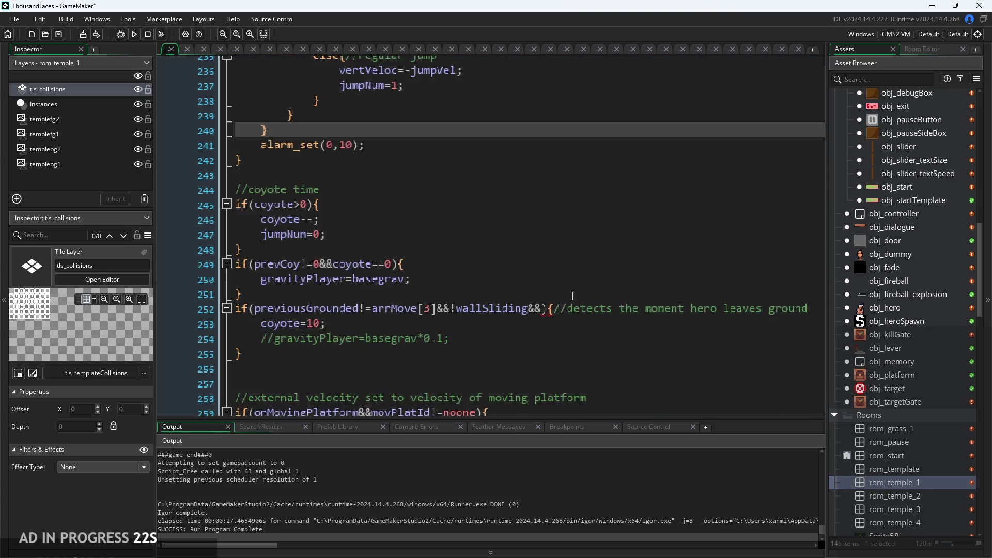
{"action": "type", "text": "!u"}
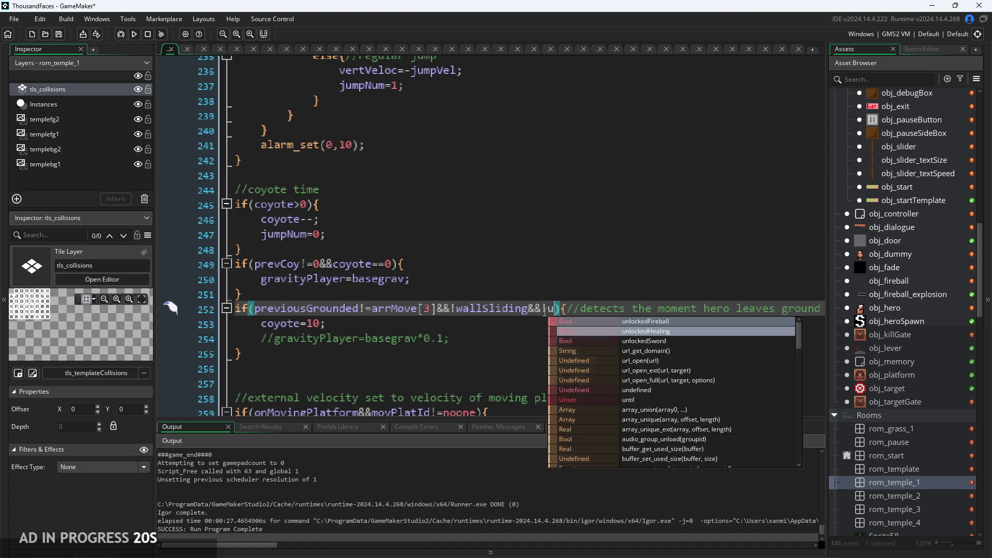
{"action": "key", "text": "BackSpace"}
{"action": "type", "text": "ju"}
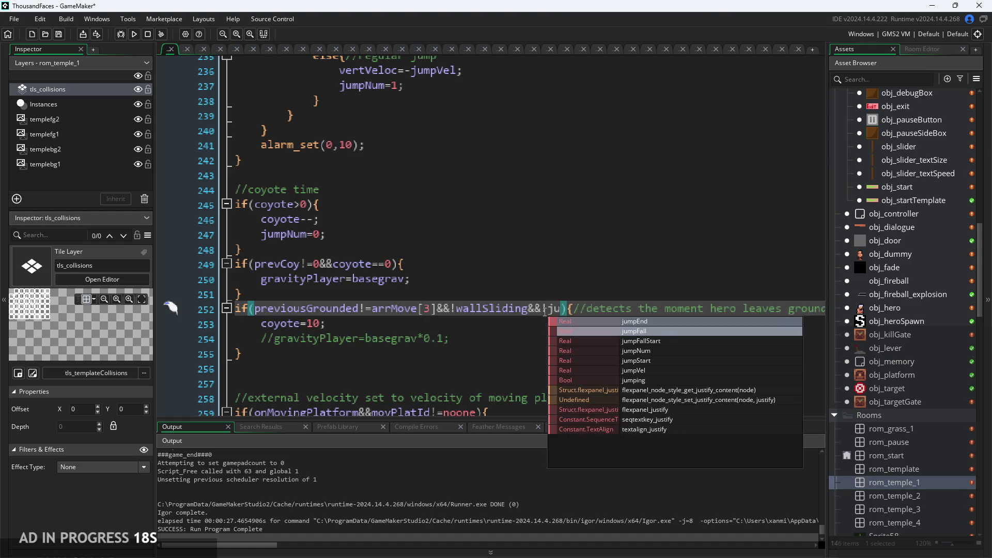
{"action": "key", "text": "Down"}
{"action": "key", "text": "Down"}
{"action": "key", "text": "Down"}
{"action": "key", "text": "Return"}
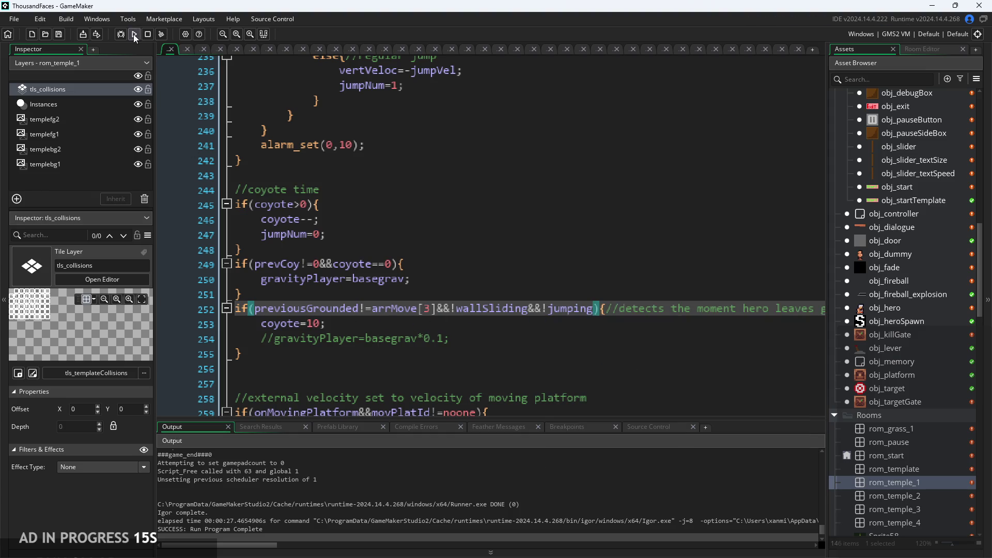
Add show_debug_message("coy") on a new line after coyote=10 and run the game
{"action": "left_click", "coordinate": [355, 324]}
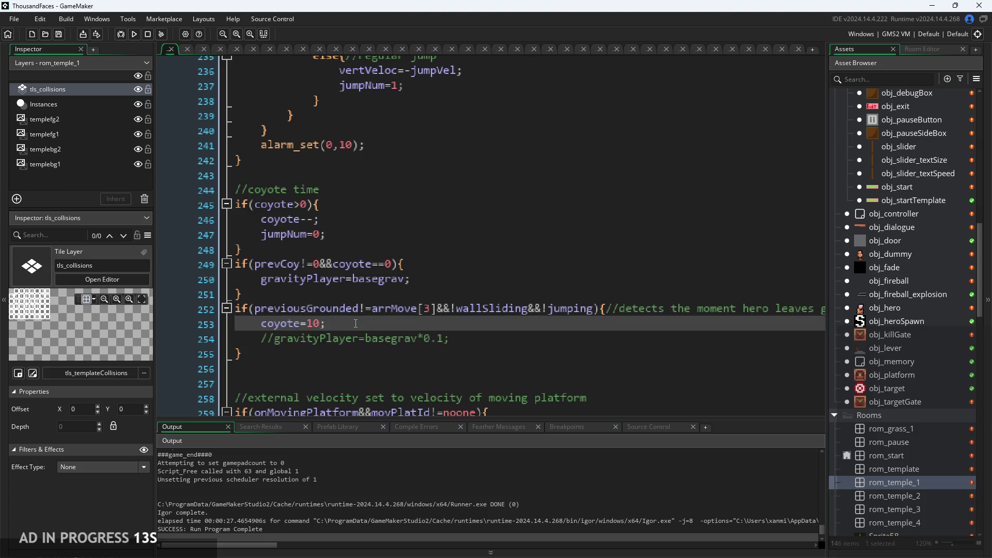
{"action": "key", "text": "Return"}
{"action": "type", "text": "debu"}
{"action": "key", "text": "BackSpace"}
{"action": "key", "text": "BackSpace"}
{"action": "key", "text": "BackSpace"}
{"action": "type", "text": "show "}
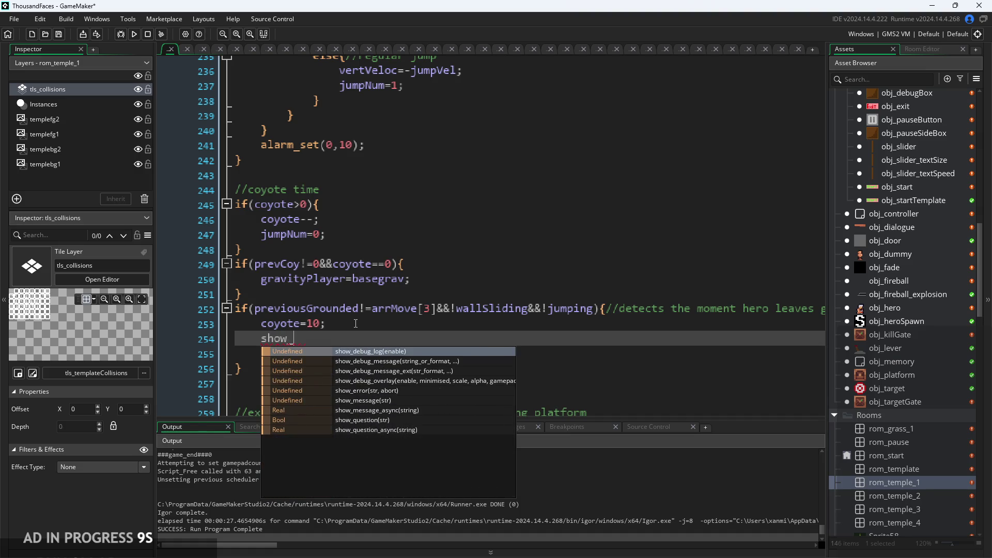
{"action": "type", "text": "d"}
{"action": "key", "text": "Down"}
{"action": "key", "text": "Return"}
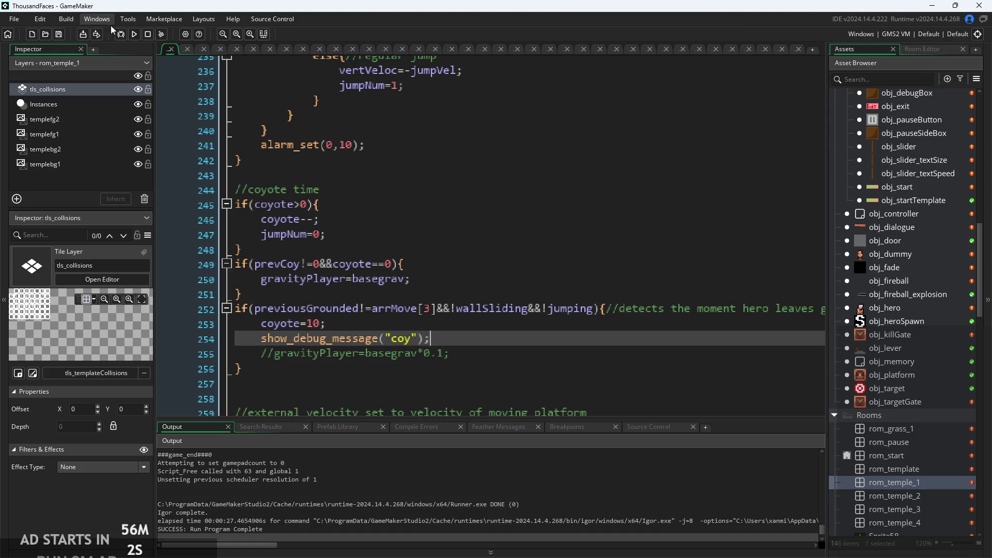
{"action": "left_click", "coordinate": [134, 34]}
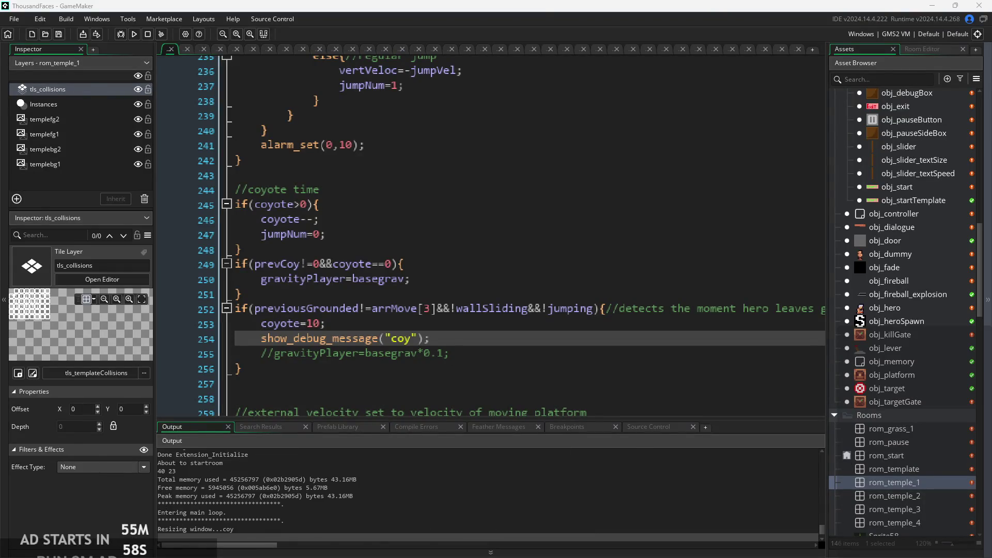
Close the running game with Esc after it logs "coy" and "Hit" messages
{"action": "key", "text": "Escape"}
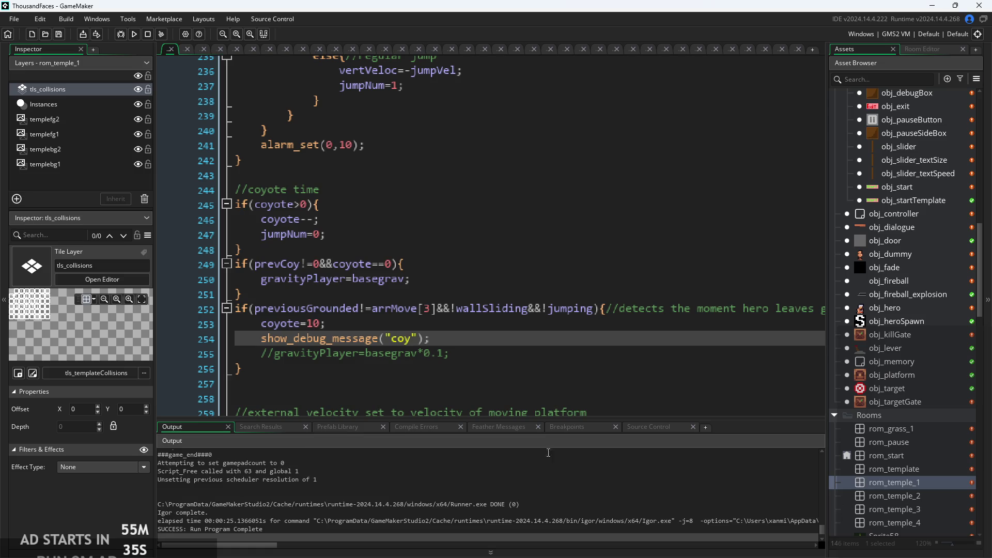
{"action": "scroll", "coordinate": [221, 488], "scroll_direction": "up", "scroll_amount": 1}
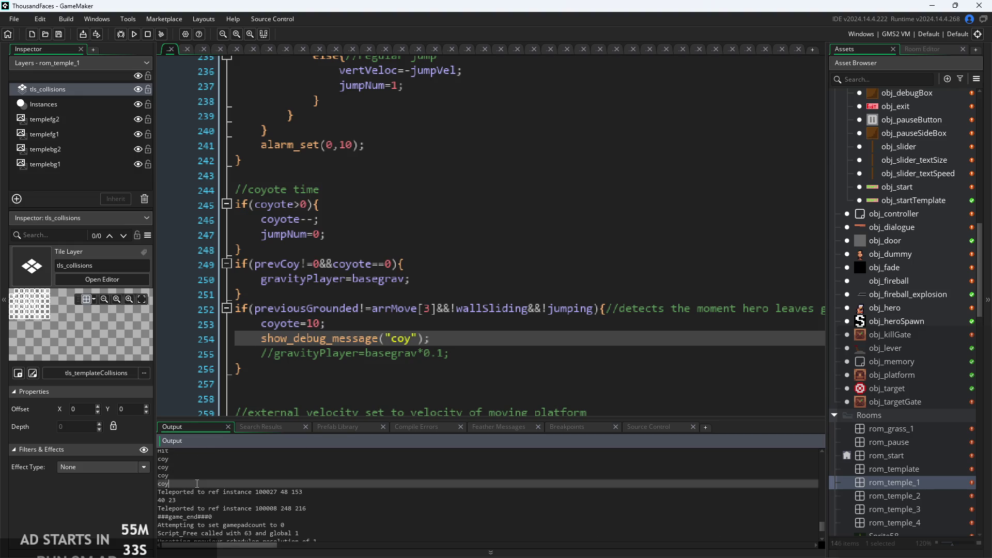
{"action": "scroll", "coordinate": [196, 483], "scroll_direction": "up", "scroll_amount": 1}
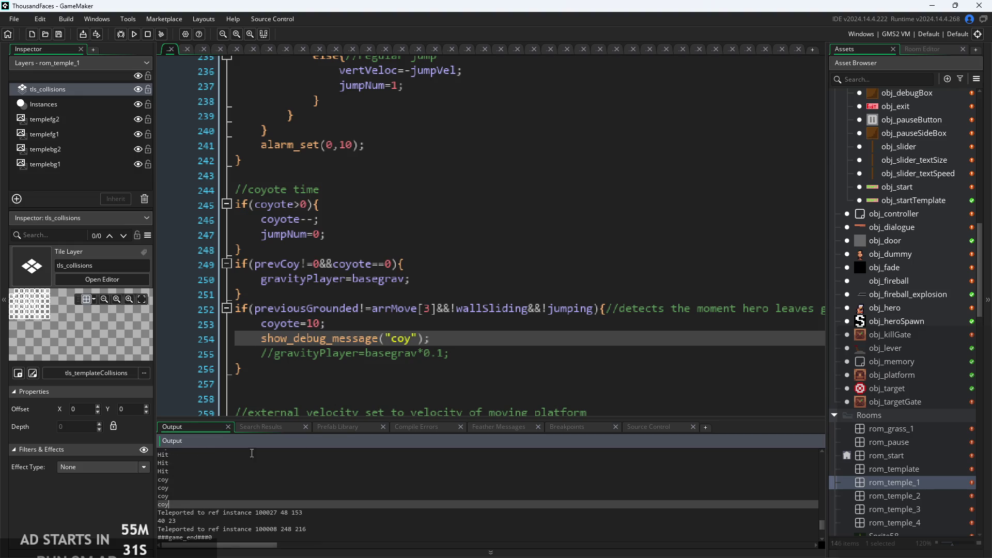
{"action": "left_click", "coordinate": [507, 325]}
{"action": "scroll", "coordinate": [433, 309], "scroll_direction": "up", "scroll_amount": 1, "text": "ctrl"}
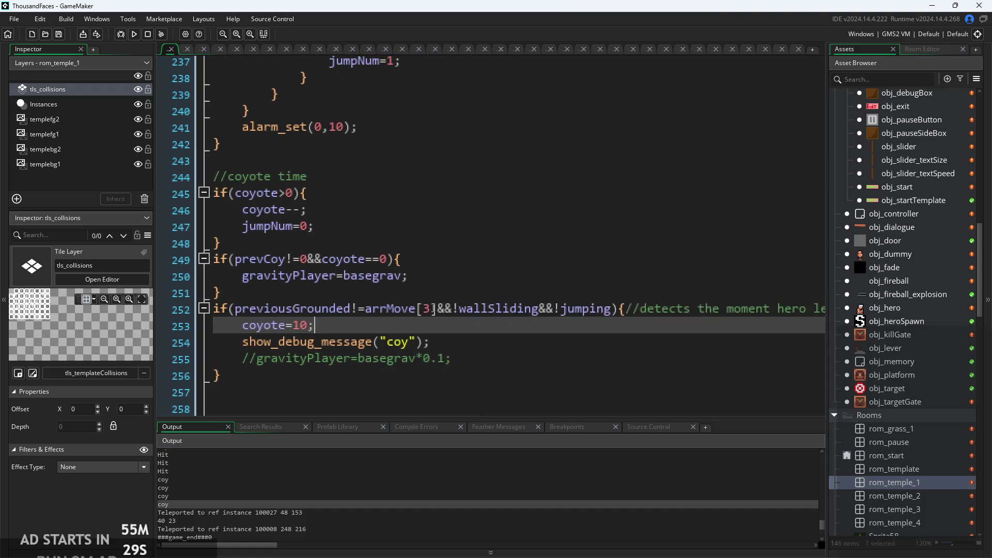
{"action": "left_click", "coordinate": [455, 315]}
{"action": "left_click", "coordinate": [612, 308]}
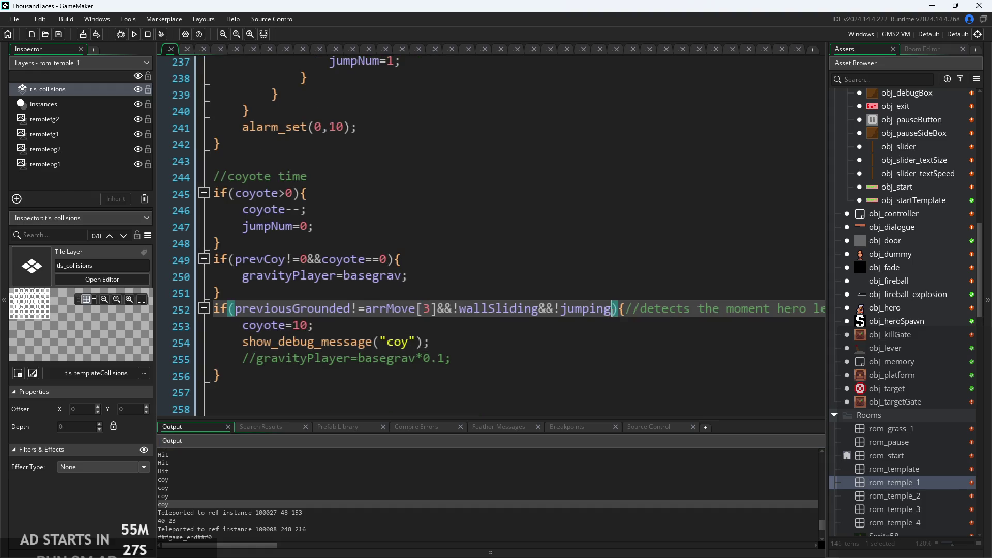
{"action": "left_click", "coordinate": [543, 318], "text": "shift"}
{"action": "left_click", "coordinate": [542, 315], "text": "shift"}
{"action": "key", "text": "BackSpace"}
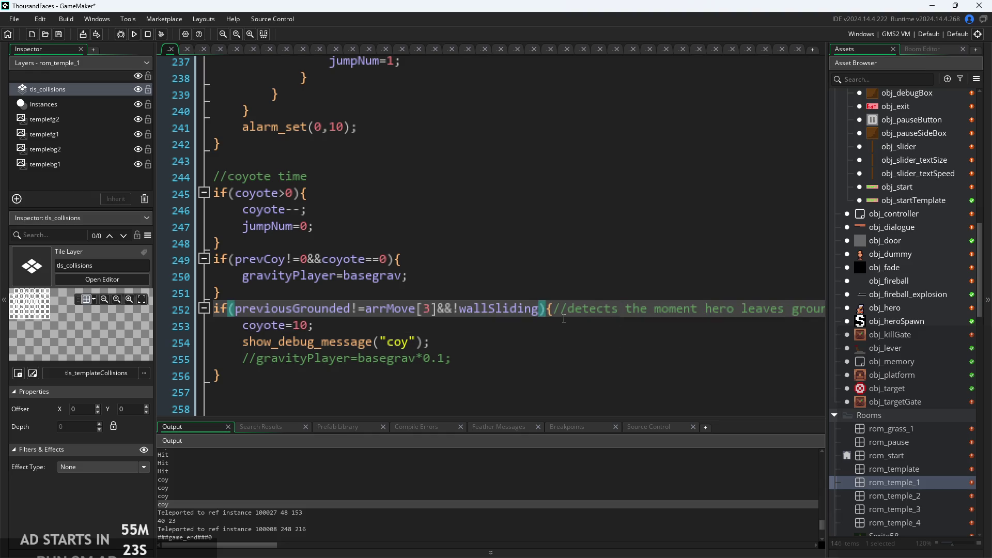
{"action": "scroll", "coordinate": [567, 328], "scroll_direction": "down", "scroll_amount": 3, "text": "ctrl"}
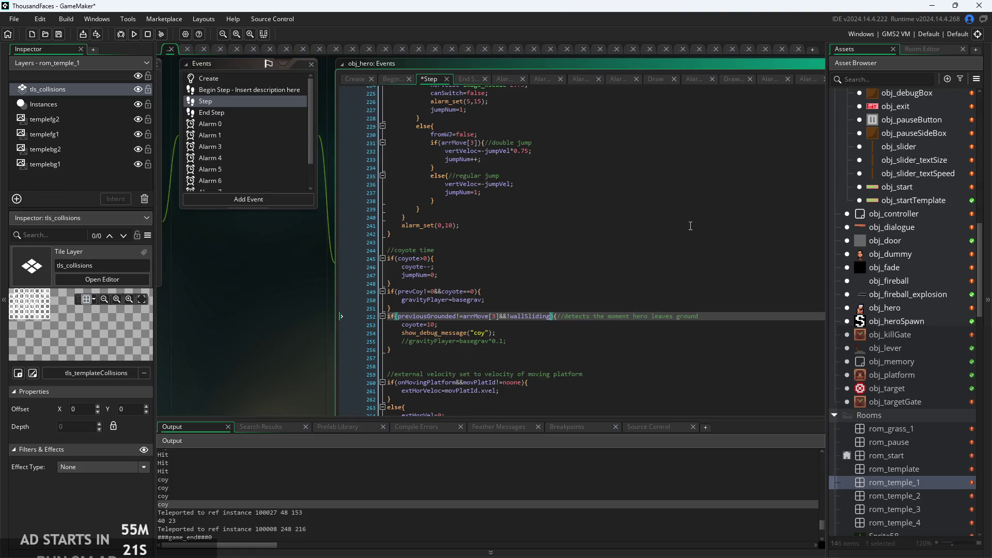
{"action": "left_click", "coordinate": [467, 79]}
{"action": "left_click", "coordinate": [395, 80]}
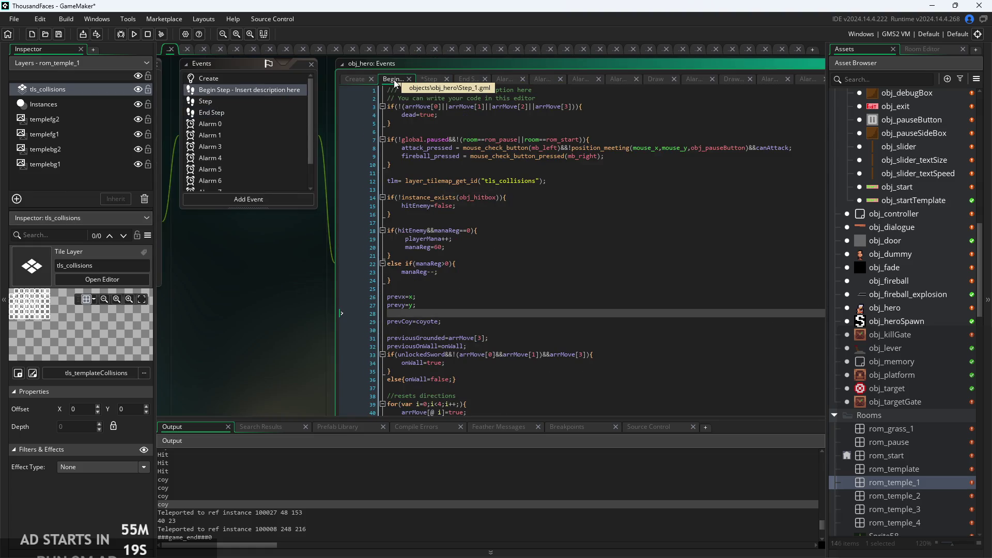
{"action": "left_click", "coordinate": [441, 81]}
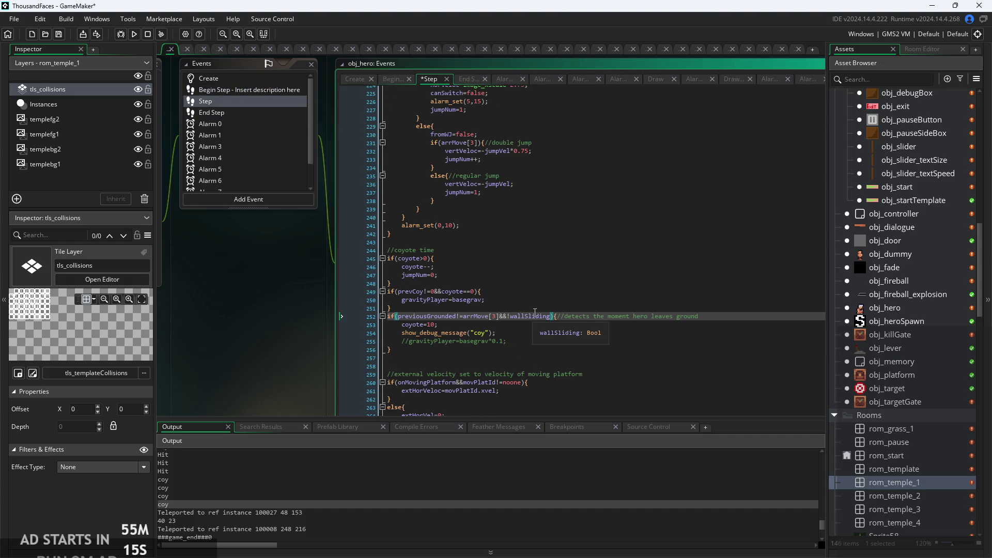
{"action": "scroll", "coordinate": [561, 323], "scroll_direction": "up", "scroll_amount": 2}
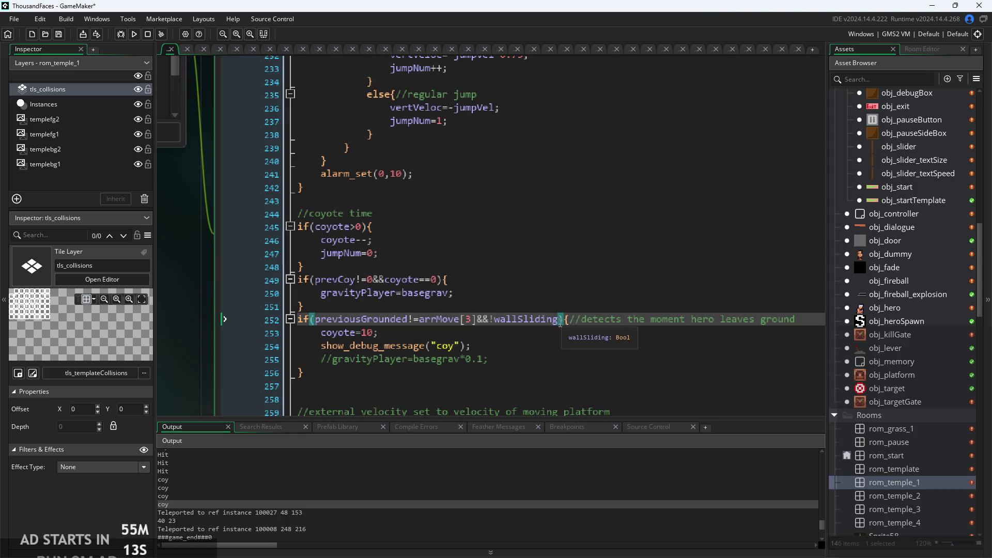
{"action": "scroll", "coordinate": [560, 323], "scroll_direction": "down", "scroll_amount": 2}
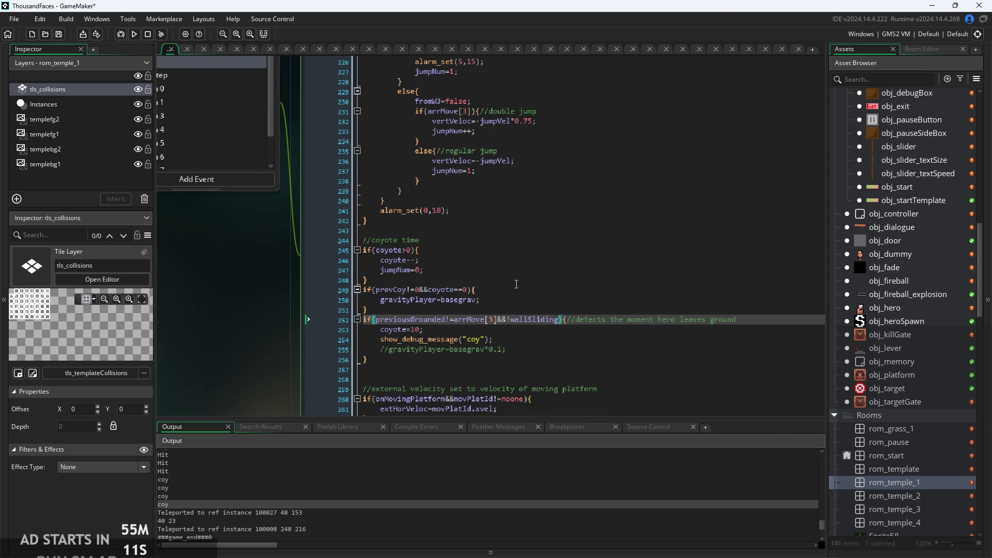
{"action": "left_click", "coordinate": [495, 285]}
{"action": "scroll", "coordinate": [496, 286], "scroll_direction": "up", "scroll_amount": 2}
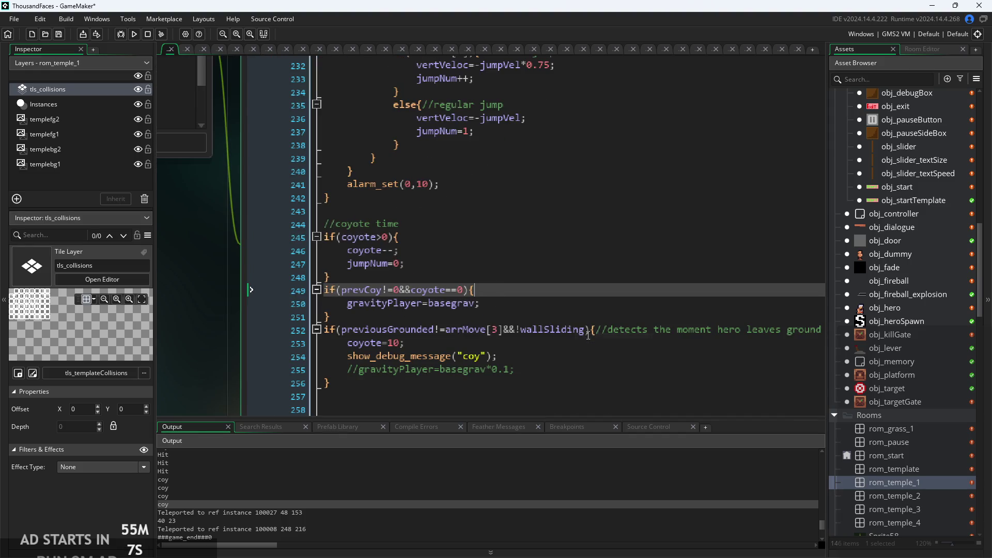
{"action": "left_click", "coordinate": [588, 331]}
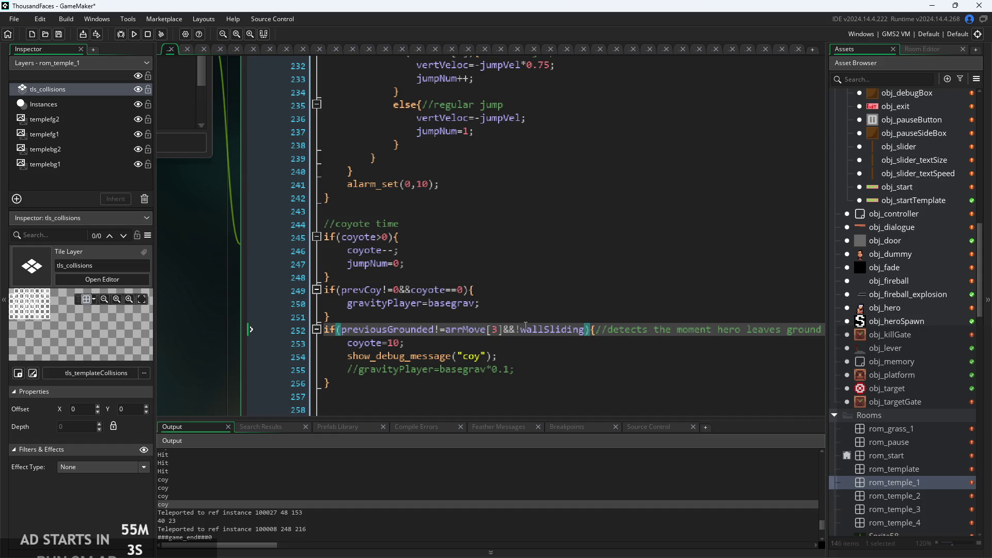
{"action": "left_click", "coordinate": [486, 343]}
{"action": "left_click", "coordinate": [527, 279]}
{"action": "scroll", "coordinate": [522, 303], "scroll_direction": "down", "scroll_amount": 1}
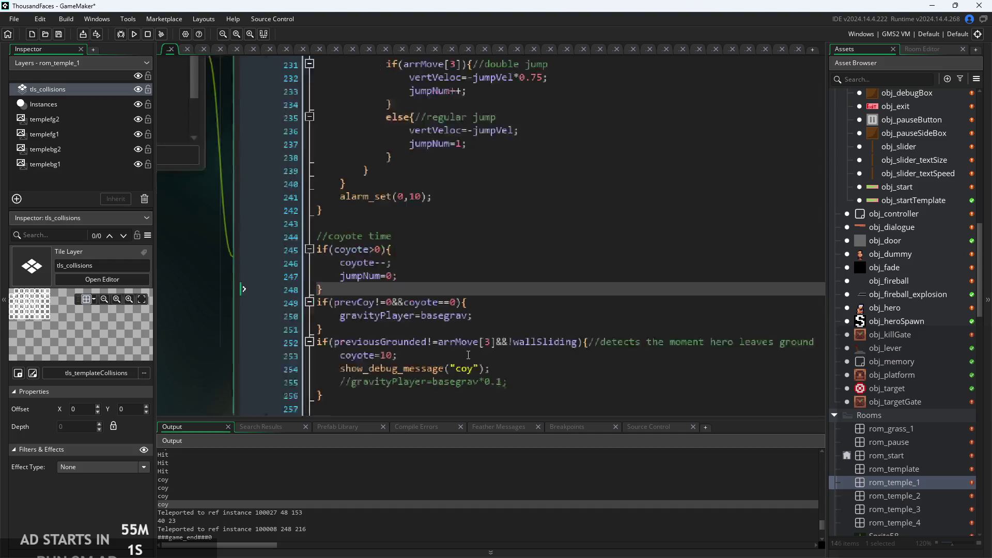
{"action": "scroll", "coordinate": [516, 326], "scroll_direction": "up", "scroll_amount": 2}
{"action": "scroll", "coordinate": [517, 326], "scroll_direction": "down", "scroll_amount": 2}
{"action": "scroll", "coordinate": [511, 336], "scroll_direction": "up", "scroll_amount": 1}
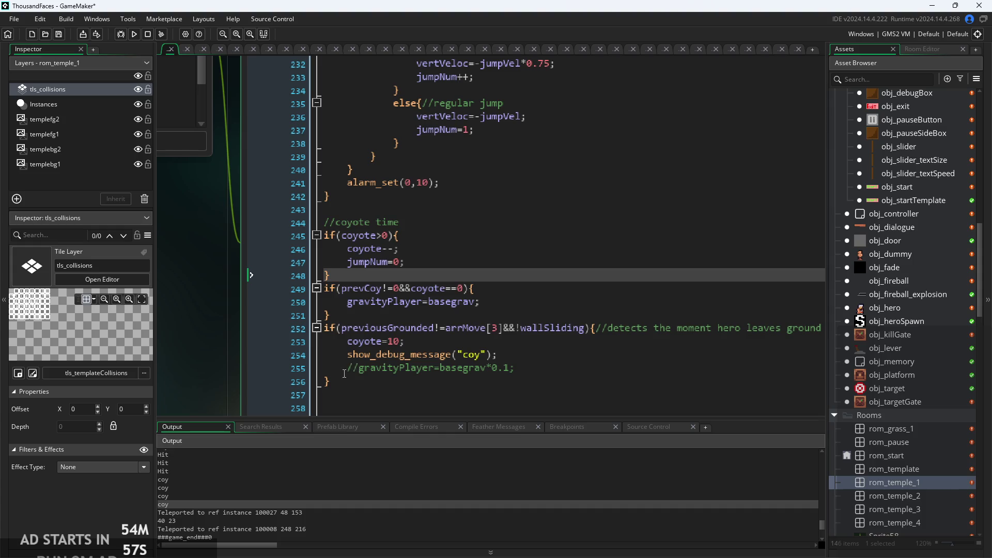
{"action": "left_click", "coordinate": [360, 370]}
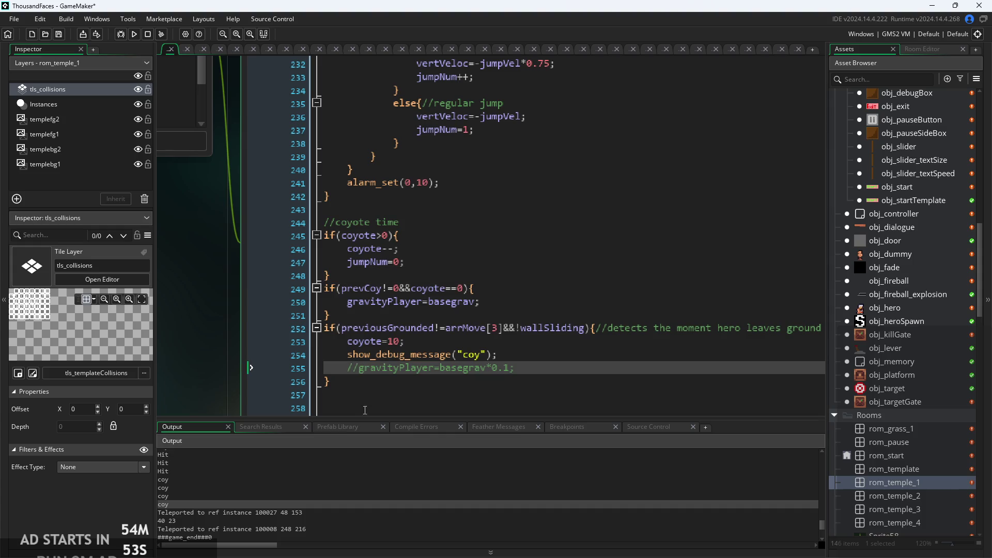
{"action": "scroll", "coordinate": [416, 512], "scroll_direction": "up", "scroll_amount": 3}
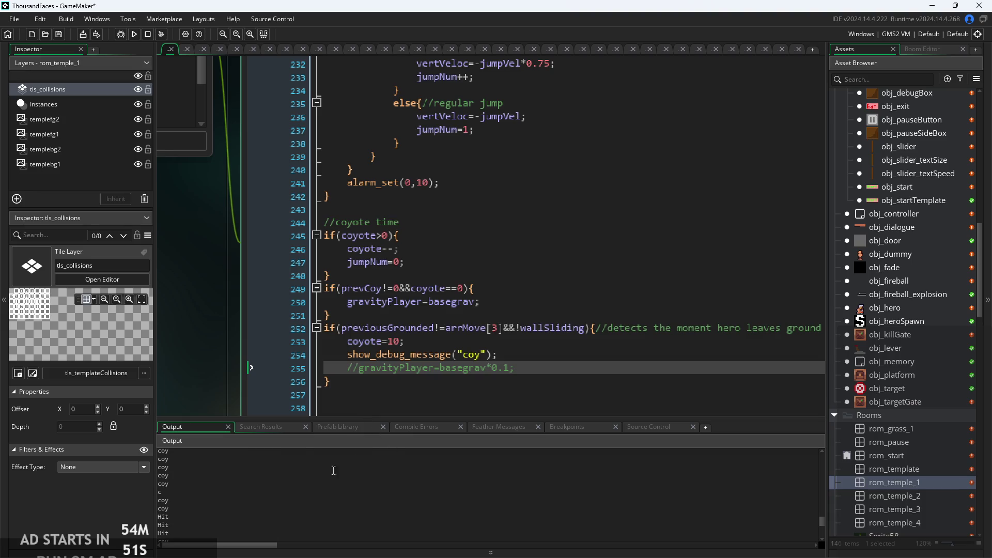
{"action": "scroll", "coordinate": [348, 459], "scroll_direction": "up", "scroll_amount": 3}
{"action": "left_click", "coordinate": [195, 505]}
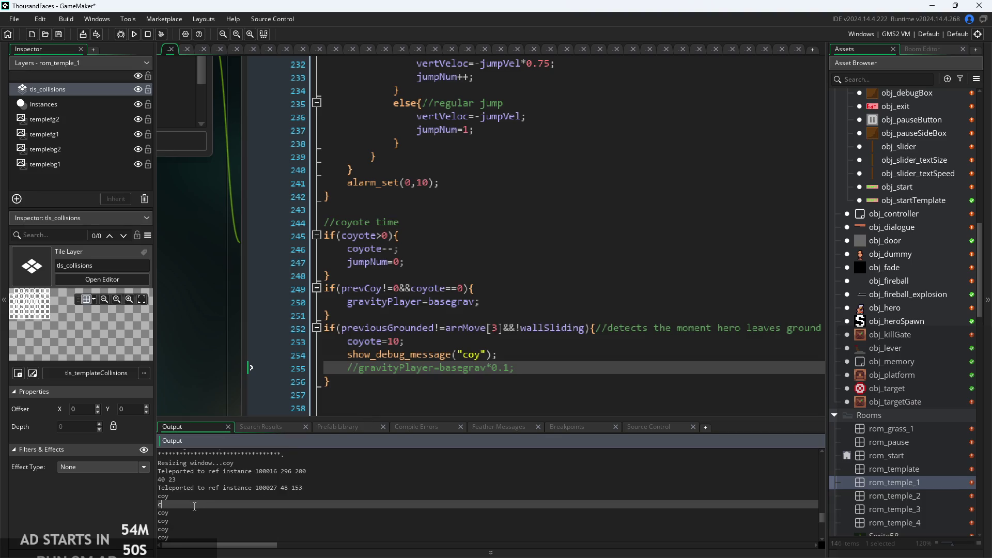
{"action": "left_click", "coordinate": [491, 354]}
{"action": "scroll", "coordinate": [537, 358], "scroll_direction": "down", "scroll_amount": 2, "text": "ctrl"}
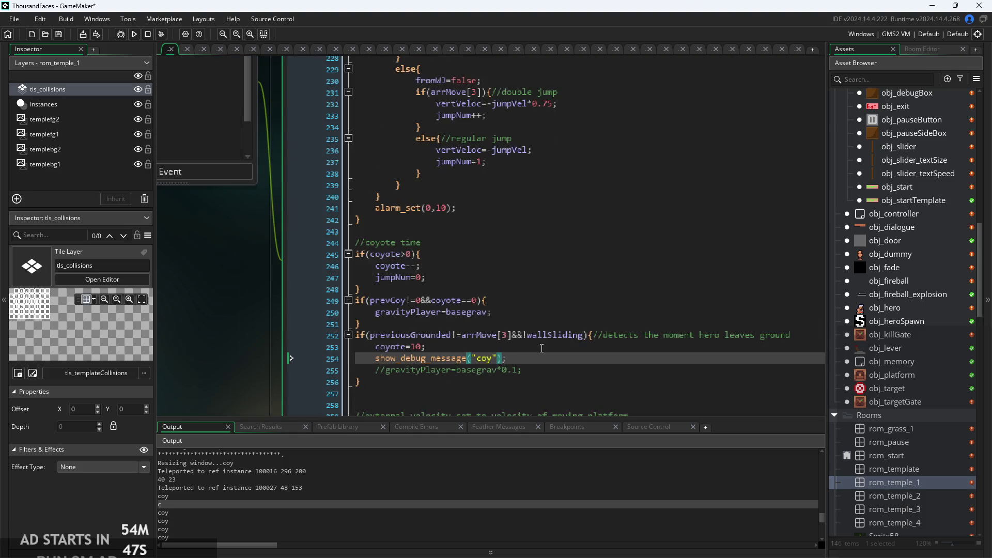
{"action": "scroll", "coordinate": [572, 255], "scroll_direction": "down", "scroll_amount": 2, "text": "ctrl"}
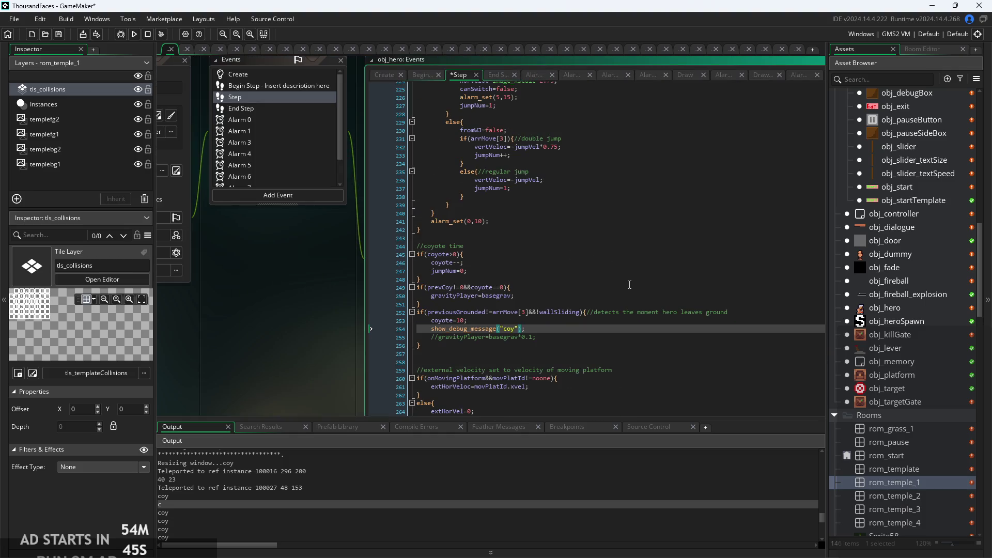
{"action": "scroll", "coordinate": [528, 339], "scroll_direction": "up", "scroll_amount": 4, "text": "ctrl"}
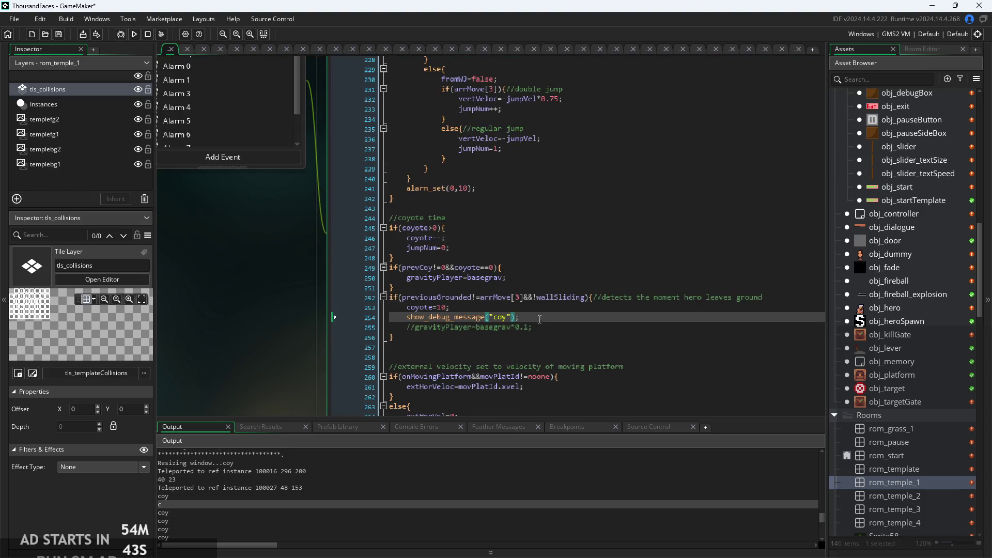
{"action": "scroll", "coordinate": [468, 325], "scroll_direction": "up", "scroll_amount": 1, "text": "ctrl"}
{"action": "left_click", "coordinate": [474, 316]}
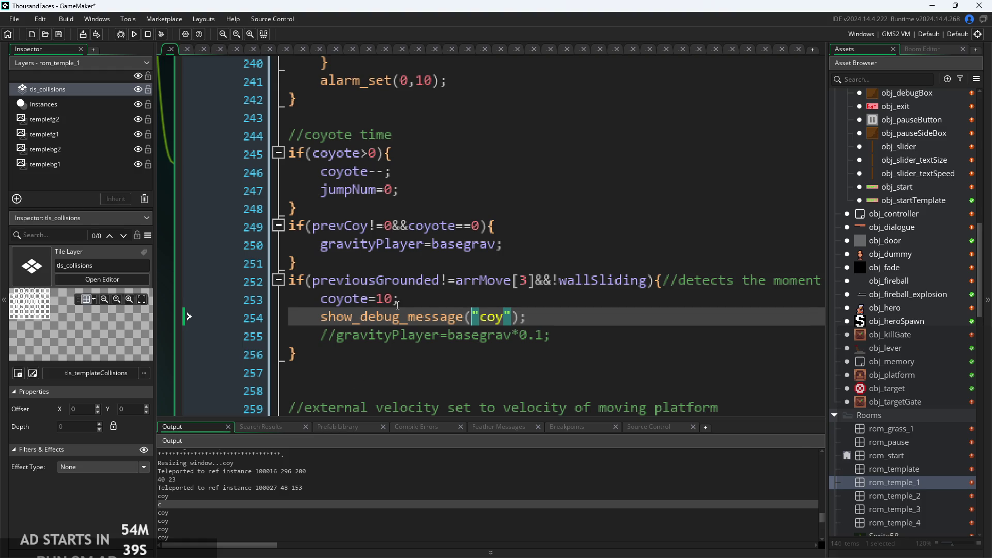
Uncomment gravityPlayer=basegrav*0.1 on line 255 and switch to obj_hero's End Step code
{"action": "left_click", "coordinate": [337, 335]}
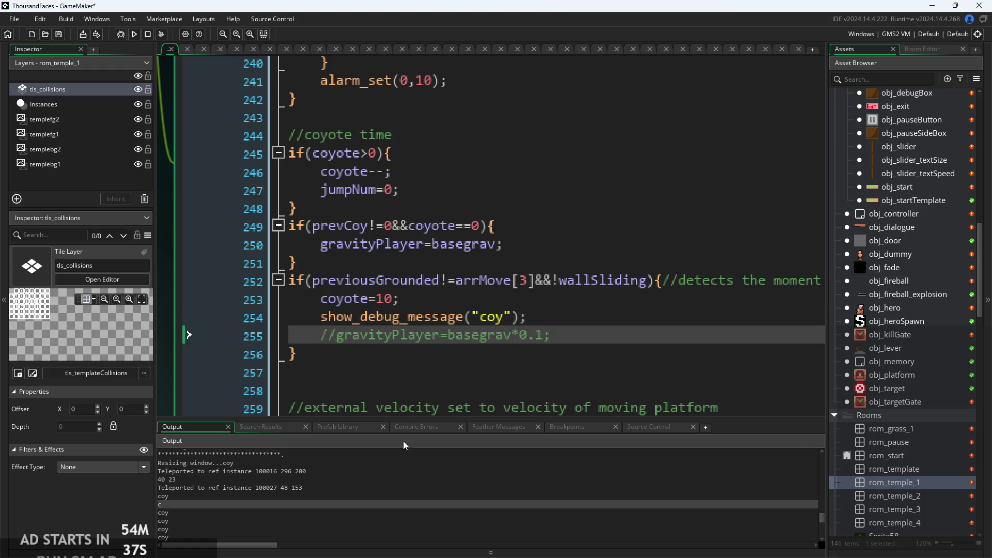
{"action": "scroll", "coordinate": [365, 480], "scroll_direction": "down", "scroll_amount": 2}
{"action": "key", "text": "BackSpace"}
{"action": "key", "text": "BackSpace"}
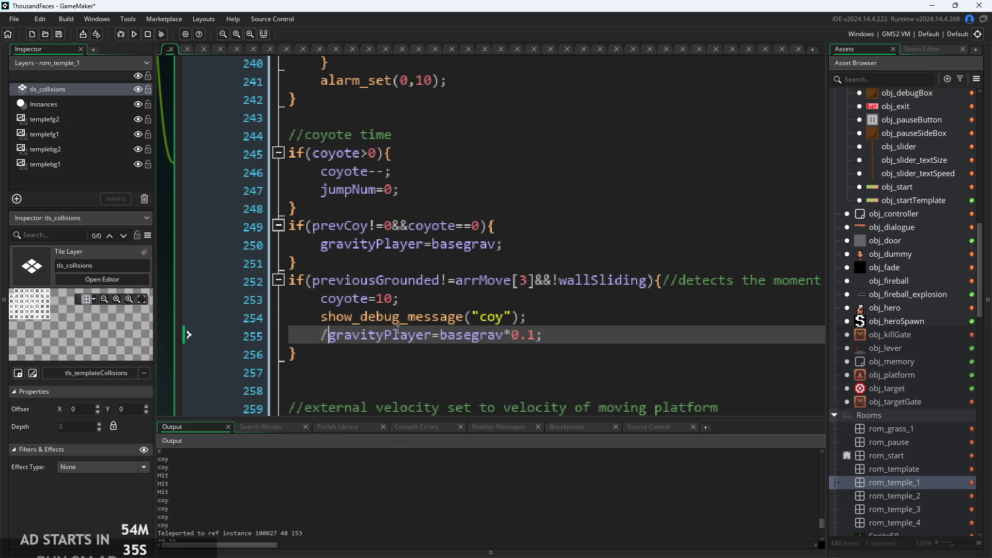
{"action": "key", "text": "Up"}
{"action": "key", "text": "Up"}
{"action": "scroll", "coordinate": [664, 284], "scroll_direction": "down", "scroll_amount": 1}
{"action": "scroll", "coordinate": [664, 283], "scroll_direction": "down", "scroll_amount": 5, "text": "ctrl"}
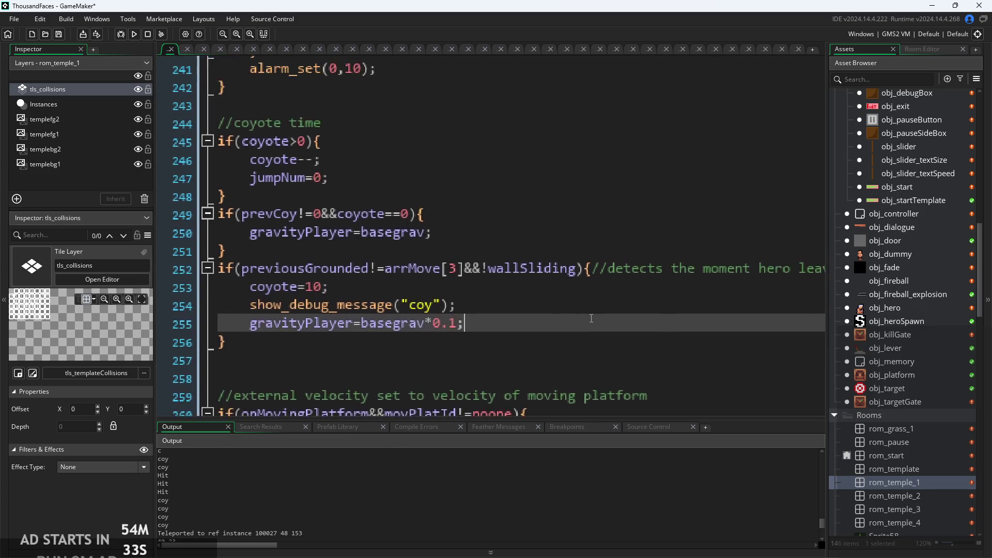
{"action": "scroll", "coordinate": [526, 299], "scroll_direction": "down", "scroll_amount": 3}
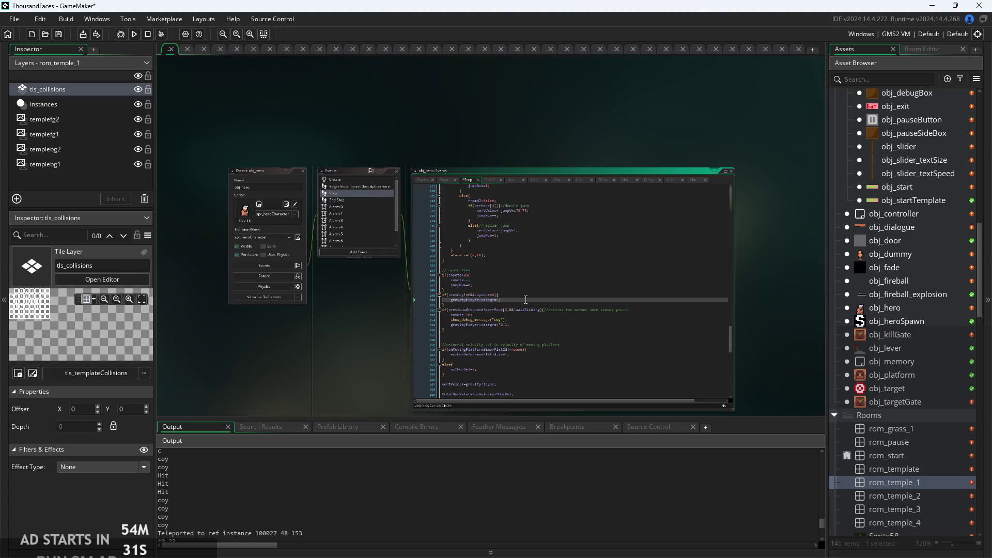
{"action": "scroll", "coordinate": [486, 319], "scroll_direction": "up", "scroll_amount": 5}
{"action": "left_click", "coordinate": [505, 142]}
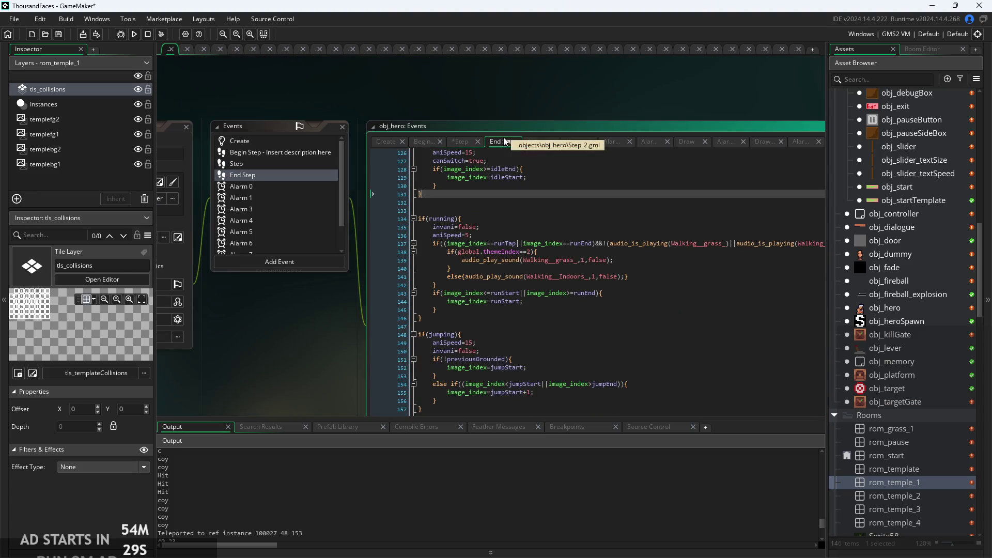
{"action": "scroll", "coordinate": [510, 235], "scroll_direction": "down", "scroll_amount": 7}
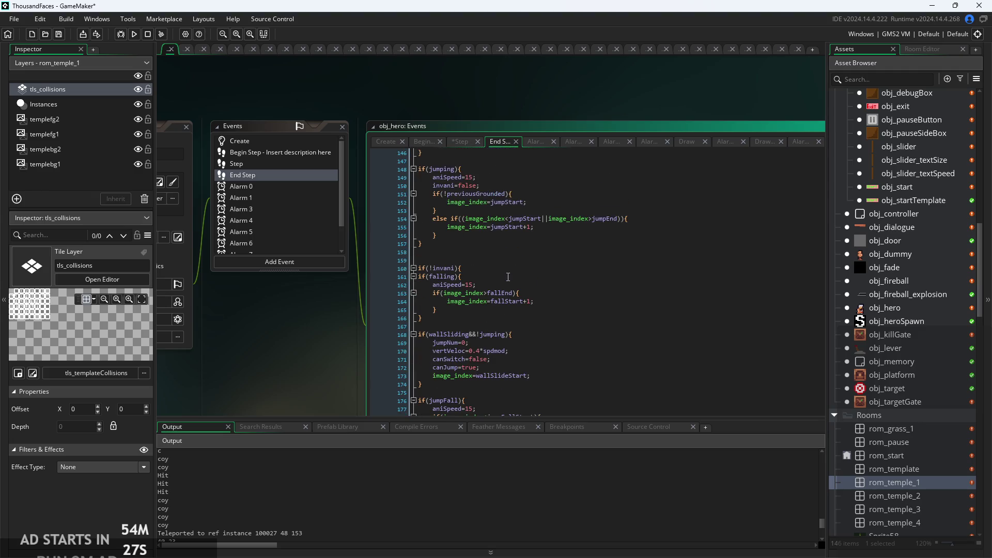
{"action": "scroll", "coordinate": [486, 196], "scroll_direction": "down", "scroll_amount": 3}
{"action": "scroll", "coordinate": [501, 262], "scroll_direction": "down", "scroll_amount": 3}
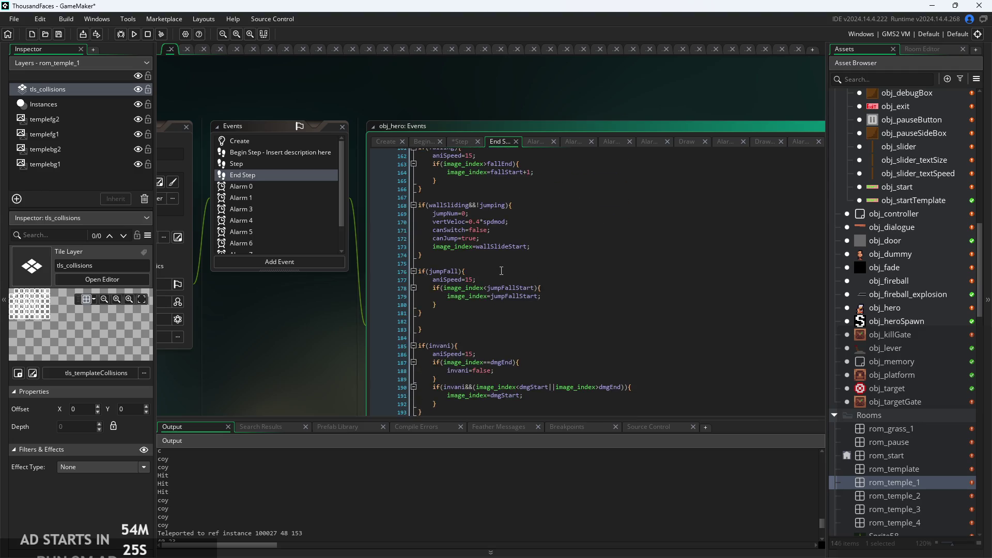
{"action": "scroll", "coordinate": [518, 325], "scroll_direction": "up", "scroll_amount": 20}
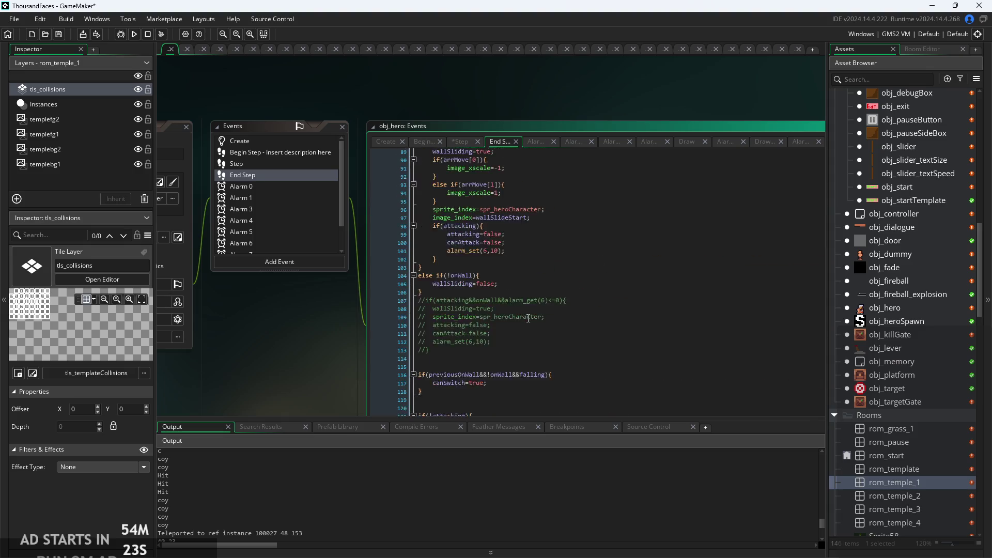
{"action": "scroll", "coordinate": [533, 312], "scroll_direction": "up", "scroll_amount": 6}
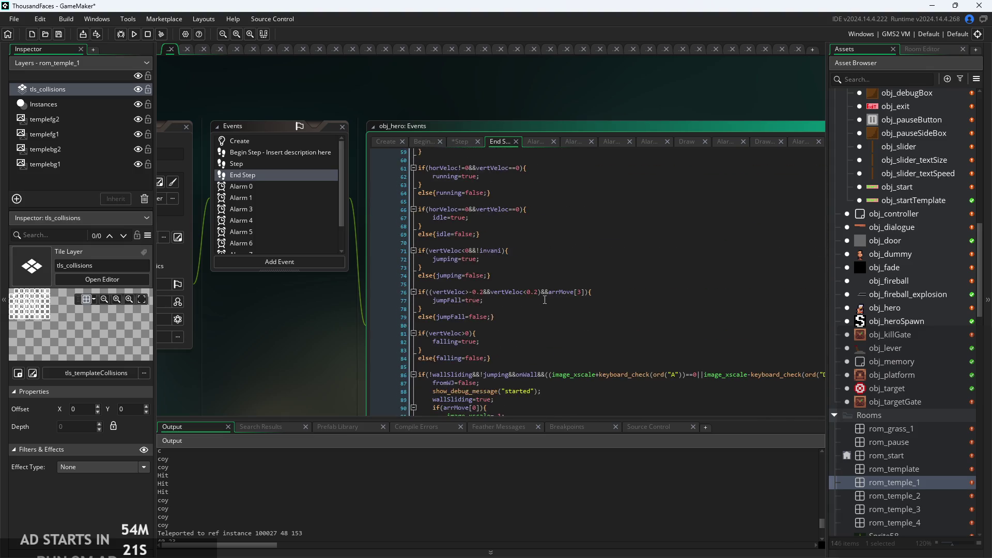
{"action": "scroll", "coordinate": [488, 310], "scroll_direction": "up", "scroll_amount": 5}
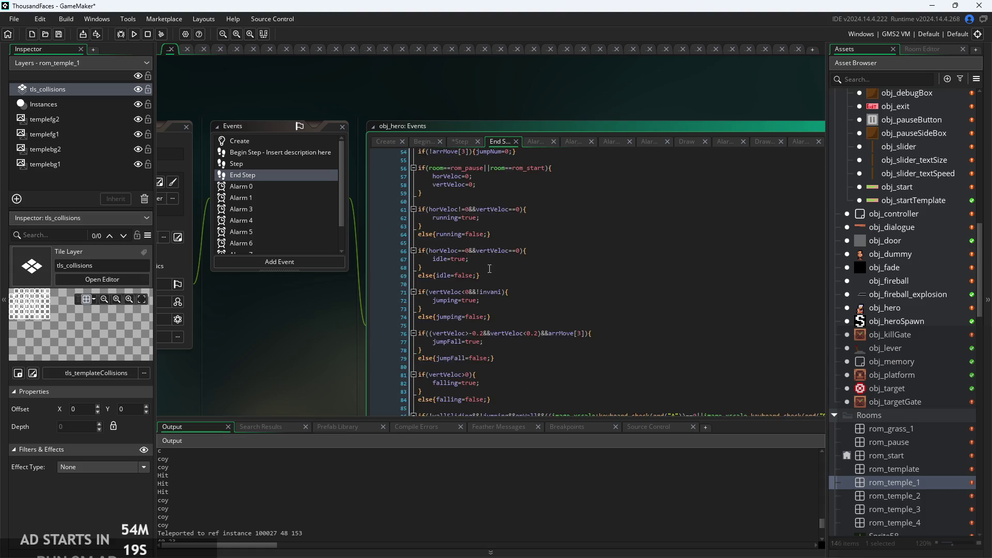
{"action": "scroll", "coordinate": [497, 261], "scroll_direction": "up", "scroll_amount": 1}
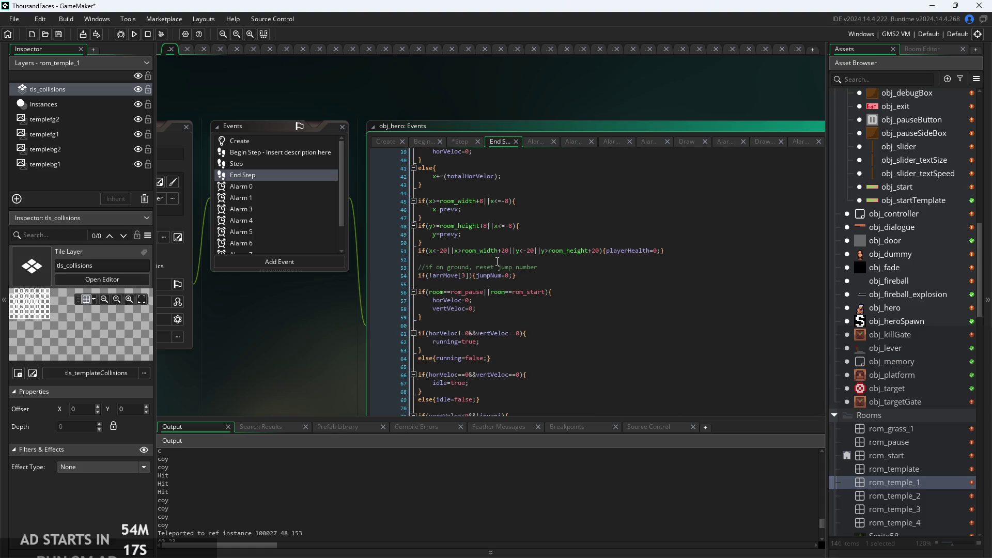
{"action": "scroll", "coordinate": [545, 288], "scroll_direction": "up", "scroll_amount": 2, "text": "ctrl"}
{"action": "left_click", "coordinate": [556, 305]}
{"action": "scroll", "coordinate": [555, 299], "scroll_direction": "down", "scroll_amount": 4}
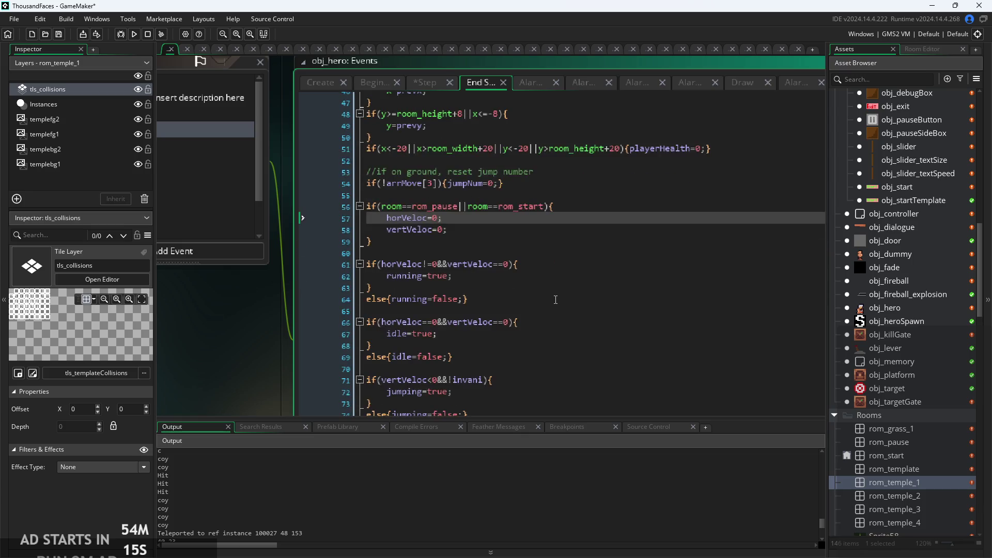
{"action": "scroll", "coordinate": [556, 300], "scroll_direction": "down", "scroll_amount": 1}
{"action": "left_click", "coordinate": [552, 301]}
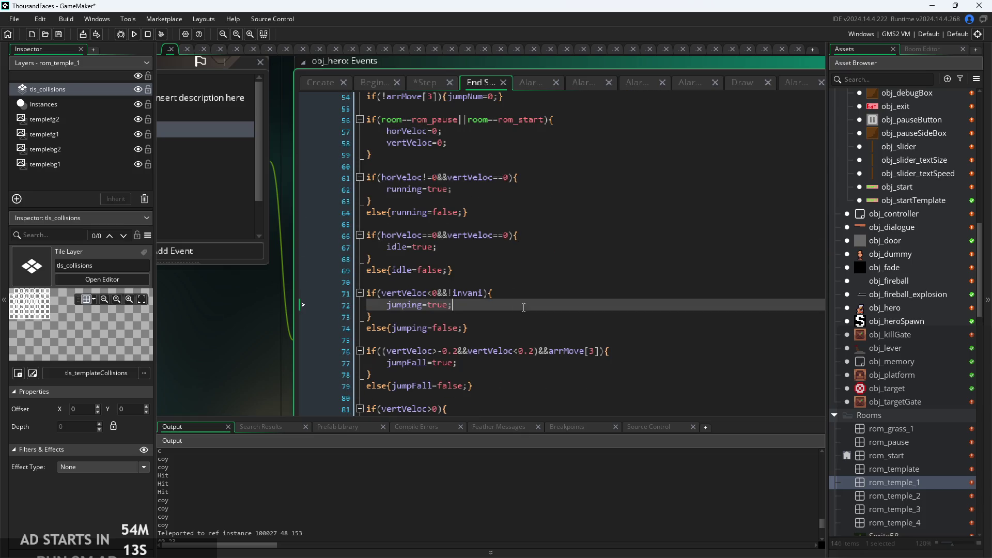
{"action": "scroll", "coordinate": [552, 300], "scroll_direction": "up", "scroll_amount": 2, "text": "ctrl"}
{"action": "left_click", "coordinate": [491, 289]}
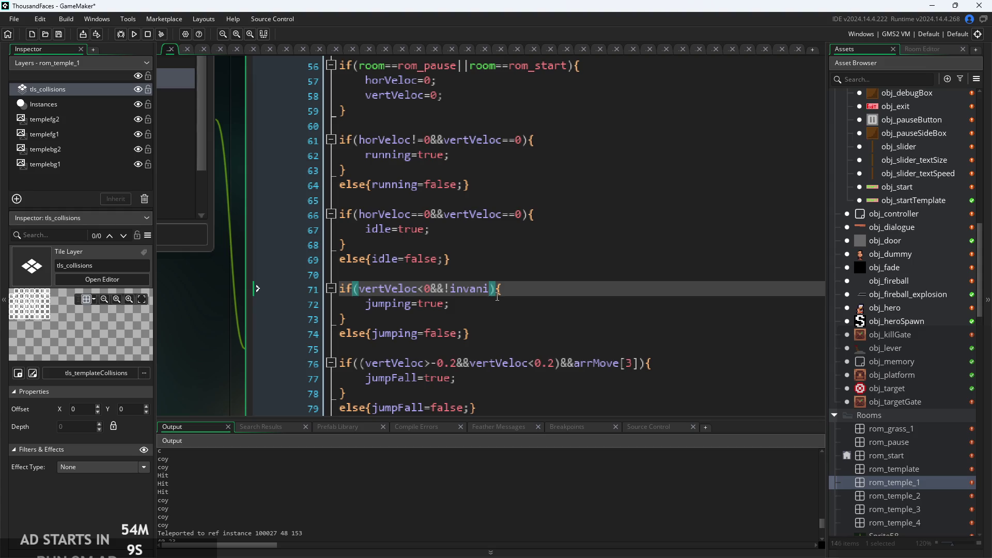
{"action": "scroll", "coordinate": [498, 296], "scroll_direction": "down", "scroll_amount": 2, "text": "ctrl"}
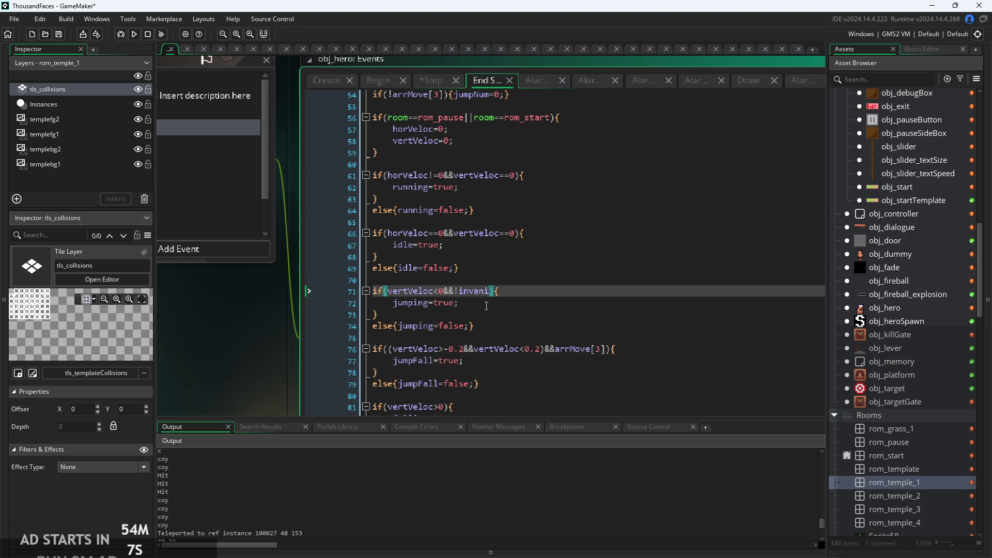
{"action": "left_click", "coordinate": [430, 81]}
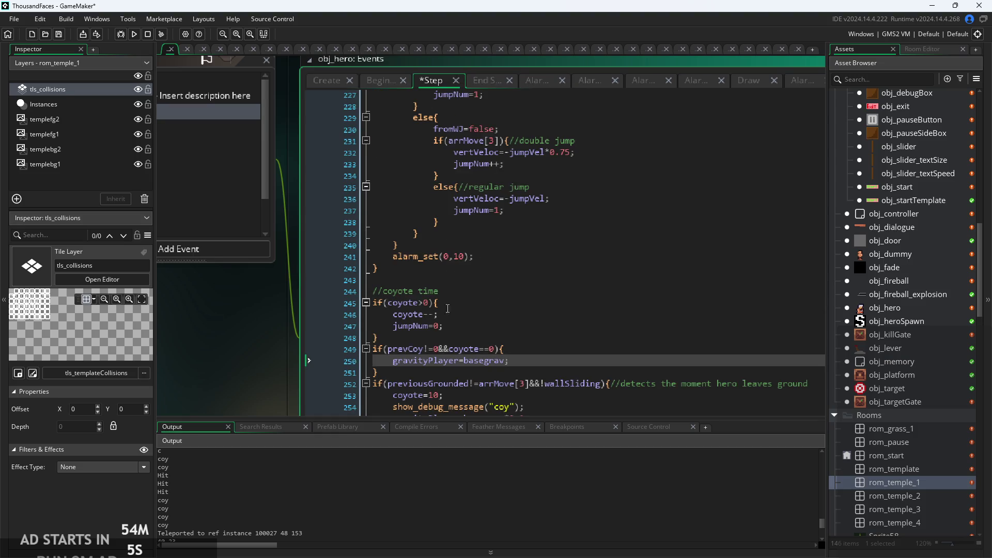
{"action": "scroll", "coordinate": [451, 317], "scroll_direction": "up", "scroll_amount": 10}
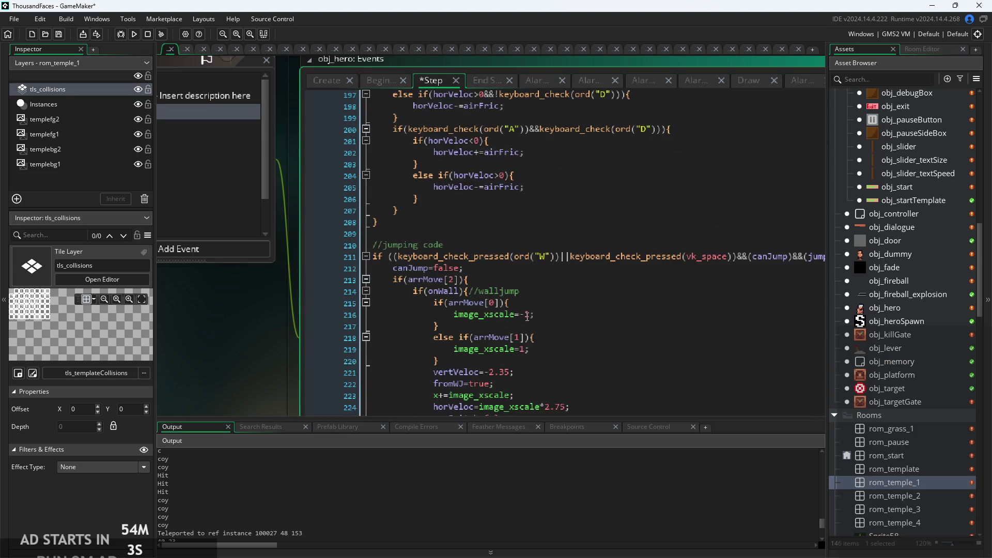
{"action": "left_click", "coordinate": [557, 308]}
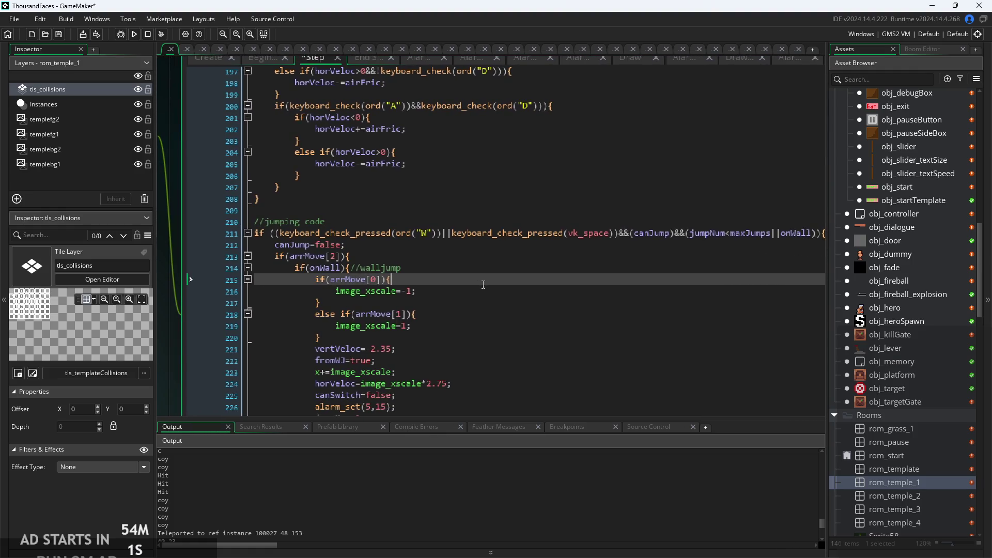
{"action": "left_click_drag", "start_coordinate": [383, 266], "coordinate": [496, 254]}
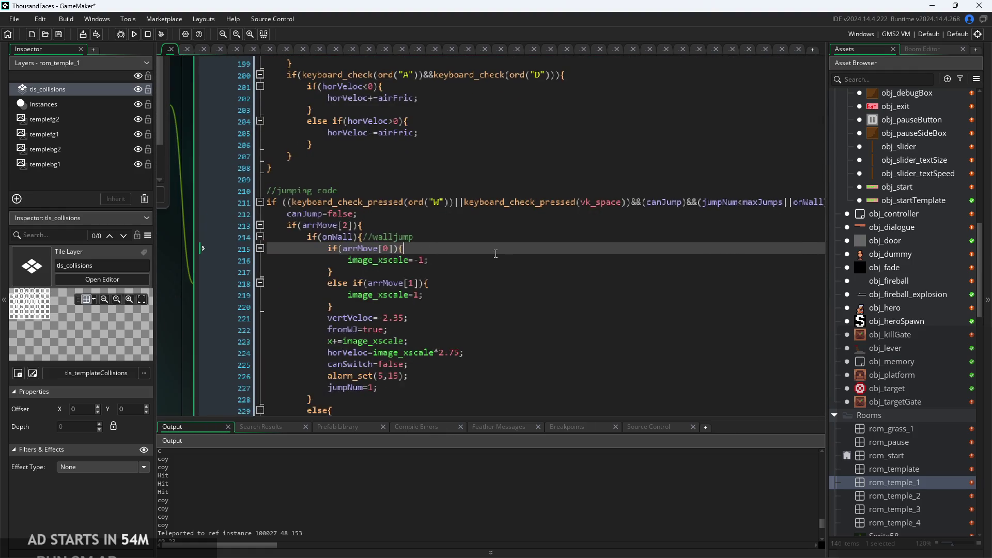
{"action": "left_click", "coordinate": [493, 213]}
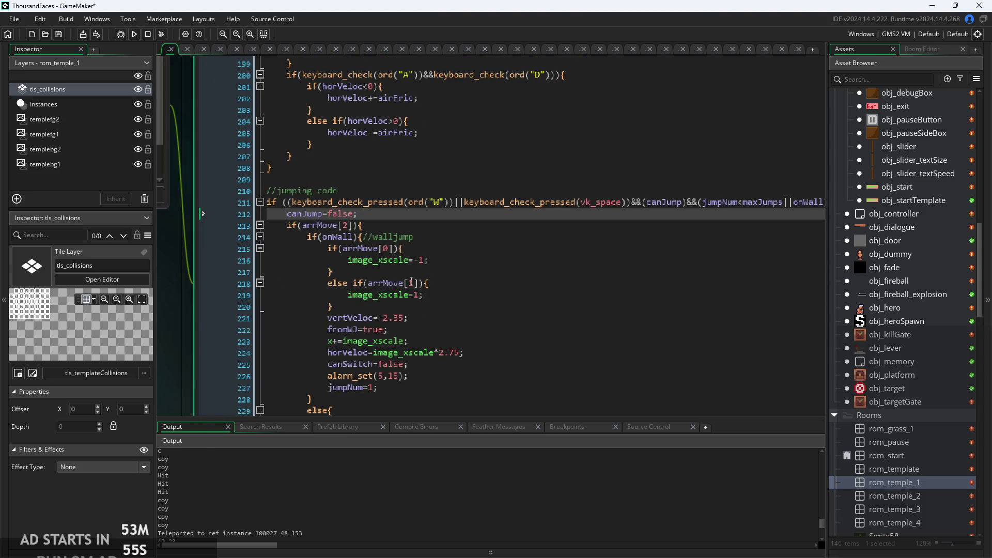
{"action": "left_click", "coordinate": [462, 236]}
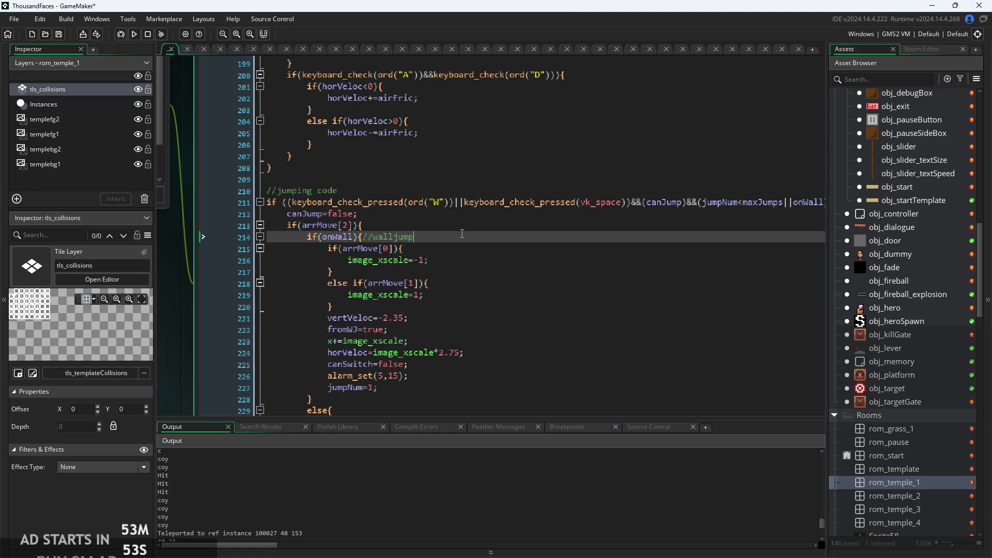
{"action": "scroll", "coordinate": [462, 237], "scroll_direction": "down", "scroll_amount": 2}
{"action": "scroll", "coordinate": [461, 236], "scroll_direction": "down", "scroll_amount": 4}
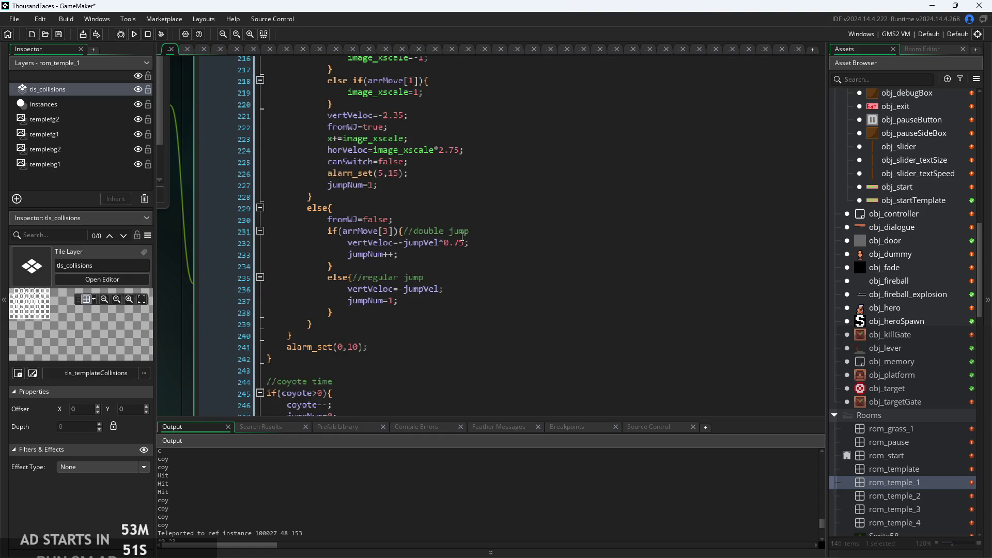
{"action": "scroll", "coordinate": [435, 351], "scroll_direction": "up", "scroll_amount": 1}
{"action": "left_click", "coordinate": [436, 336]}
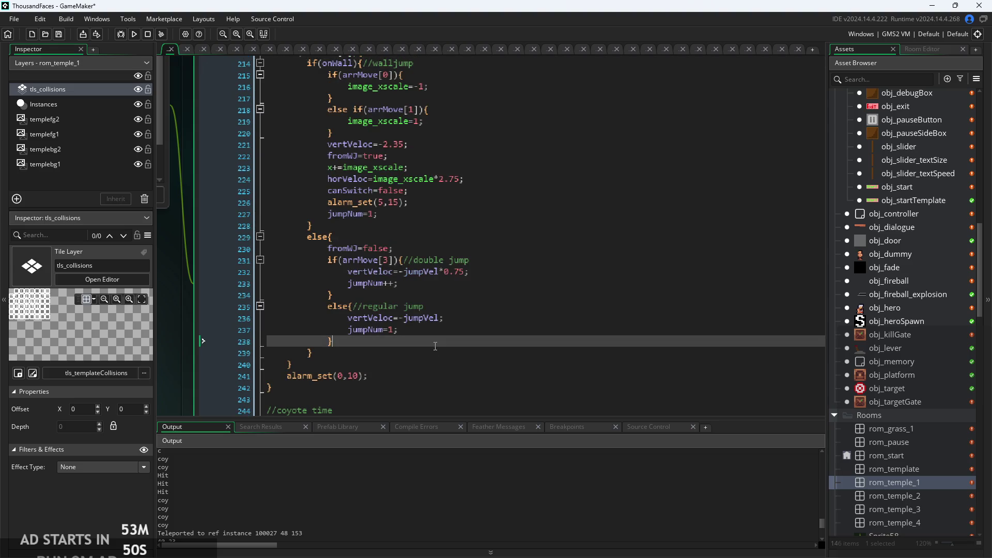
{"action": "scroll", "coordinate": [467, 309], "scroll_direction": "up", "scroll_amount": 2}
{"action": "scroll", "coordinate": [449, 315], "scroll_direction": "down", "scroll_amount": 2}
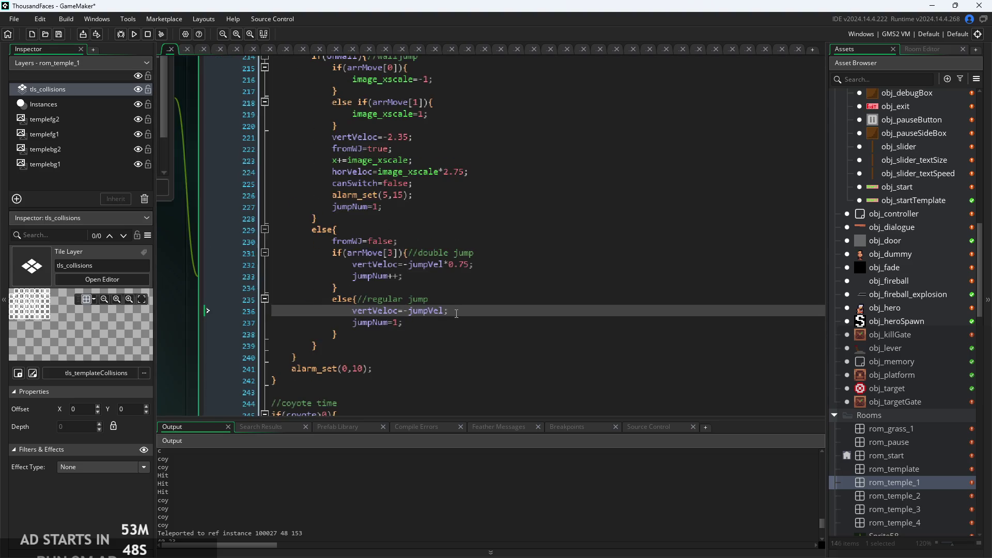
{"action": "scroll", "coordinate": [431, 322], "scroll_direction": "down", "scroll_amount": 4}
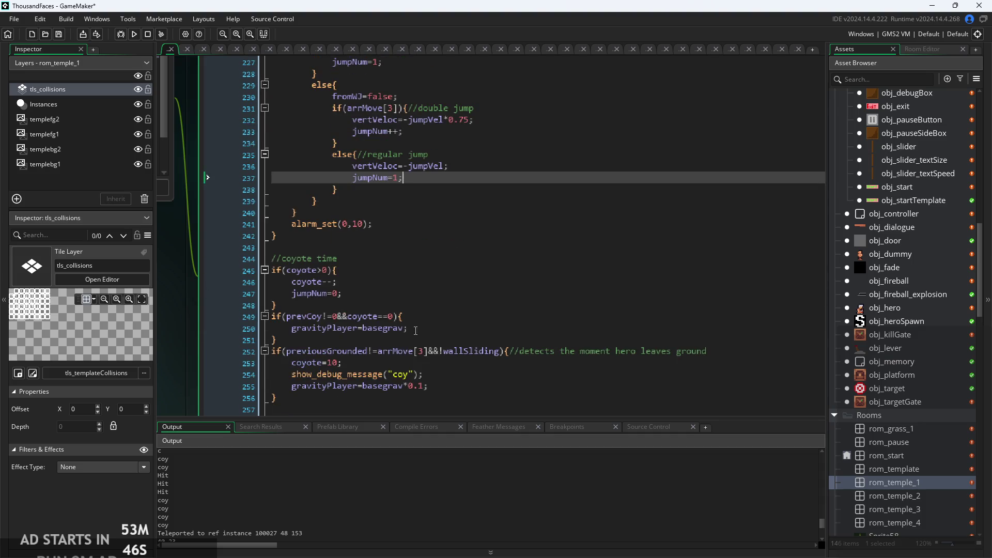
{"action": "scroll", "coordinate": [521, 345], "scroll_direction": "up", "scroll_amount": 2, "text": "ctrl"}
{"action": "left_click", "coordinate": [527, 349]}
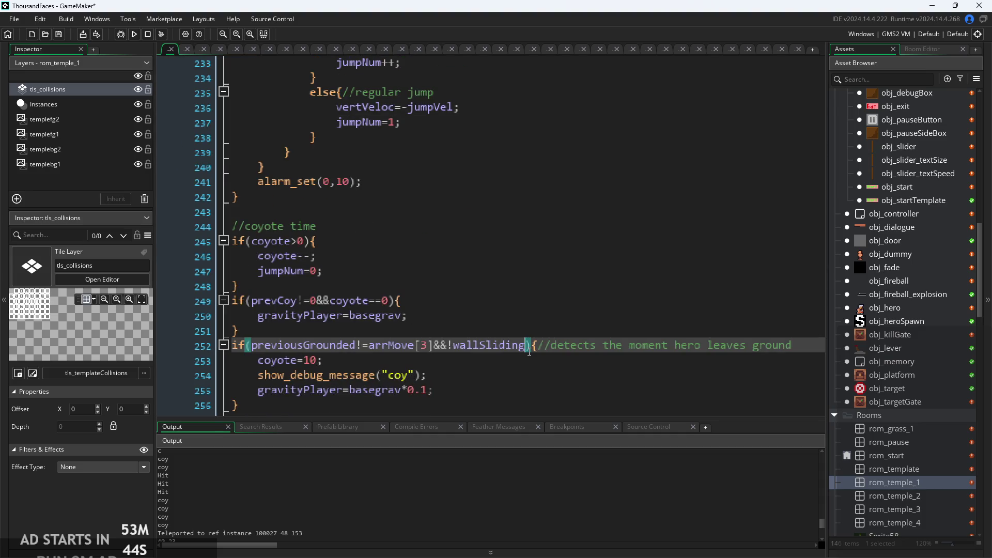
Add &&!jumping to line 252's coyote condition and run the game to test
{"action": "type", "text": "&&!"}
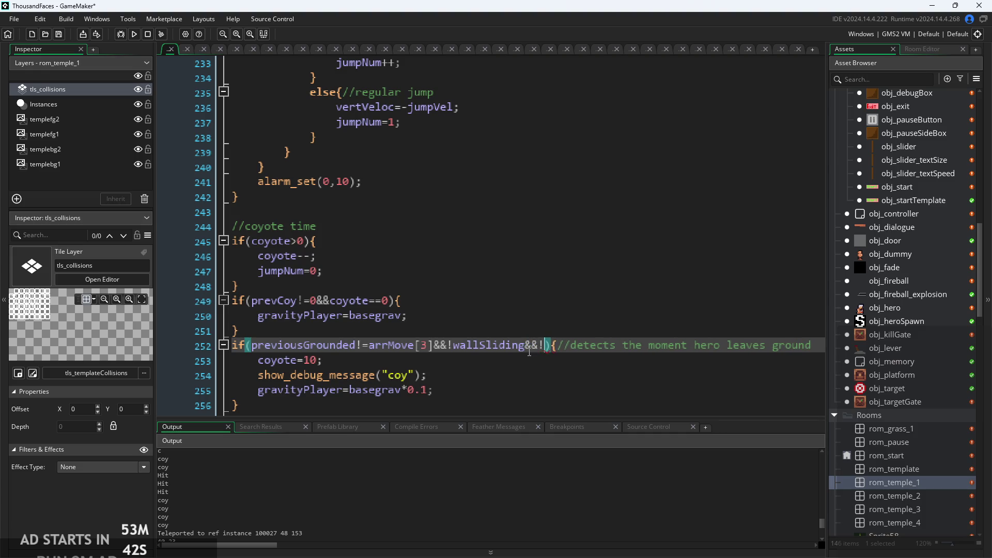
{"action": "type", "text": "jumping"}
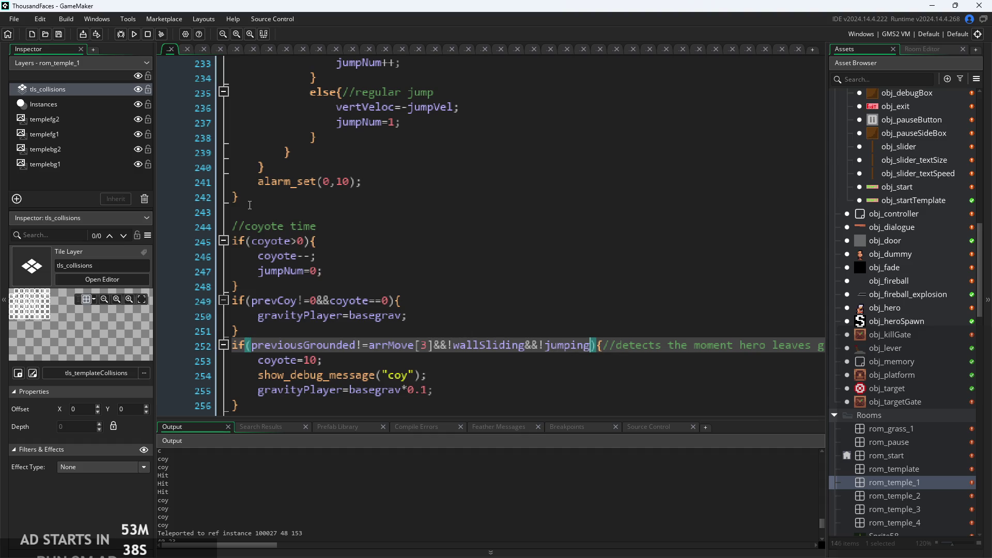
{"action": "left_click", "coordinate": [134, 34]}
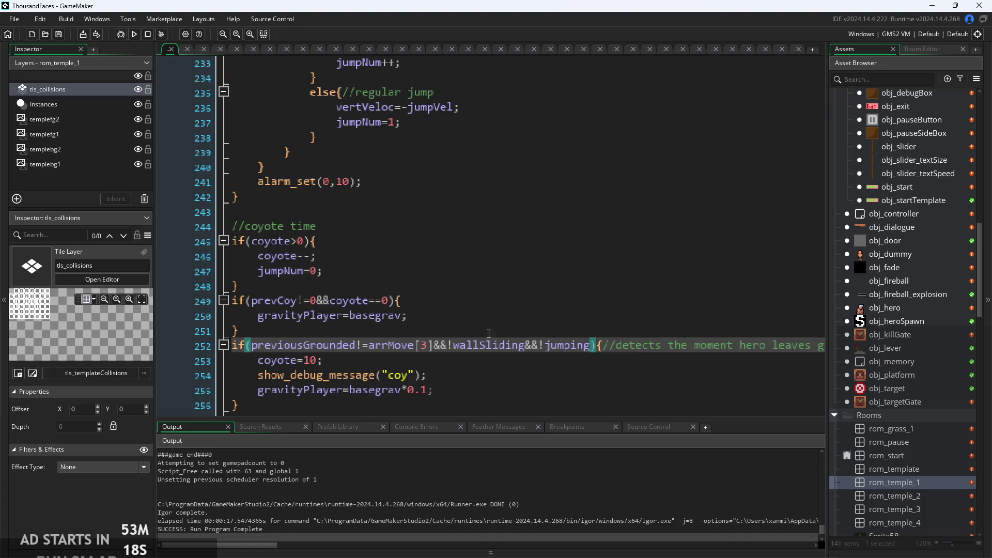
Append &&arrMove[3]!=0 to line 252's coyote condition, using autocomplete for arrMove
{"action": "left_click", "coordinate": [442, 359]}
{"action": "scroll", "coordinate": [442, 358], "scroll_direction": "up", "scroll_amount": 2, "text": "ctrl"}
{"action": "scroll", "coordinate": [442, 358], "scroll_direction": "up", "scroll_amount": 1, "text": "ctrl"}
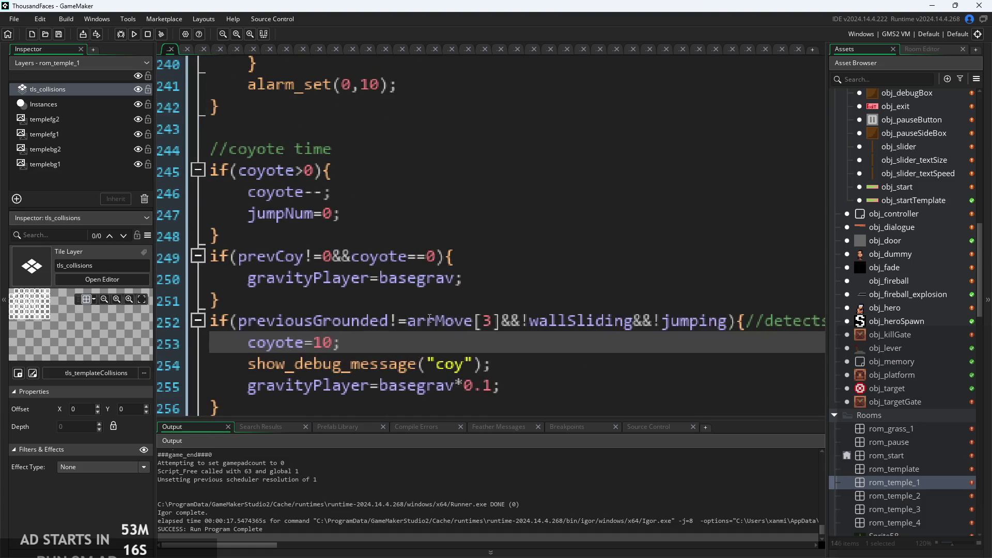
{"action": "left_click", "coordinate": [240, 320]}
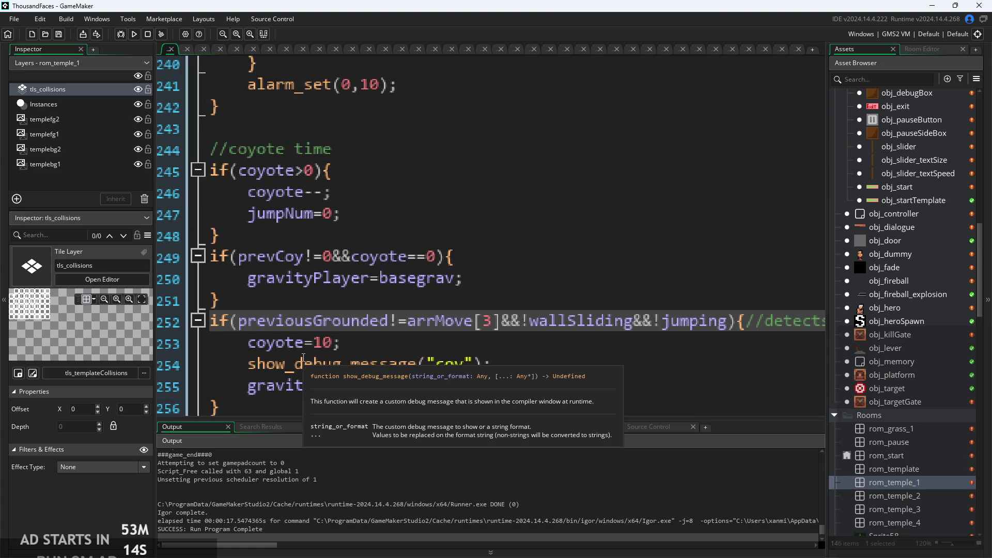
{"action": "left_click", "coordinate": [506, 326]}
{"action": "type", "text": "&&"}
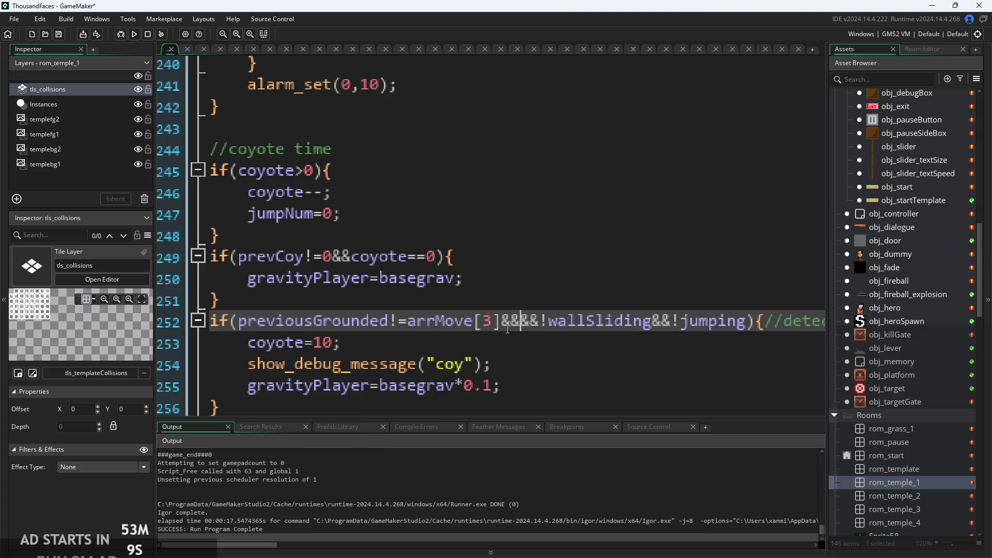
{"action": "type", "text": "a"}
{"action": "key", "text": "BackSpace"}
{"action": "type", "text": "arrM"}
{"action": "key", "text": "Return"}
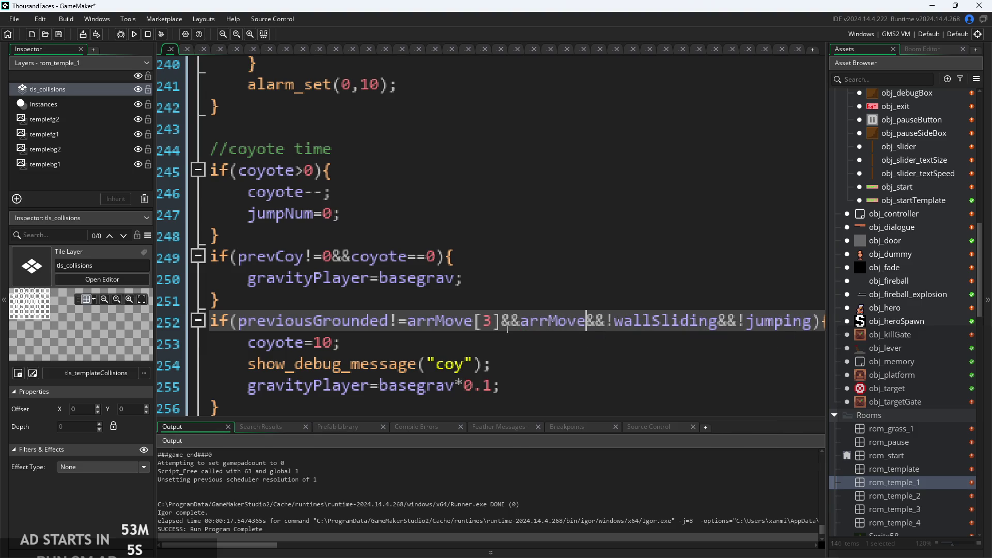
{"action": "type", "text": "[3]!="}
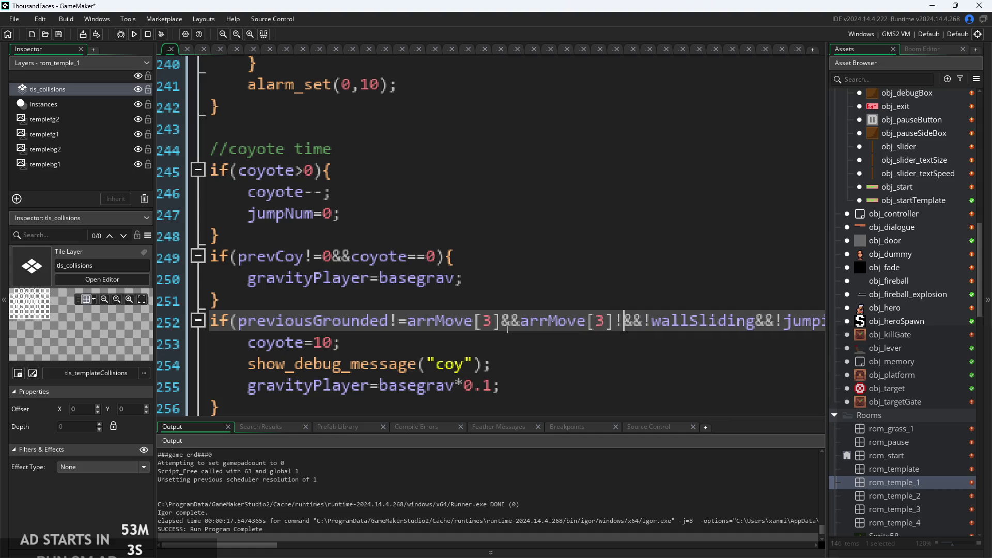
{"action": "type", "text": "0"}
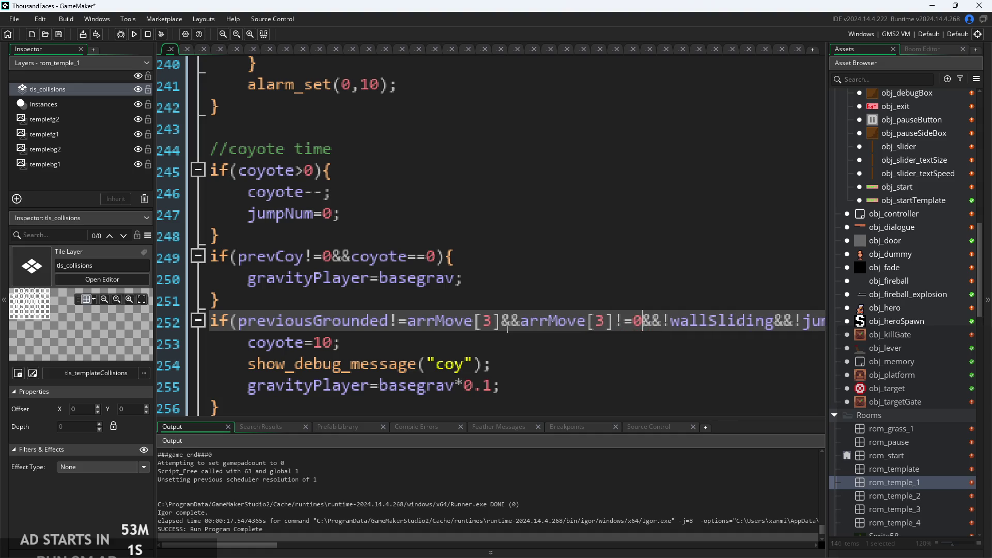
Change the comparison to arrMove[3]==1 and rebuild the game
{"action": "scroll", "coordinate": [549, 326], "scroll_direction": "down", "scroll_amount": 1}
{"action": "scroll", "coordinate": [579, 326], "scroll_direction": "down", "scroll_amount": 2}
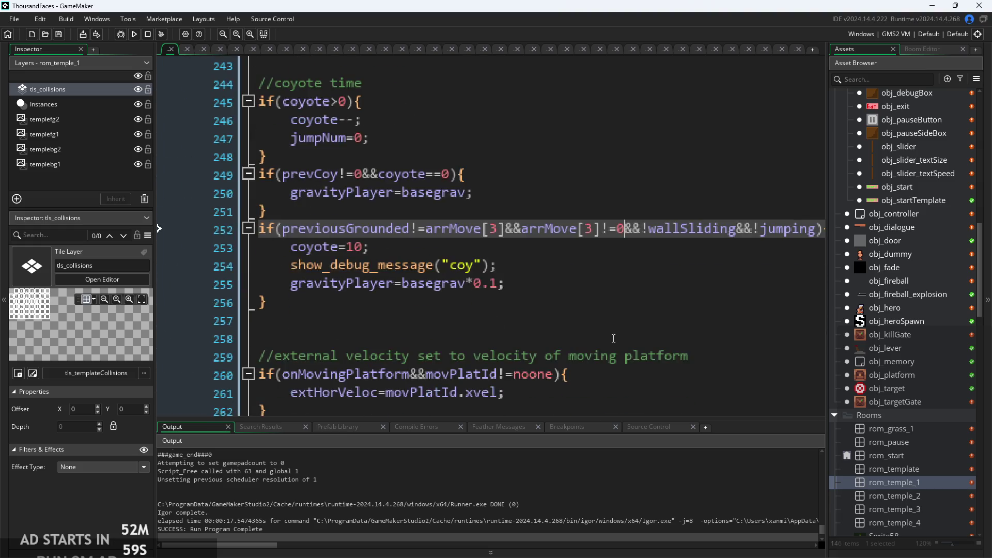
{"action": "left_click", "coordinate": [613, 327]}
{"action": "scroll", "coordinate": [614, 327], "scroll_direction": "up", "scroll_amount": 2}
{"action": "left_click", "coordinate": [599, 268]}
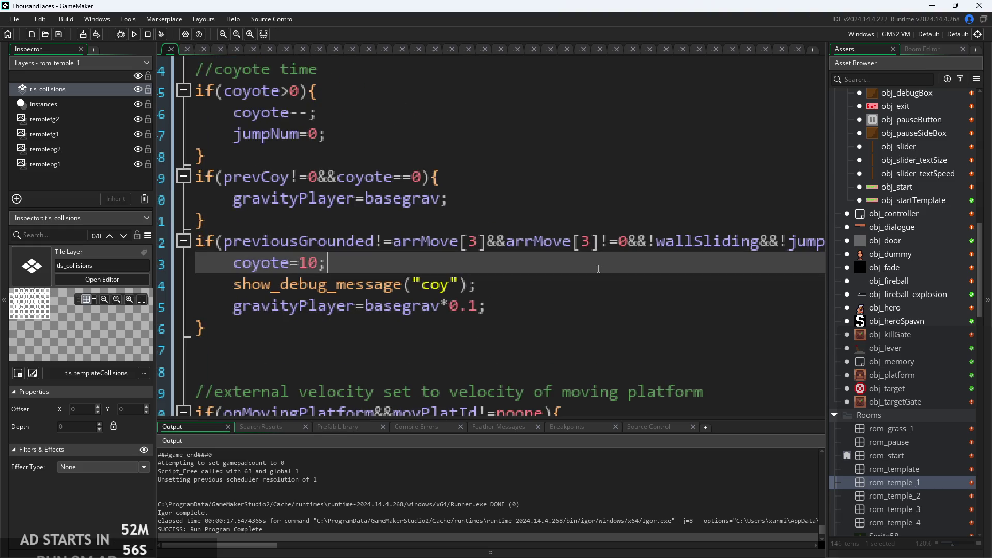
{"action": "left_click", "coordinate": [610, 240]}
{"action": "left_click", "coordinate": [615, 237]}
{"action": "key", "text": "Delete"}
{"action": "type", "text": "1"}
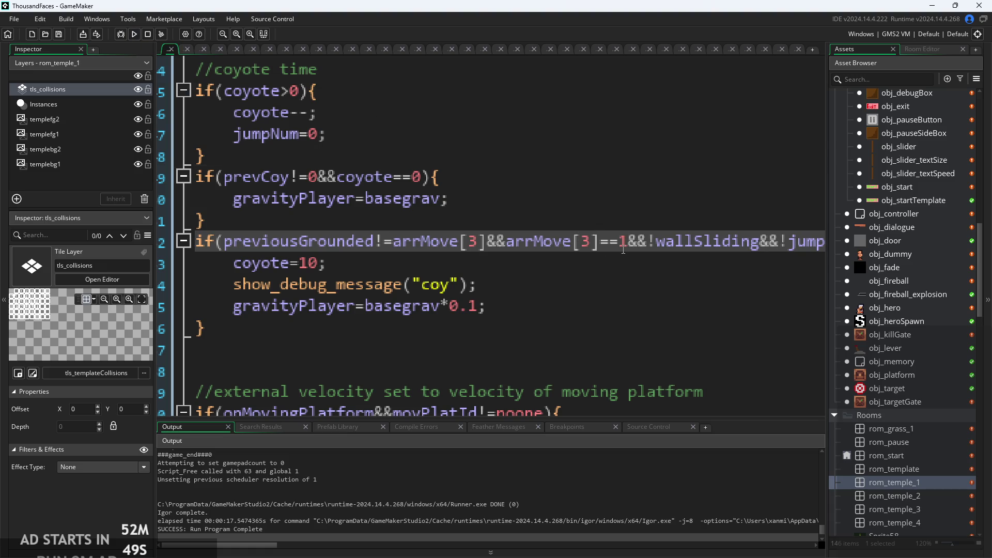
{"action": "key", "text": "BackSpace"}
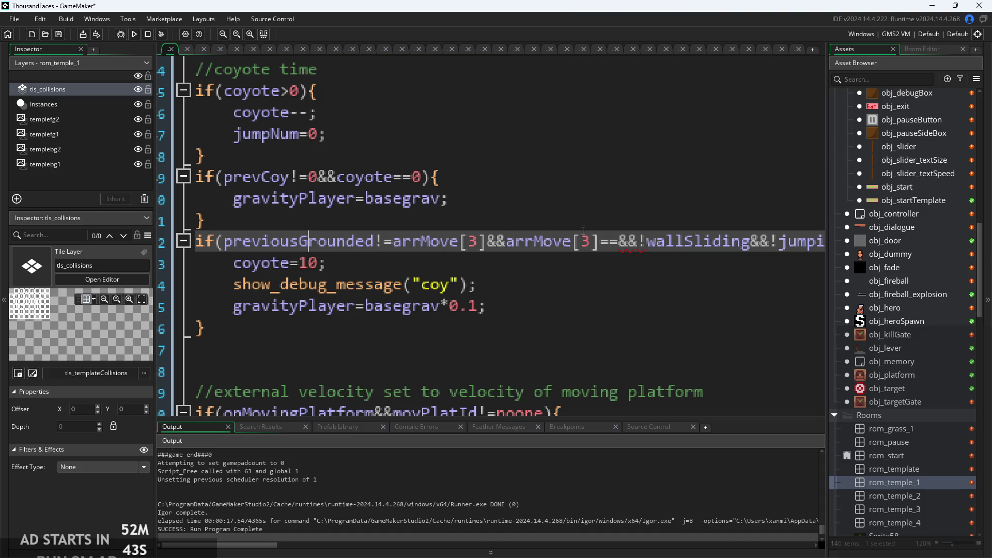
{"action": "mouse_move", "coordinate": [413, 238]}
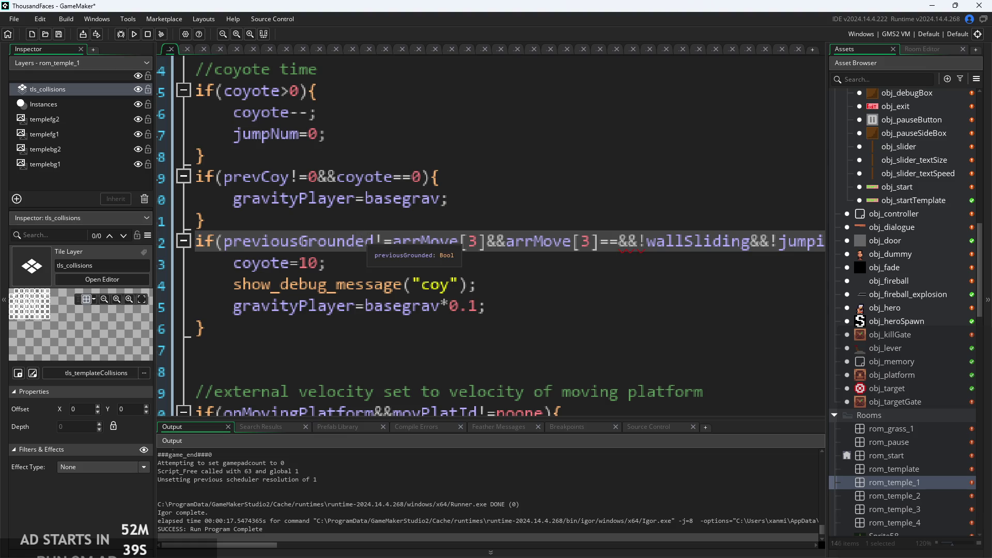
{"action": "left_click", "coordinate": [619, 248]}
{"action": "type", "text": "1"}
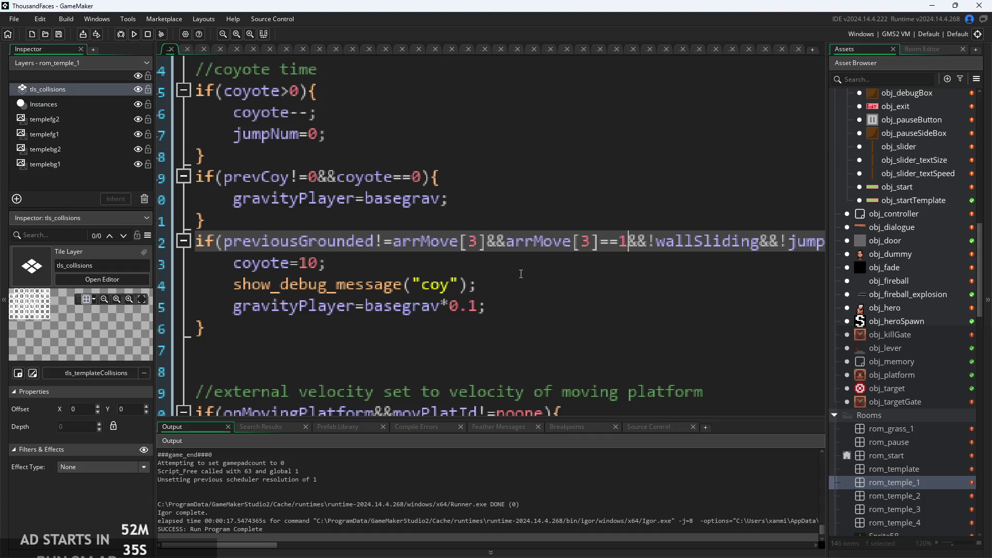
{"action": "left_click", "coordinate": [133, 39]}
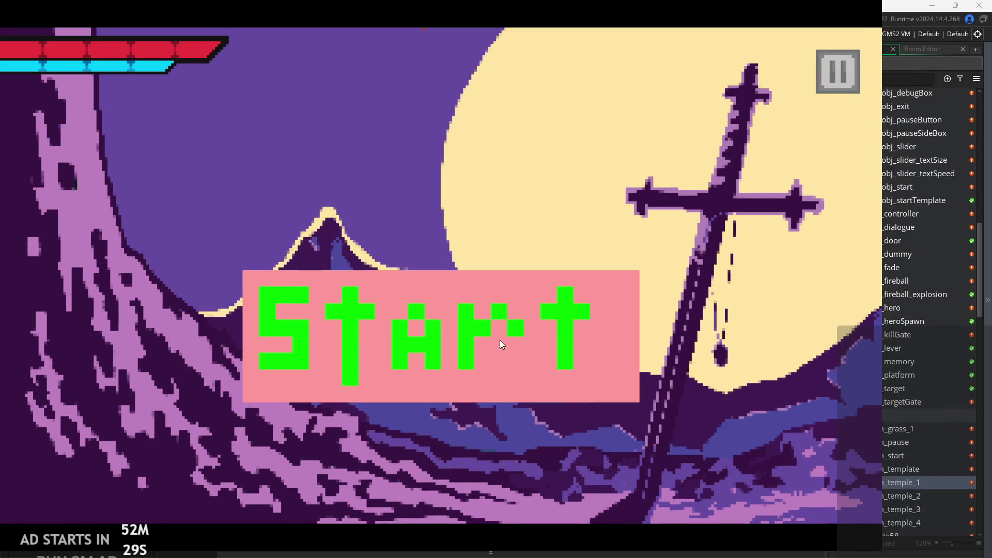
Leave the arrMove[3]==1 test run, returning to output showing "coy" and "c" messages
{"action": "key", "text": "alt+Tab"}
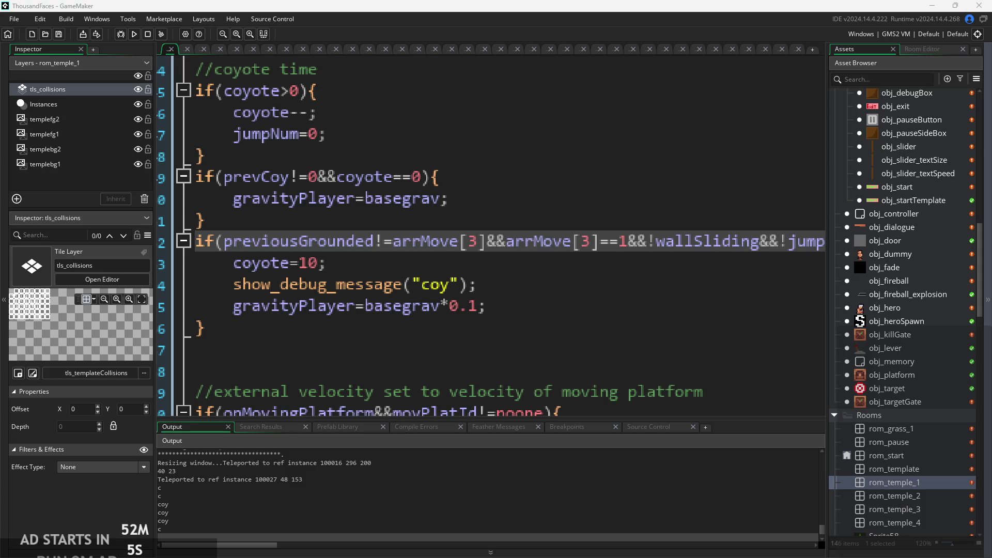
Set line 255 to gravityPlayer=basegrav*0 and launch the game to its Start screen
{"action": "left_click", "coordinate": [385, 312]}
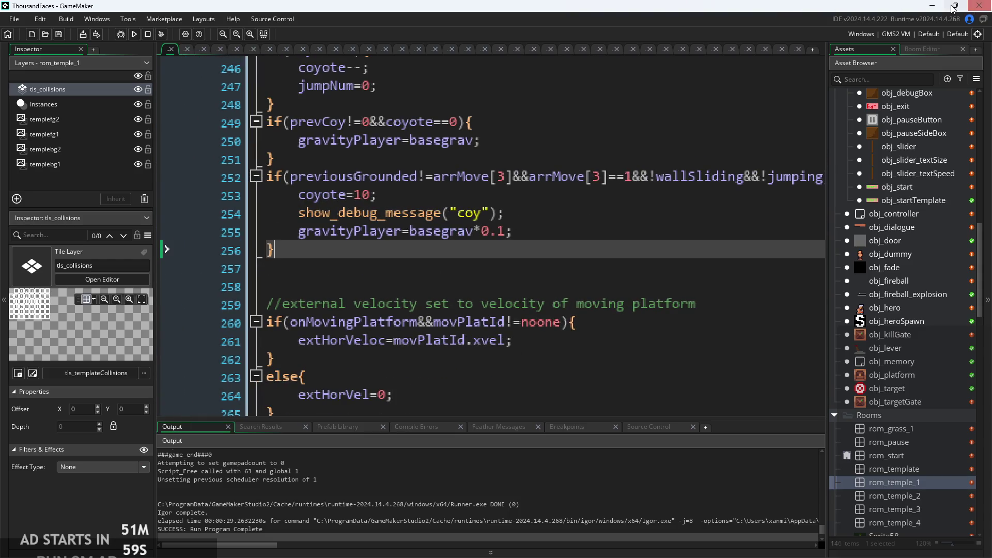
{"action": "mouse_move", "coordinate": [953, 8]}
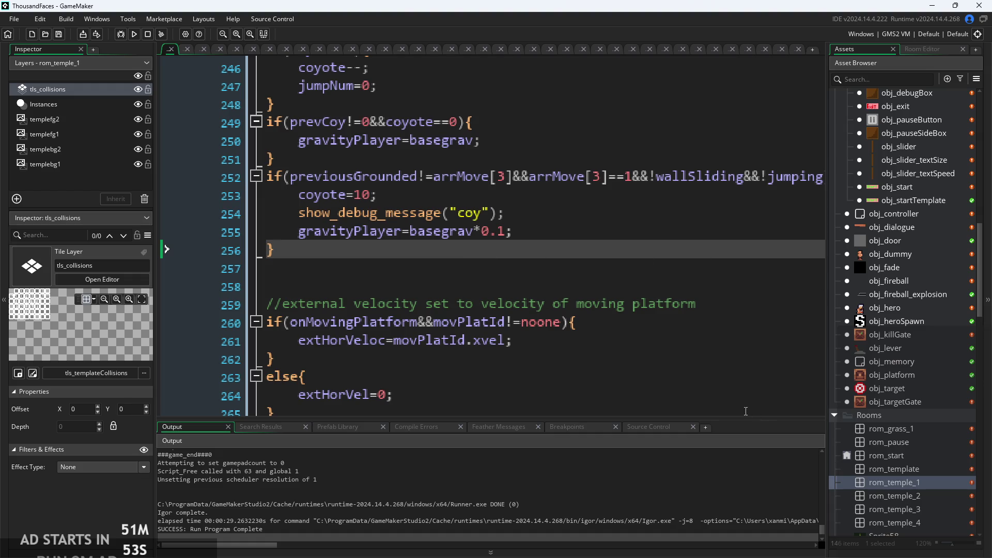
{"action": "left_click", "coordinate": [538, 234]}
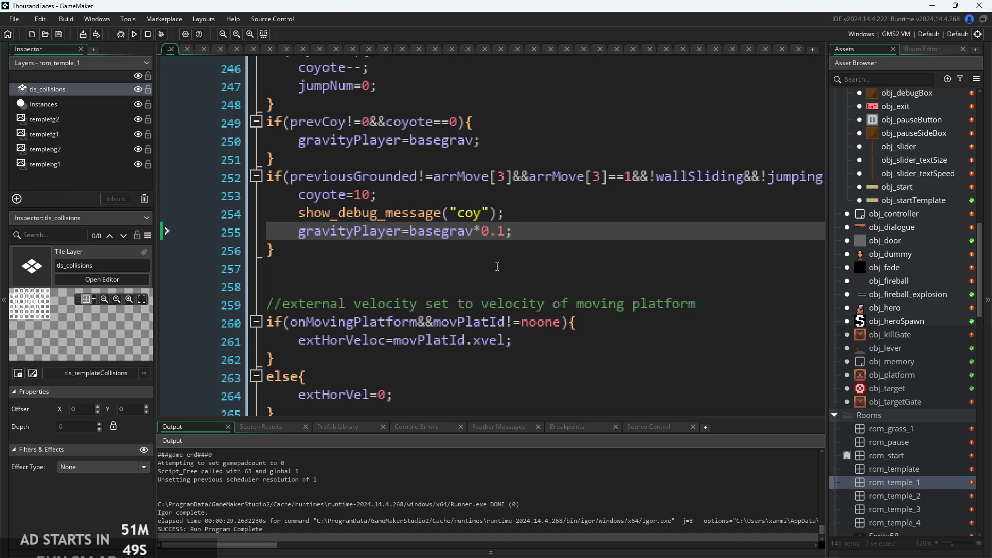
{"action": "scroll", "coordinate": [493, 266], "scroll_direction": "down", "scroll_amount": 3, "text": "ctrl"}
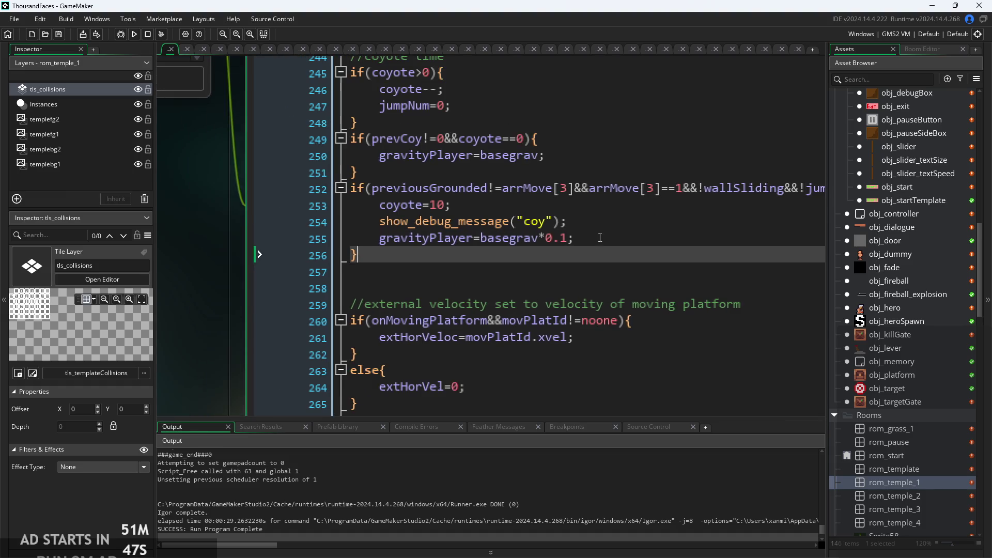
{"action": "scroll", "coordinate": [454, 252], "scroll_direction": "up", "scroll_amount": 3, "text": "ctrl"}
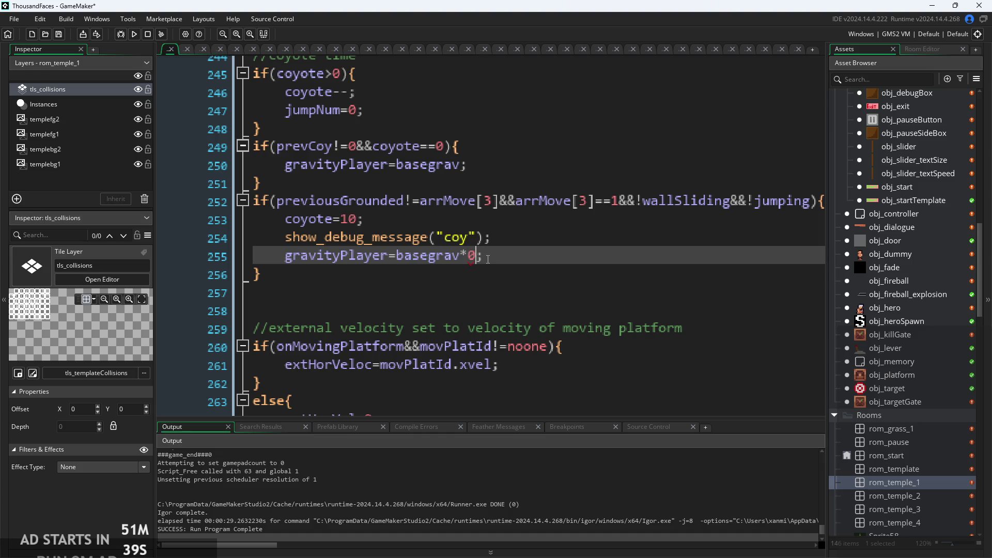
{"action": "left_click", "coordinate": [135, 35]}
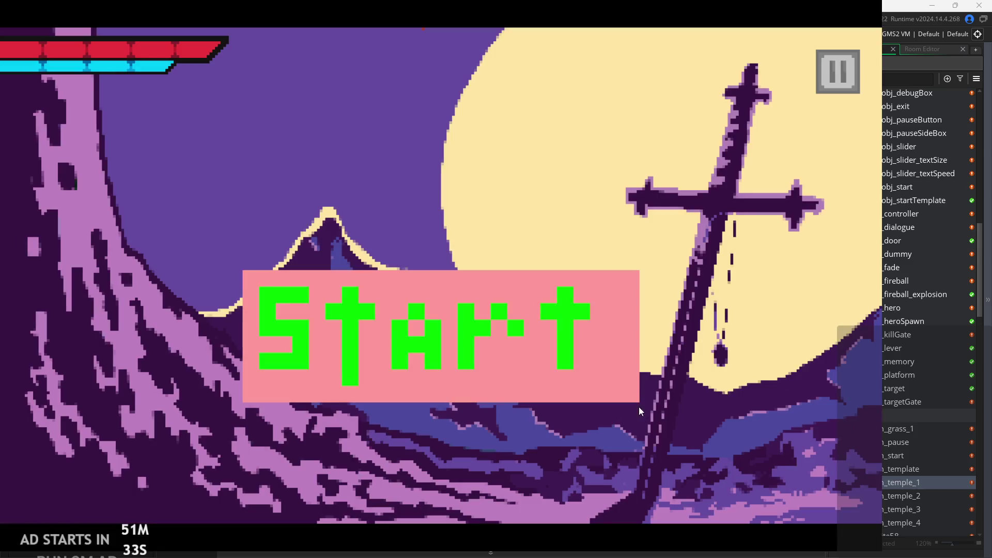
Play the castle level with zero coyote gravity, exit, and return to the coyote duration on line 253
{"action": "left_click", "coordinate": [611, 335]}
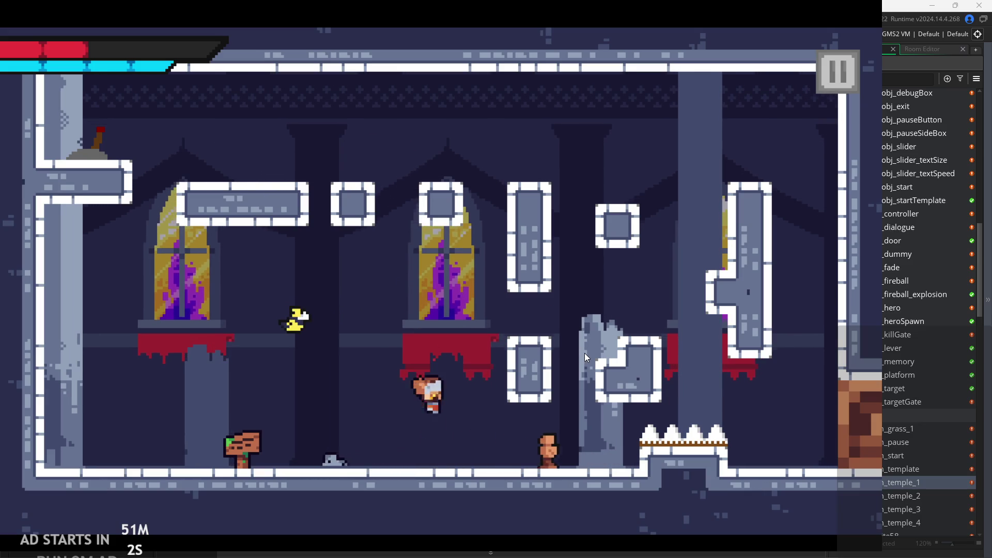
{"action": "left_click", "coordinate": [838, 80]}
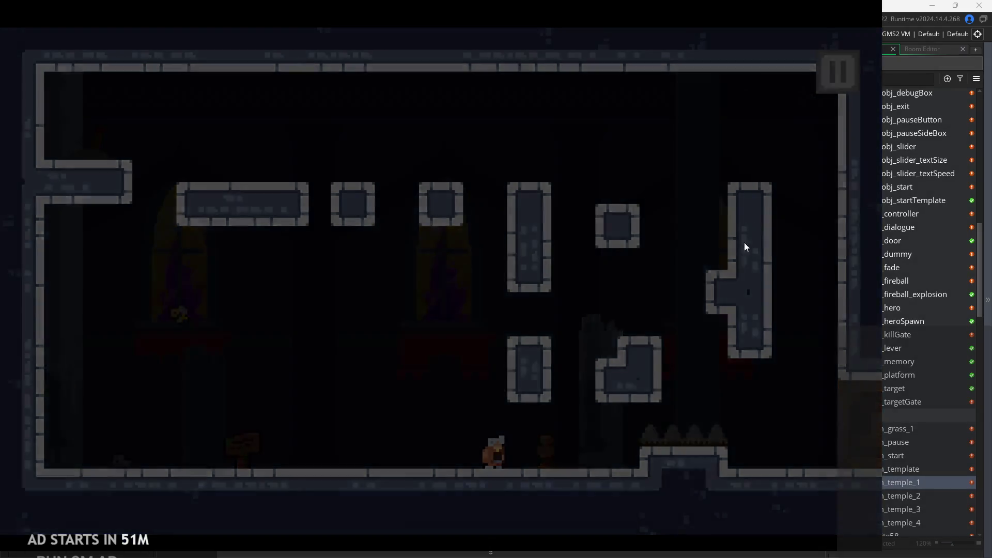
{"action": "left_click", "coordinate": [686, 454]}
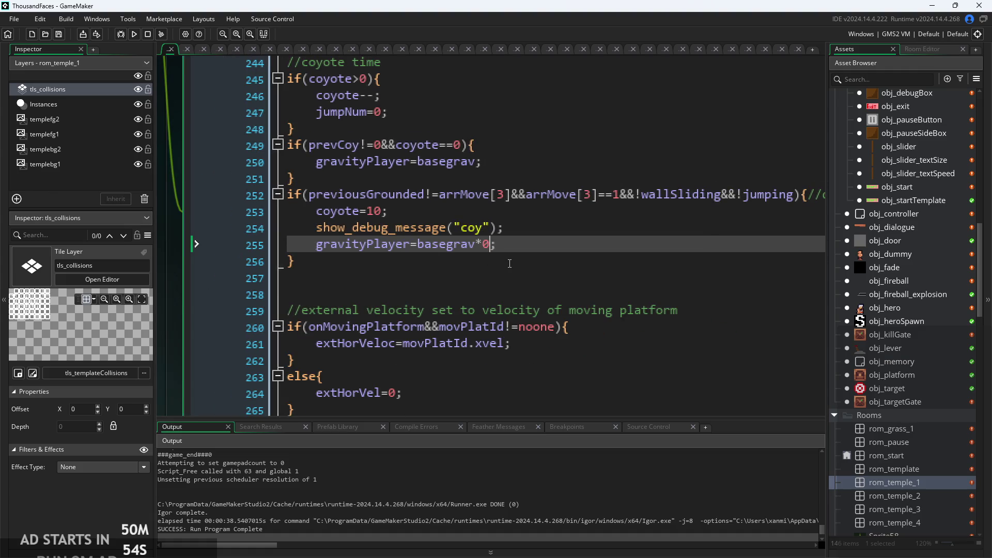
{"action": "left_click", "coordinate": [382, 211]}
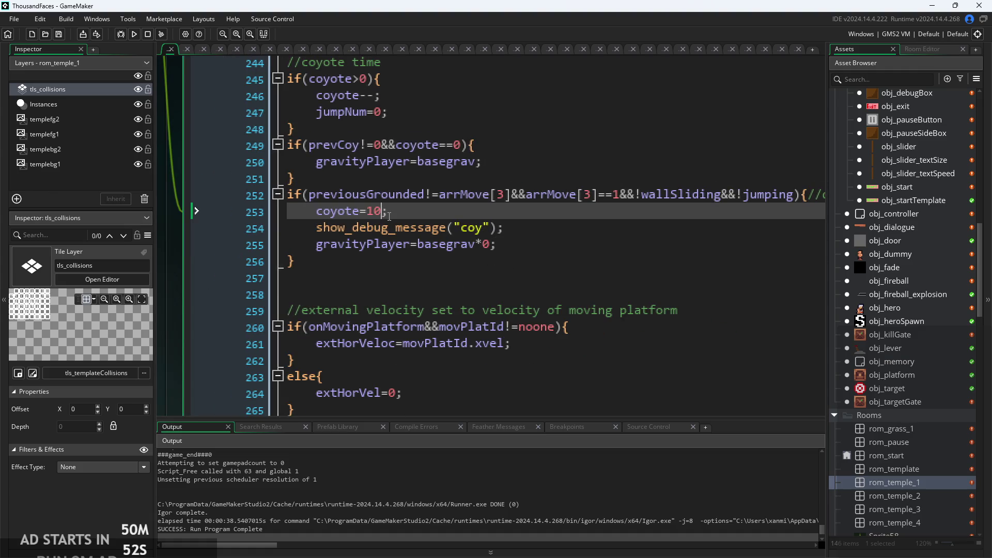
{"action": "type", "text": "2"}
Launch the game with coyote=20 and jump the hero toward the right pillar and tall block
{"action": "left_click", "coordinate": [134, 33]}
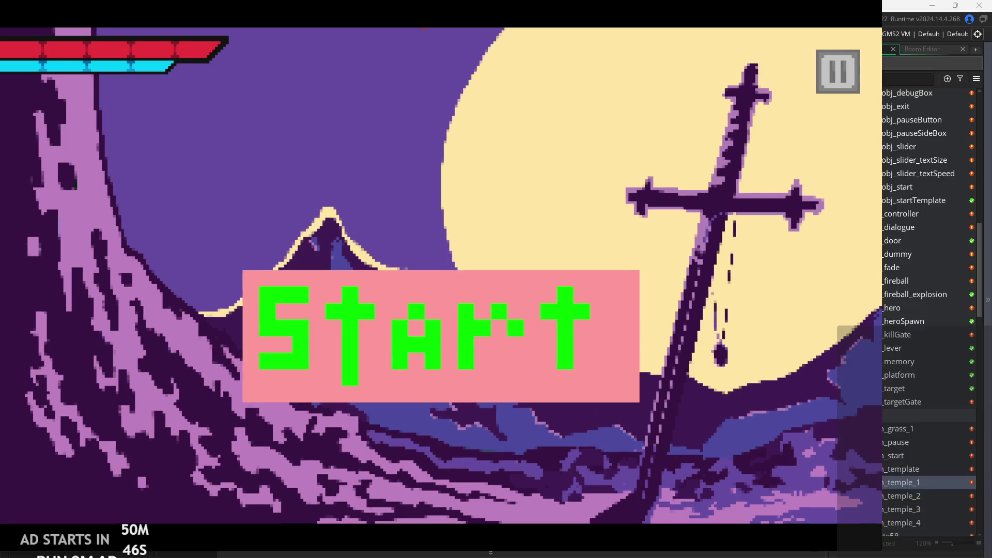
{"action": "left_click", "coordinate": [503, 318]}
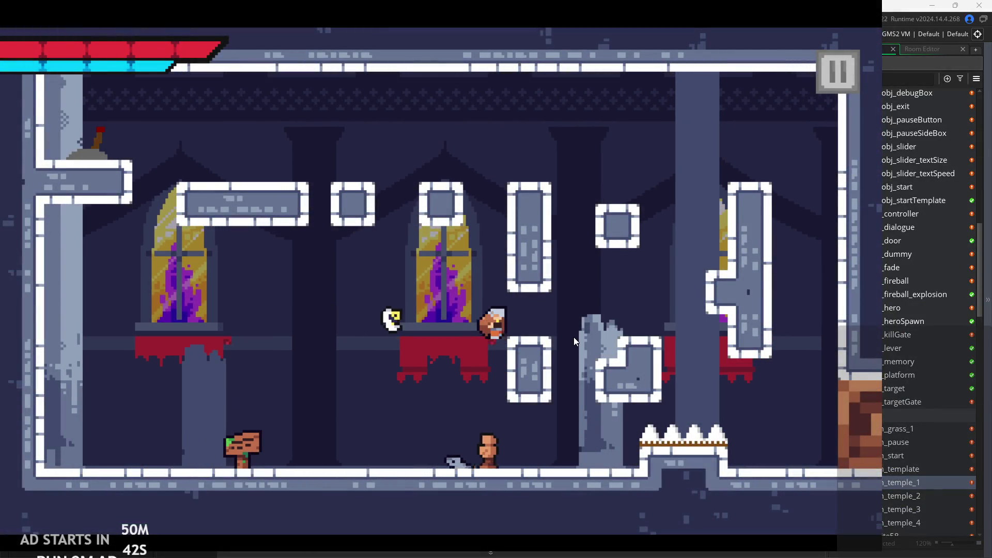
{"action": "key", "text": "Right"}
{"action": "key", "text": "space"}
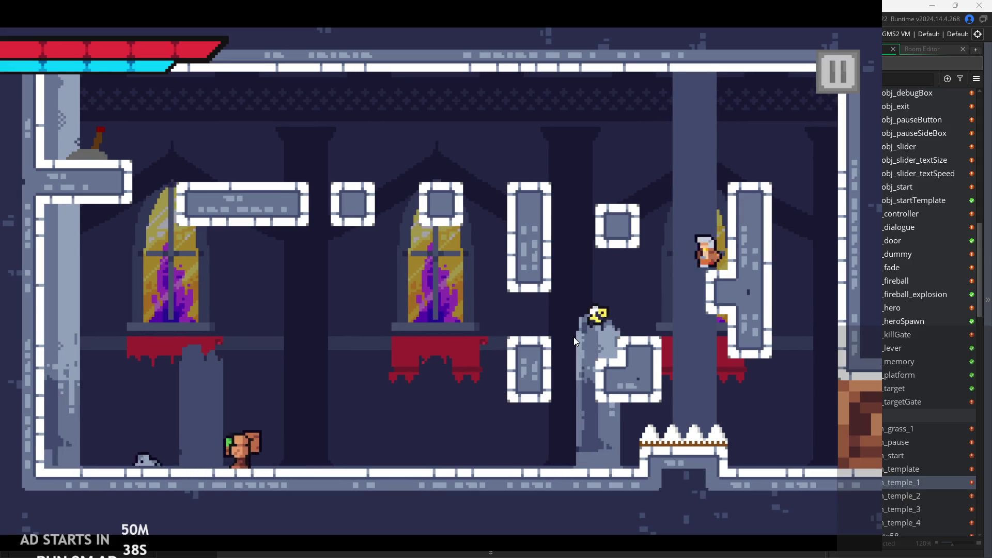
{"action": "key", "text": "space"}
{"action": "key", "text": "Left"}
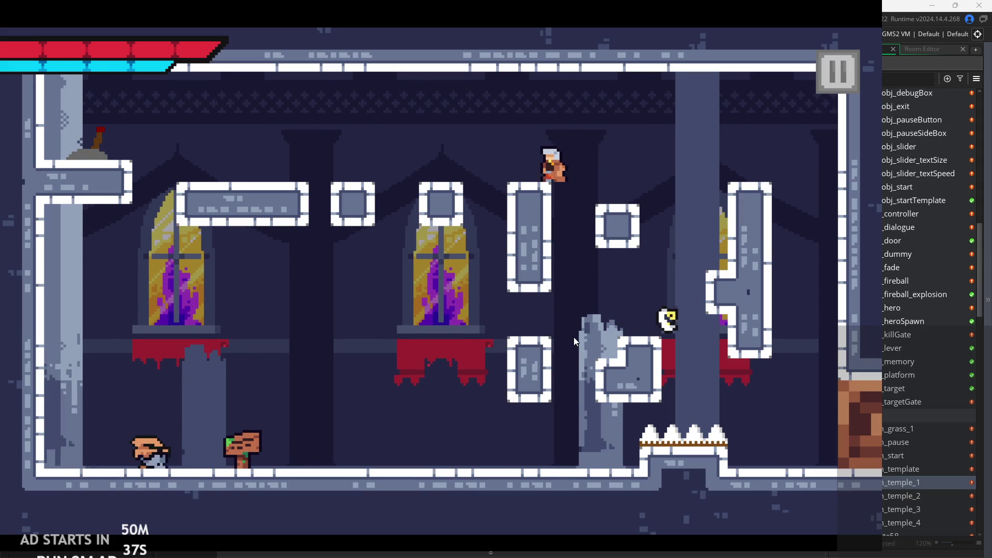
Test running off the platform edge, then exit back to the coyote time code
{"action": "key", "text": "space"}
{"action": "key", "text": "Right"}
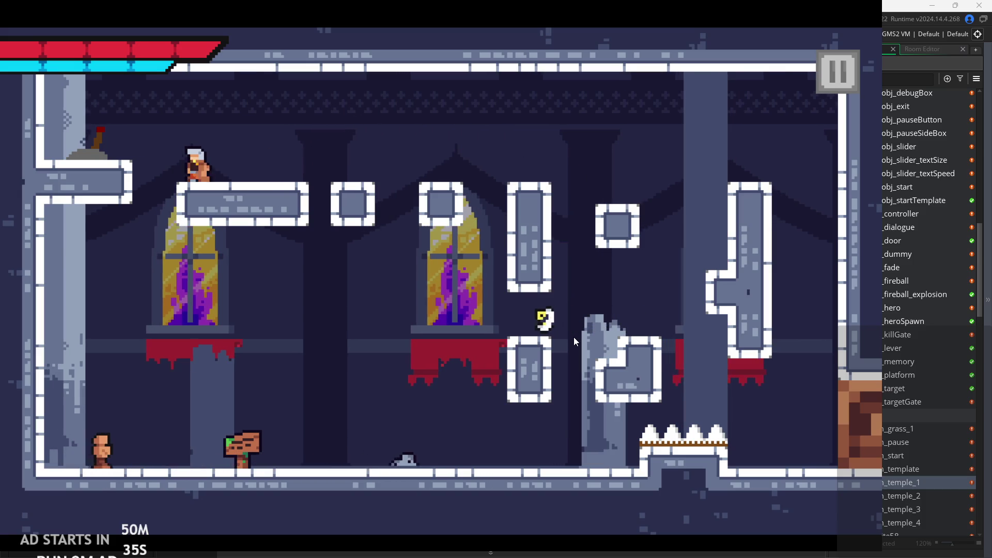
{"action": "key", "text": "Right"}
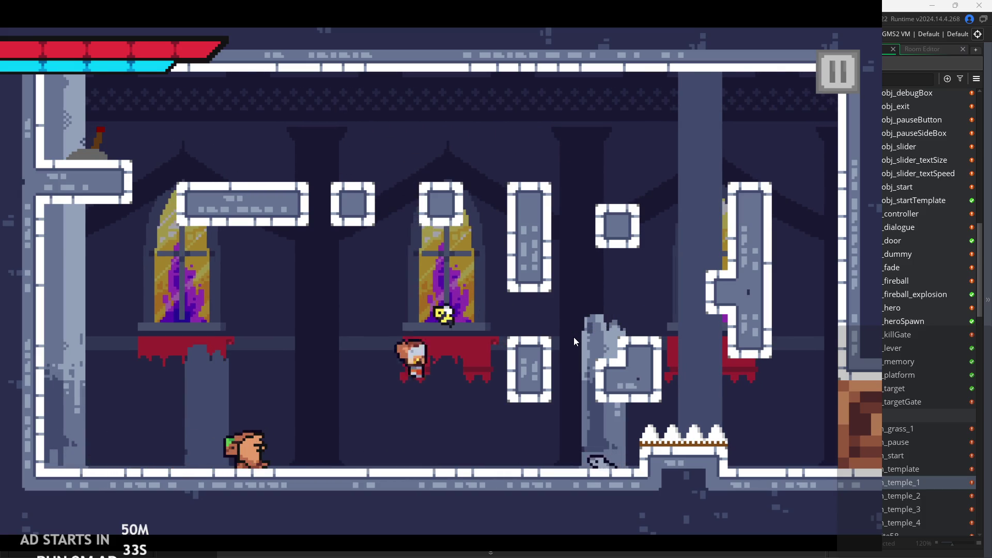
{"action": "key", "text": "Right"}
{"action": "key", "text": "space"}
{"action": "left_click", "coordinate": [833, 83]}
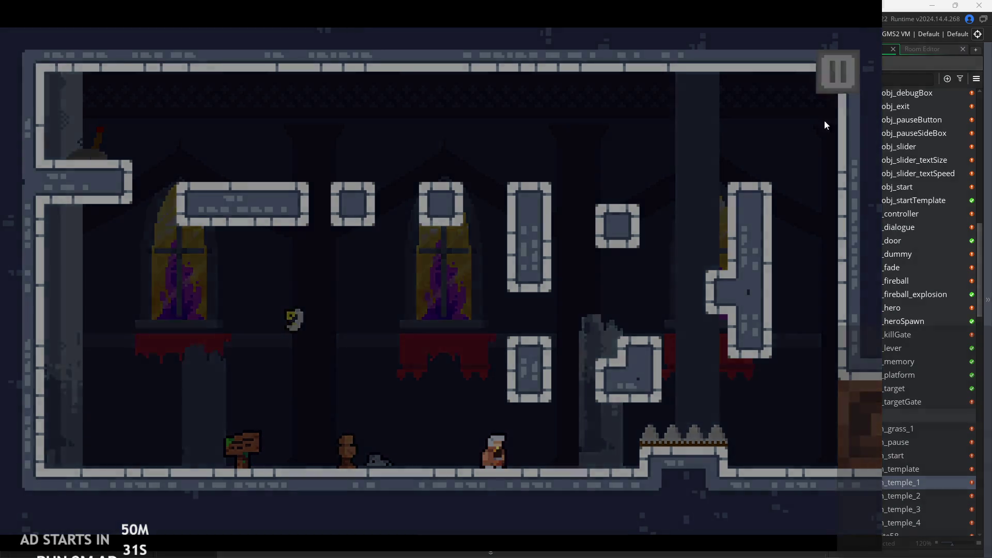
{"action": "left_click", "coordinate": [697, 466]}
{"action": "left_click", "coordinate": [521, 228]}
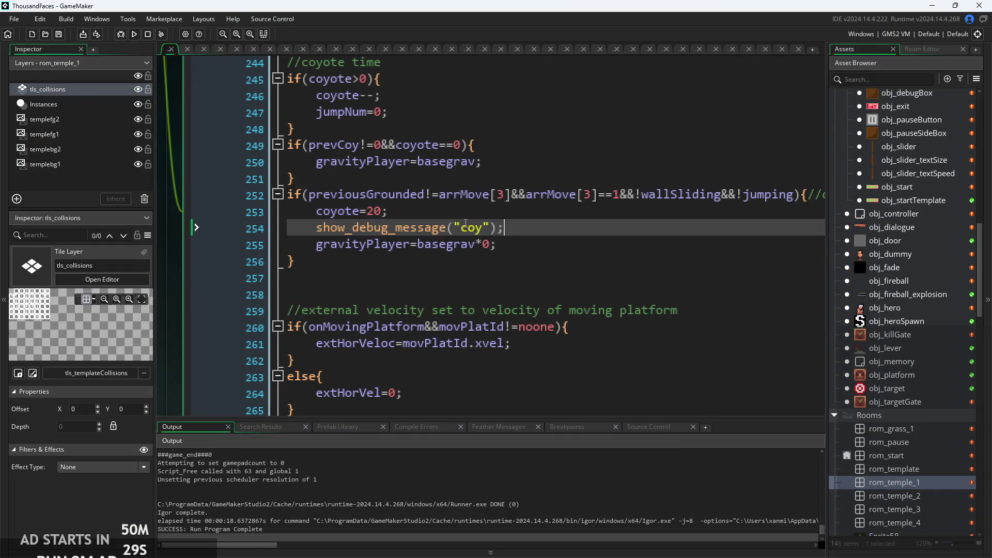
Set coyote to 40 on line 253 and launch the level from the title screen
{"action": "left_click", "coordinate": [374, 211]}
{"action": "type", "text": "4"}
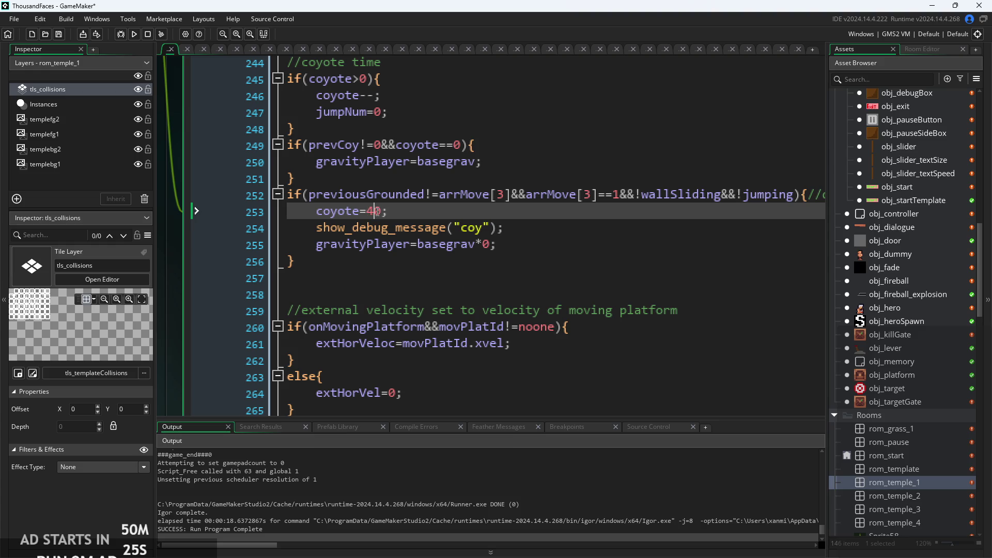
{"action": "left_click", "coordinate": [133, 34]}
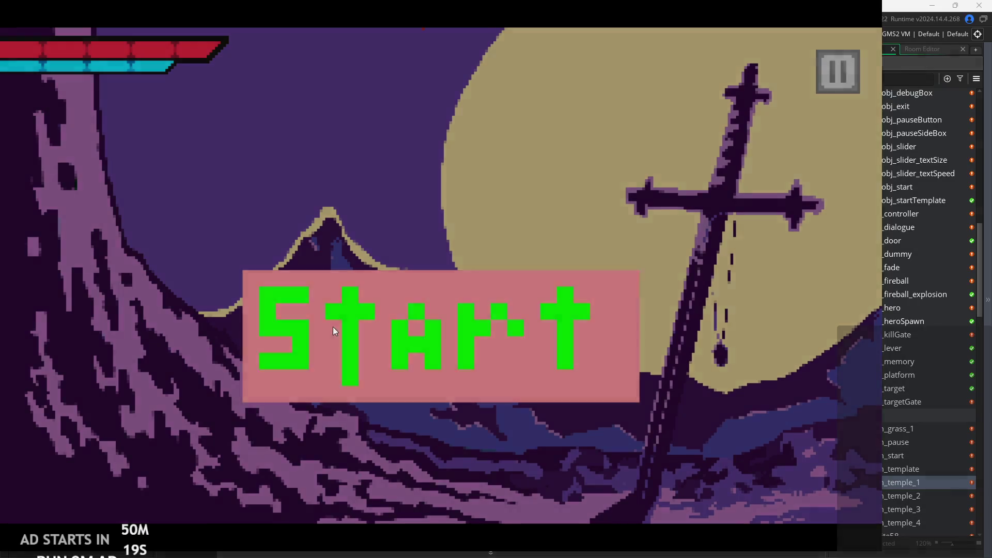
{"action": "left_click", "coordinate": [333, 326]}
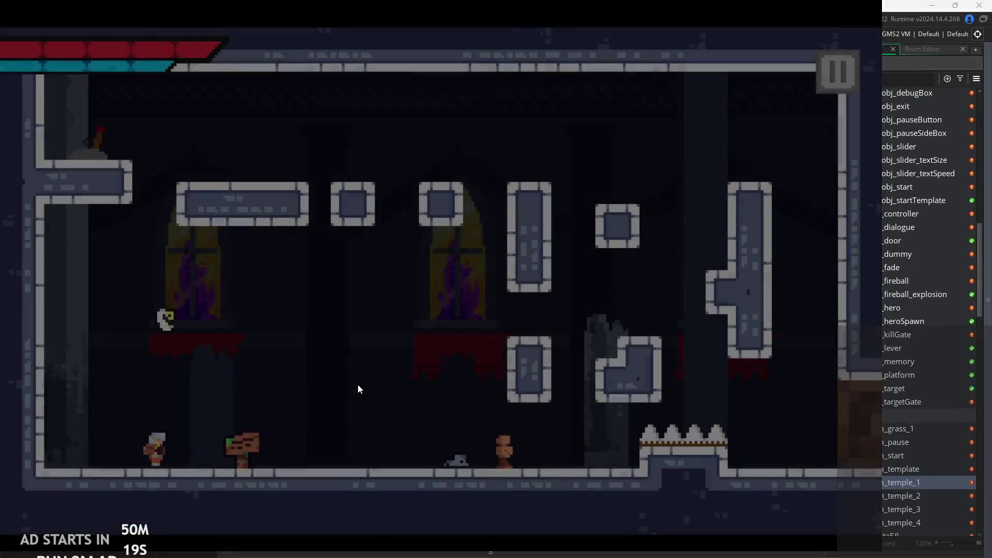
{"action": "key", "text": "Right"}
{"action": "key", "text": "space"}
{"action": "key", "text": "space"}
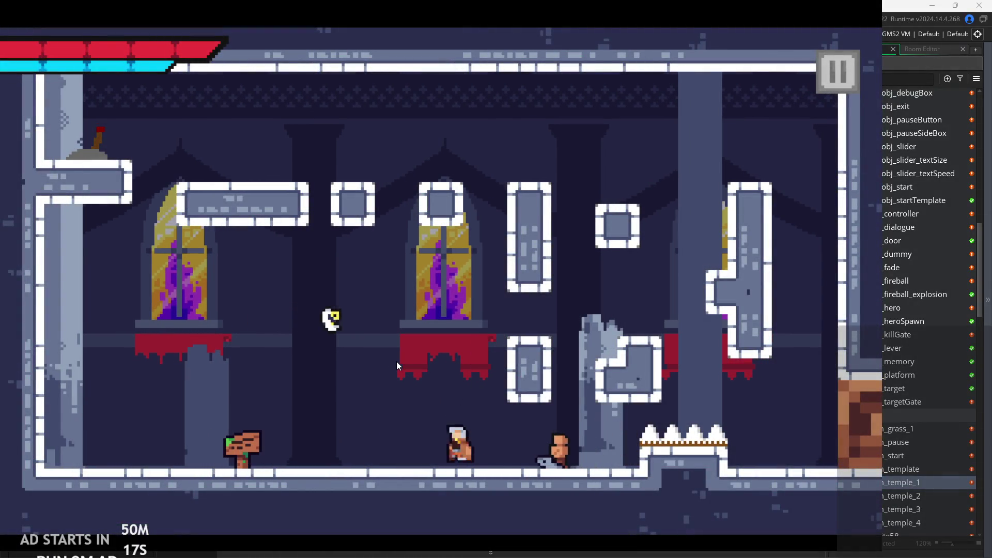
Play-test wall jumps and running off platforms with coyote time at 40
{"action": "key", "text": "Right"}
{"action": "key", "text": "space"}
{"action": "key", "text": "Left"}
{"action": "key", "text": "Right"}
{"action": "key", "text": "space"}
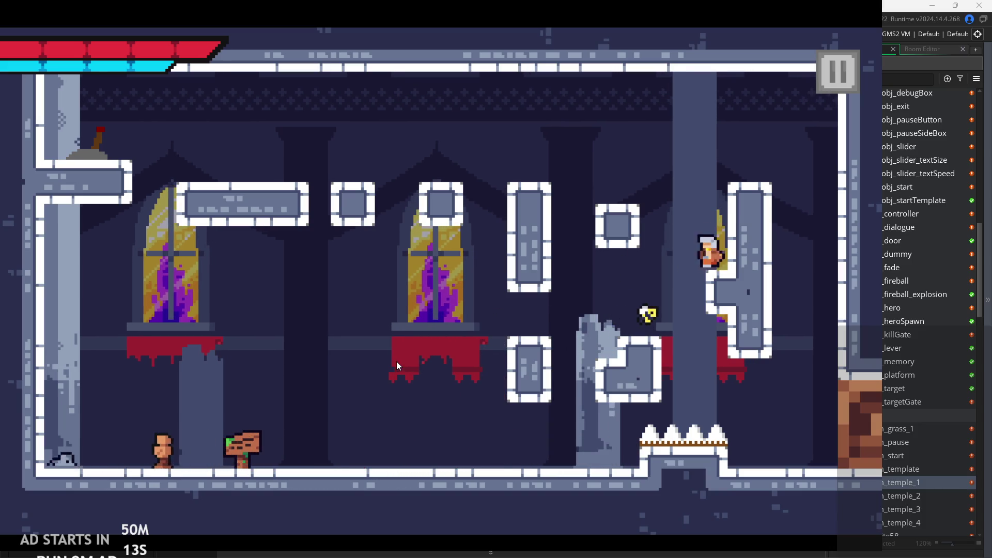
{"action": "key", "text": "Left"}
{"action": "key", "text": "Left"}
{"action": "key", "text": "space"}
{"action": "key", "text": "space"}
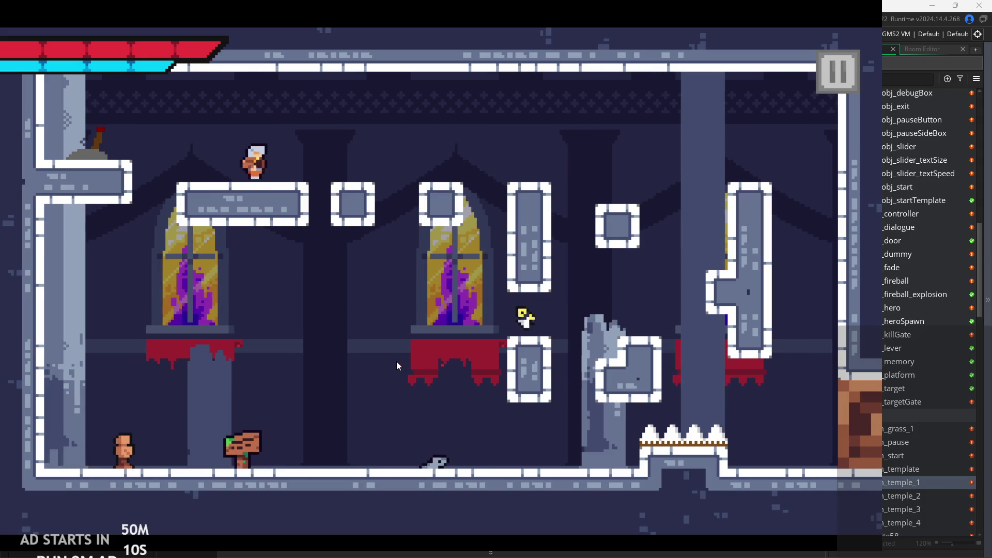
{"action": "key", "text": "Right"}
{"action": "key", "text": "space"}
{"action": "key", "text": "Left"}
{"action": "key", "text": "Left"}
{"action": "key", "text": "Right"}
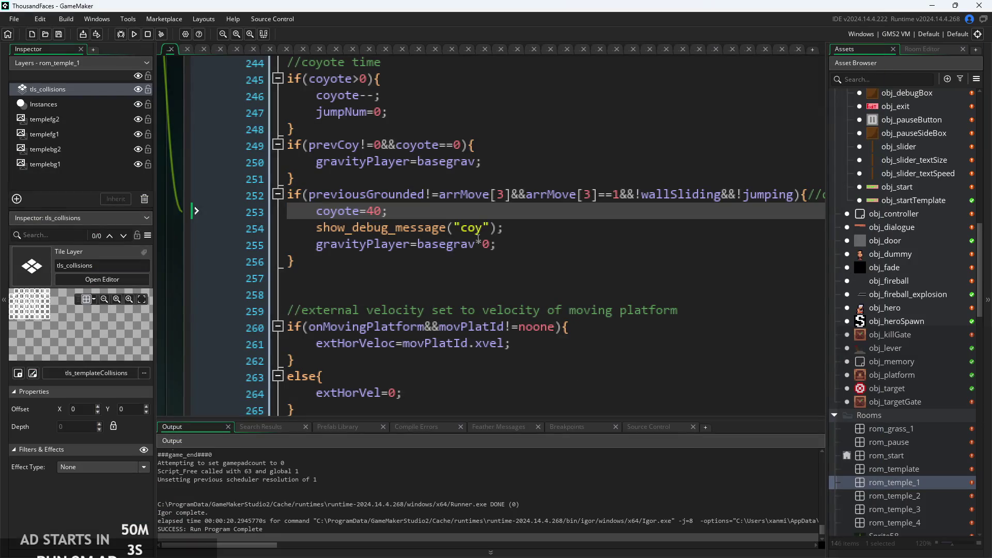
Adjust line 255's coyote gravity multiplier, then test jumping toward the right pillar
{"action": "left_click", "coordinate": [490, 245]}
{"action": "type", "text": "-0.1"}
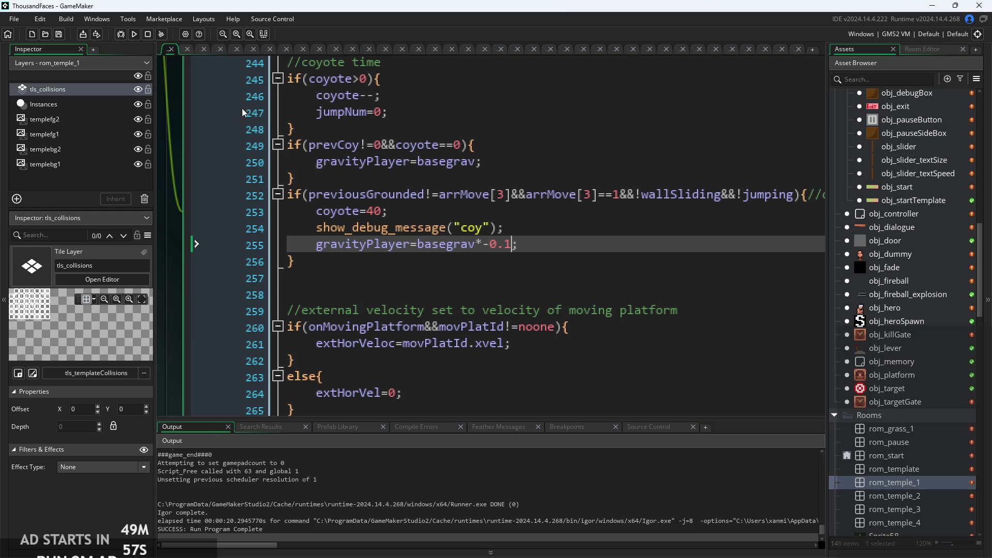
{"action": "left_click", "coordinate": [134, 34]}
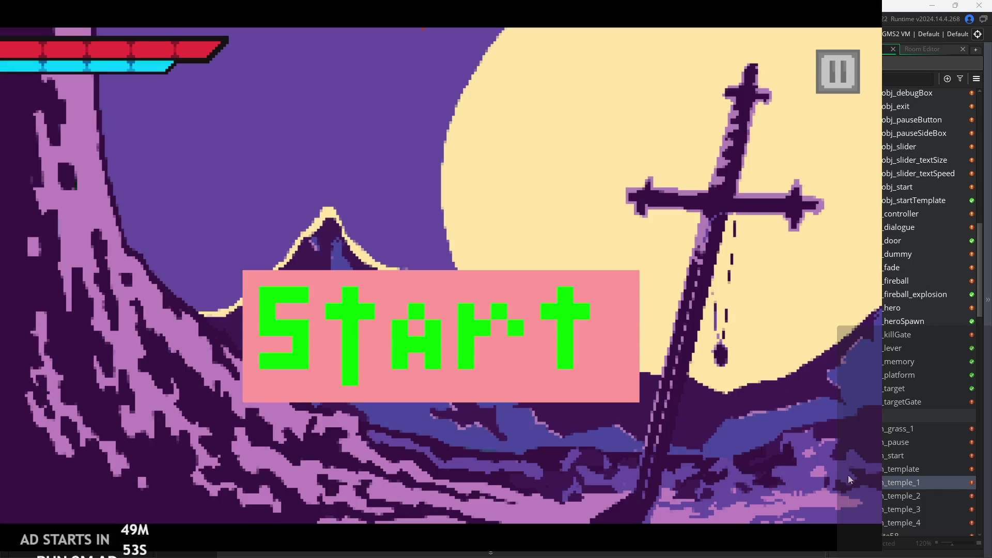
{"action": "left_click", "coordinate": [461, 361]}
{"action": "key", "text": "Right"}
{"action": "key", "text": "space"}
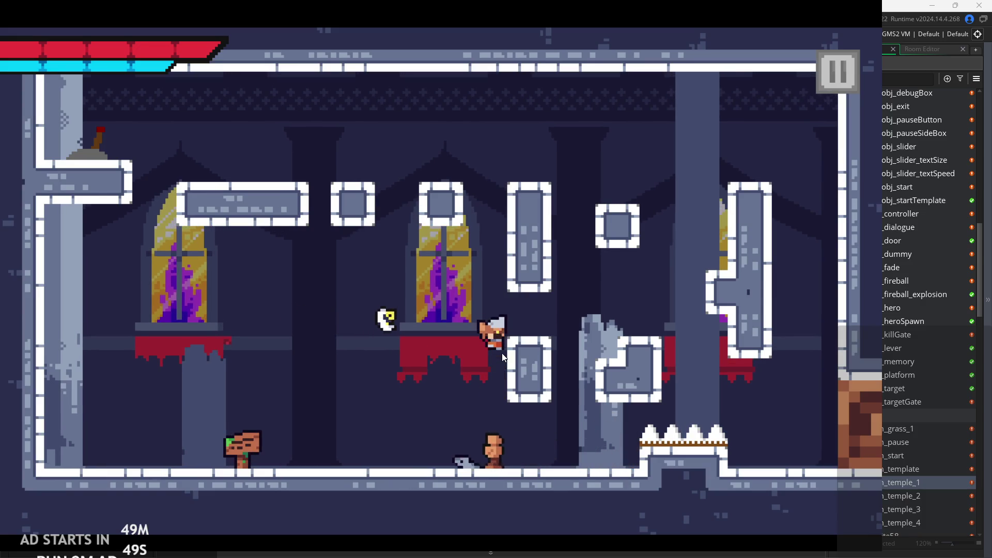
{"action": "key", "text": "space"}
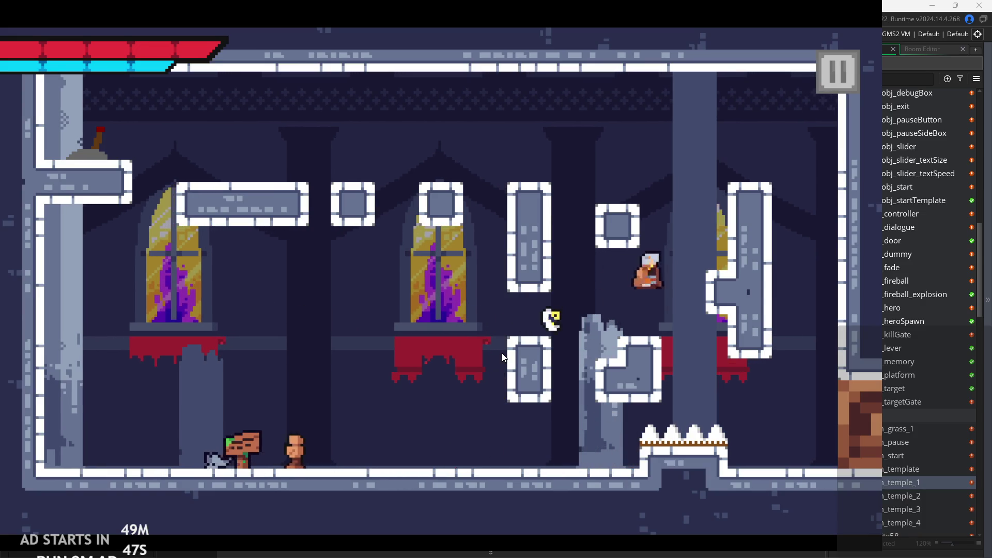
{"action": "key", "text": "Right"}
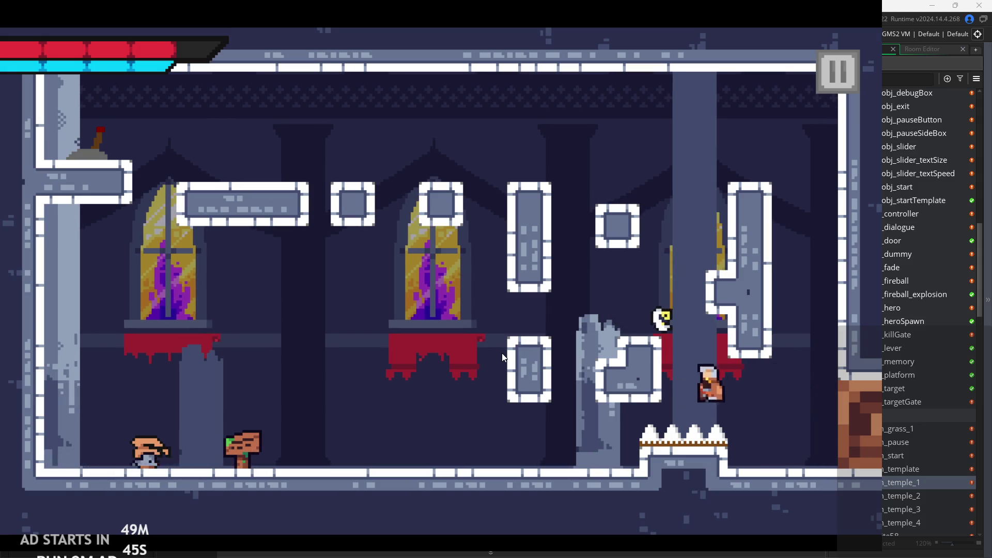
{"action": "key", "text": "Right"}
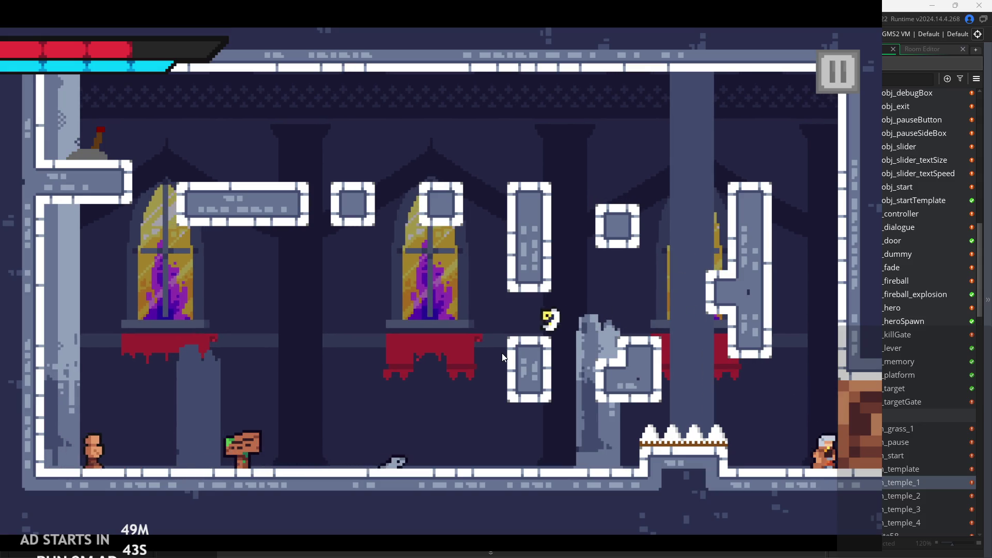
{"action": "key", "text": "space"}
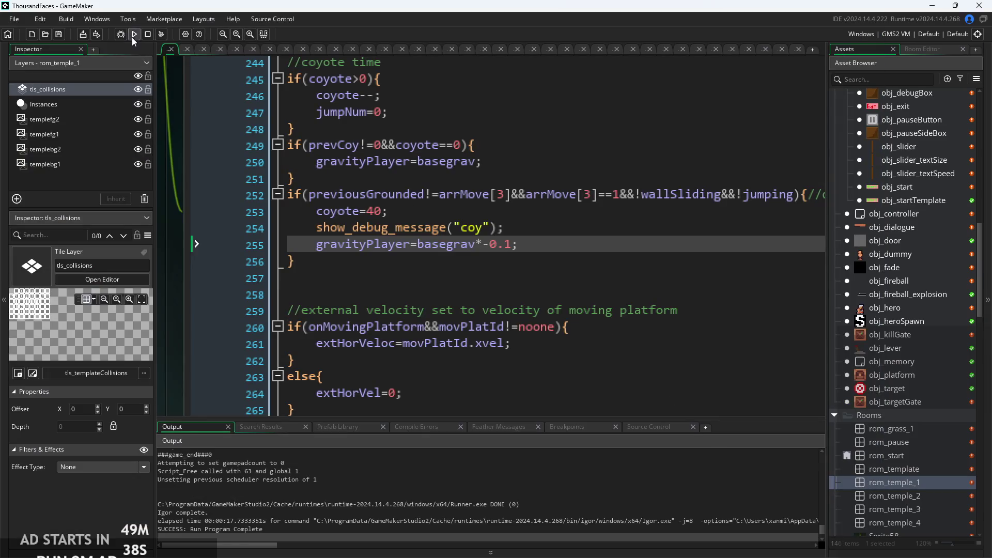
Relaunch the game and test running, jumping and running off the upper platform edge
{"action": "left_click", "coordinate": [133, 35]}
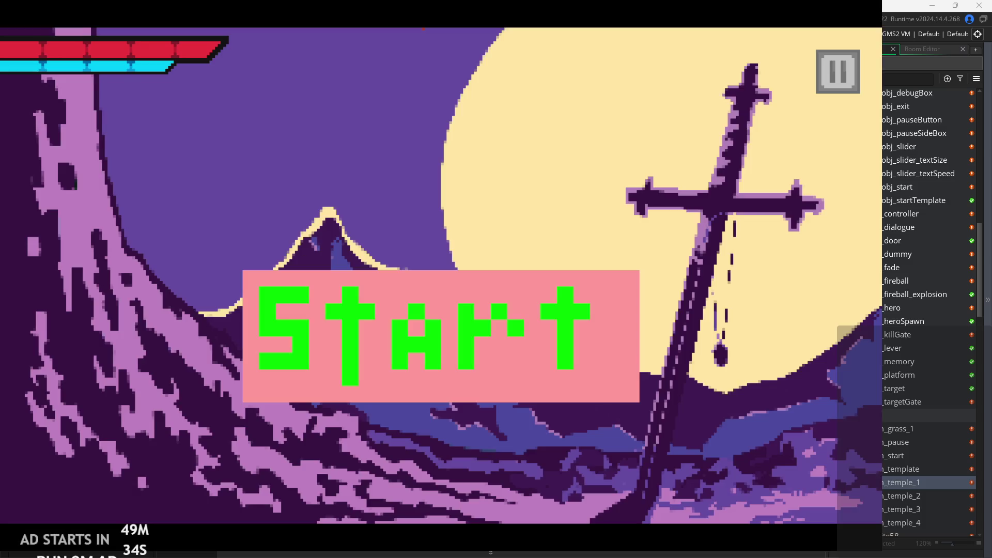
{"action": "left_click", "coordinate": [470, 399]}
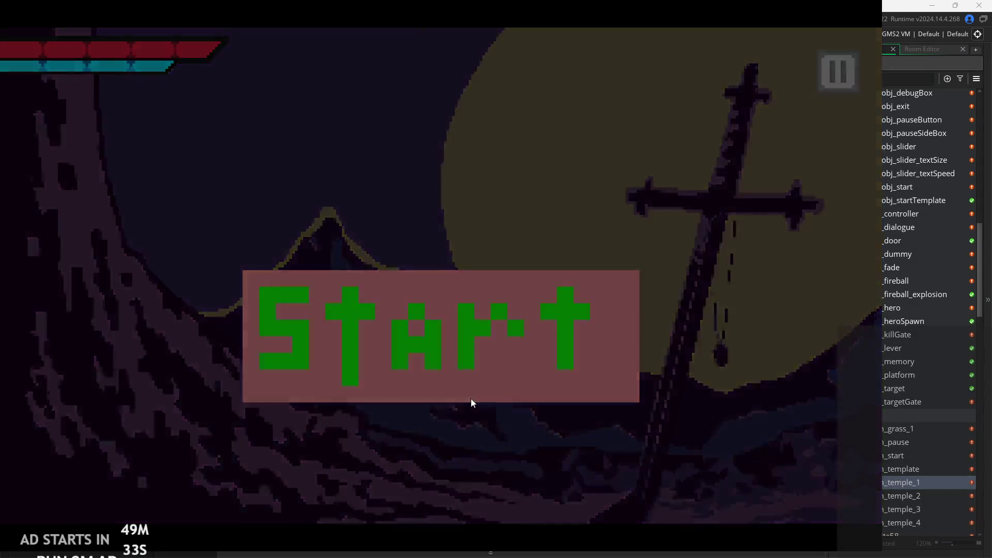
{"action": "key", "text": "Right"}
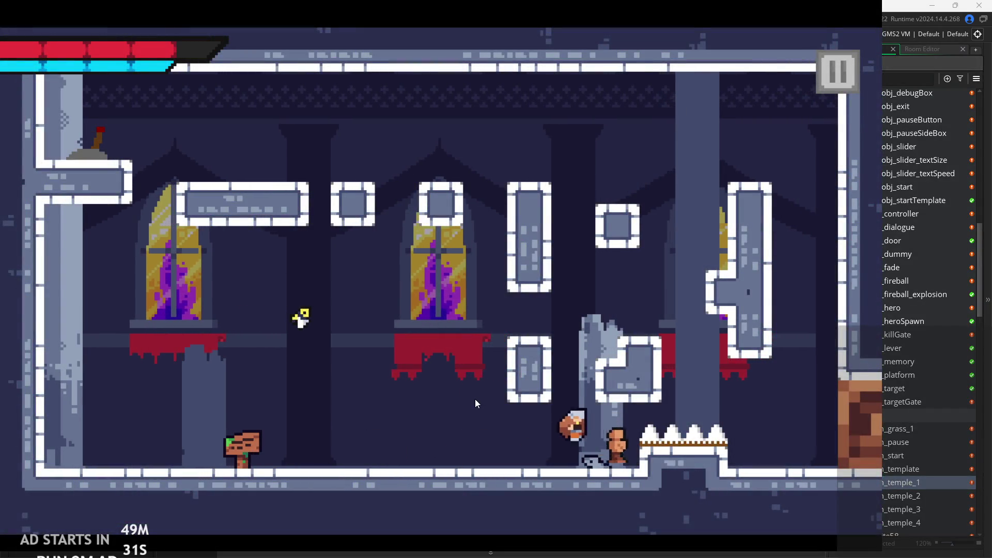
{"action": "key", "text": "Right"}
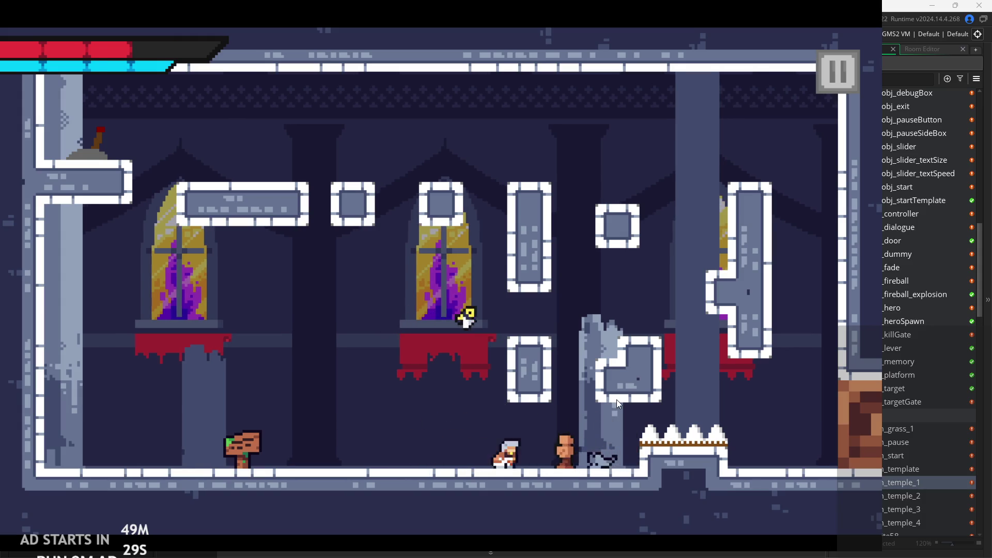
{"action": "key", "text": "Right"}
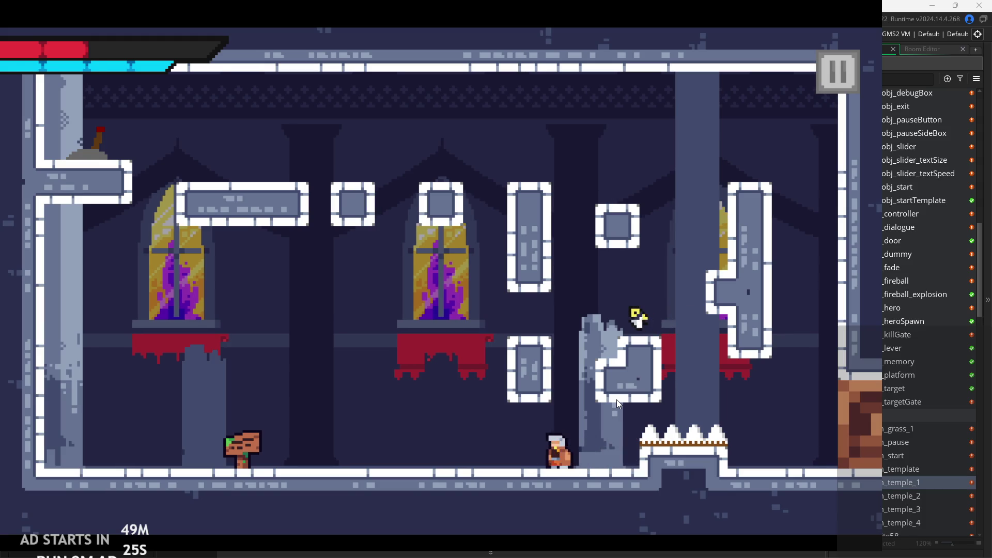
{"action": "key", "text": "space"}
{"action": "key", "text": "space"}
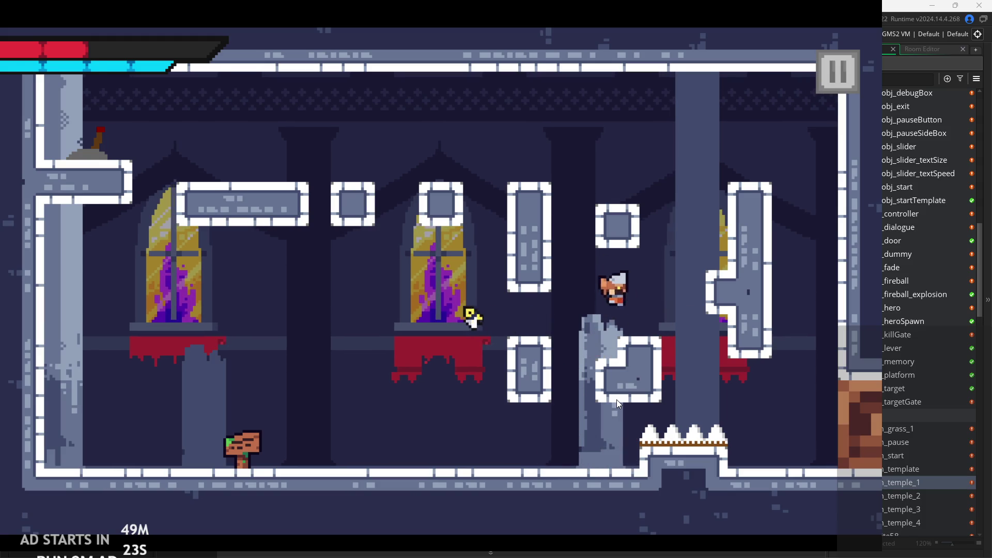
{"action": "key", "text": "Right"}
{"action": "key", "text": "Left"}
{"action": "key", "text": "space"}
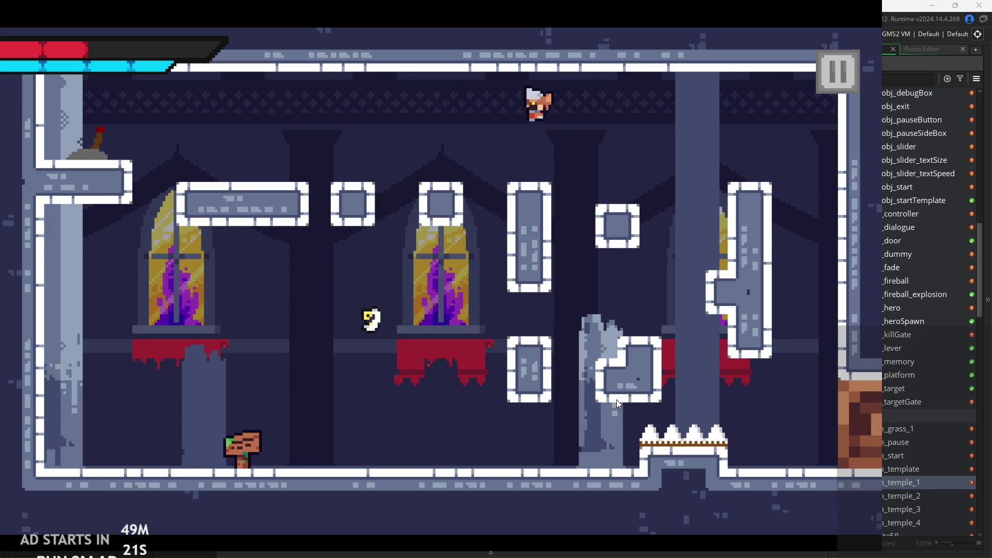
{"action": "key", "text": "space"}
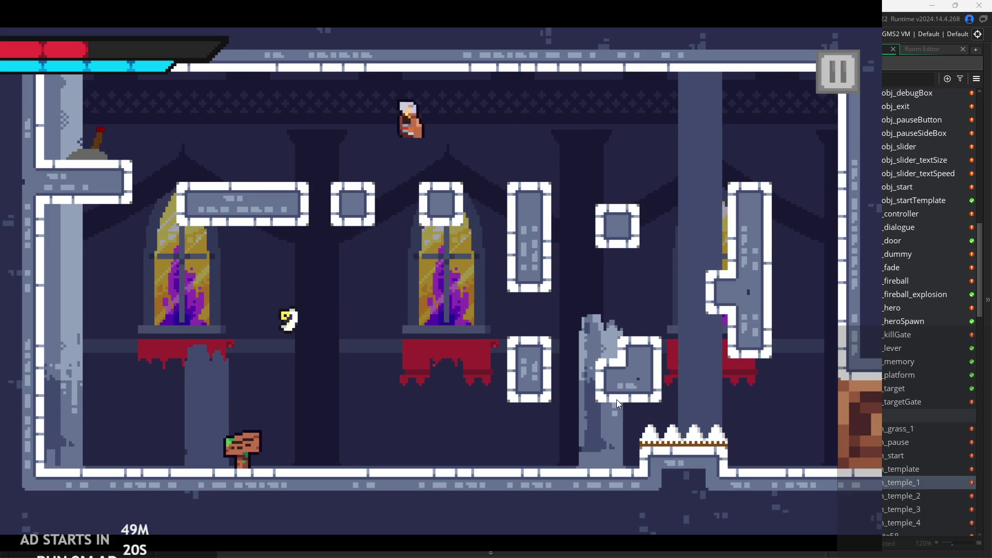
{"action": "key", "text": "Left"}
{"action": "key", "text": "Right"}
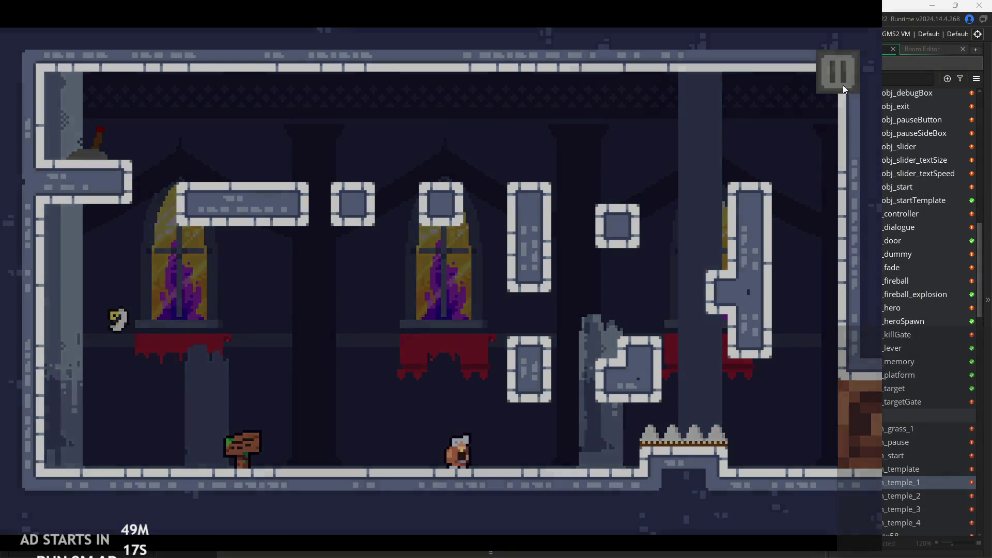
Exit the game, change line 255 to gravityPlayer=basegrav*-1, and run with F5
{"action": "left_click", "coordinate": [839, 78]}
{"action": "left_click", "coordinate": [739, 455]}
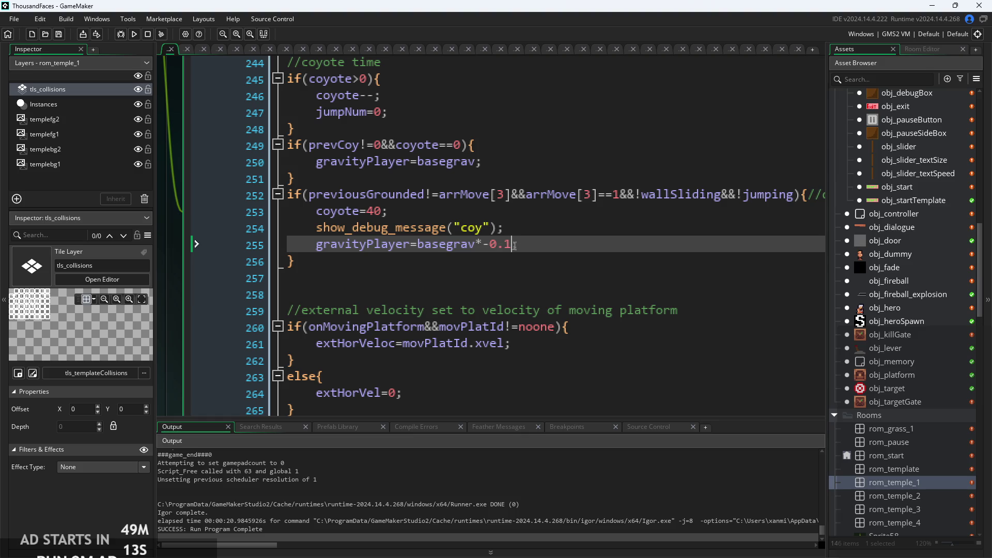
{"action": "type", "text": ";"}
{"action": "scroll", "coordinate": [520, 244], "scroll_direction": "up", "scroll_amount": 4}
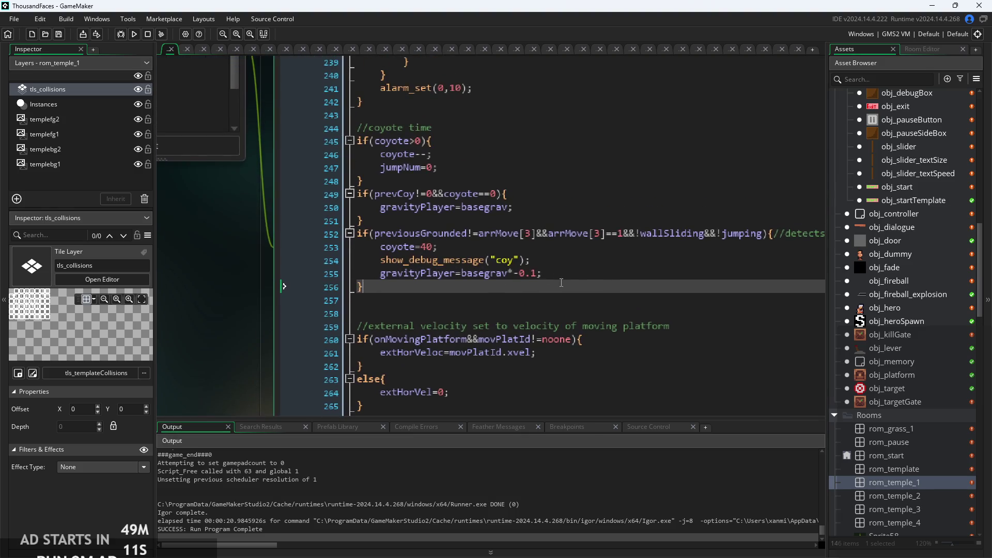
{"action": "left_click", "coordinate": [509, 285]}
{"action": "left_click", "coordinate": [531, 269]}
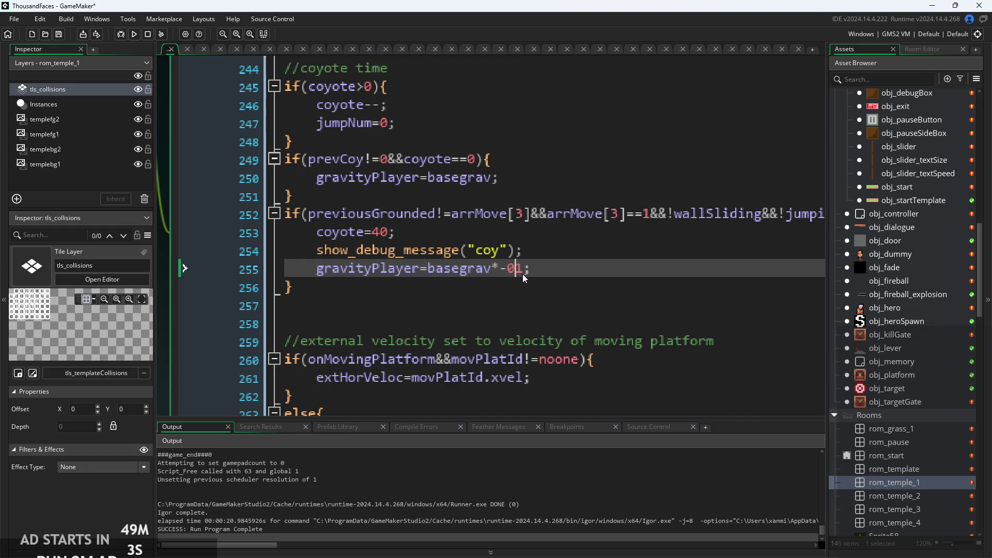
{"action": "type", "text": "10"}
{"action": "key", "text": "F5"}
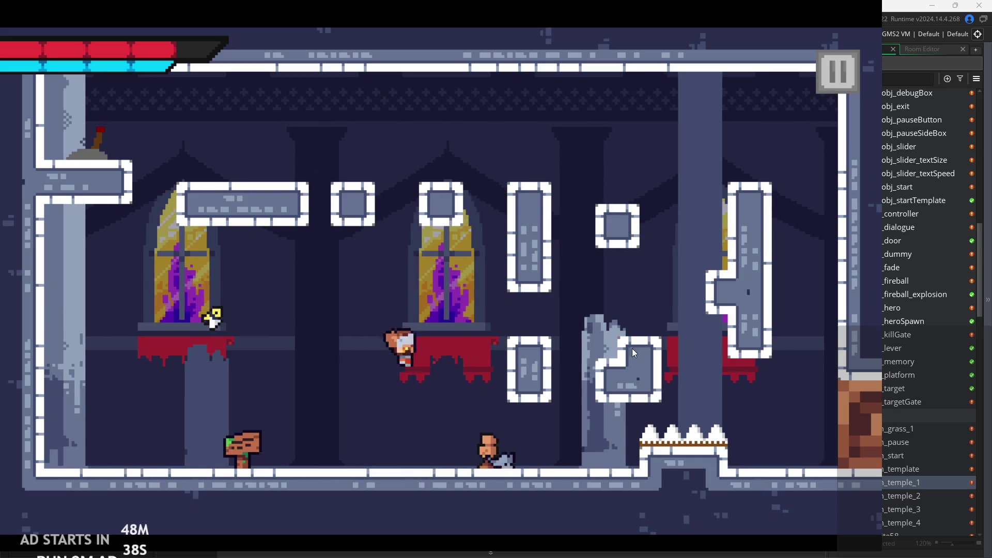
Exit the test run, relaunch and start the game once more, then exit
{"action": "left_click", "coordinate": [853, 79]}
{"action": "left_click", "coordinate": [671, 431]}
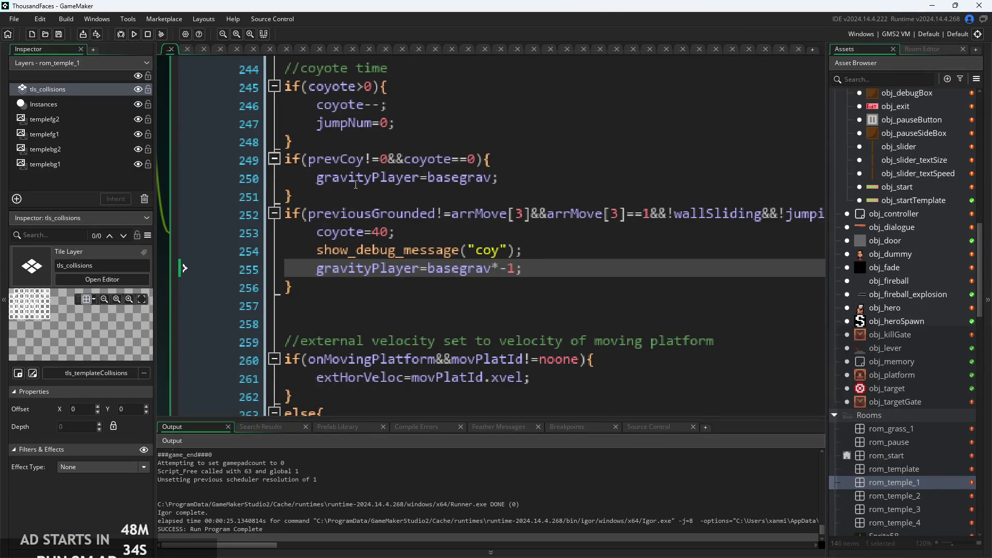
{"action": "left_click", "coordinate": [131, 35]}
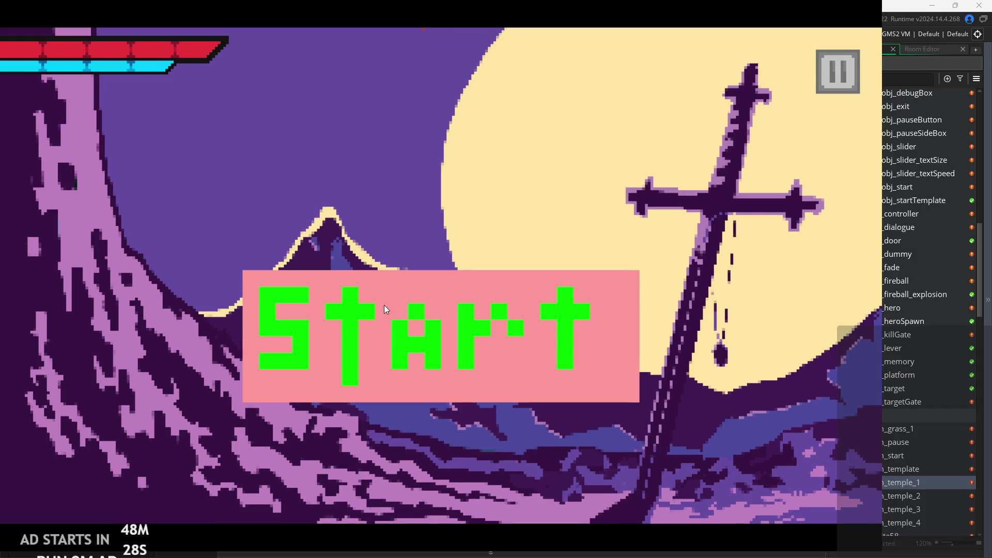
{"action": "left_click", "coordinate": [384, 307]}
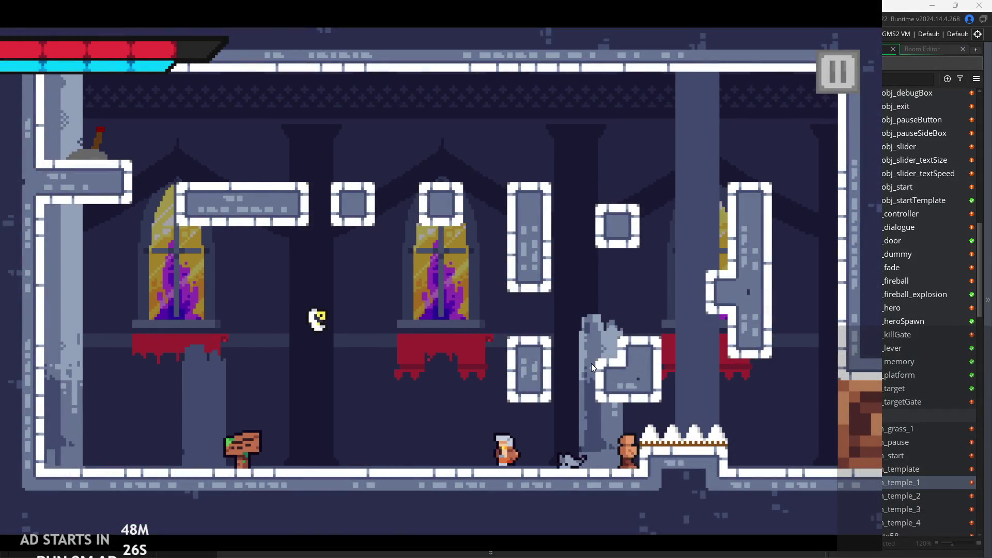
{"action": "left_click", "coordinate": [836, 71]}
{"action": "left_click", "coordinate": [703, 474]}
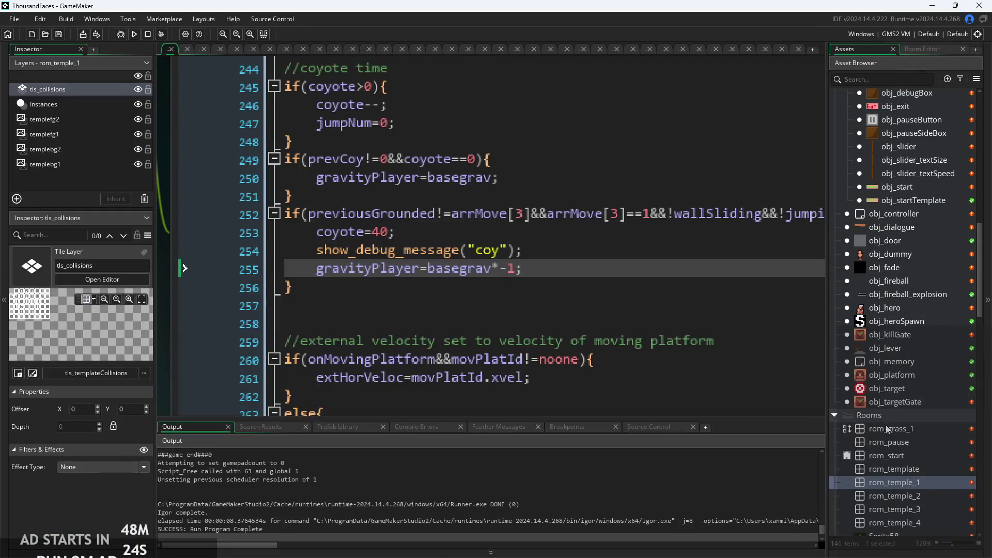
Erase floor tiles in rom_temple_1's tls_collisions layer to open a pit
{"action": "double_click", "coordinate": [908, 478]}
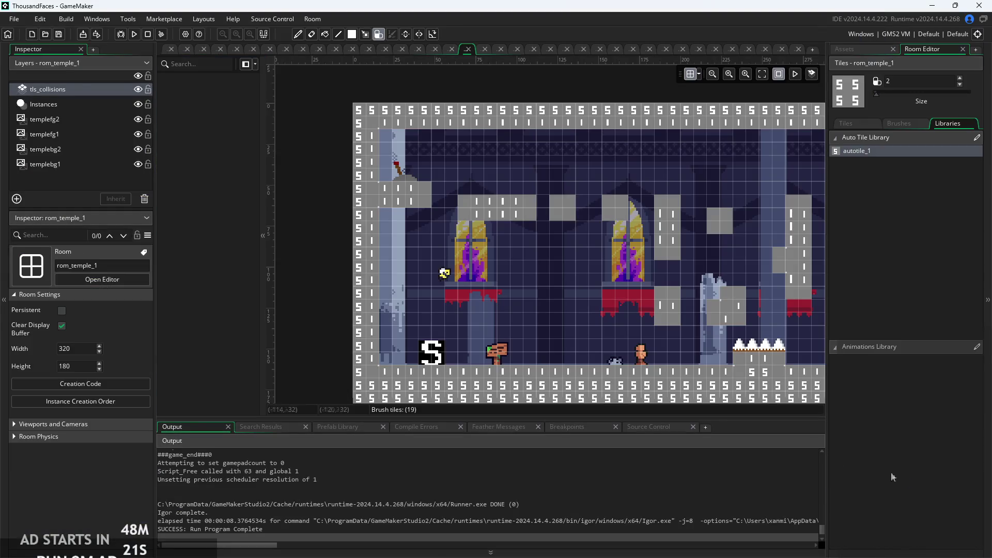
{"action": "left_click", "coordinate": [571, 385]}
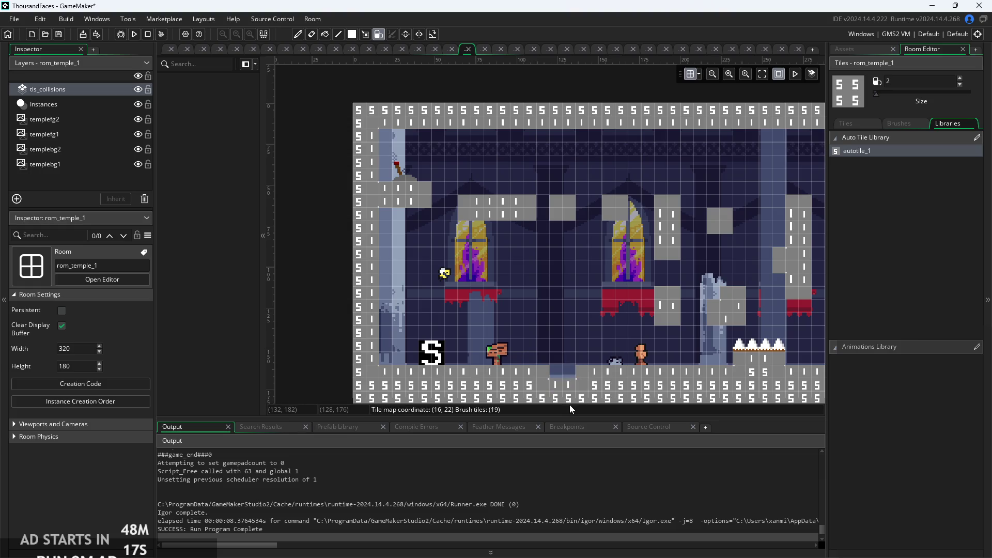
{"action": "left_click", "coordinate": [569, 404]}
Play-test the room with the pit, then return to obj_hero's event code
{"action": "left_click", "coordinate": [134, 34]}
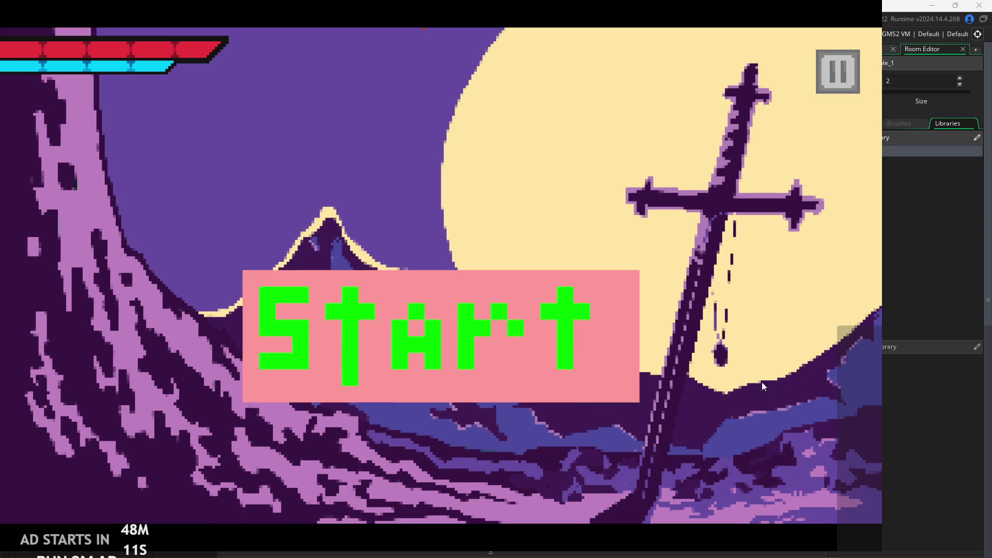
{"action": "left_click", "coordinate": [472, 377]}
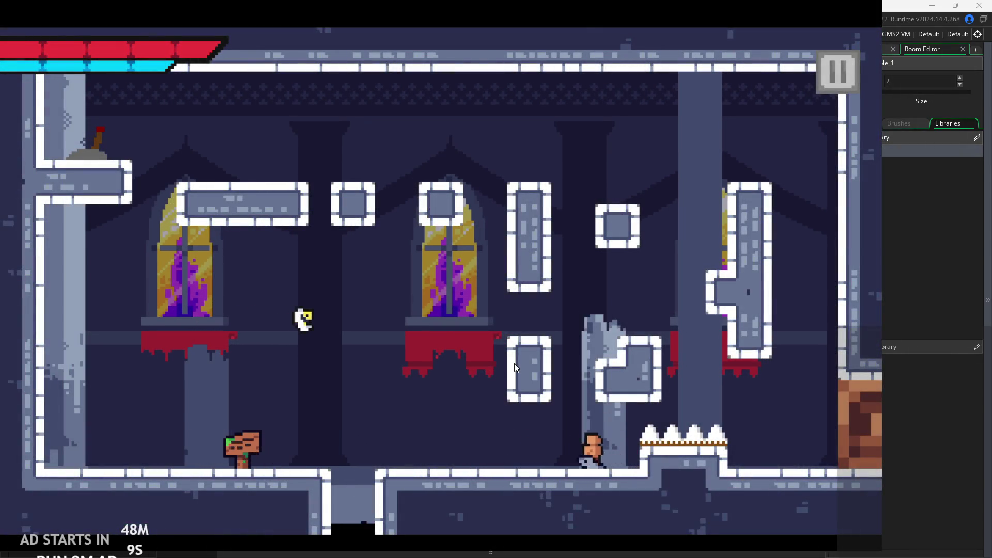
{"action": "left_click", "coordinate": [837, 70]}
{"action": "left_click", "coordinate": [738, 480]}
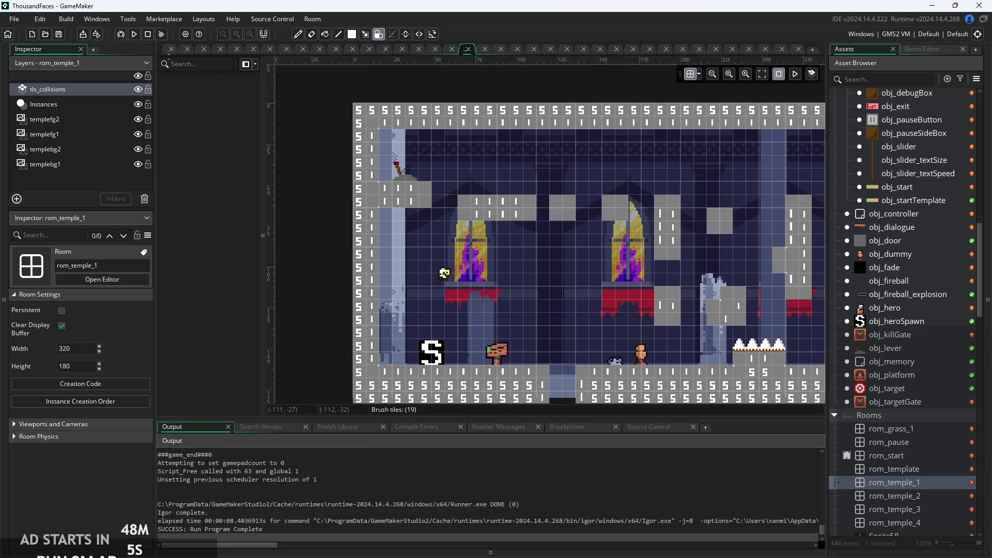
{"action": "left_click", "coordinate": [170, 49]}
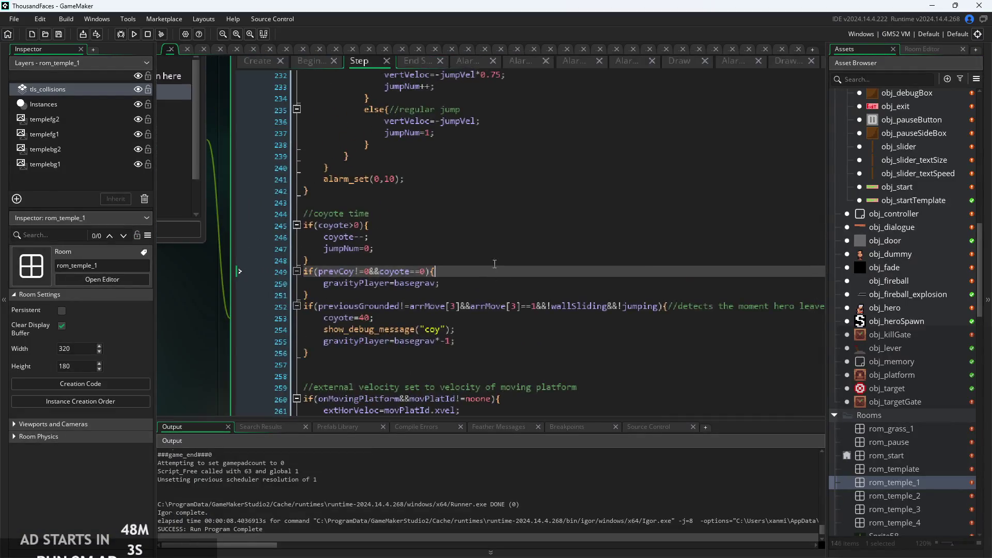
Open obj_hero's End Step code and locate the out-of-room kill check
{"action": "scroll", "coordinate": [497, 185], "scroll_direction": "up", "scroll_amount": 3}
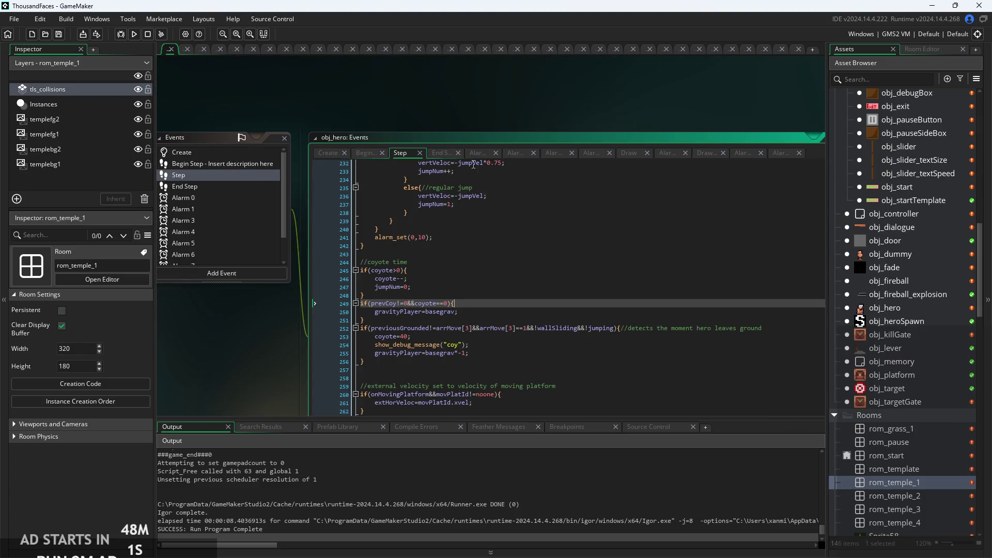
{"action": "left_click", "coordinate": [439, 153]}
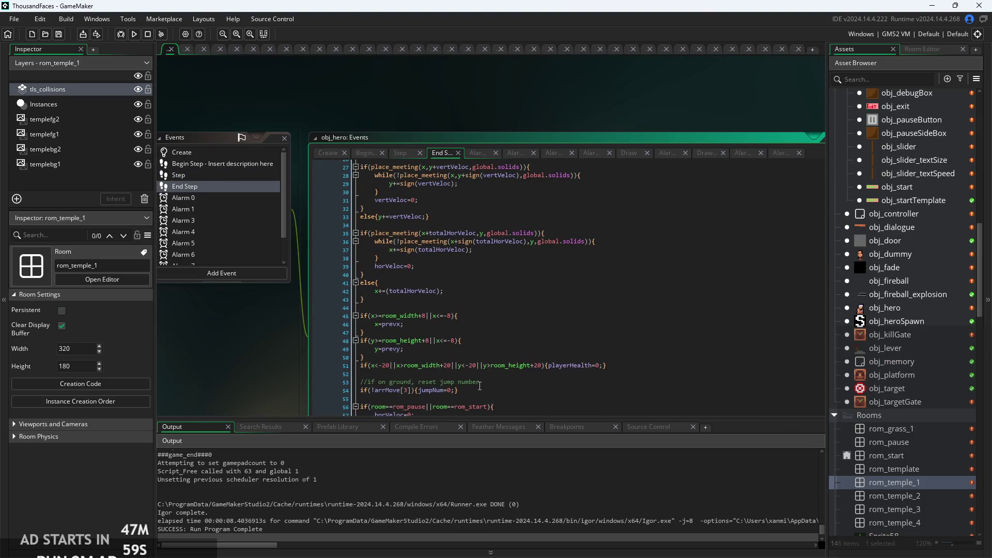
{"action": "scroll", "coordinate": [482, 376], "scroll_direction": "down", "scroll_amount": 2}
{"action": "scroll", "coordinate": [498, 333], "scroll_direction": "up", "scroll_amount": 2}
{"action": "left_click", "coordinate": [505, 336]}
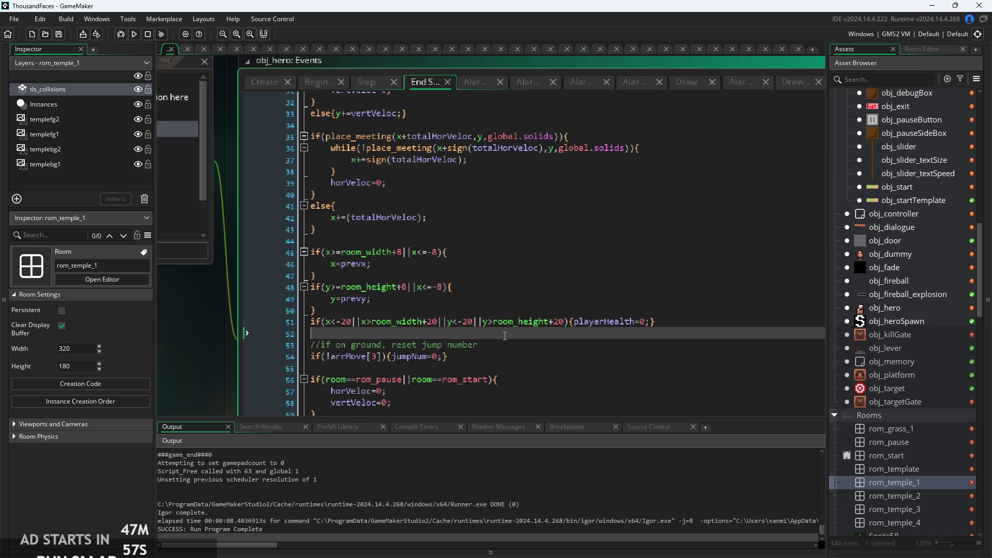
{"action": "scroll", "coordinate": [617, 339], "scroll_direction": "up", "scroll_amount": 2}
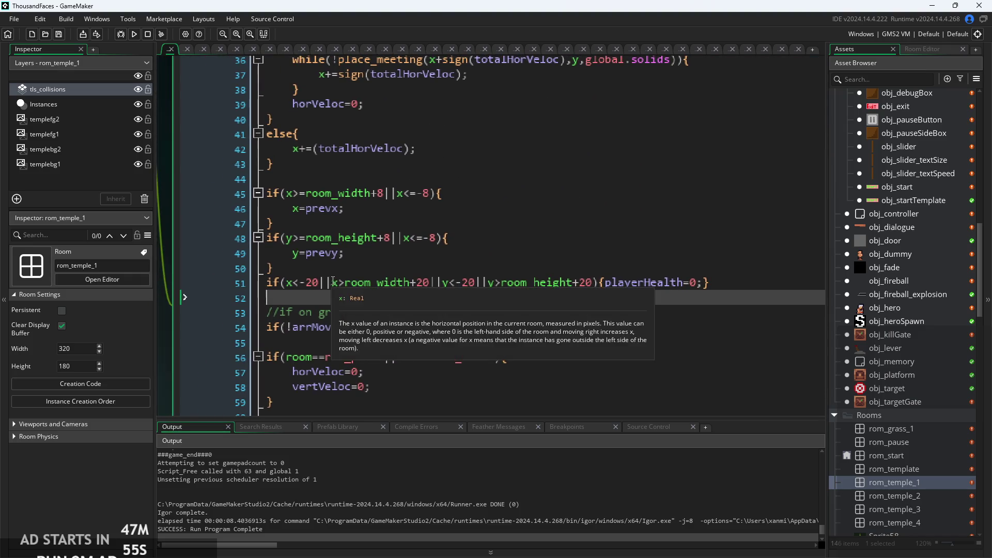
{"action": "key", "text": "Up"}
{"action": "key", "text": "Up"}
{"action": "key", "text": "Up"}
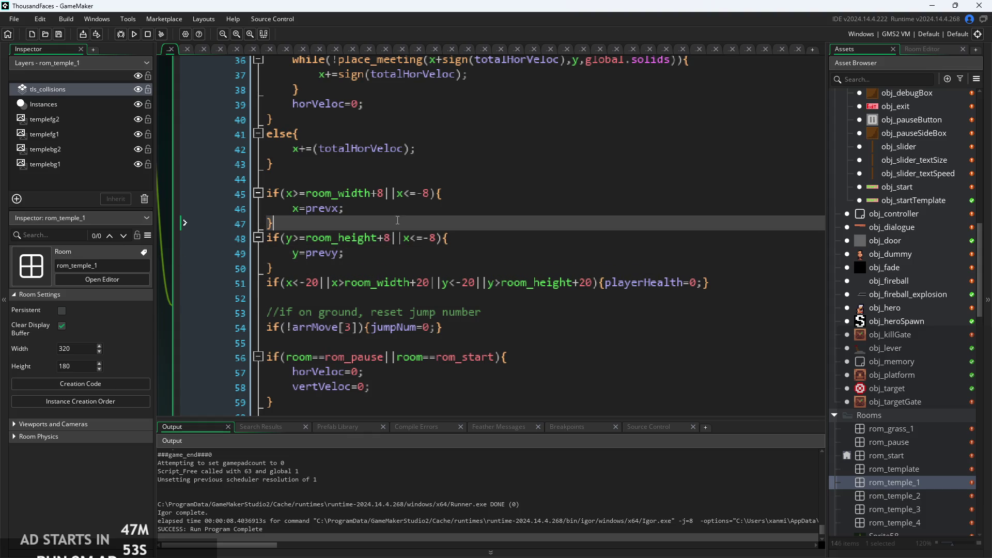
Place the playerHealth=0 kill check on line 44, above the x/y clamping ifs
{"action": "mouse_move", "coordinate": [227, 283]}
{"action": "left_mouse_down"}
{"action": "mouse_move", "coordinate": [228, 270]}
{"action": "mouse_move", "coordinate": [223, 277]}
{"action": "mouse_move", "coordinate": [379, 178]}
{"action": "left_mouse_up"}
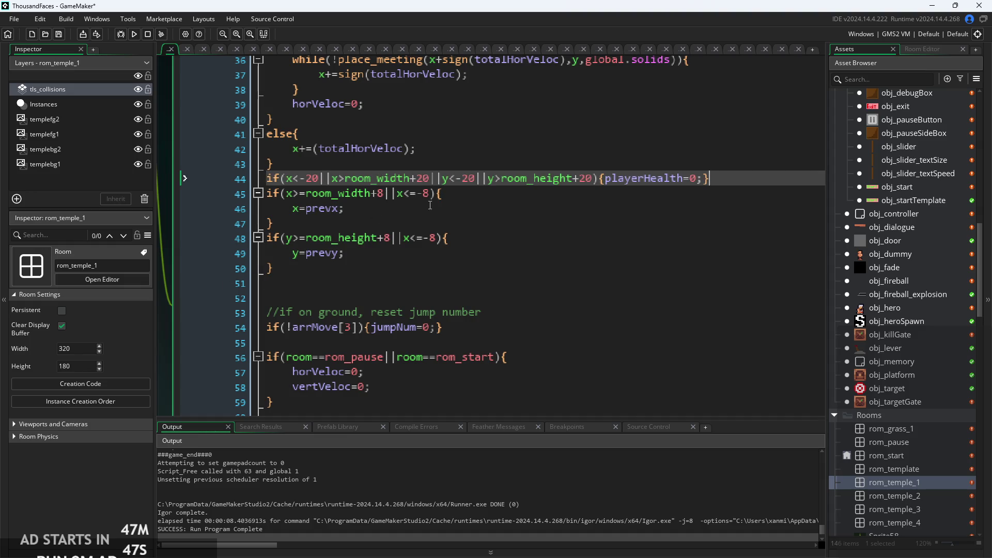
{"action": "left_click", "coordinate": [401, 214]}
{"action": "scroll", "coordinate": [403, 233], "scroll_direction": "up", "scroll_amount": 3}
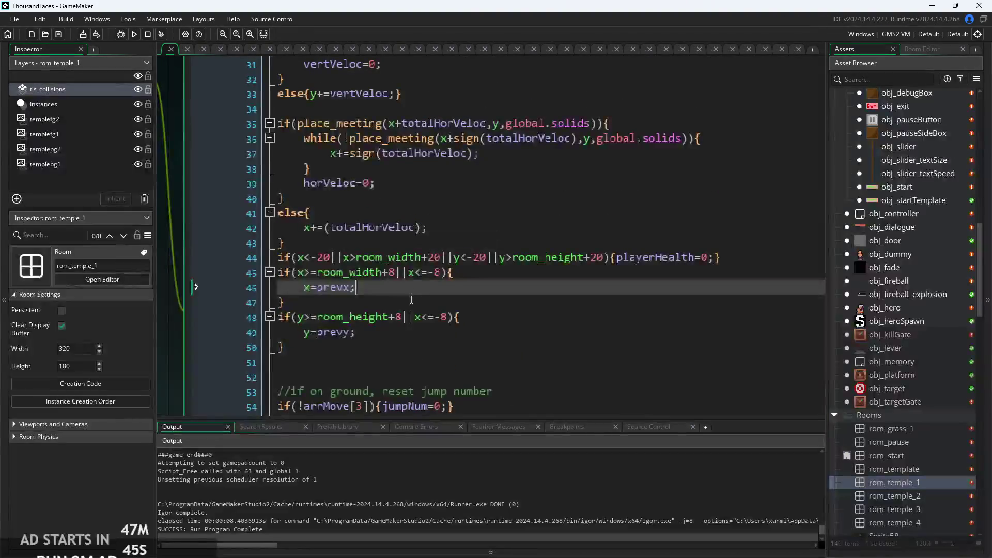
{"action": "scroll", "coordinate": [410, 289], "scroll_direction": "down", "scroll_amount": 2, "text": "ctrl"}
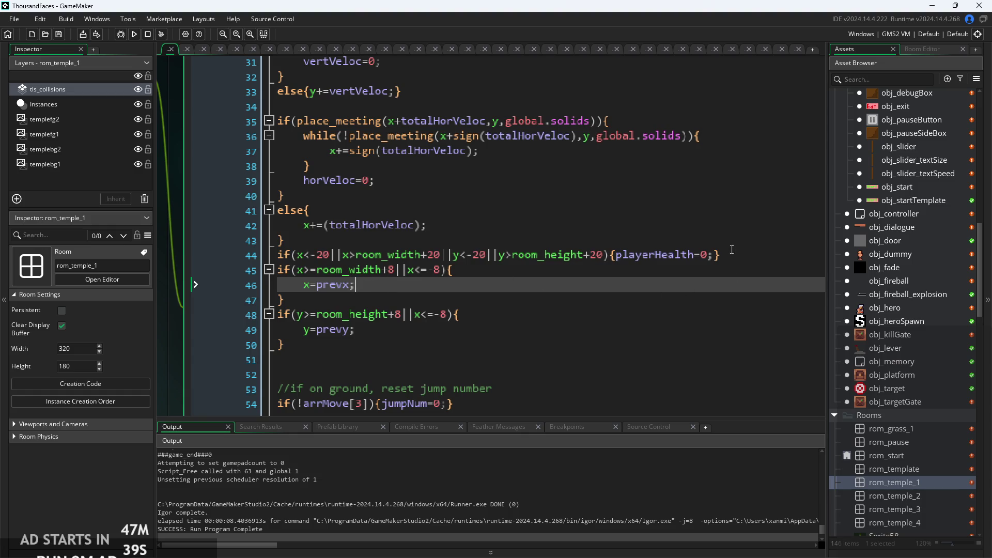
{"action": "scroll", "coordinate": [483, 266], "scroll_direction": "up", "scroll_amount": 1, "text": "ctrl"}
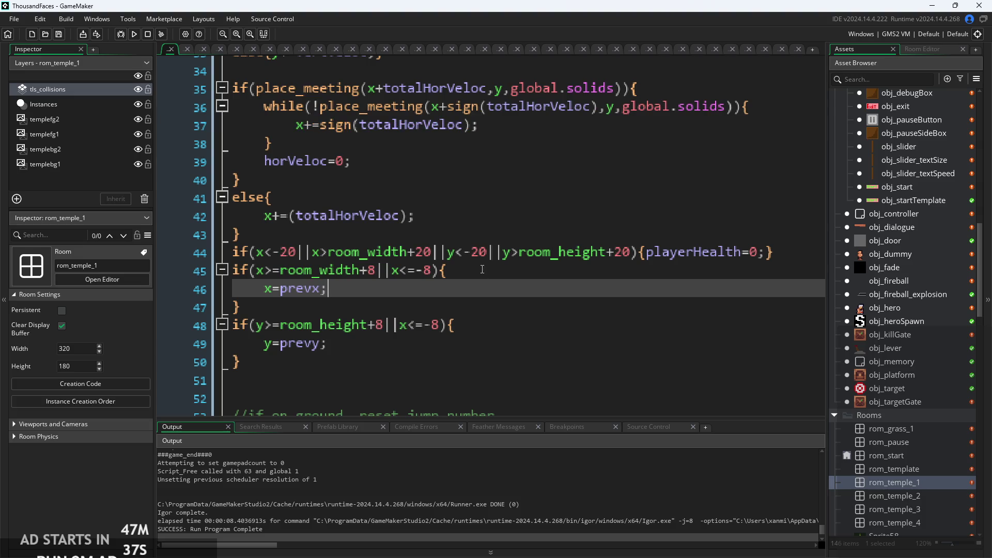
{"action": "left_click", "coordinate": [382, 271]}
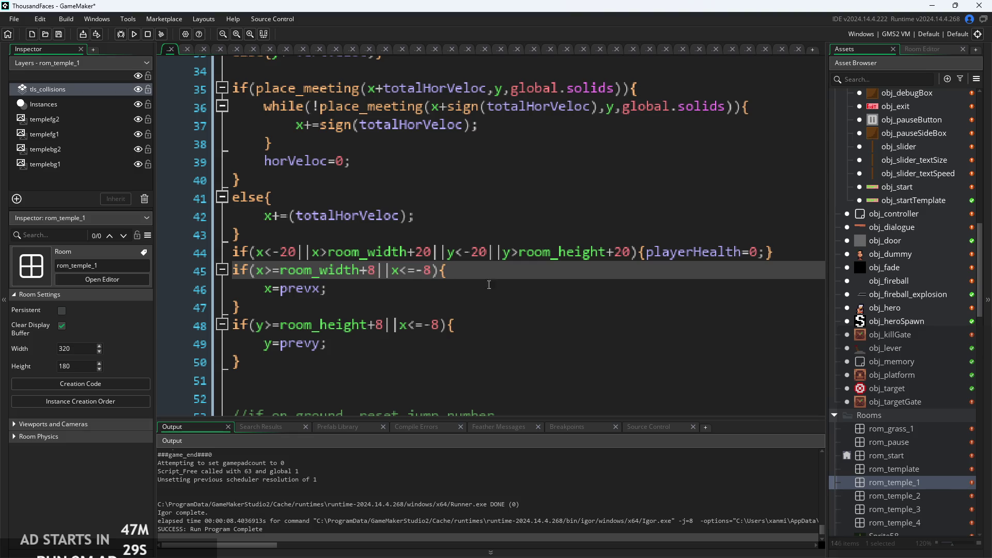
{"action": "scroll", "coordinate": [489, 288], "scroll_direction": "down", "scroll_amount": 2}
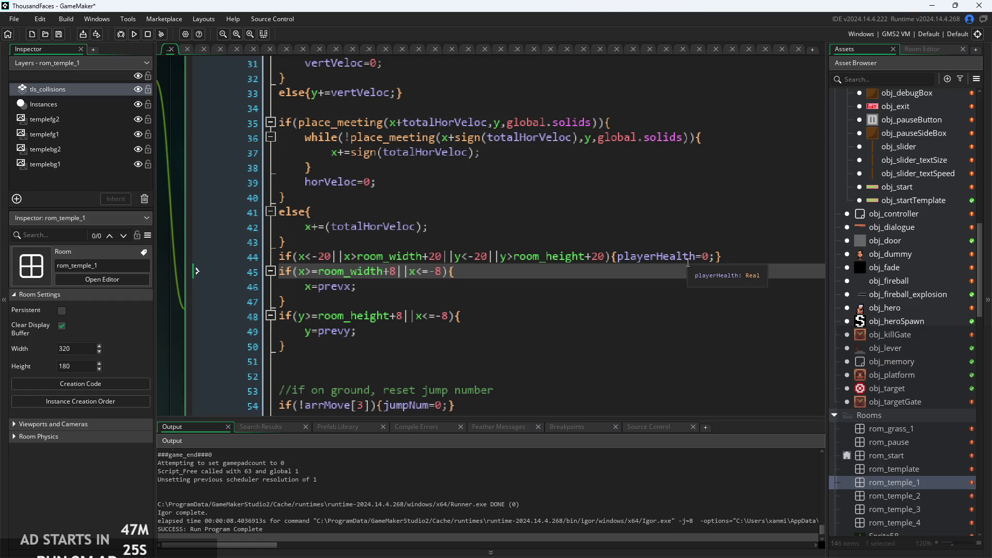
Comment out the clamping blocks on lines 45–50 and close the running game
{"action": "left_click_drag", "start_coordinate": [424, 341], "coordinate": [101, 273]}
{"action": "key", "text": "ctrl+k"}
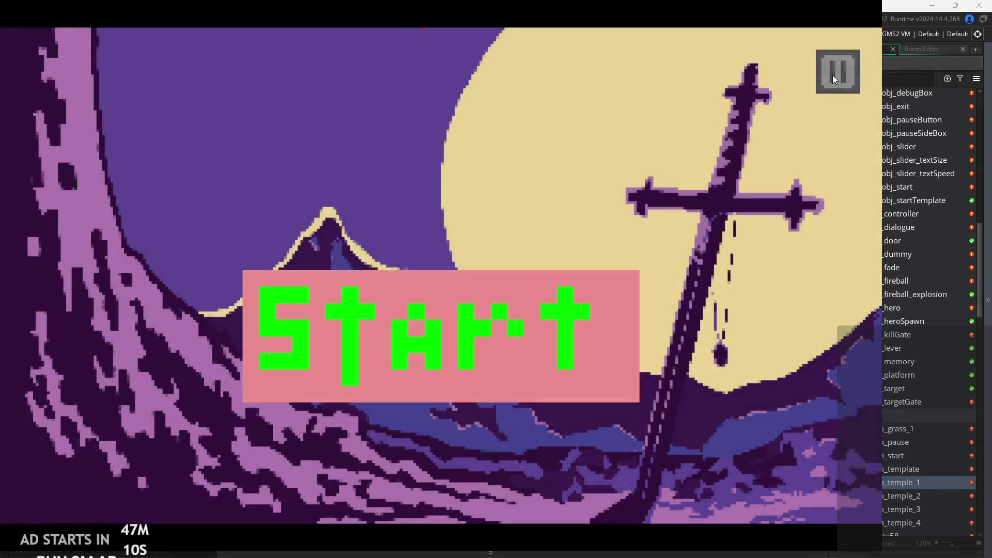
{"action": "left_click", "coordinate": [832, 76]}
{"action": "left_click", "coordinate": [773, 462]}
{"action": "left_click", "coordinate": [480, 278]}
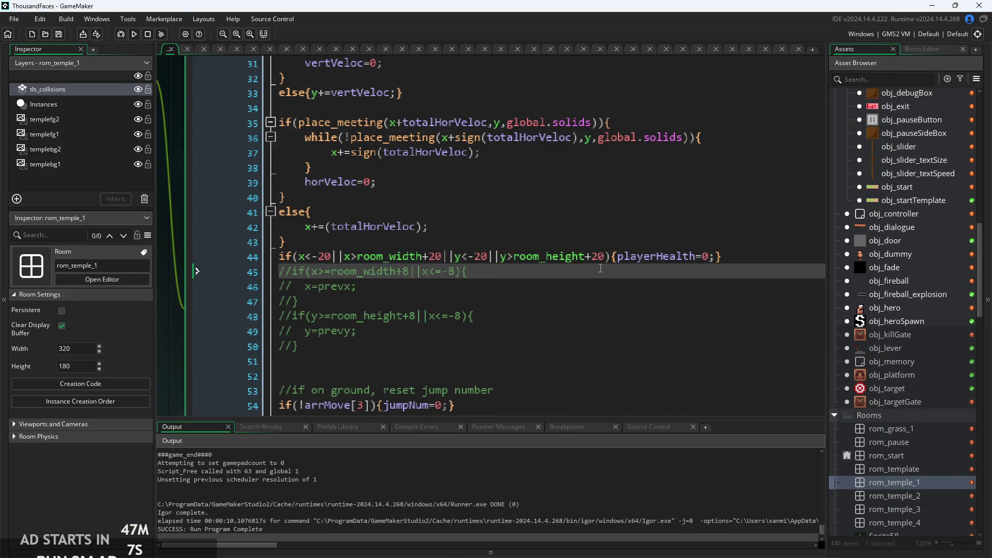
Wrap line 44's kill condition in parentheses, add &&room!=rom_start, and run the game
{"action": "left_click", "coordinate": [301, 257]}
{"action": "type", "text": "!"}
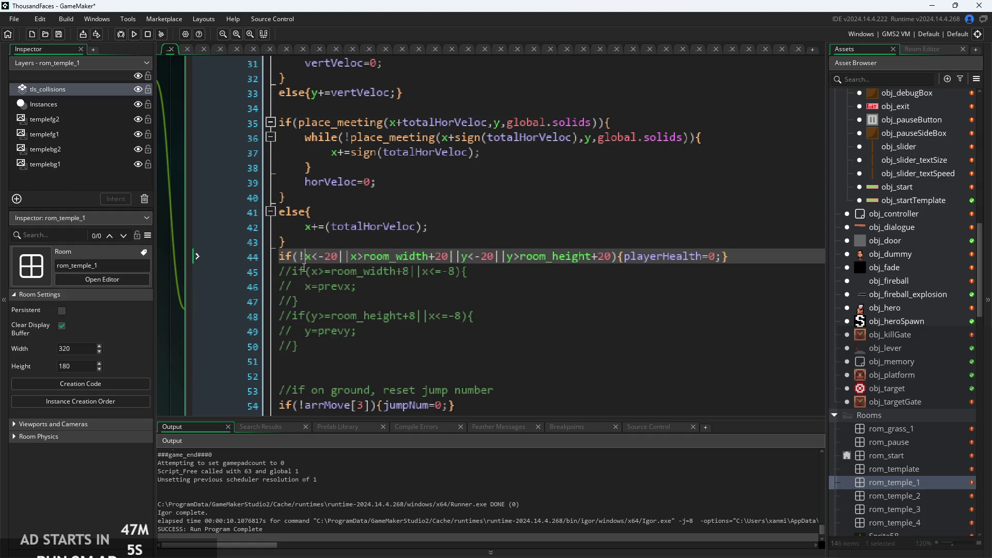
{"action": "key", "text": "BackSpace"}
{"action": "type", "text": "("}
{"action": "type", "text": ")"}
{"action": "type", "text": "&&room"}
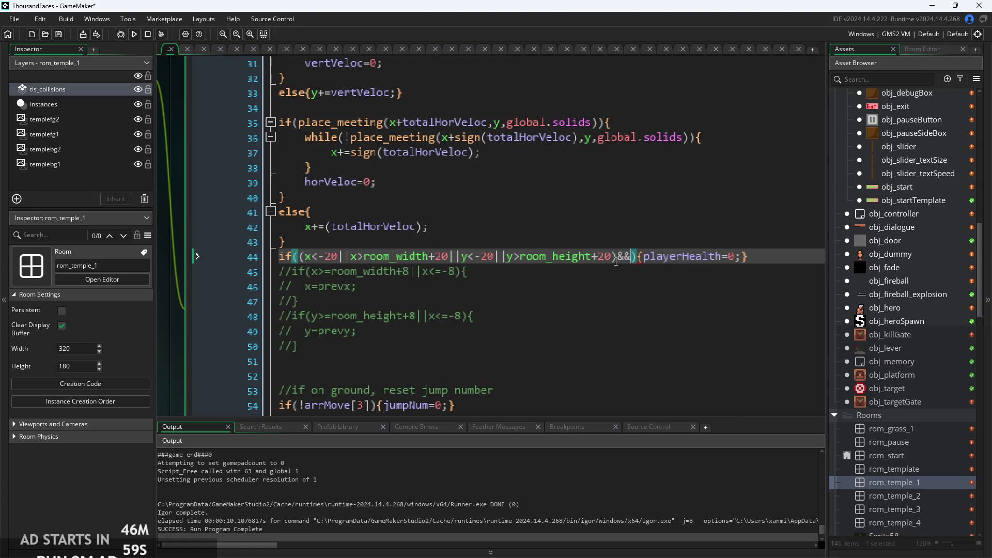
{"action": "key", "text": "Escape"}
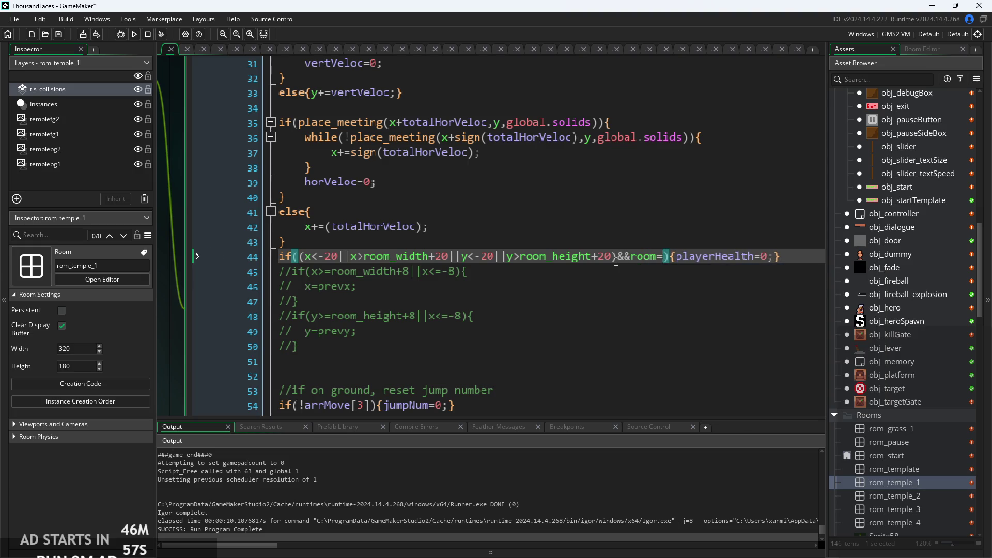
{"action": "type", "text": "!["}
{"action": "key", "text": "BackSpace"}
{"action": "type", "text": "rm_s"}
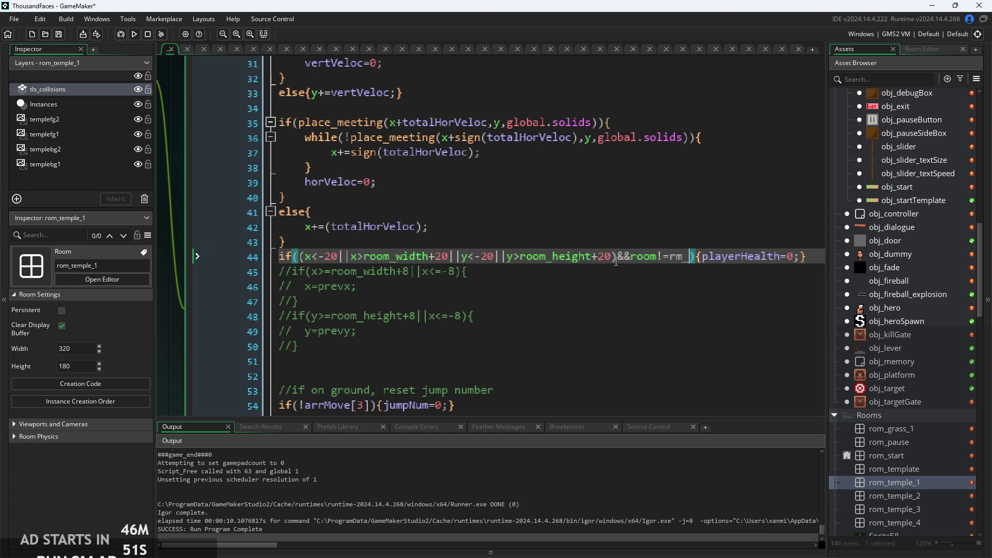
{"action": "key", "text": "BackSpace"}
{"action": "key", "text": "BackSpace"}
{"action": "type", "text": "om_s"}
{"action": "key", "text": "Return"}
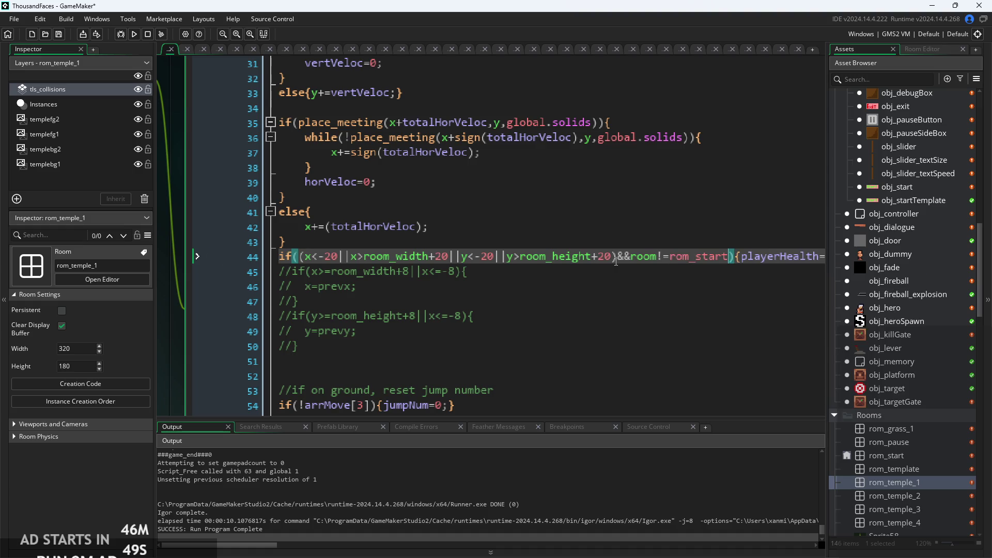
{"action": "left_click", "coordinate": [139, 36]}
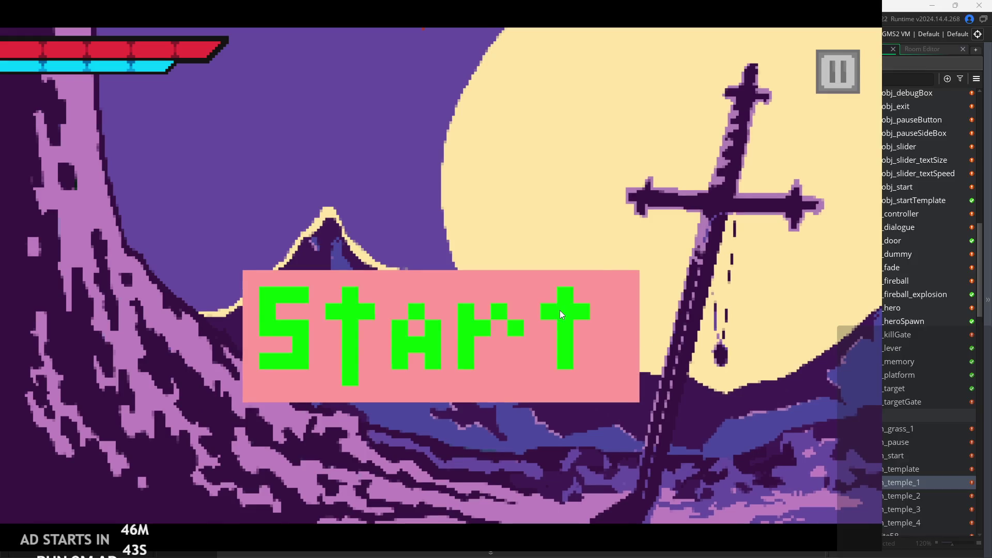
{"action": "left_click", "coordinate": [583, 312]}
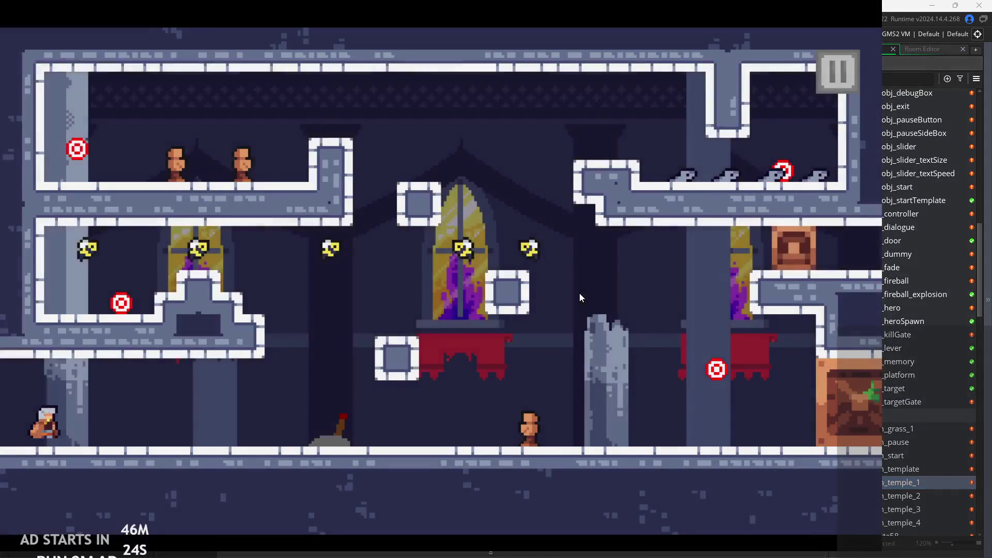
{"action": "left_click", "coordinate": [834, 69]}
{"action": "left_click", "coordinate": [728, 436]}
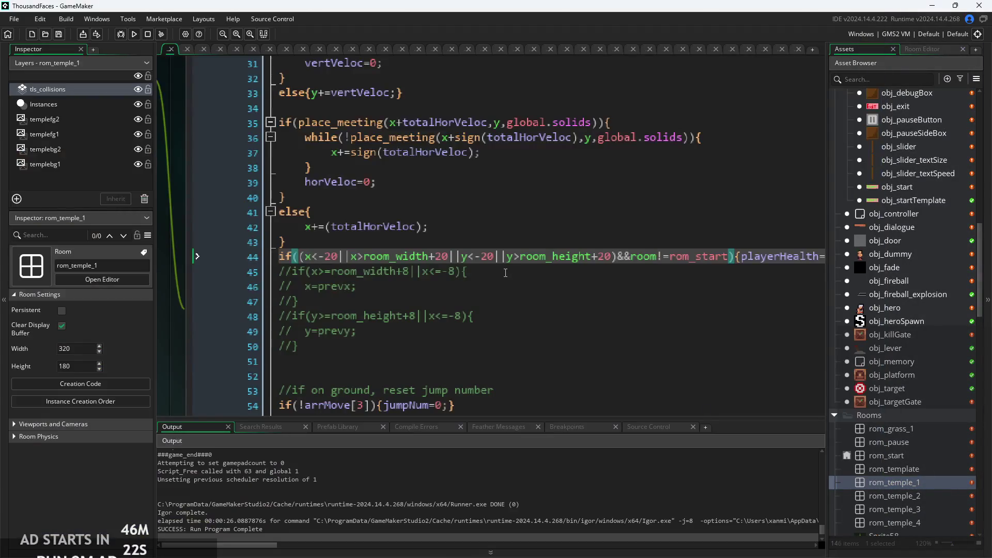
Uncomment the clamping block lines 45–50 one by one
{"action": "scroll", "coordinate": [667, 244], "scroll_direction": "down", "scroll_amount": 1}
{"action": "scroll", "coordinate": [667, 245], "scroll_direction": "down", "scroll_amount": 2}
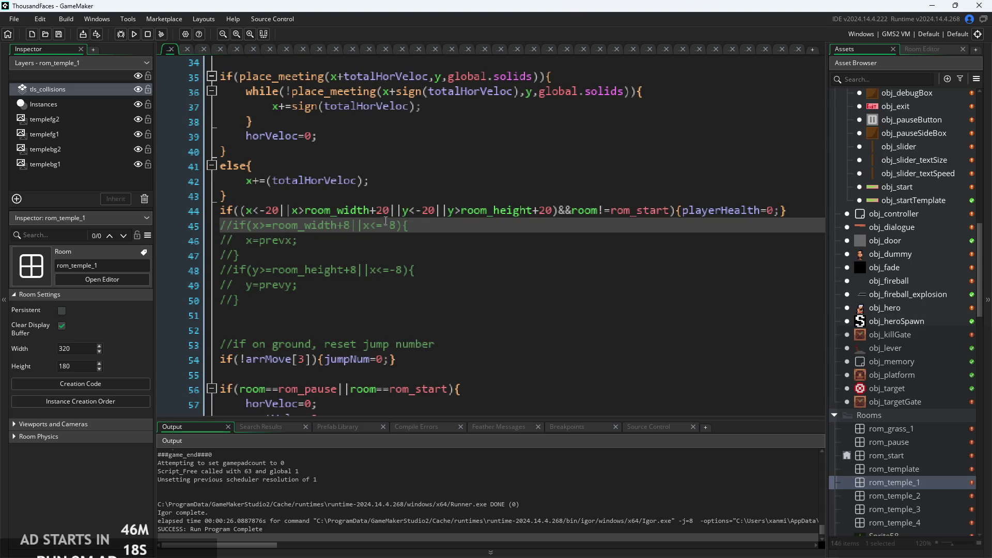
{"action": "scroll", "coordinate": [526, 218], "scroll_direction": "up", "scroll_amount": 2}
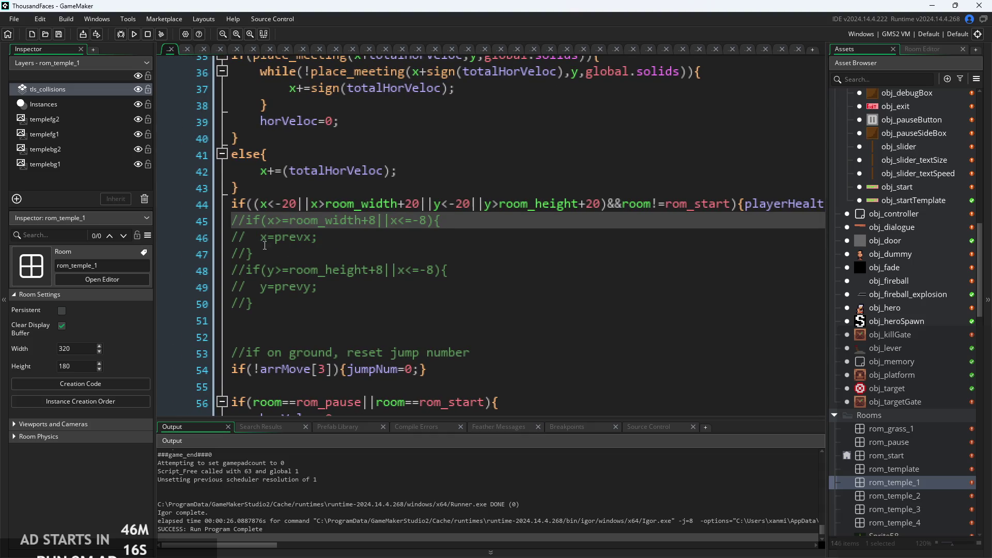
{"action": "key", "text": "Home"}
{"action": "key", "text": "Delete"}
{"action": "key", "text": "Delete"}
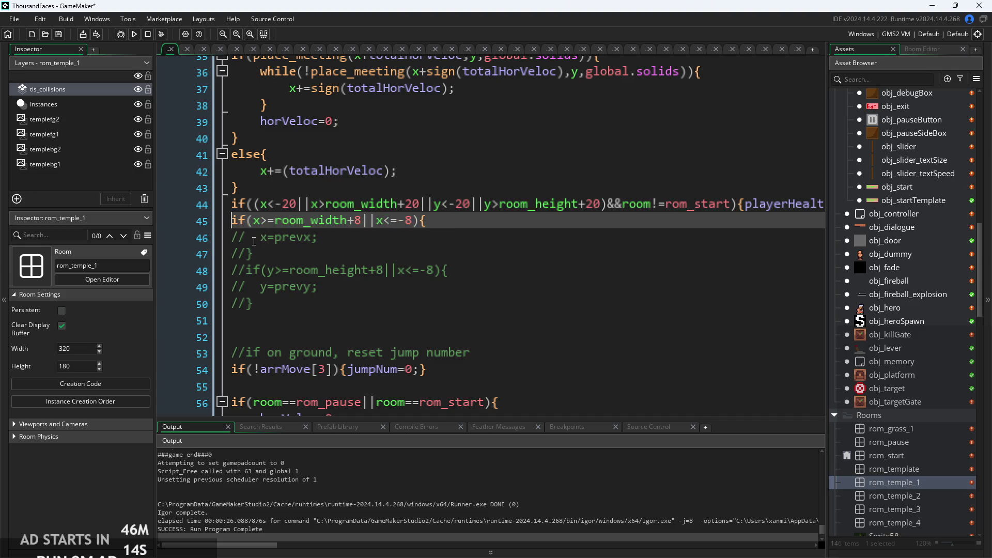
{"action": "left_click", "coordinate": [249, 239]}
{"action": "left_click", "coordinate": [246, 255]}
{"action": "key", "text": "BackSpace"}
{"action": "key", "text": "BackSpace"}
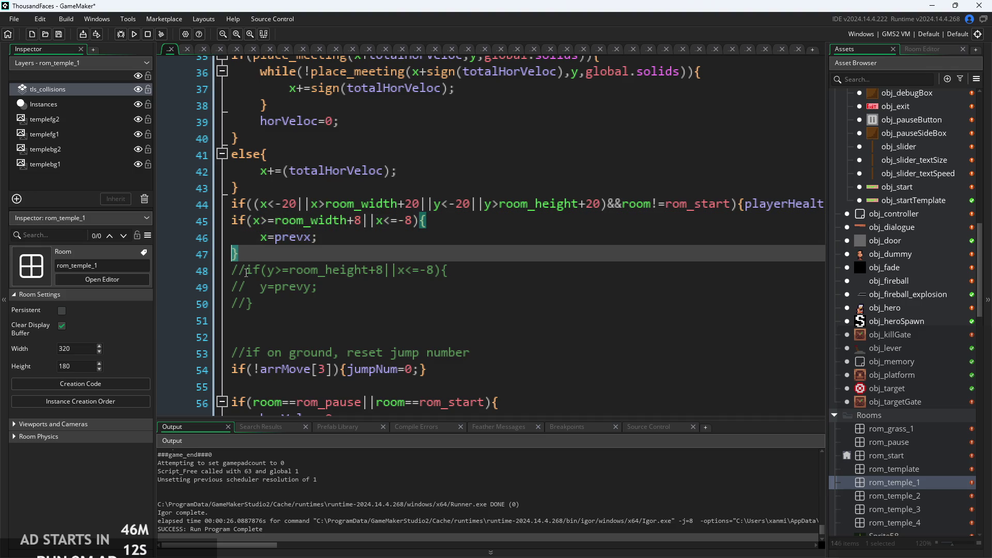
{"action": "left_click", "coordinate": [247, 270]}
{"action": "key", "text": "BackSpace"}
{"action": "key", "text": "BackSpace"}
{"action": "left_click", "coordinate": [248, 287]}
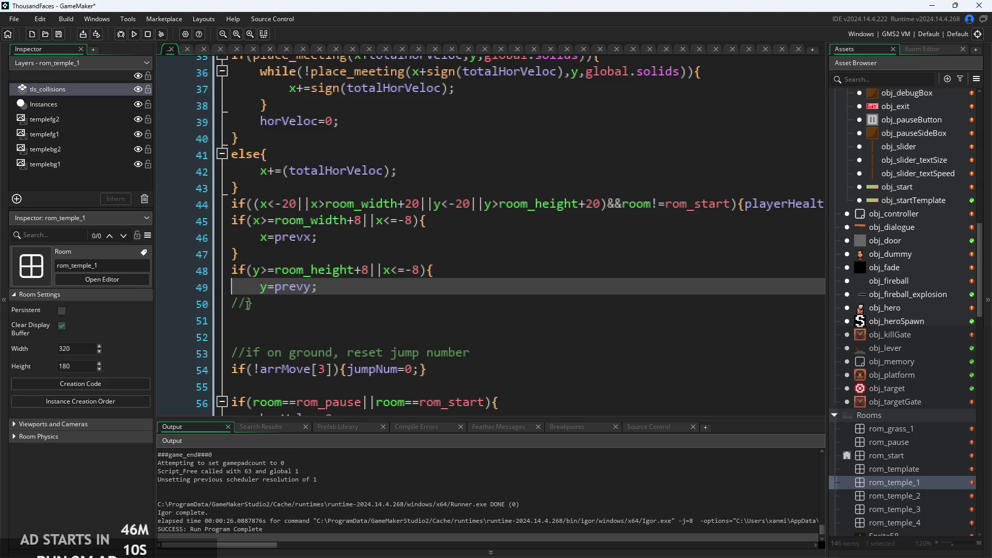
{"action": "left_click", "coordinate": [248, 305]}
{"action": "key", "text": "BackSpace"}
{"action": "key", "text": "BackSpace"}
Change the three out-of-room kill margins on line 44 from 20 to 60
{"action": "left_click", "coordinate": [289, 203]}
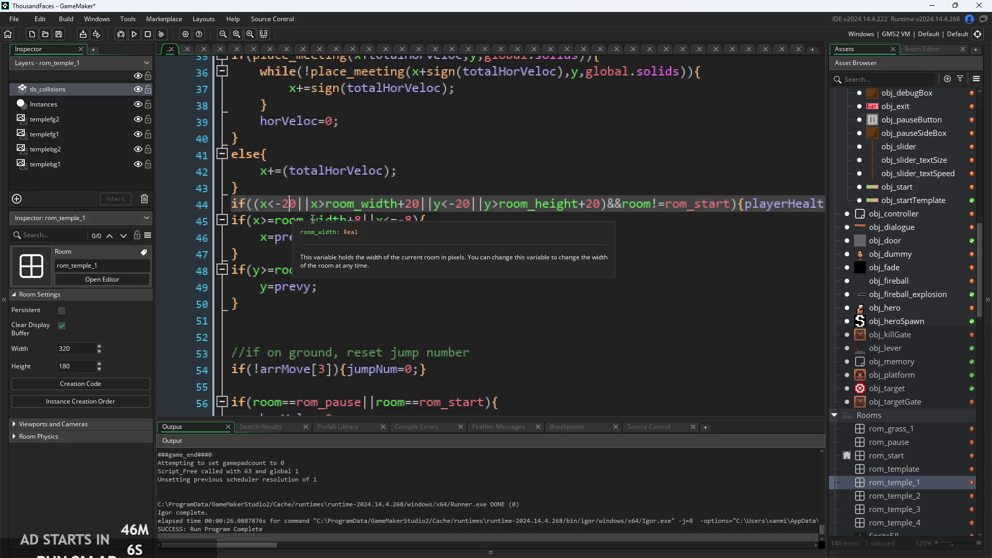
{"action": "key", "text": "BackSpace"}
{"action": "key", "text": "BackSpace"}
{"action": "type", "text": "60"}
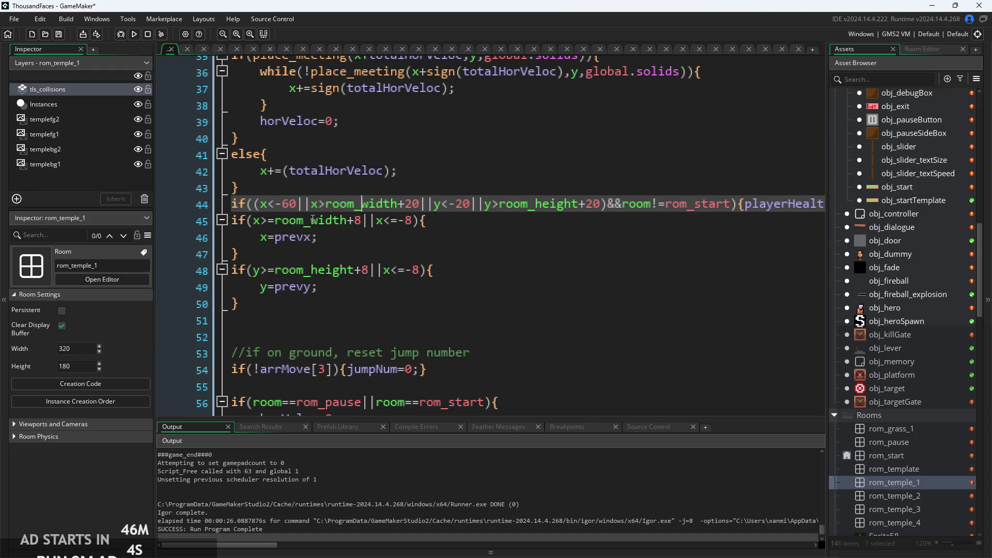
{"action": "key", "text": "BackSpace"}
{"action": "key", "text": "Delete"}
{"action": "type", "text": "60"}
{"action": "key", "text": "ctrl+Right"}
{"action": "key", "text": "ctrl+Right"}
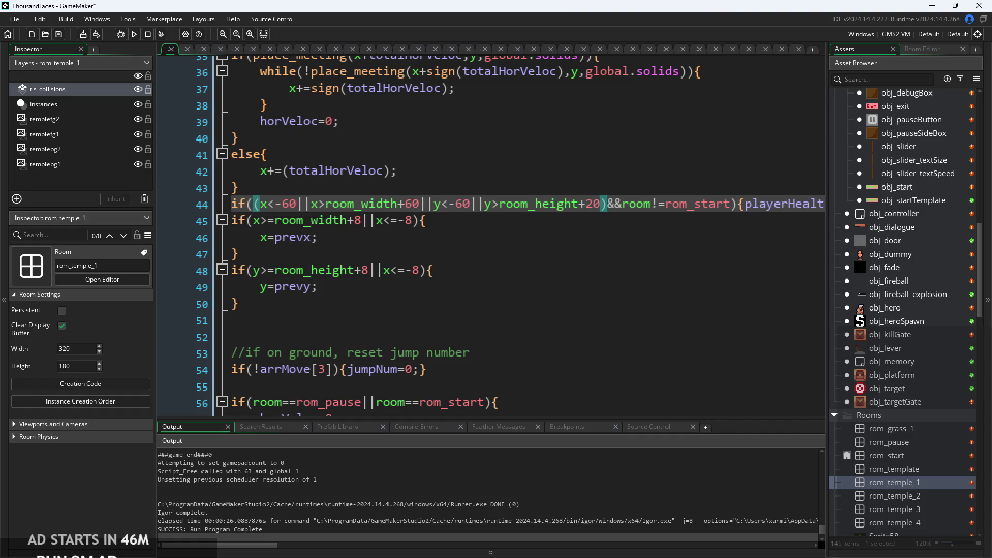
{"action": "key", "text": "BackSpace"}
{"action": "key", "text": "BackSpace"}
{"action": "type", "text": "60"}
Re-comment lines 45–50, then run the game and play the temple room
{"action": "left_click_drag", "start_coordinate": [272, 304], "coordinate": [157, 209]}
{"action": "key", "text": "ctrl+k"}
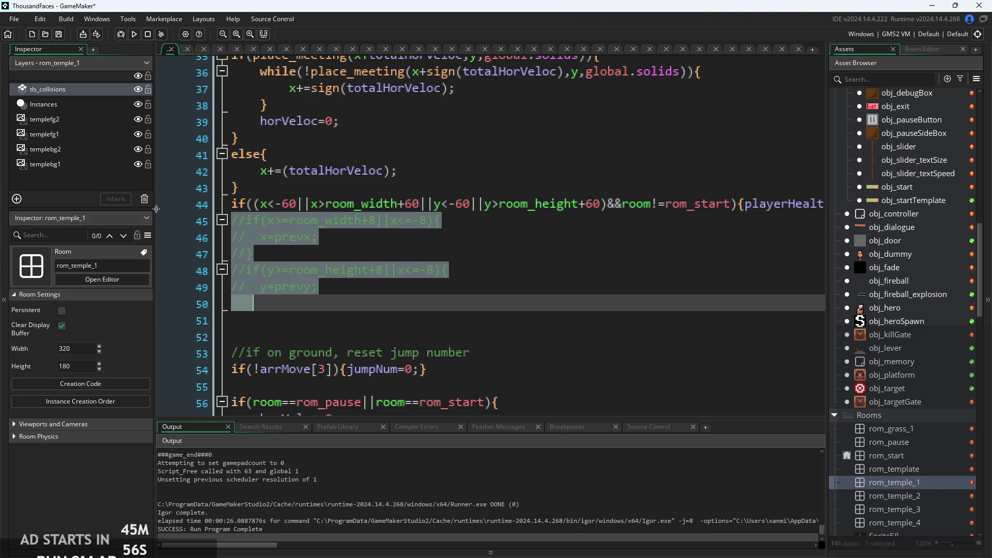
{"action": "left_click", "coordinate": [132, 36]}
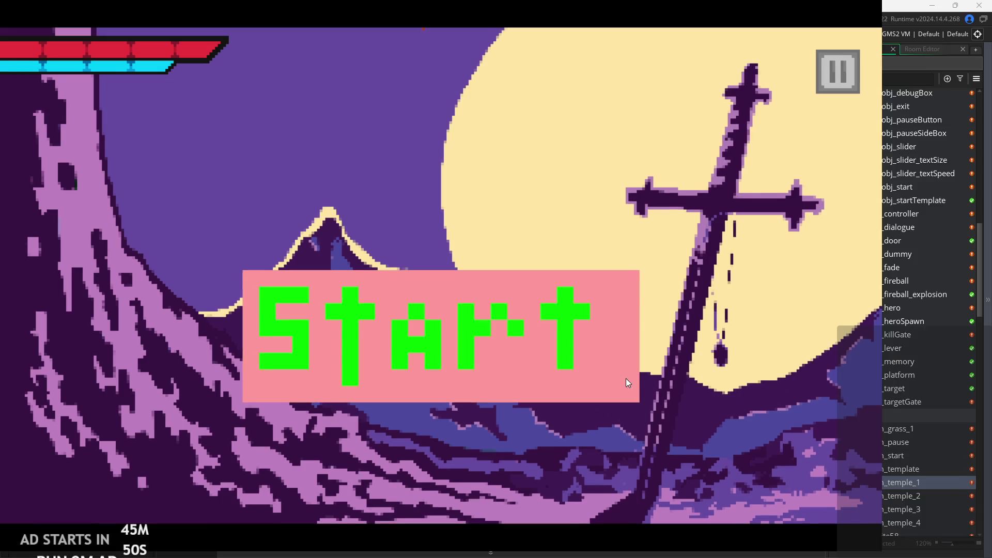
{"action": "left_click", "coordinate": [627, 382]}
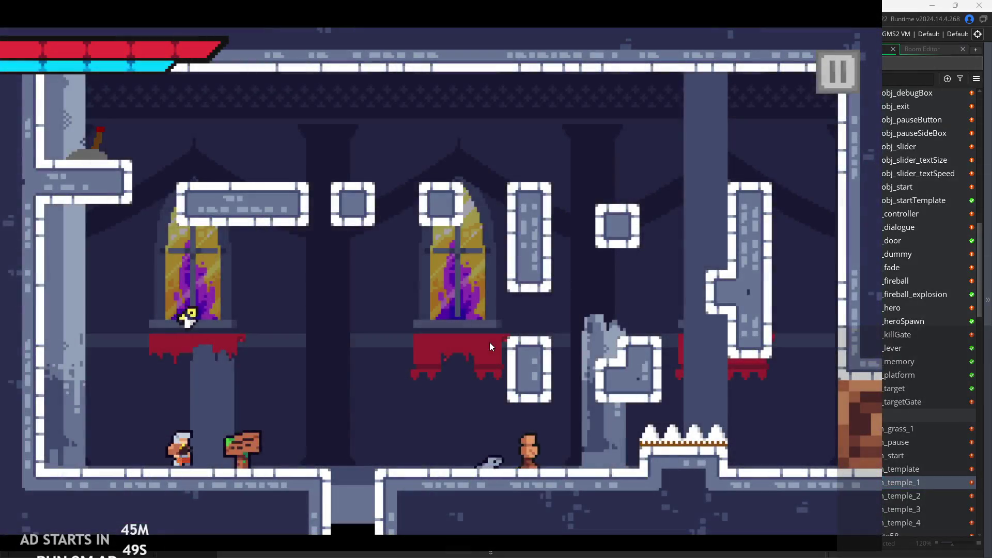
{"action": "key", "text": "space"}
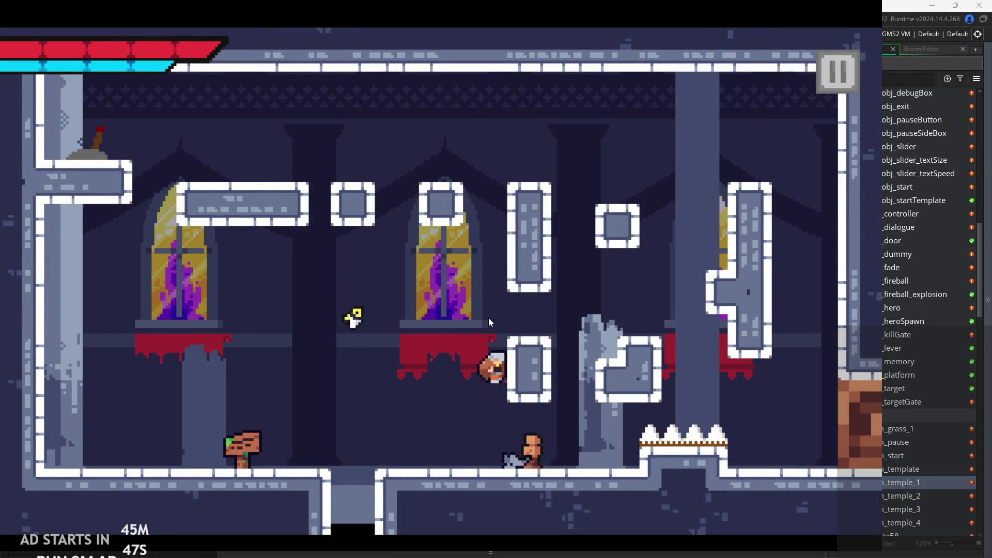
{"action": "key", "text": "space"}
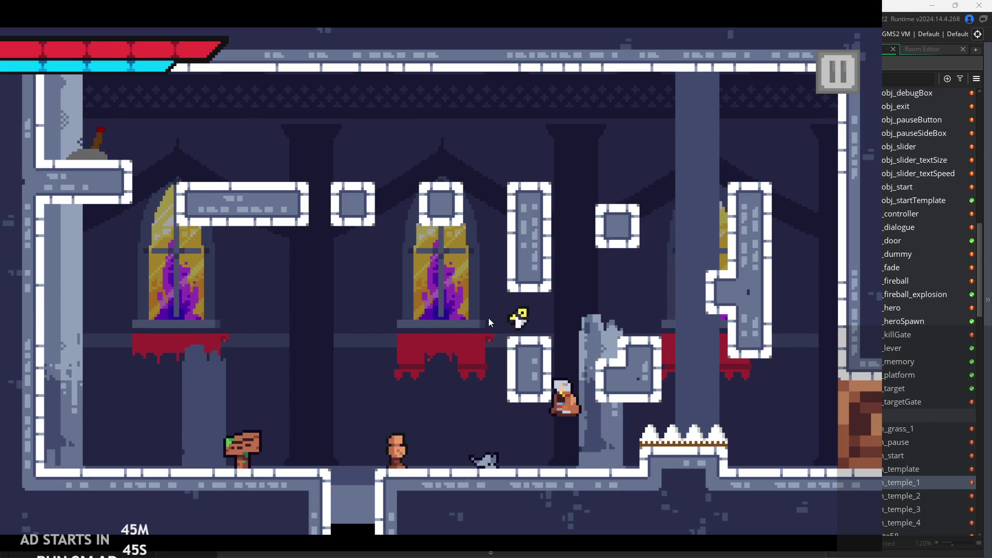
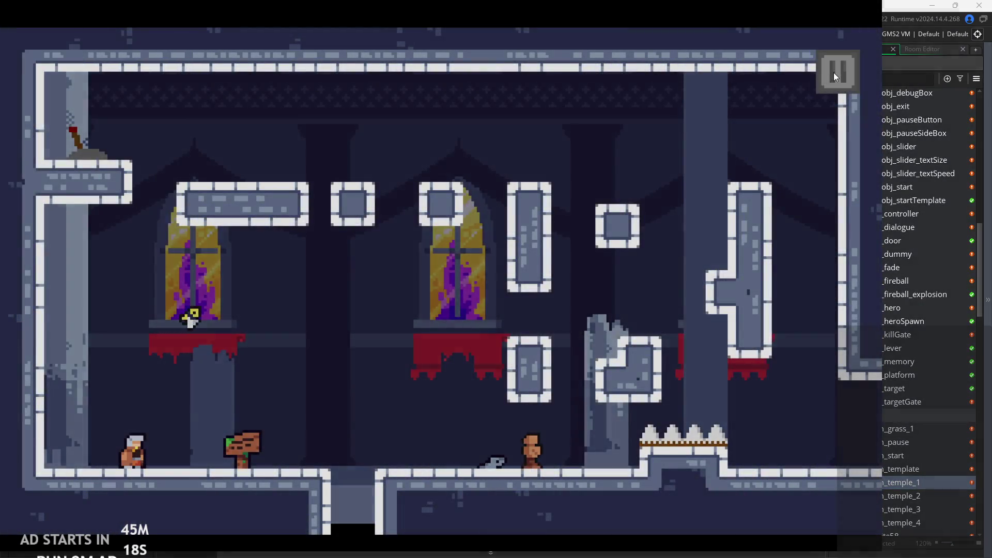
Quit the running game and review obj_hero's commented-out room bounds check
{"action": "left_click", "coordinate": [833, 73]}
{"action": "left_click", "coordinate": [770, 455]}
{"action": "key", "text": "ctrl+k"}
{"action": "left_click", "coordinate": [366, 302]}
{"action": "left_click", "coordinate": [530, 273]}
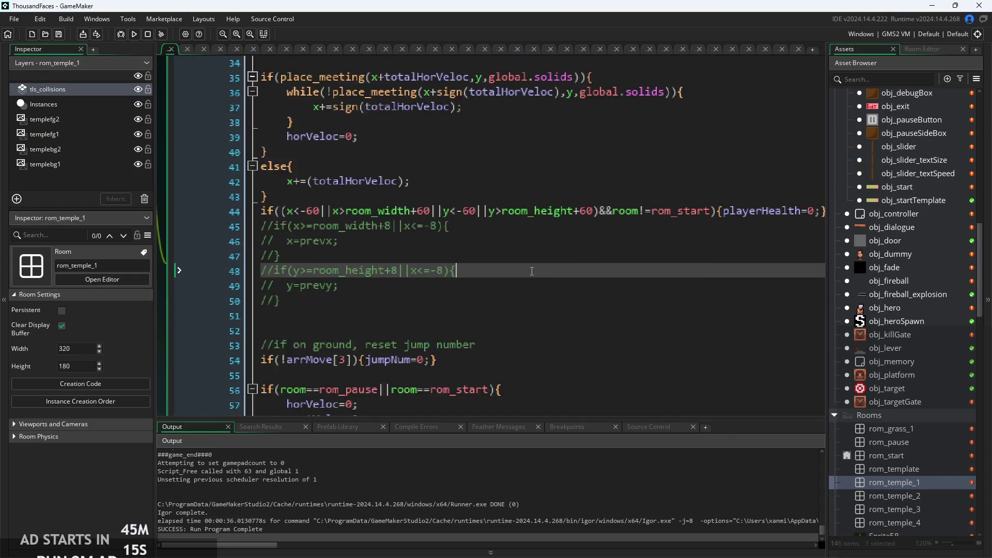
{"action": "scroll", "coordinate": [530, 274], "scroll_direction": "down", "scroll_amount": 5}
{"action": "scroll", "coordinate": [625, 312], "scroll_direction": "down", "scroll_amount": 3}
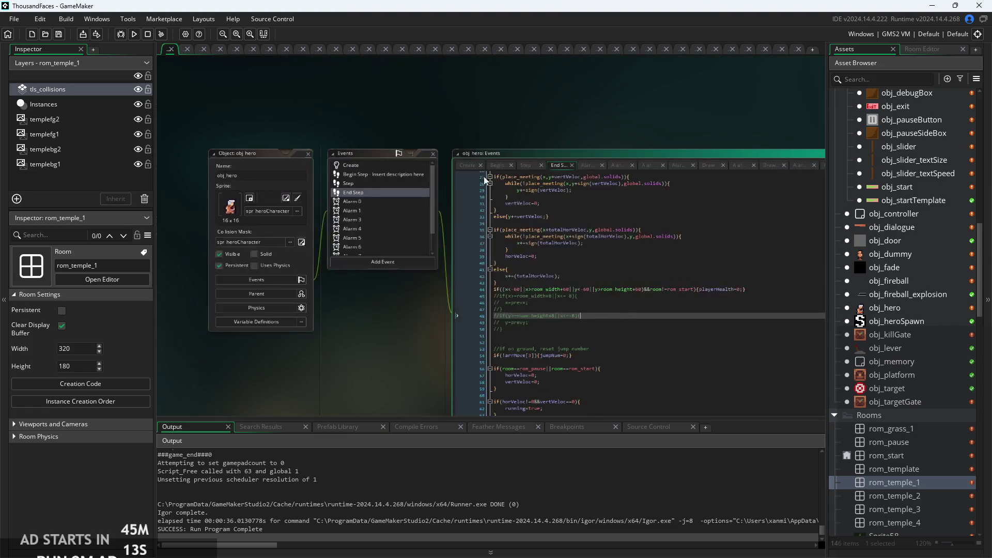
Review the gravityPlayer setting in obj_hero's Create event
{"action": "left_click", "coordinate": [467, 168]}
{"action": "scroll", "coordinate": [562, 238], "scroll_direction": "up", "scroll_amount": 2}
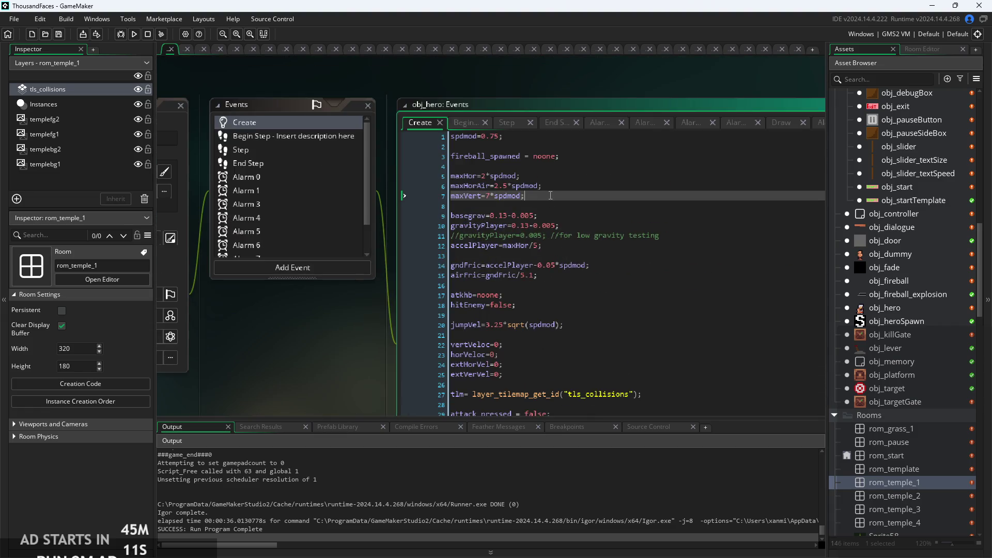
{"action": "scroll", "coordinate": [608, 232], "scroll_direction": "down", "scroll_amount": 1}
{"action": "left_click", "coordinate": [669, 227]}
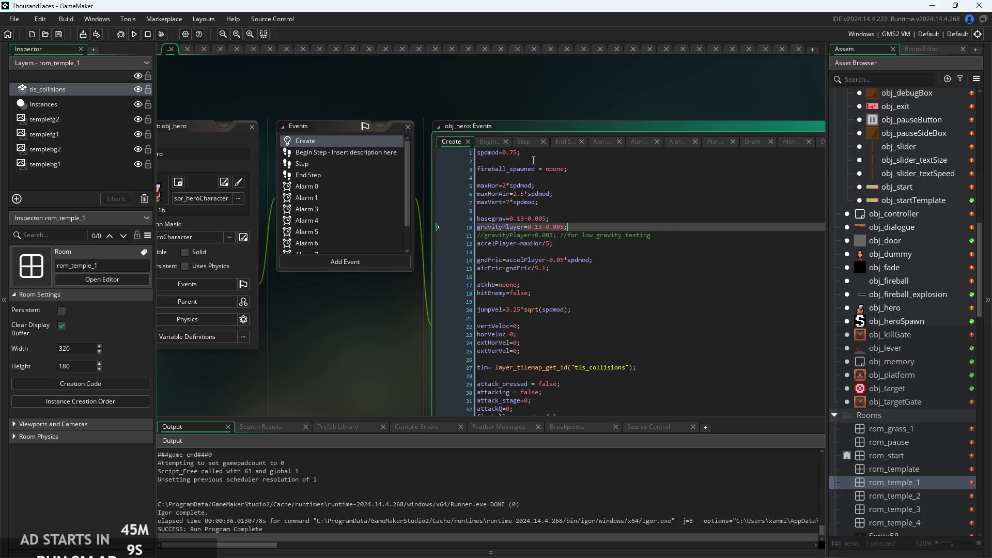
Check the prevCoy assignment in obj_hero's Begin Step event
{"action": "left_click", "coordinate": [503, 142]}
{"action": "scroll", "coordinate": [486, 280], "scroll_direction": "up", "scroll_amount": 2}
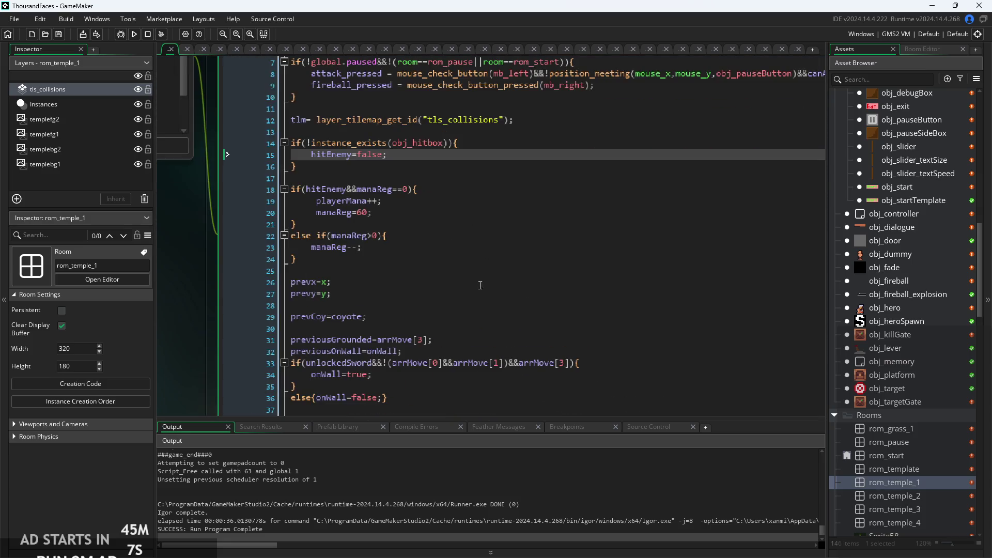
{"action": "left_click", "coordinate": [438, 274]}
{"action": "left_click", "coordinate": [444, 316]}
{"action": "scroll", "coordinate": [456, 262], "scroll_direction": "down", "scroll_amount": 2}
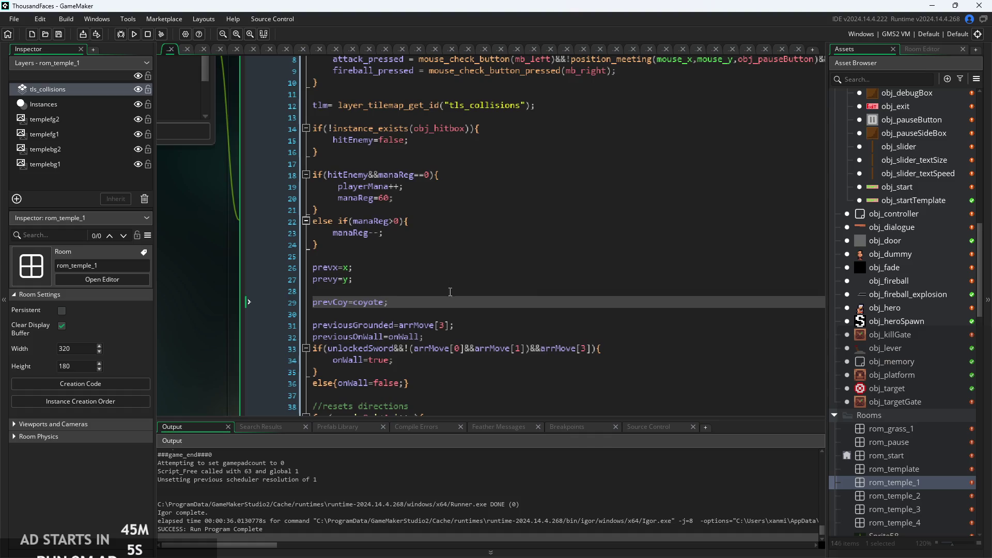
{"action": "scroll", "coordinate": [456, 263], "scroll_direction": "up", "scroll_amount": 2}
Find the coyote gravity line in obj_hero's Step event
{"action": "left_click", "coordinate": [380, 106]}
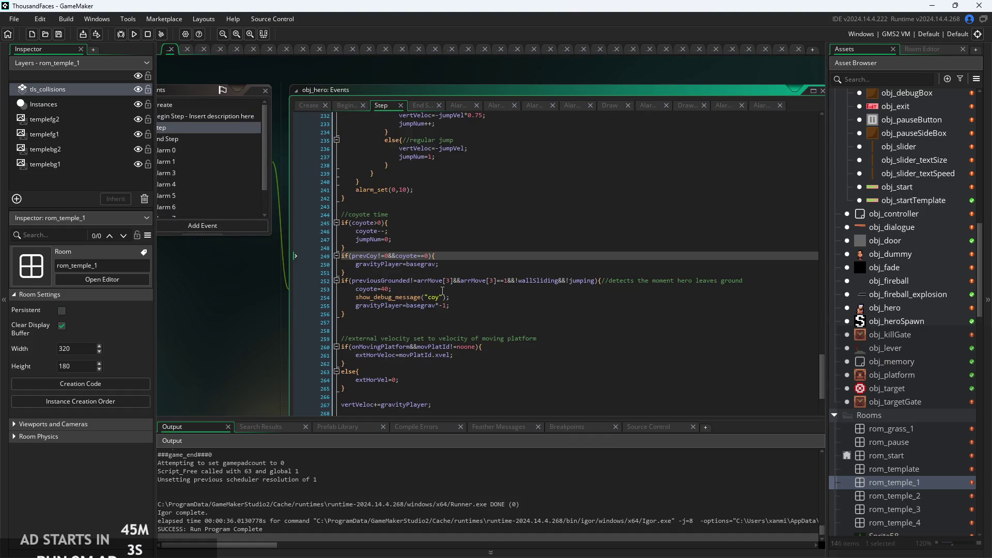
{"action": "scroll", "coordinate": [443, 296], "scroll_direction": "up", "scroll_amount": 2}
{"action": "left_click", "coordinate": [474, 292]}
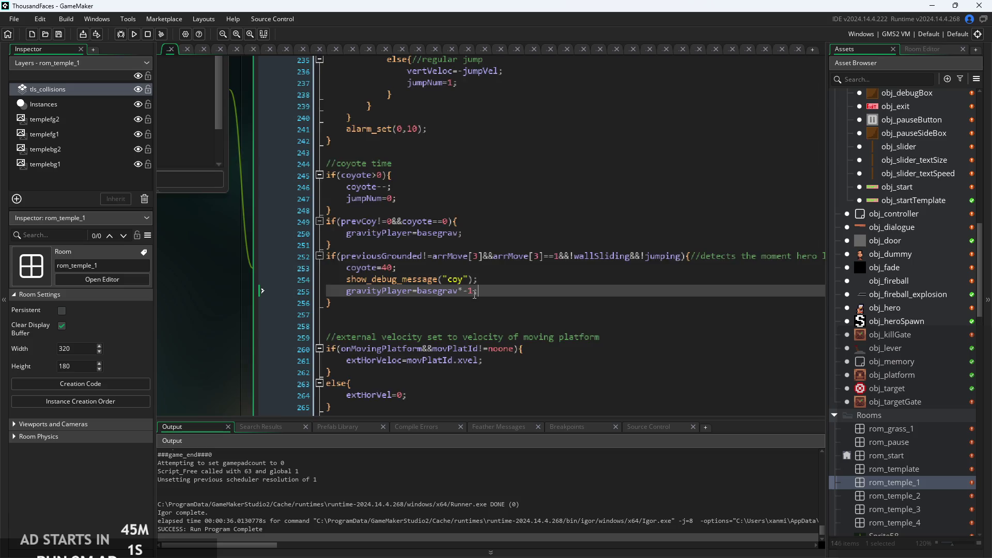
Set coyote to 60 and gravity to basegrav*-5, then run the game from its title screen
{"action": "scroll", "coordinate": [474, 296], "scroll_direction": "up", "scroll_amount": 1}
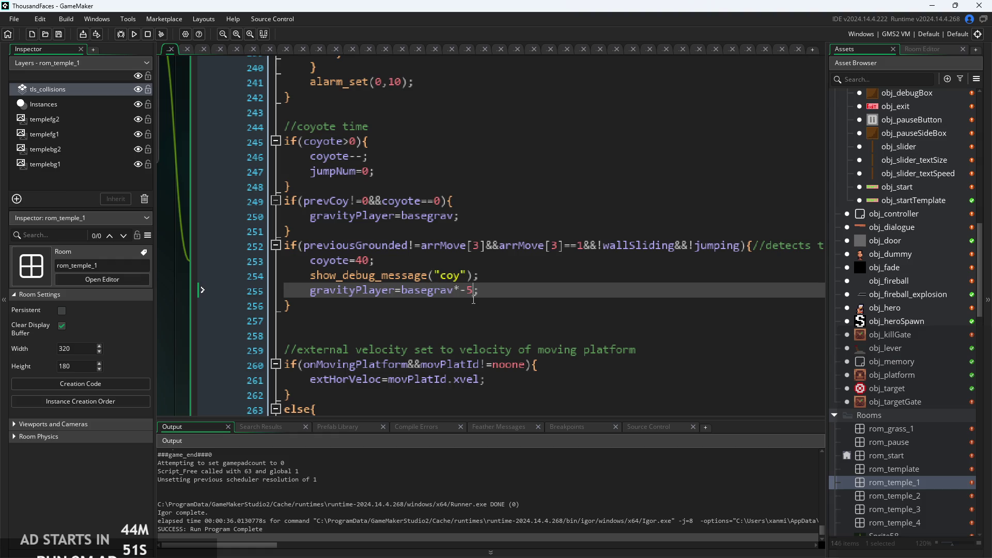
{"action": "left_click", "coordinate": [371, 262]}
{"action": "key", "text": "BackSpace"}
{"action": "type", "text": "6"}
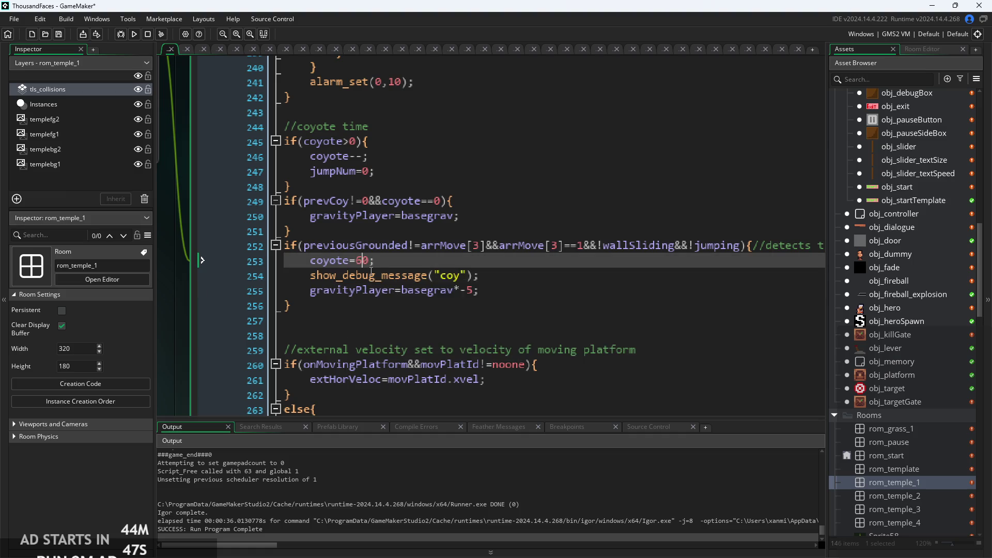
{"action": "left_click", "coordinate": [134, 34]}
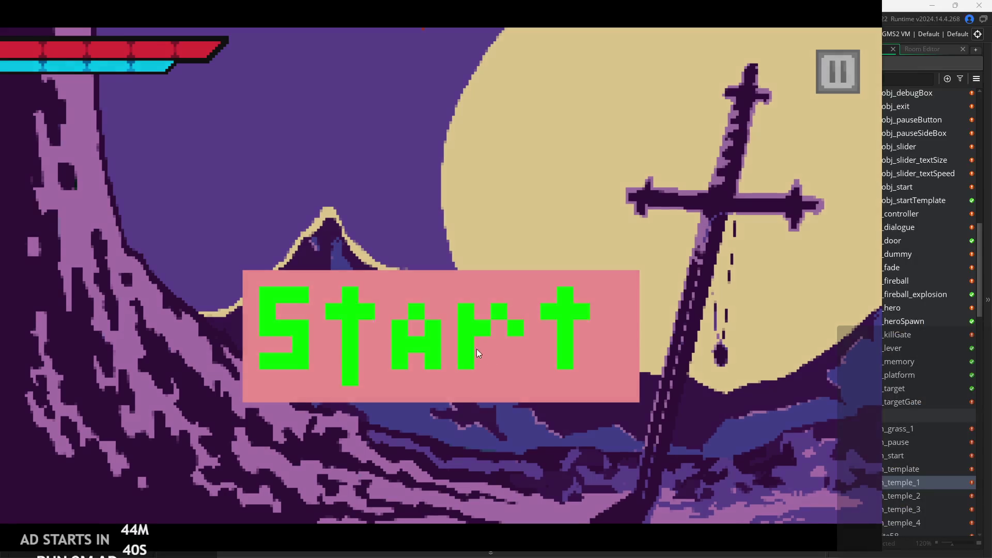
{"action": "left_click", "coordinate": [477, 349]}
Walk the hero back and forth across the temple room, drop into the floor gap, then exit the game
{"action": "key", "text": "Right"}
{"action": "key", "text": "Left"}
{"action": "key", "text": "Left"}
{"action": "key", "text": "Right"}
{"action": "key", "text": "Left"}
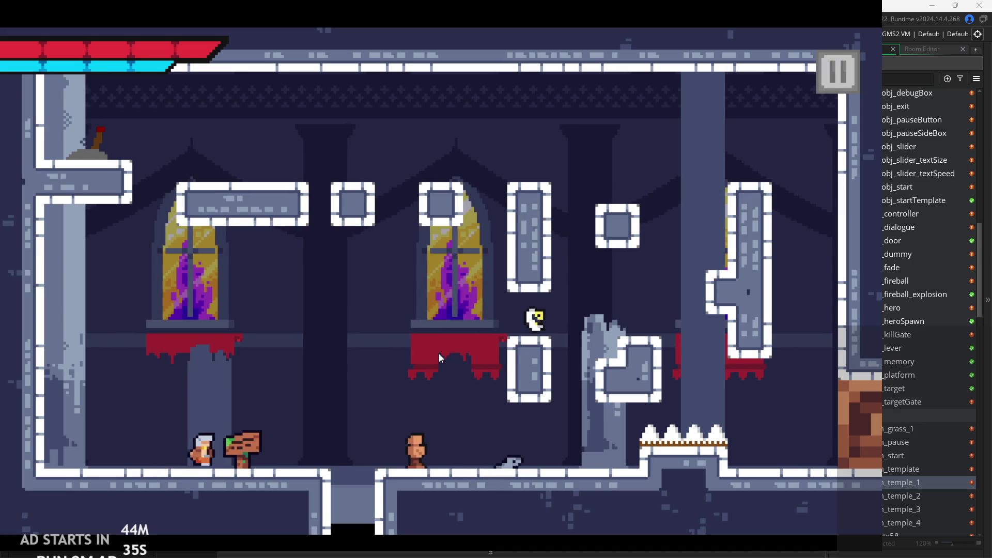
{"action": "key", "text": "Right"}
{"action": "key", "text": "Left"}
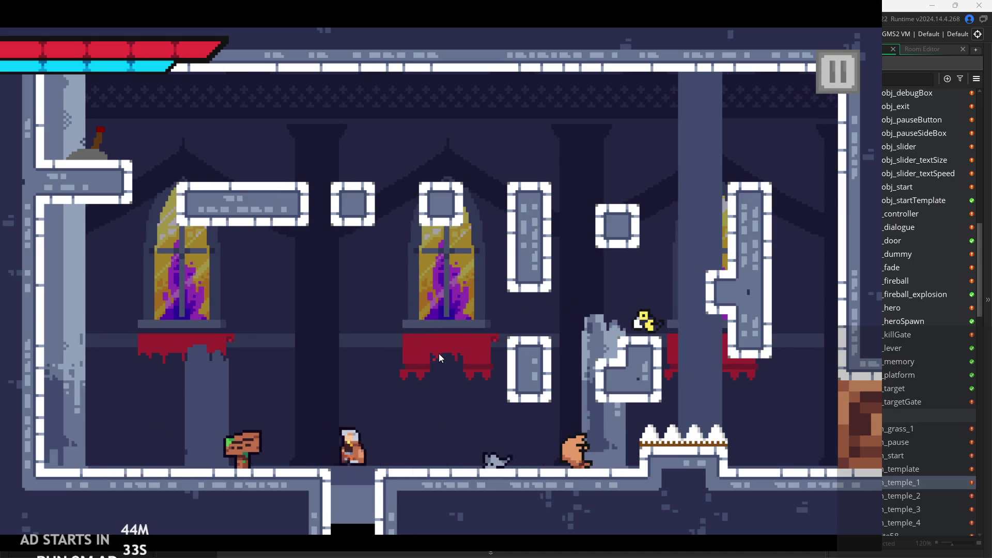
{"action": "key", "text": "Left"}
{"action": "key", "text": "Right"}
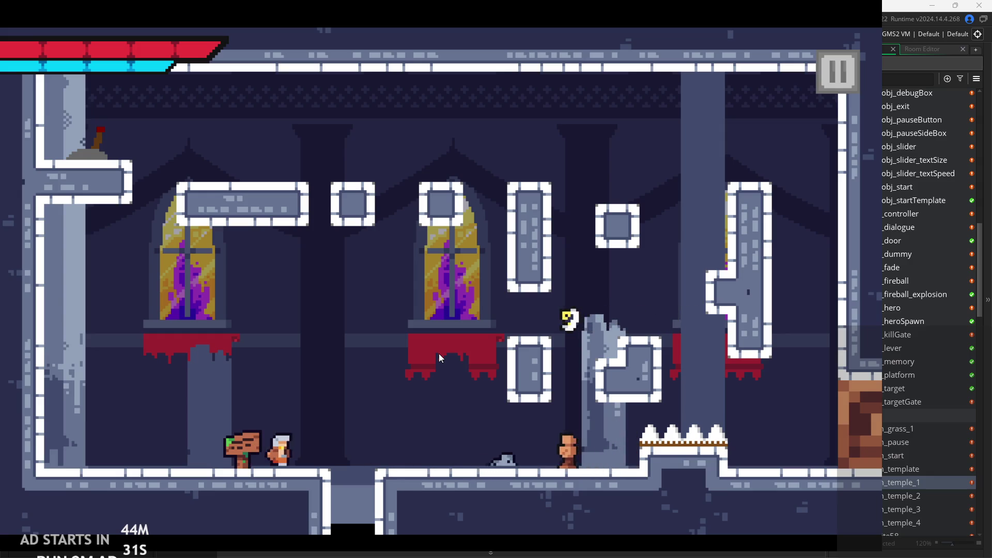
{"action": "key", "text": "Right"}
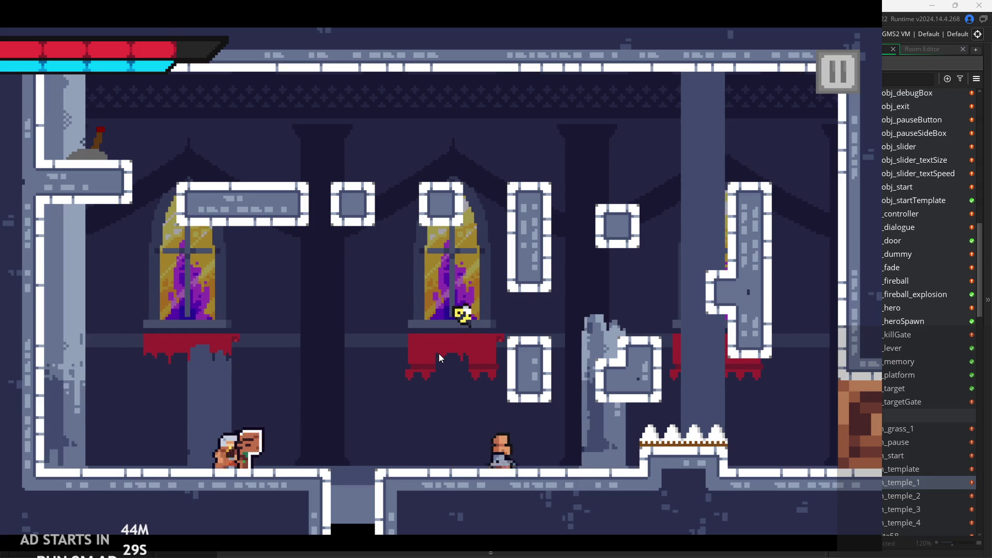
{"action": "key", "text": "Right"}
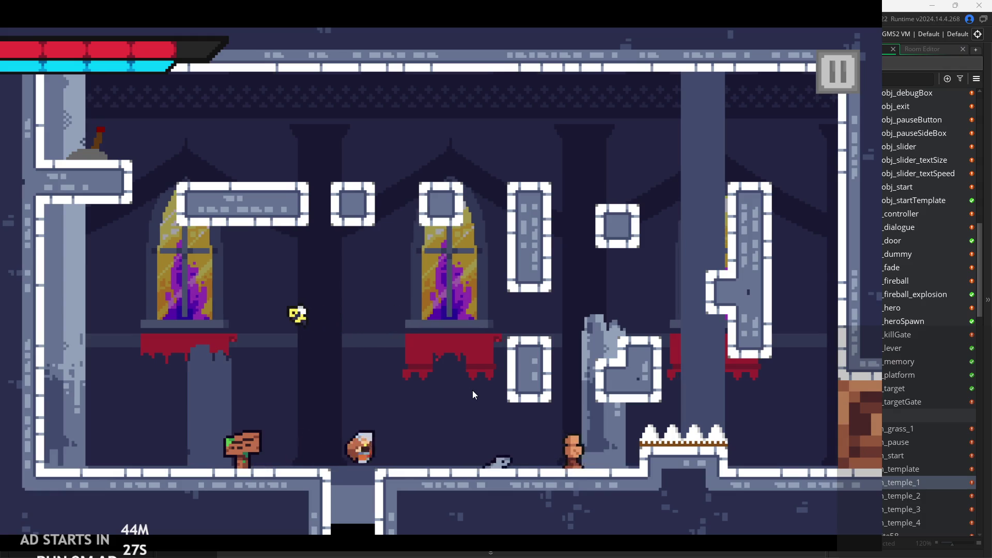
{"action": "key", "text": "Left"}
{"action": "key", "text": "Right"}
{"action": "key", "text": "Left"}
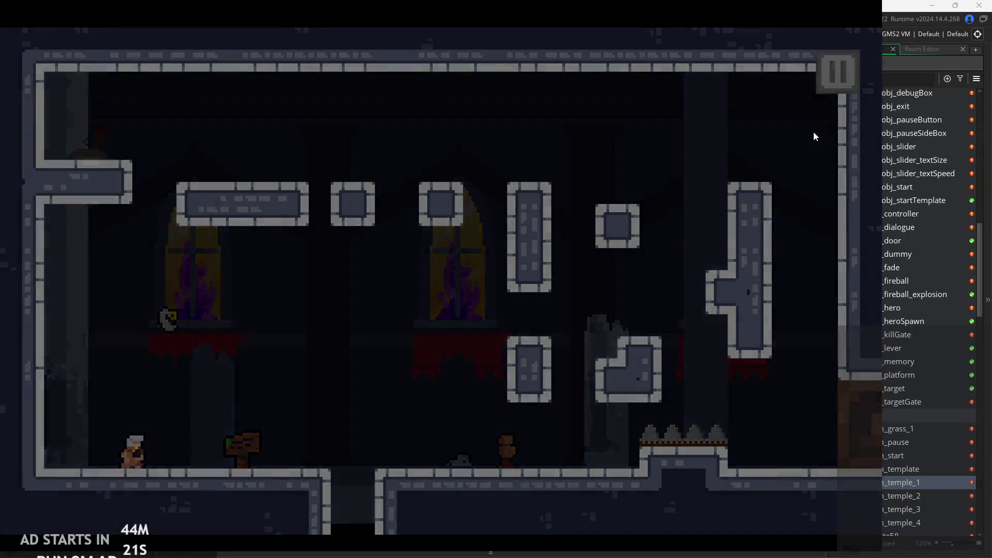
{"action": "key", "text": "Escape"}
{"action": "left_click", "coordinate": [695, 464]}
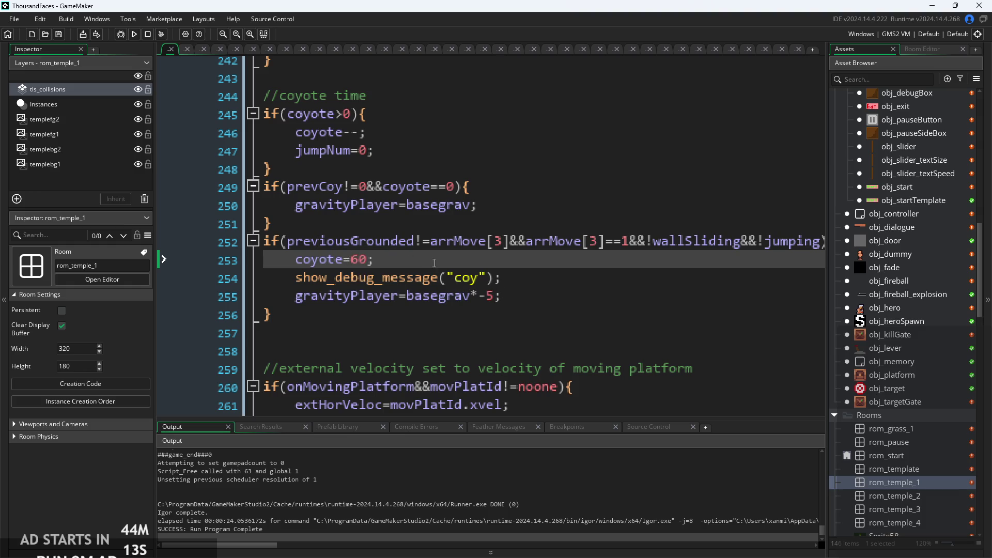
Change the debug message to "coy"+string(coyote), then run the game to see it log coy60
{"action": "scroll", "coordinate": [442, 262], "scroll_direction": "down", "scroll_amount": 2, "text": "ctrl"}
{"action": "left_click", "coordinate": [361, 155]}
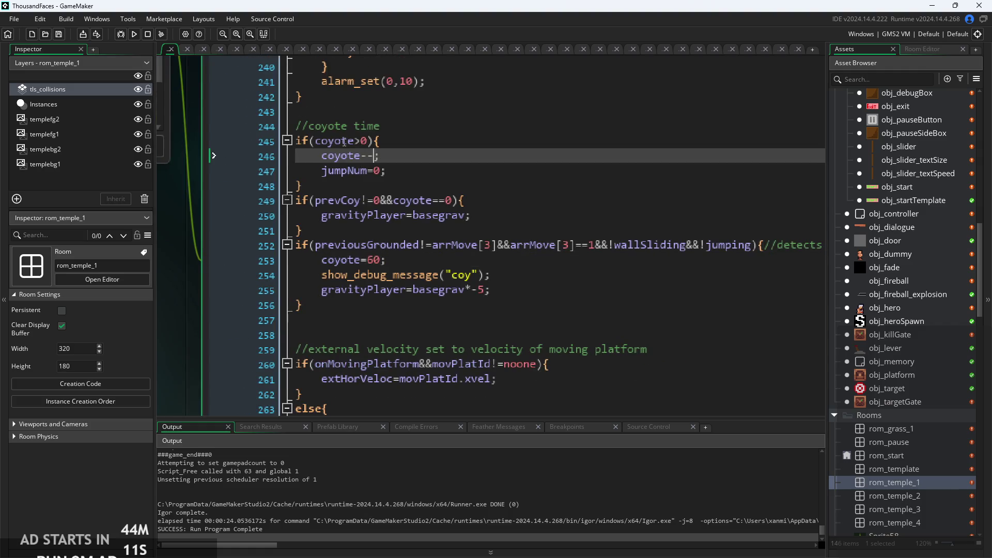
{"action": "scroll", "coordinate": [881, 454], "scroll_direction": "up", "scroll_amount": 2}
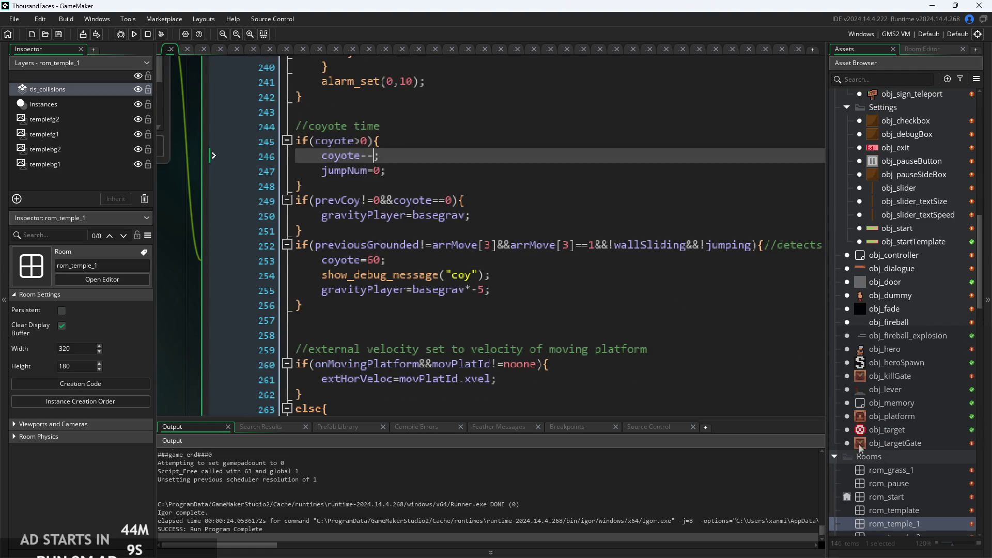
{"action": "left_click", "coordinate": [479, 274]}
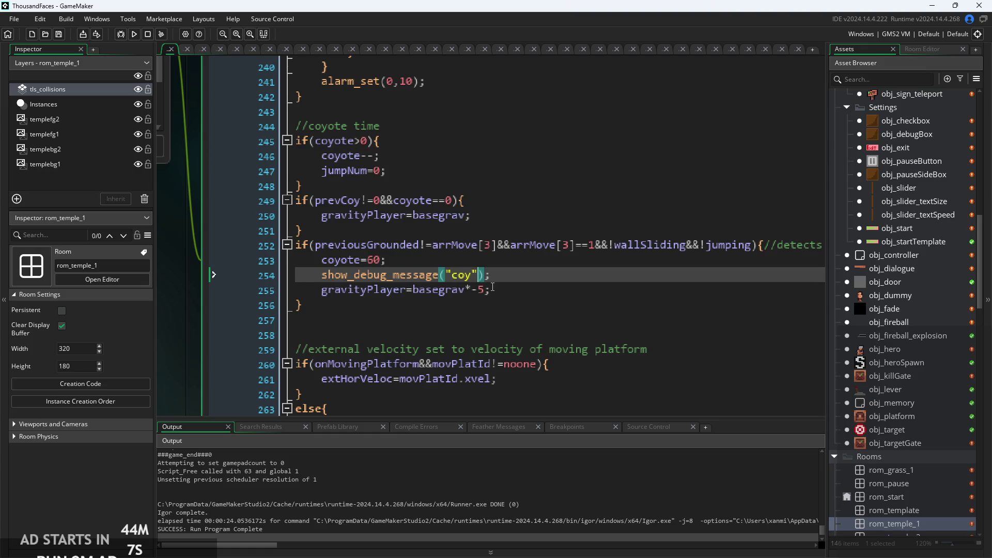
{"action": "type", "text": "_"}
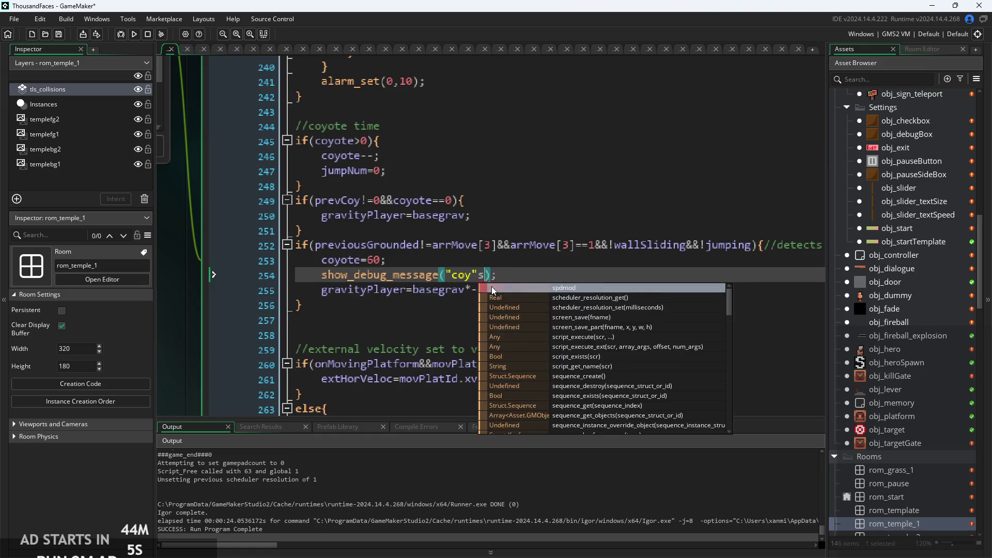
{"action": "type", "text": "string"}
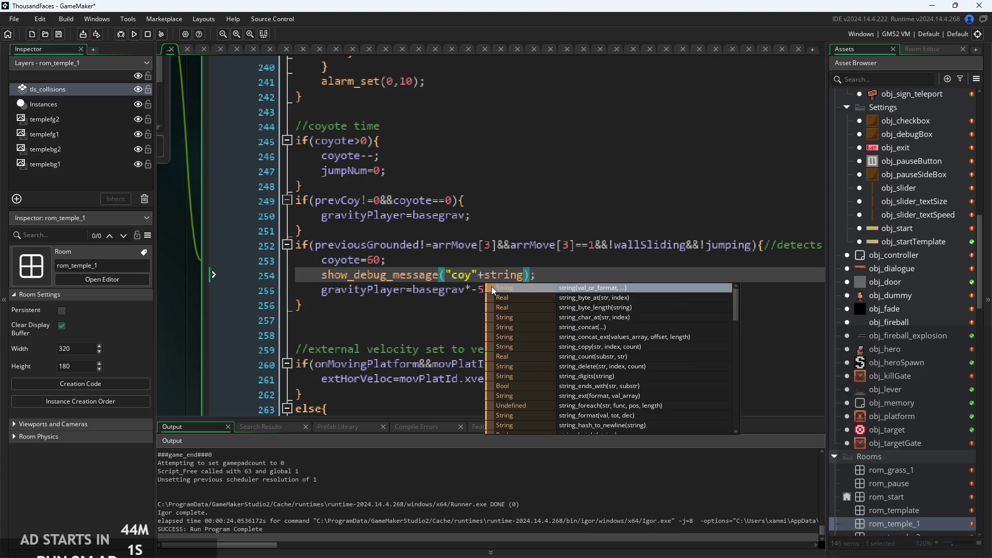
{"action": "type", "text": "(coyote)"}
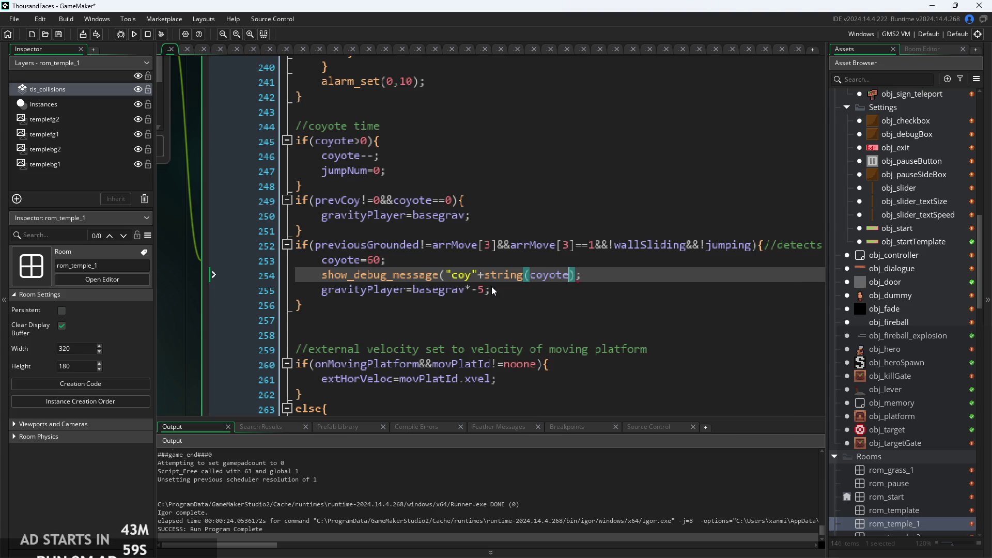
{"action": "type", "text": ")"}
{"action": "left_click", "coordinate": [128, 37]}
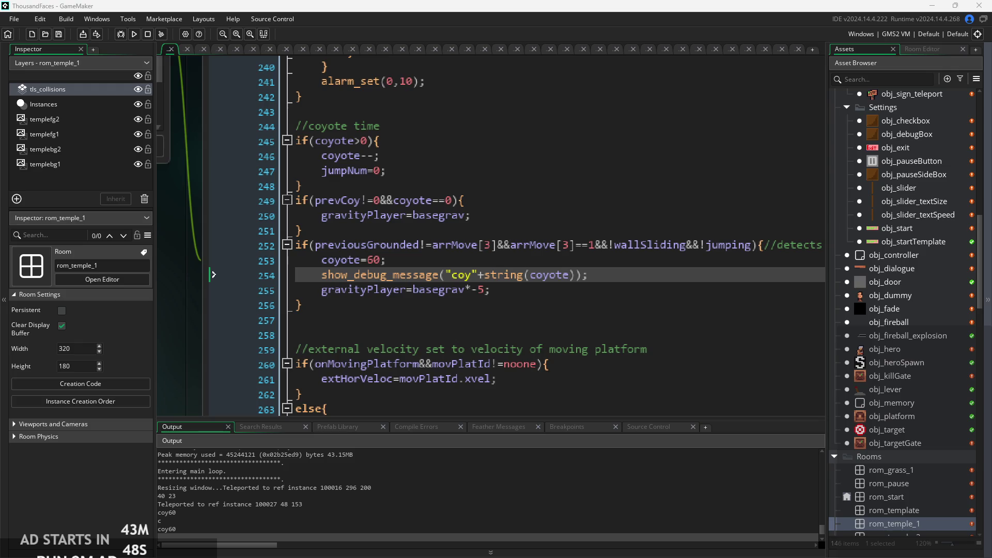
{"action": "key", "text": "Escape"}
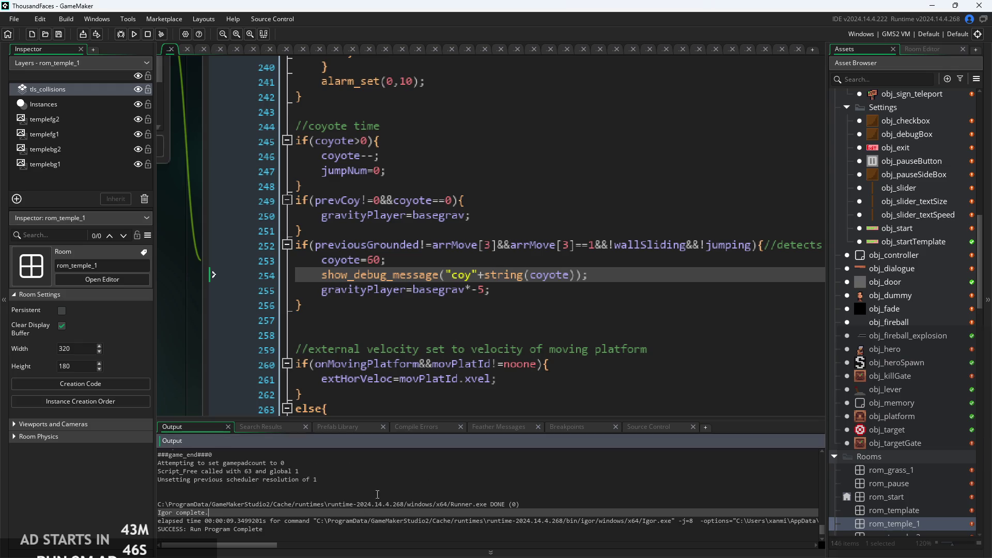
Review the coyote block: gravity reset, prevCoy condition, timer and gravity lines
{"action": "left_click", "coordinate": [522, 290]}
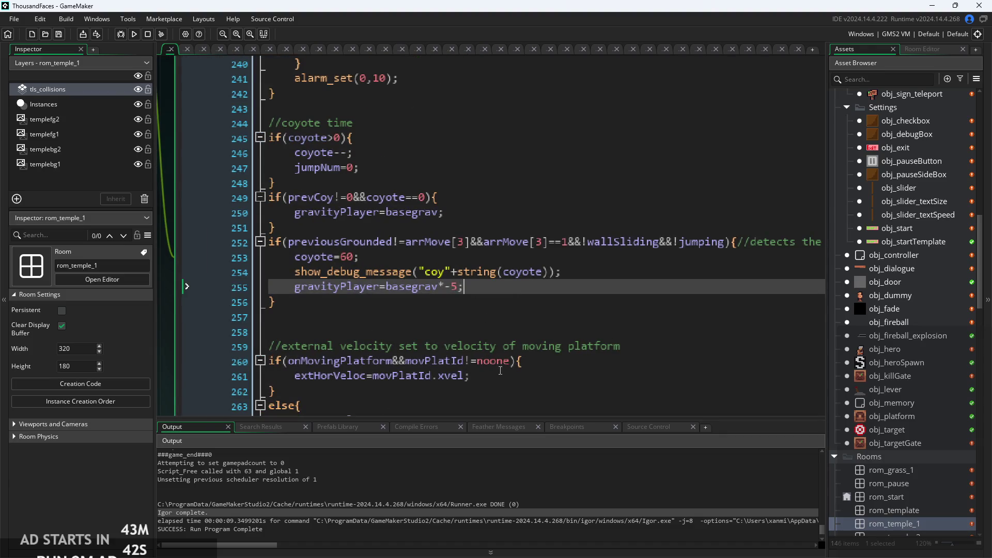
{"action": "left_click", "coordinate": [467, 257]}
{"action": "left_click", "coordinate": [464, 211]}
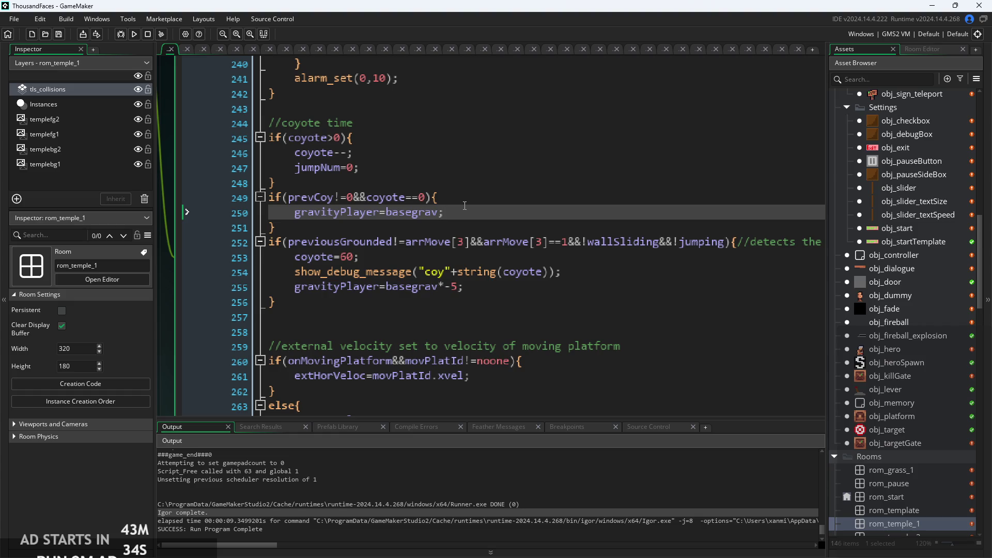
{"action": "left_click", "coordinate": [494, 196]}
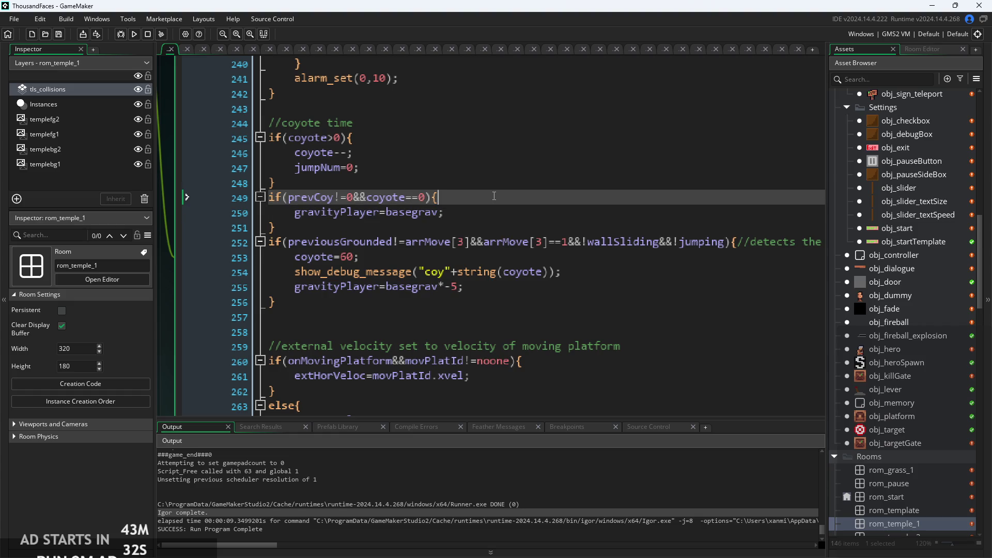
{"action": "left_click", "coordinate": [472, 227]}
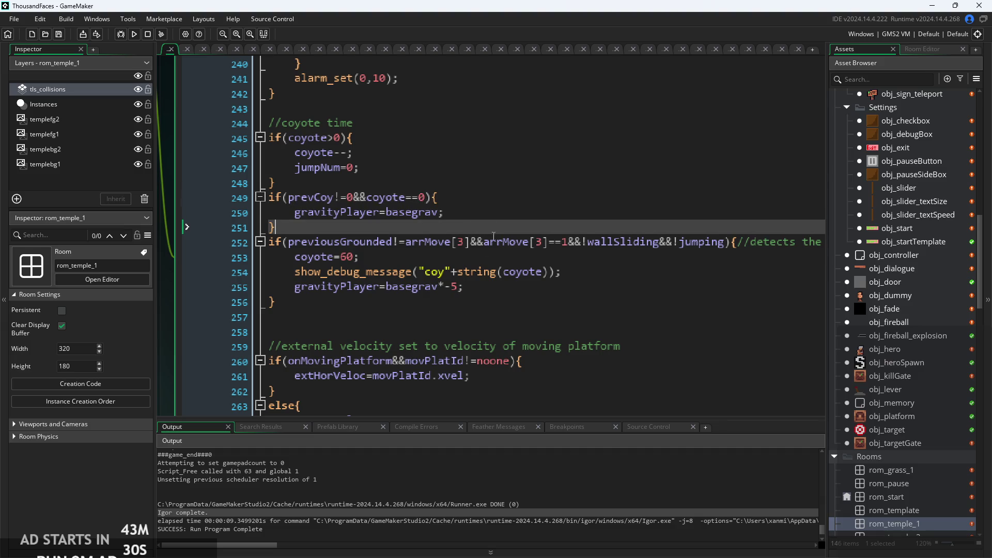
{"action": "left_click", "coordinate": [486, 288]}
{"action": "scroll", "coordinate": [484, 294], "scroll_direction": "up", "scroll_amount": 1}
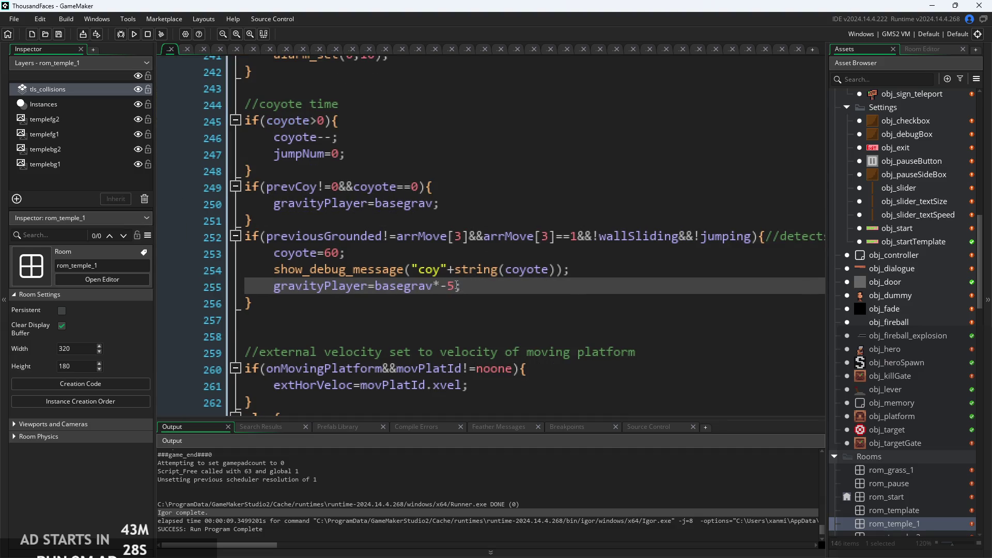
{"action": "scroll", "coordinate": [480, 285], "scroll_direction": "up", "scroll_amount": 1}
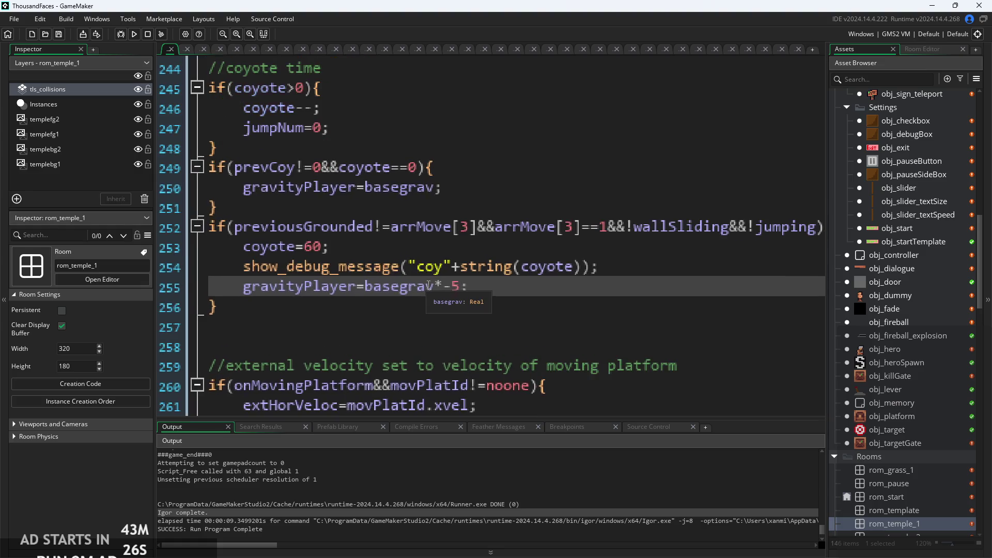
{"action": "scroll", "coordinate": [480, 266], "scroll_direction": "down", "scroll_amount": 2}
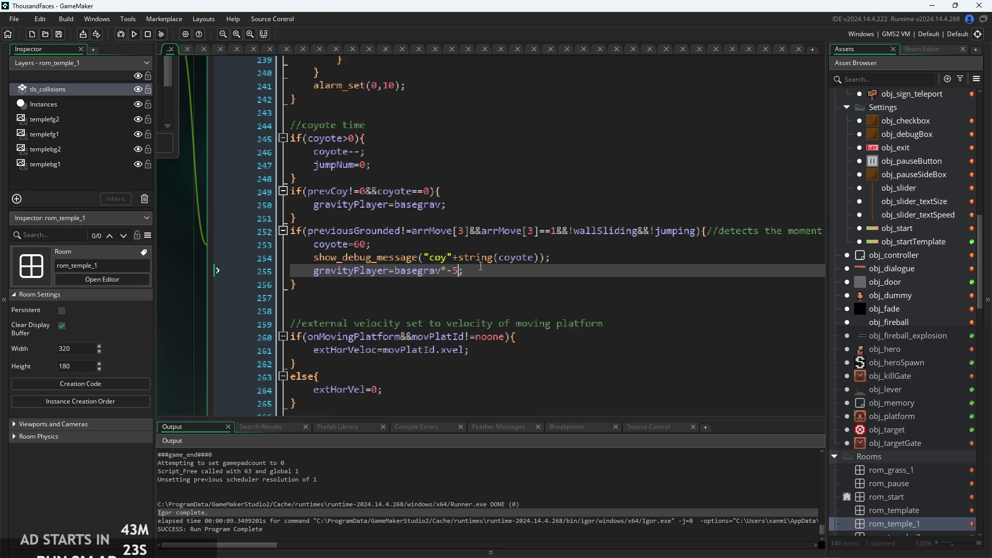
Add an if(horVeloc==maxHor) condition above the basegrav*-5 gravity line
{"action": "left_click", "coordinate": [558, 261]}
{"action": "key", "text": "Return"}
{"action": "key", "text": "Down"}
{"action": "key", "text": "Tab"}
{"action": "key", "text": "Up"}
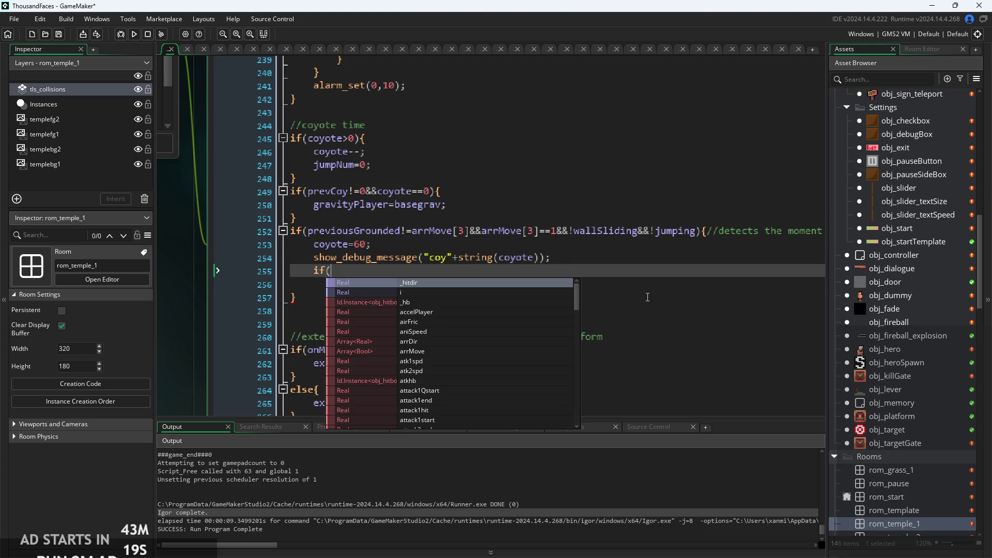
{"action": "left_click", "coordinate": [652, 288]}
{"action": "key", "text": "Up"}
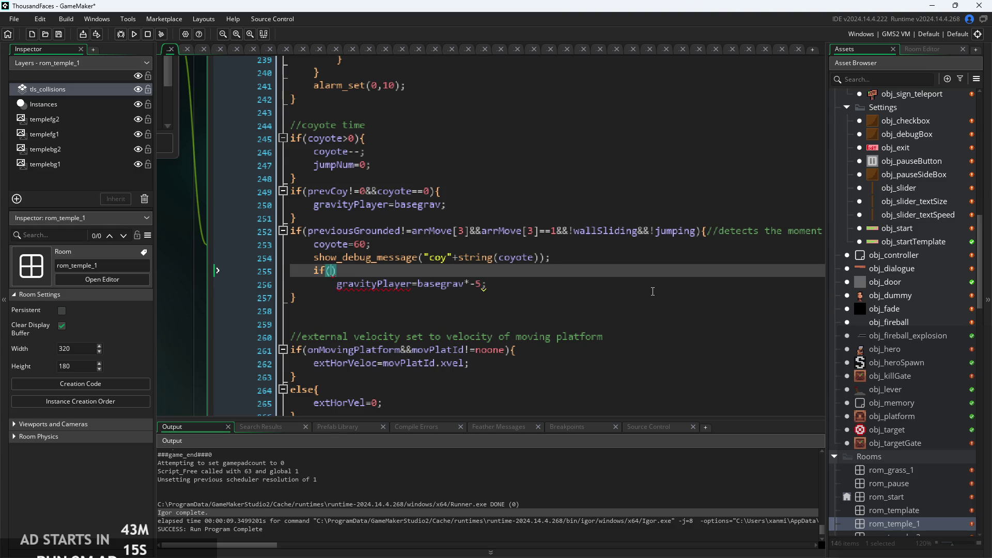
{"action": "type", "text": "e"}
{"action": "key", "text": "BackSpace"}
{"action": "key", "text": "BackSpace"}
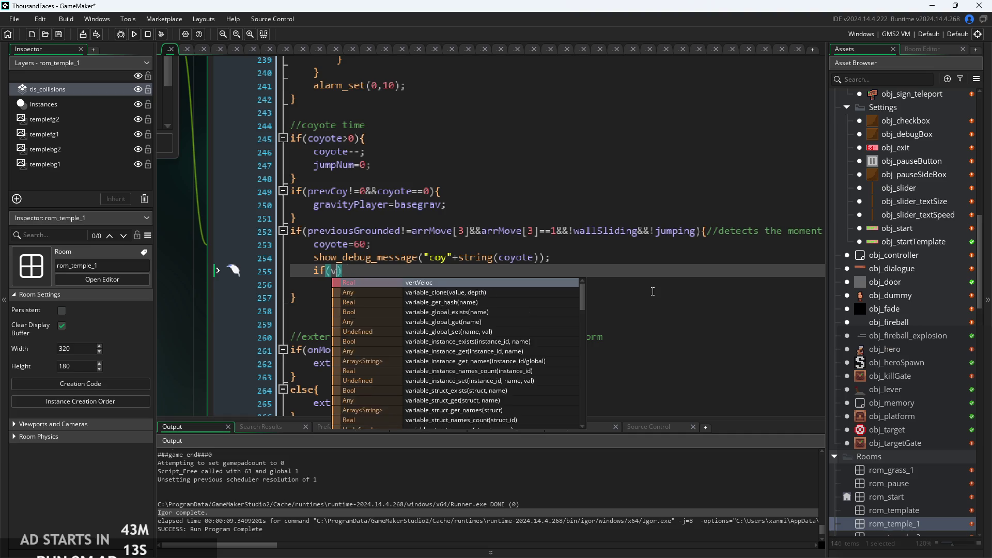
{"action": "type", "text": "horVeloc==maxHor"}
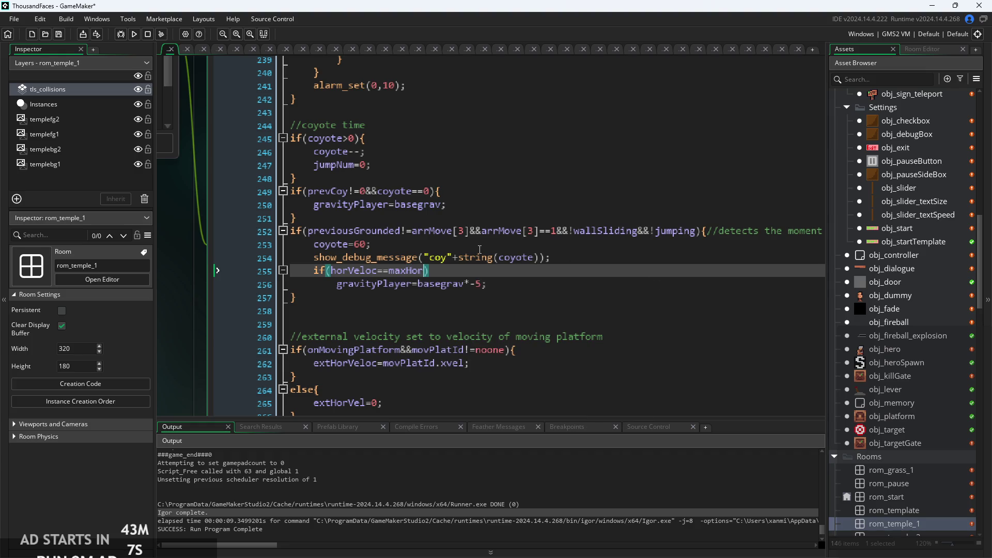
Close the if block around the gravity line and rebuild the game
{"action": "left_click", "coordinate": [457, 270]}
{"action": "left_click", "coordinate": [518, 289]}
{"action": "key", "text": "Return"}
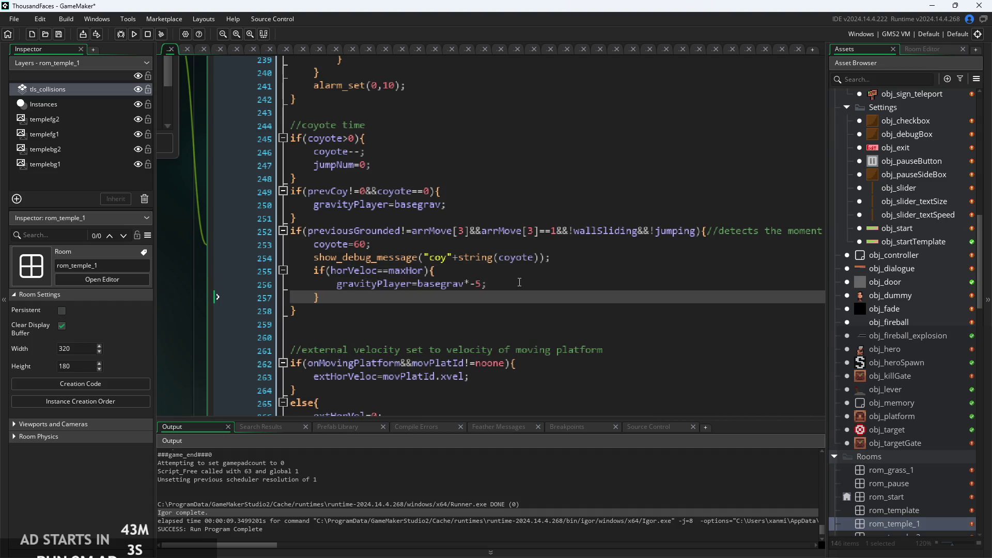
{"action": "left_click", "coordinate": [407, 283]}
{"action": "left_click", "coordinate": [413, 277]}
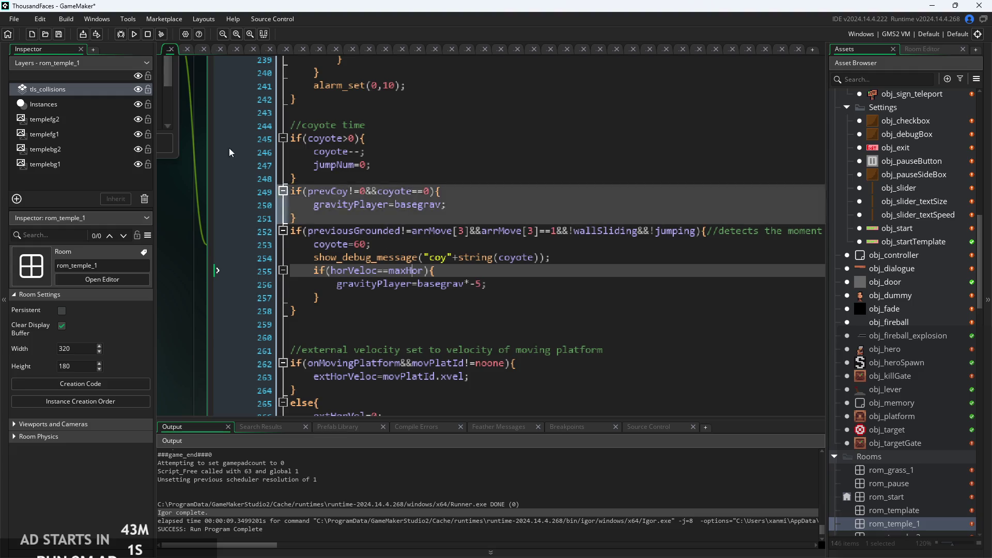
{"action": "left_click", "coordinate": [134, 34]}
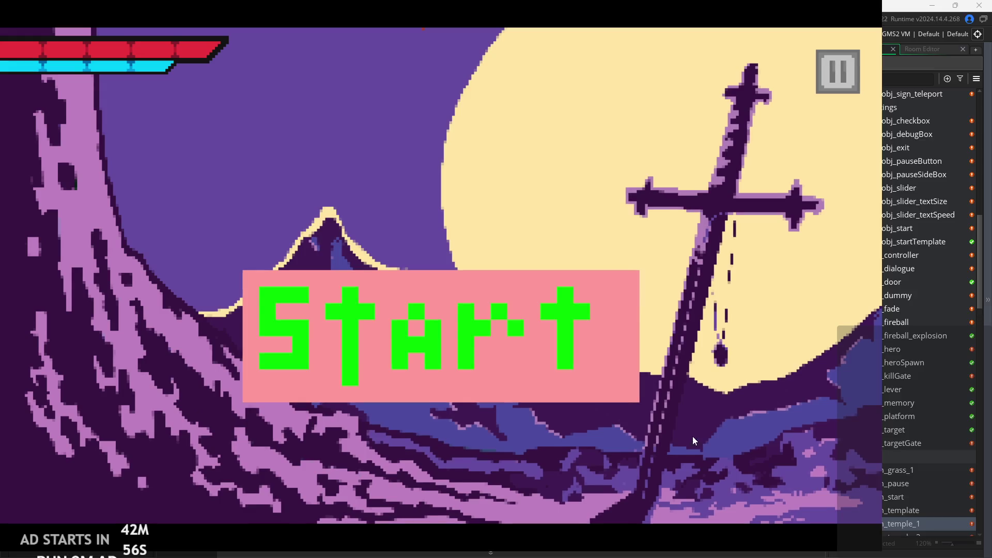
Start the temple level and run the hero right and left into the floor pit twice
{"action": "left_click", "coordinate": [555, 346]}
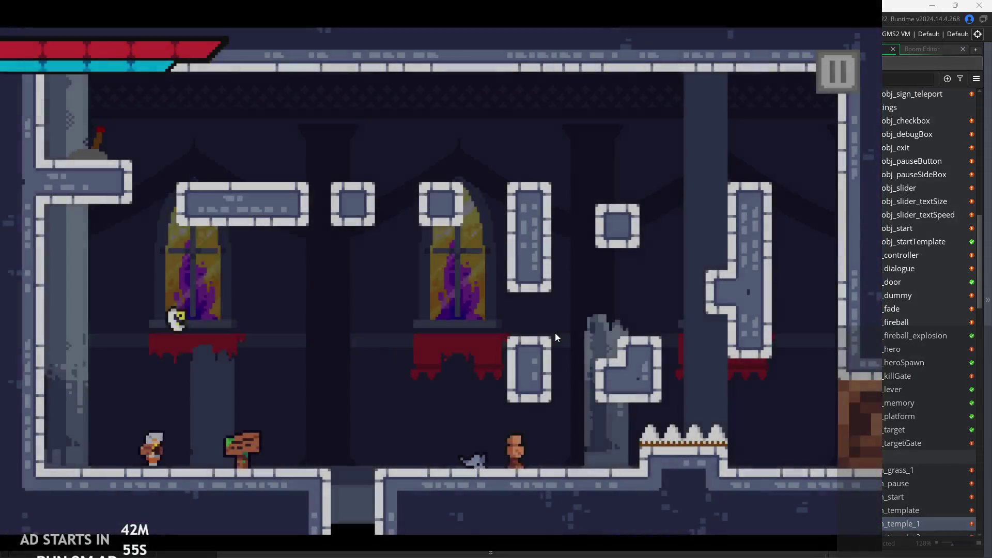
{"action": "key", "text": "Right"}
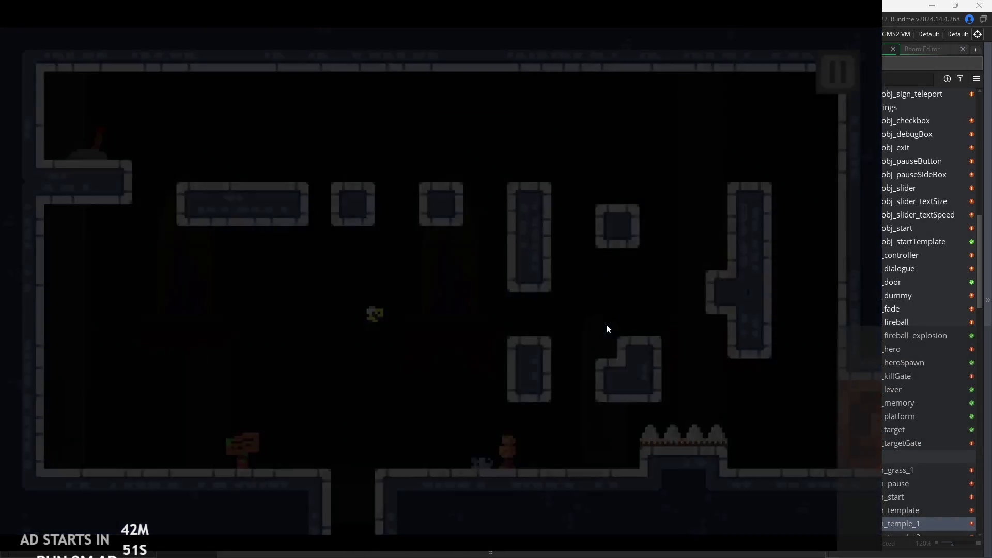
{"action": "key", "text": "Right"}
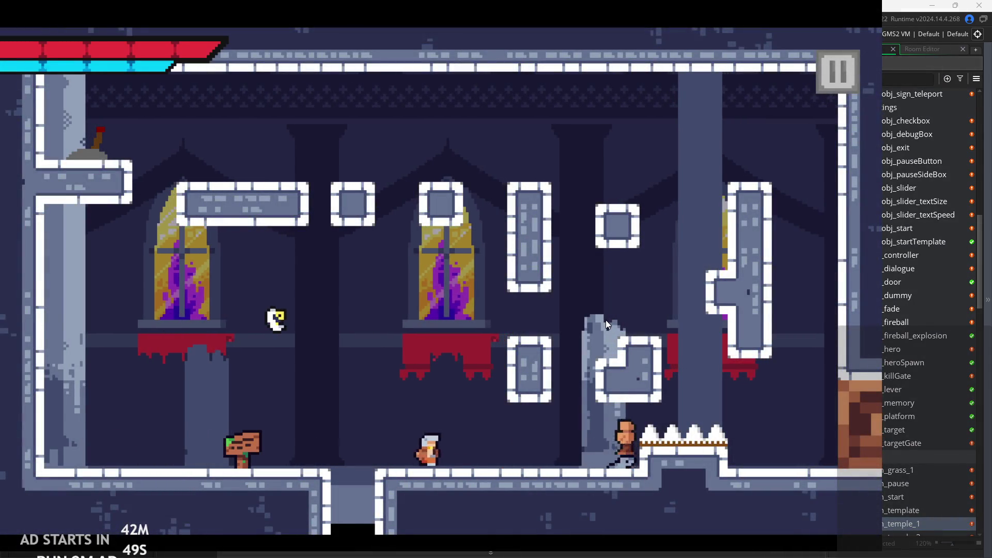
{"action": "key", "text": "Left"}
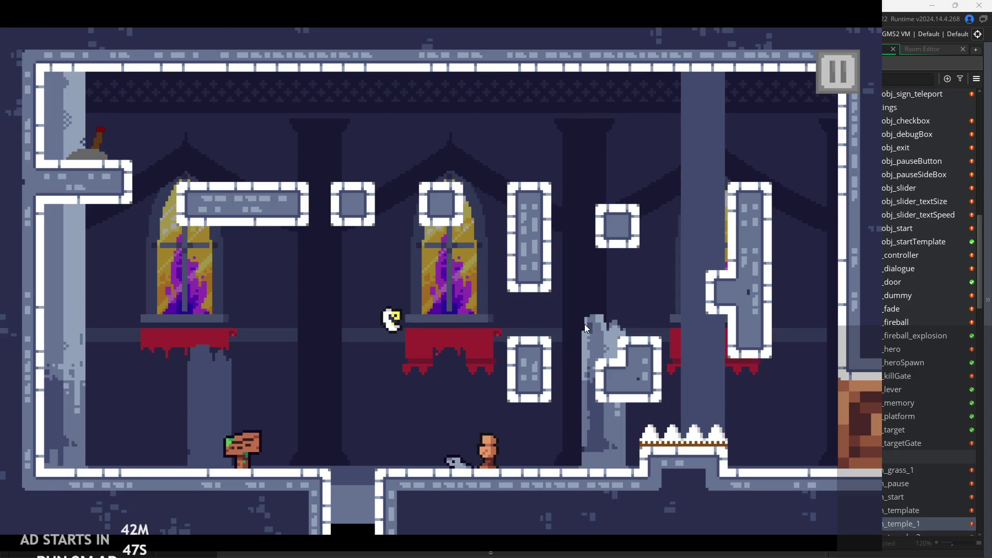
{"action": "key", "text": "Right"}
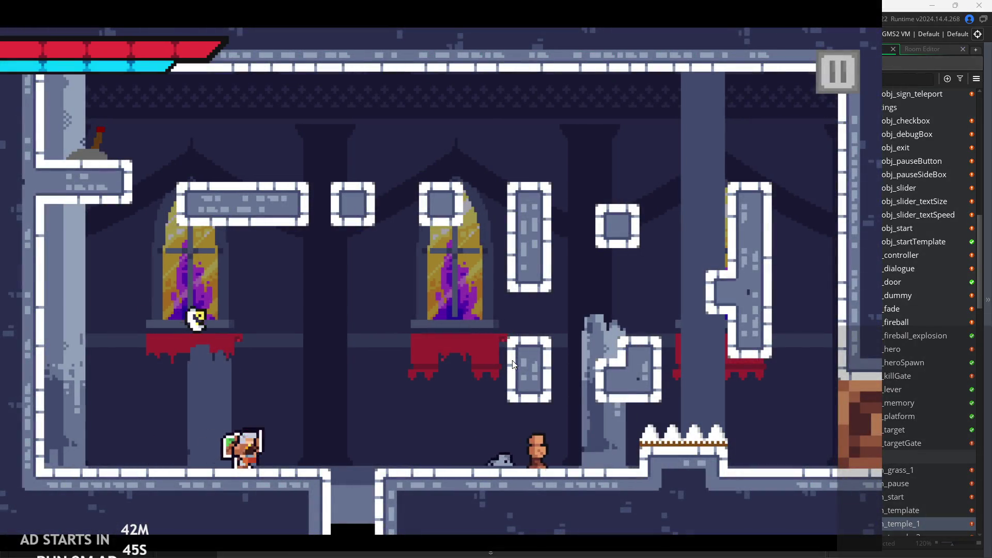
{"action": "key", "text": "Left"}
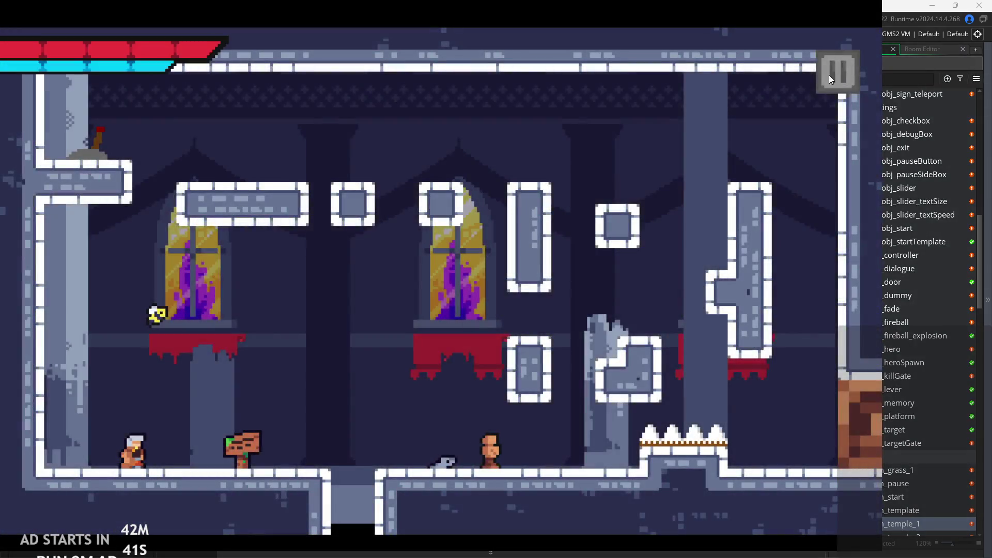
Return to the coyote timer line and rebuild the game with F5
{"action": "scroll", "coordinate": [367, 251], "scroll_direction": "up", "scroll_amount": 3, "text": "ctrl"}
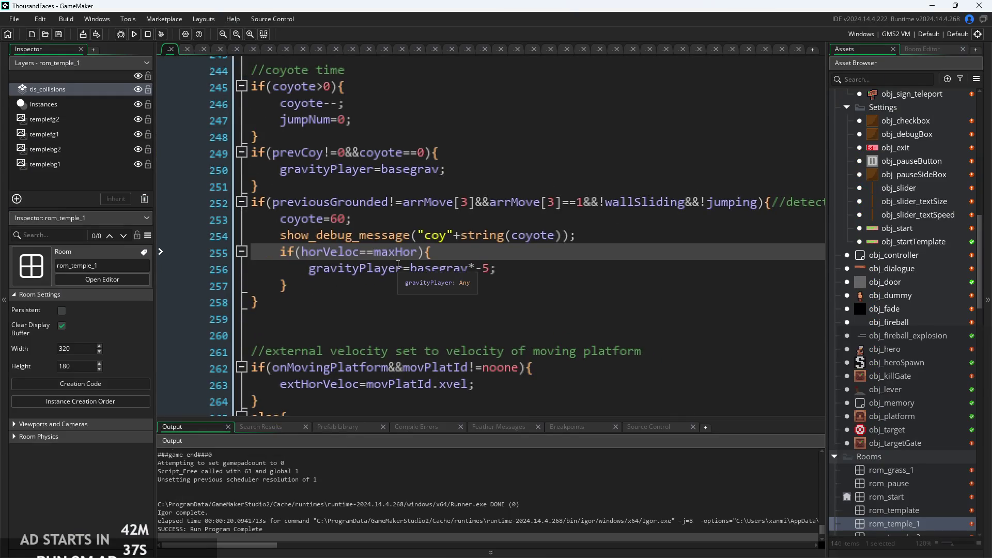
{"action": "key", "text": "Up"}
{"action": "key", "text": "Up"}
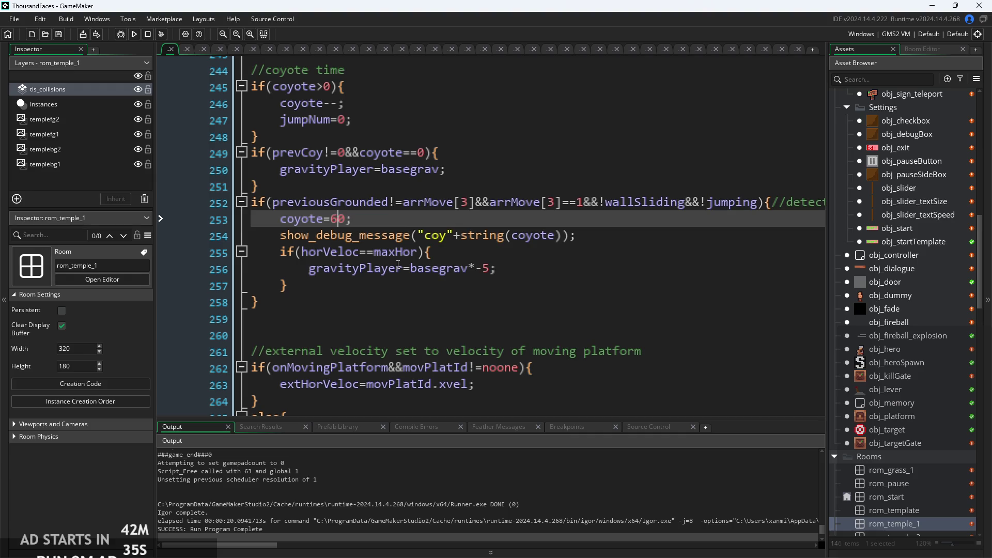
{"action": "key", "text": "F5"}
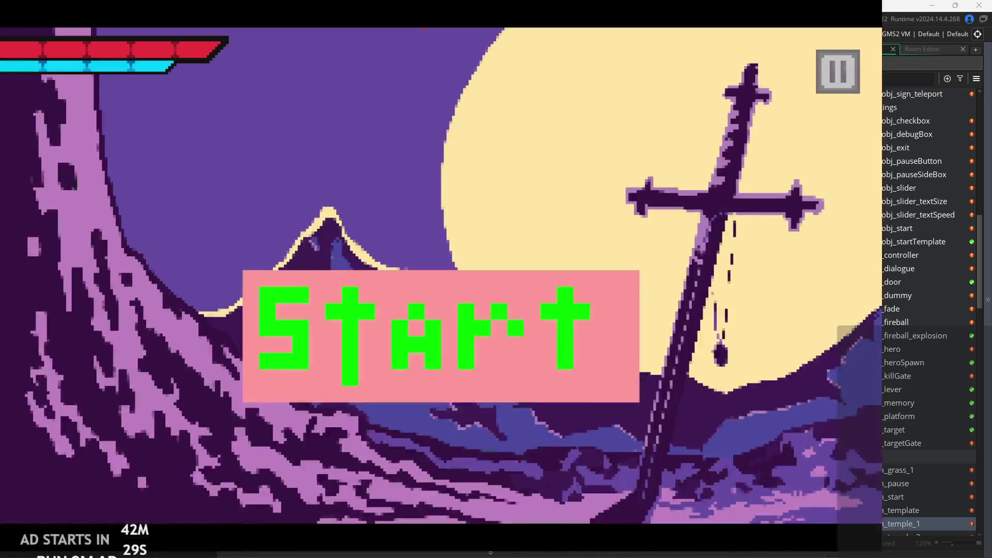
Start the game and run and jump the hero through the temple level, toward the spikes and back
{"action": "left_click", "coordinate": [425, 336]}
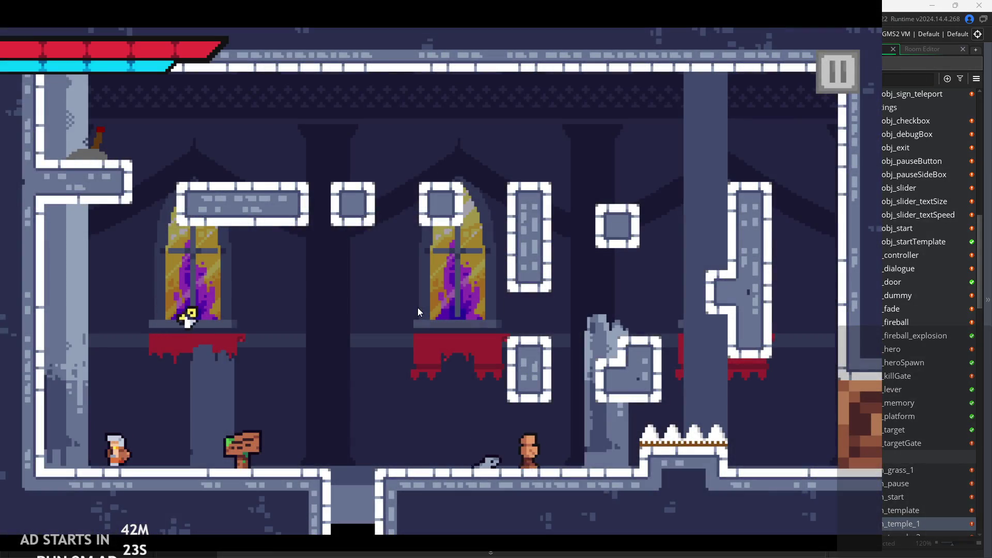
{"action": "key", "text": "Right"}
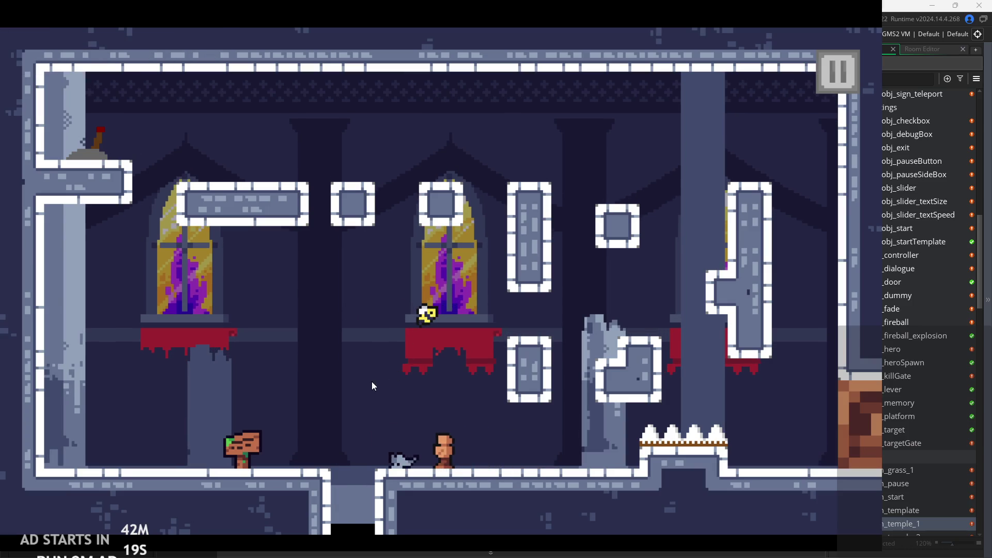
{"action": "key", "text": "Right"}
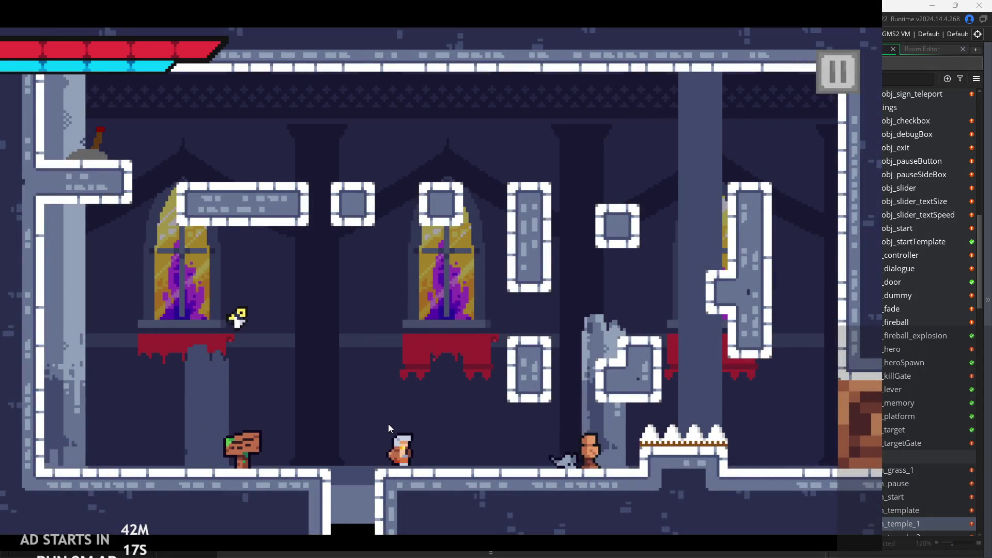
{"action": "key", "text": "space"}
{"action": "key", "text": "Right"}
{"action": "key", "text": "space"}
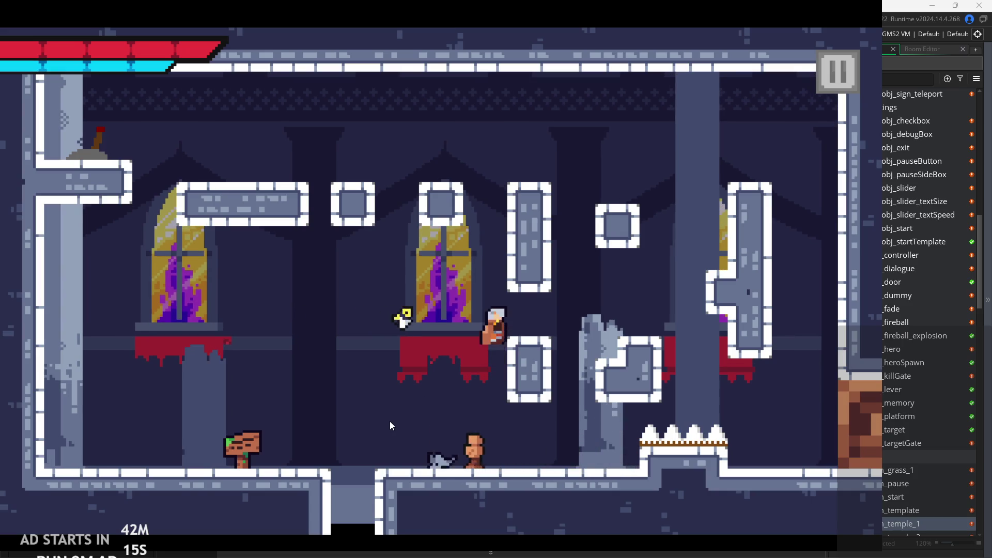
{"action": "key", "text": "Right"}
{"action": "key", "text": "space"}
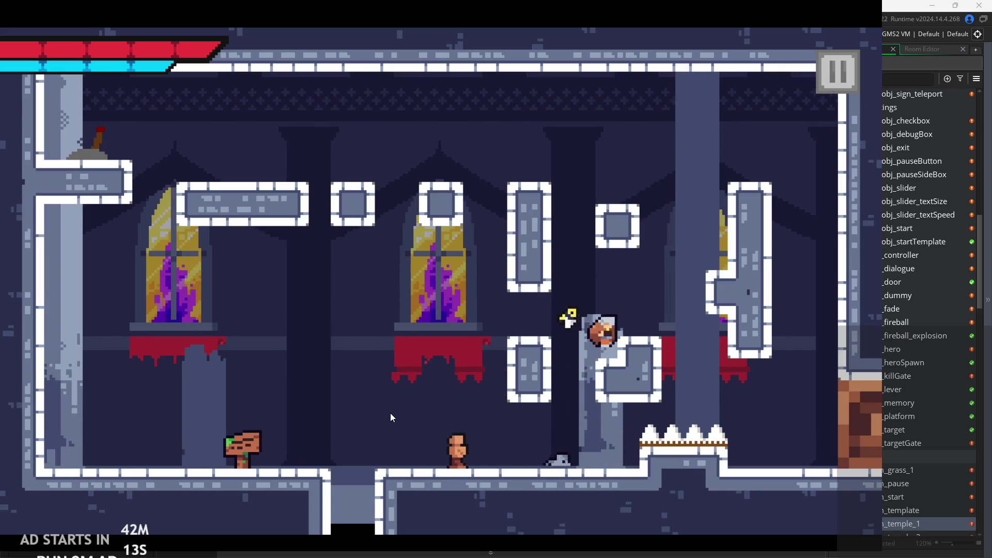
{"action": "key", "text": "Right"}
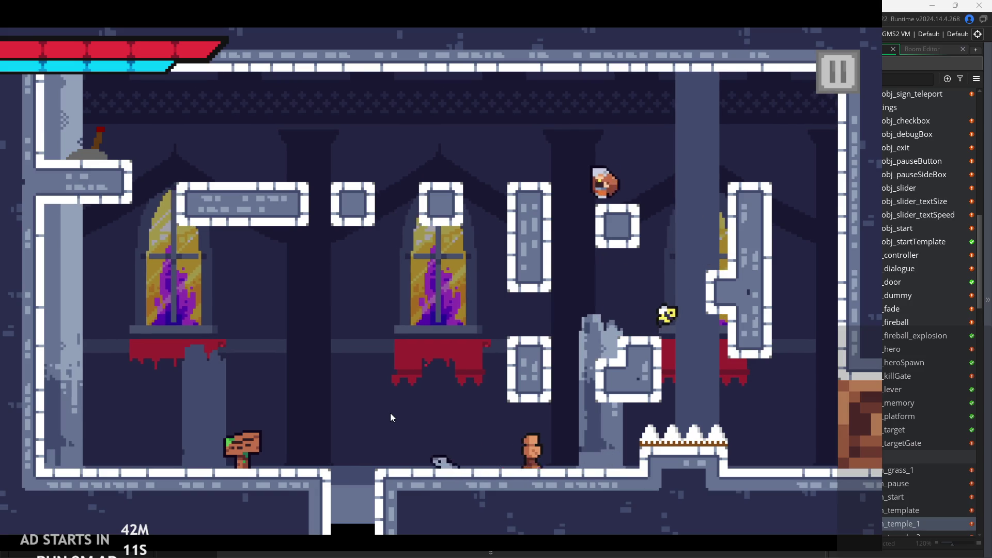
{"action": "key", "text": "Left"}
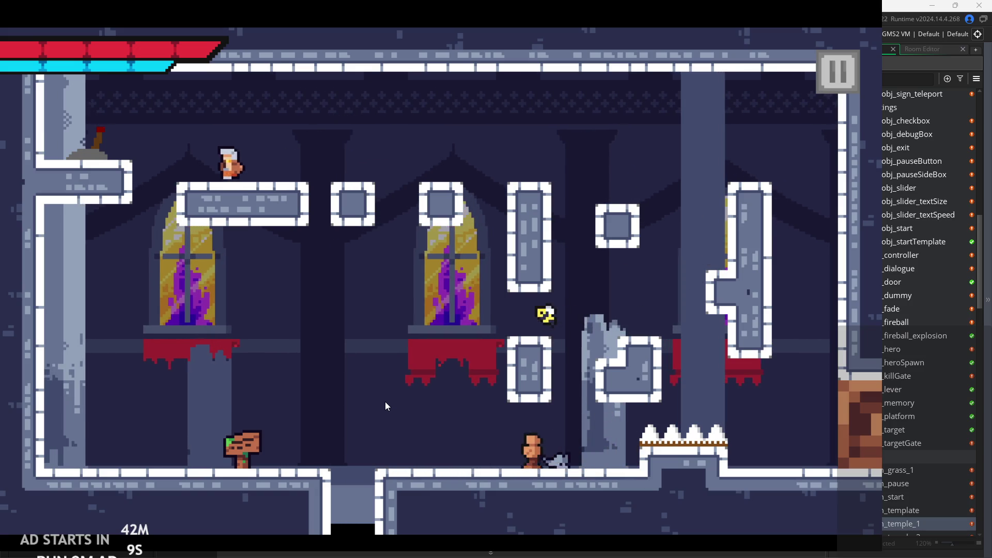
{"action": "key", "text": "Left"}
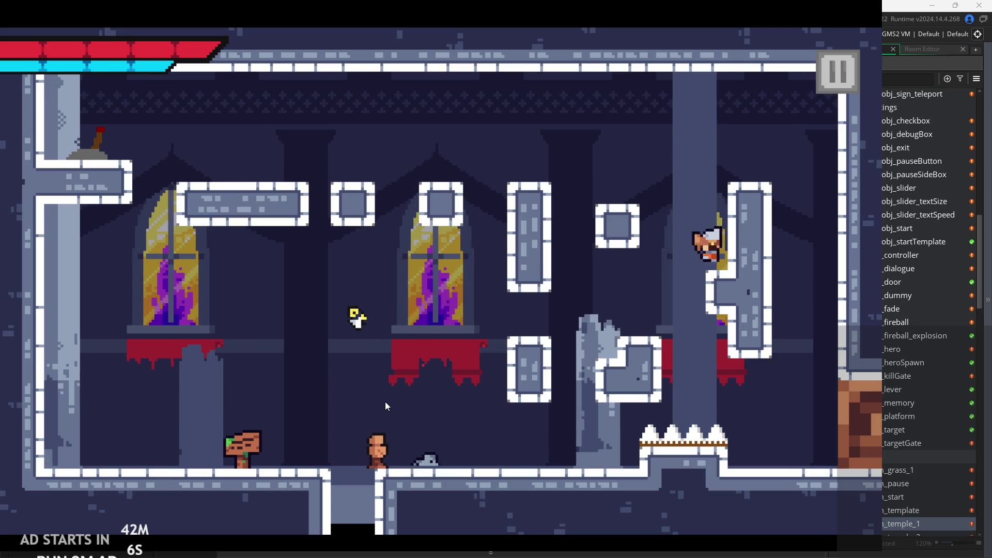
{"action": "key", "text": "Right"}
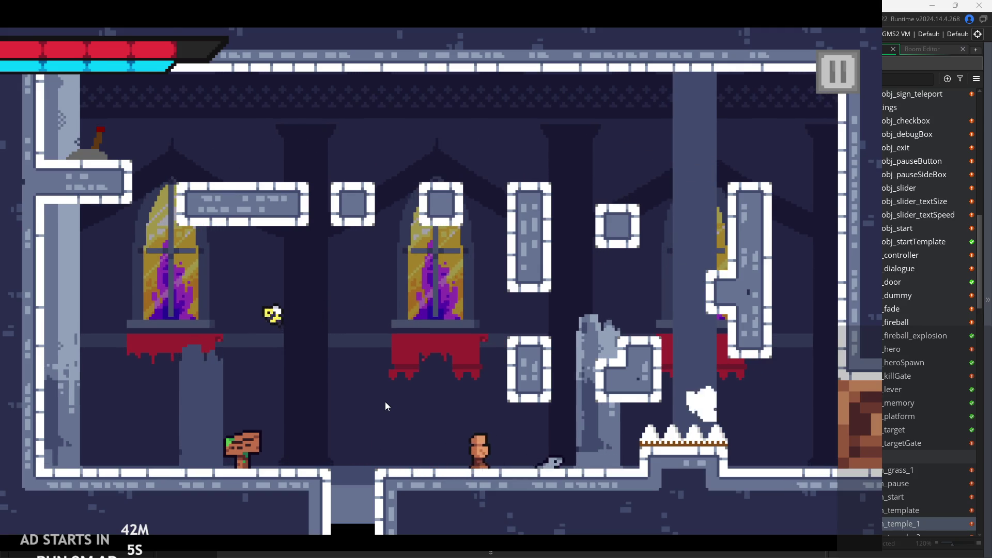
{"action": "key", "text": "Right"}
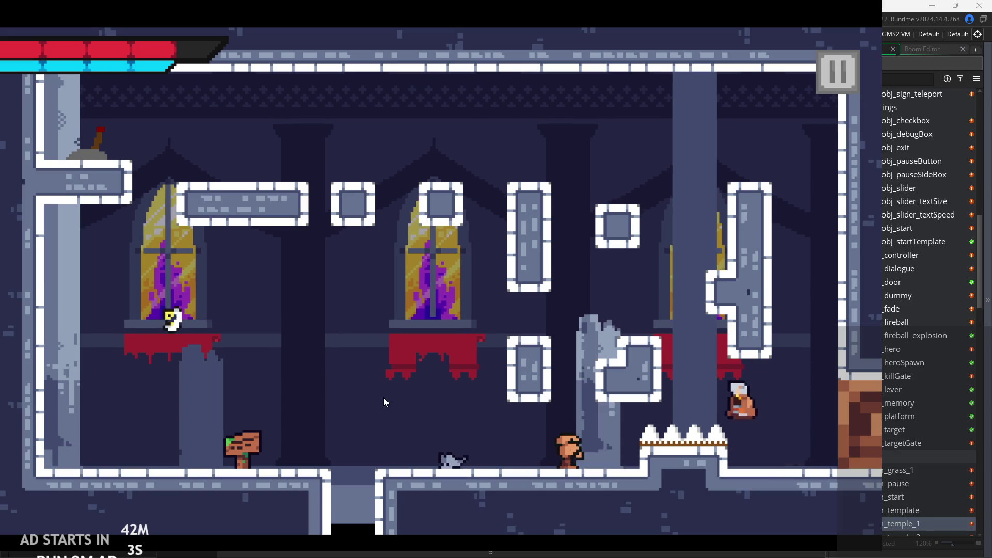
{"action": "key", "text": "Left"}
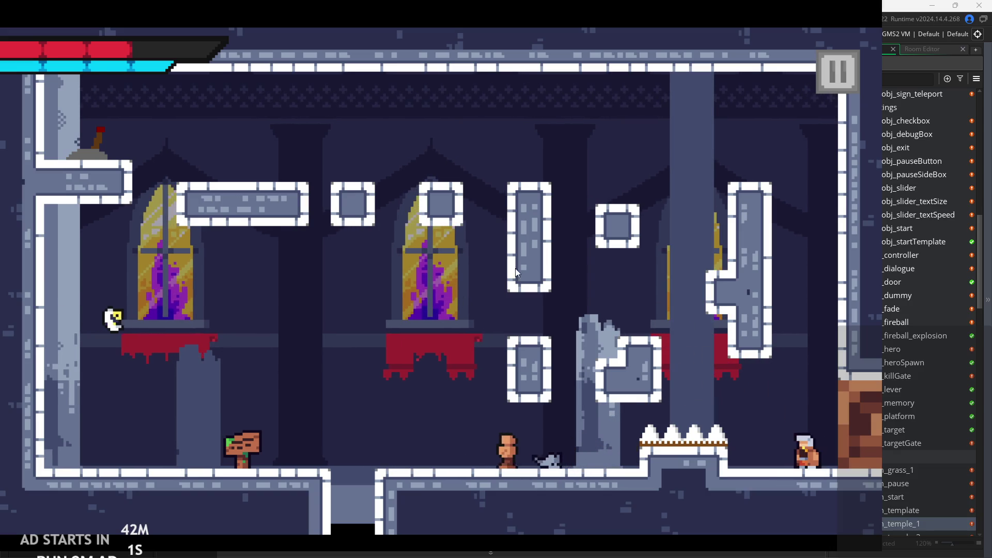
Quit the game and return to the end of the gravity line in the Step code
{"action": "left_click", "coordinate": [849, 77]}
{"action": "left_click", "coordinate": [728, 457]}
{"action": "left_click", "coordinate": [518, 268]}
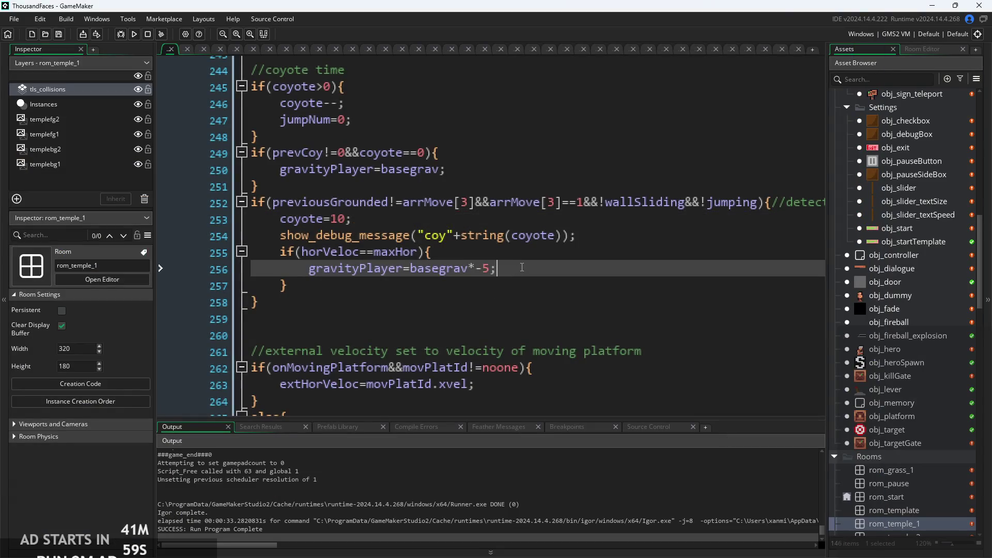
Delete the show_debug_message line, save the project, and start the rebuilt game in the temple room
{"action": "scroll", "coordinate": [479, 256], "scroll_direction": "up", "scroll_amount": 1}
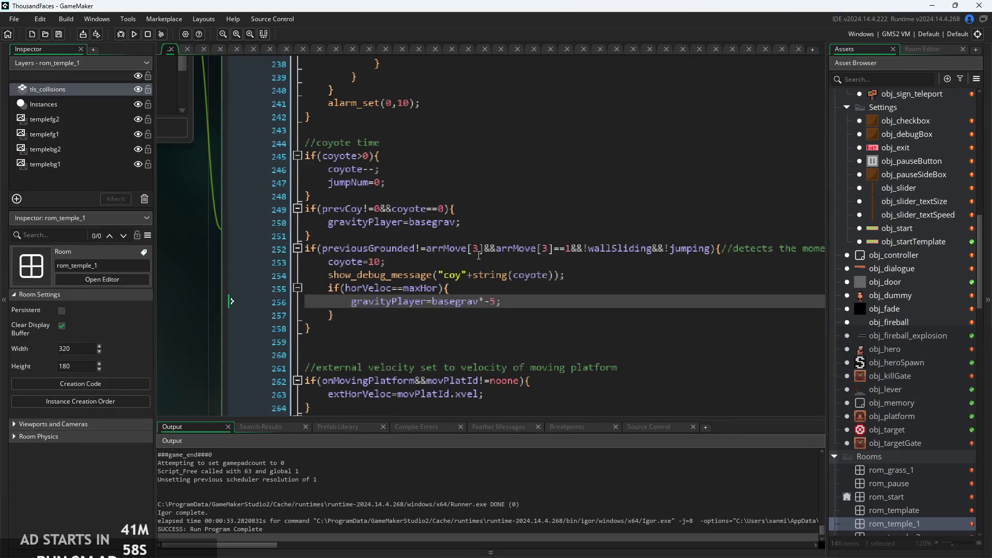
{"action": "left_click", "coordinate": [604, 271]}
{"action": "key", "text": "shift+Home"}
{"action": "key", "text": "BackSpace"}
{"action": "key", "text": "BackSpace"}
{"action": "key", "text": "ctrl+s"}
{"action": "left_click", "coordinate": [134, 35]}
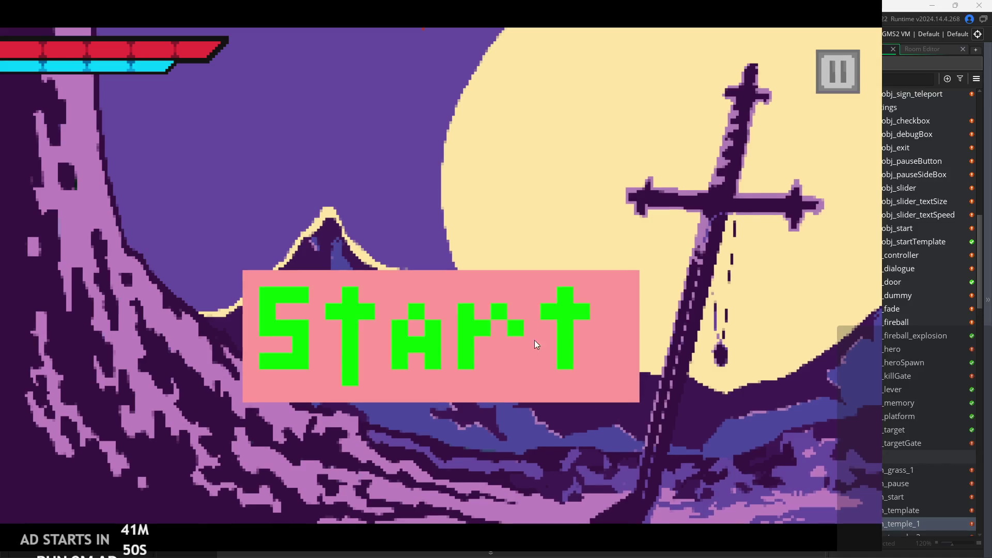
{"action": "left_click", "coordinate": [534, 341]}
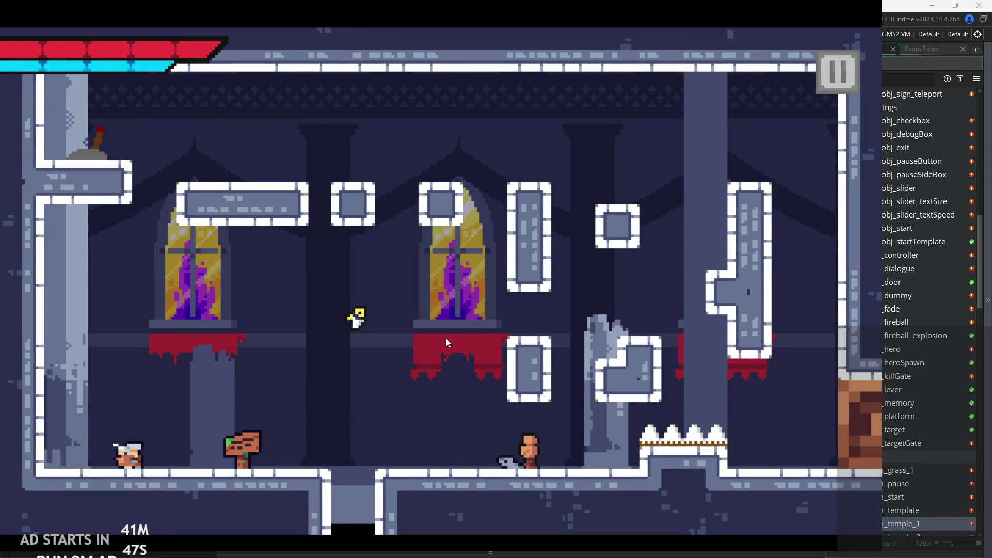
Run and jump the hero right past the pit, wall-kicking up to the red drape ledge
{"action": "key", "text": "d"}
{"action": "key", "text": "d"}
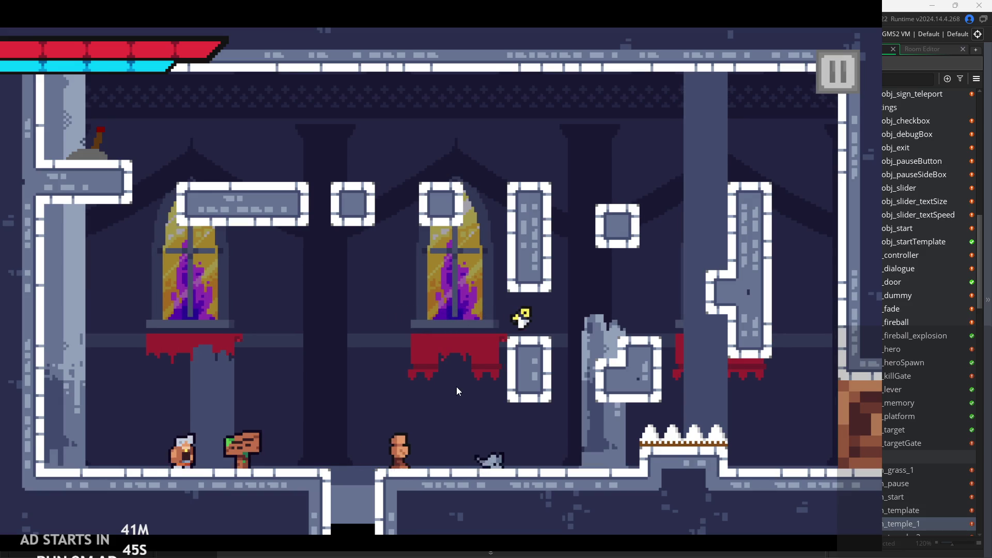
{"action": "key", "text": "space"}
{"action": "key", "text": "d"}
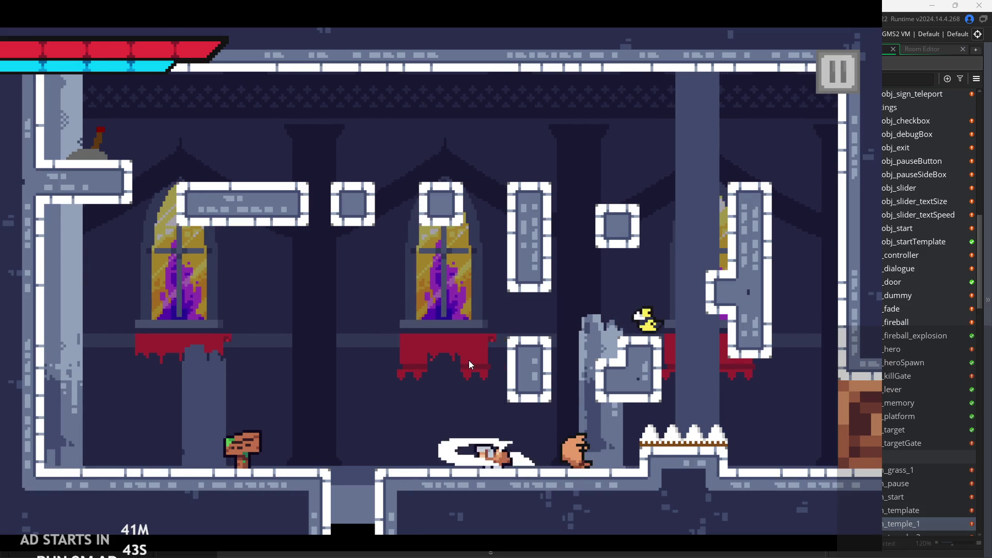
{"action": "key", "text": "a"}
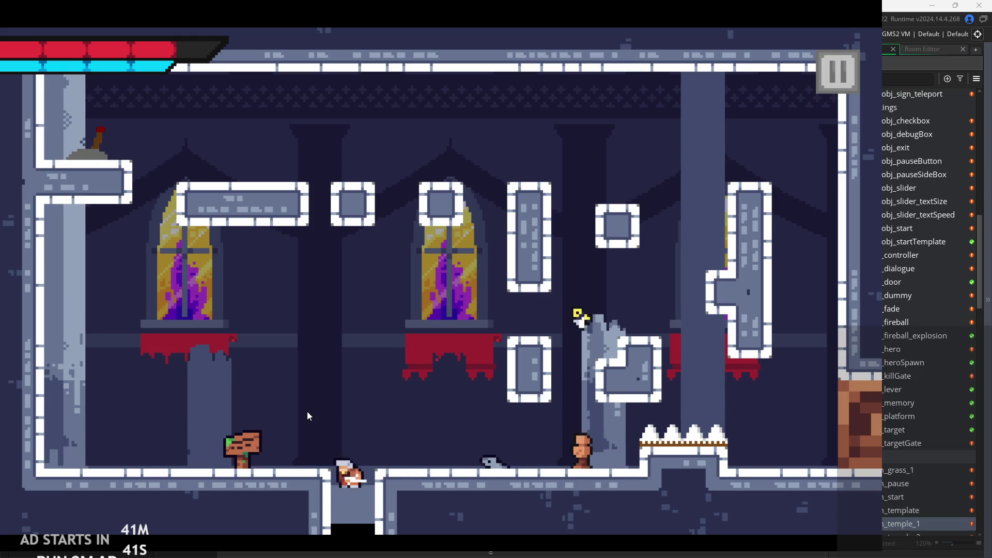
{"action": "key", "text": "space"}
{"action": "key", "text": "d"}
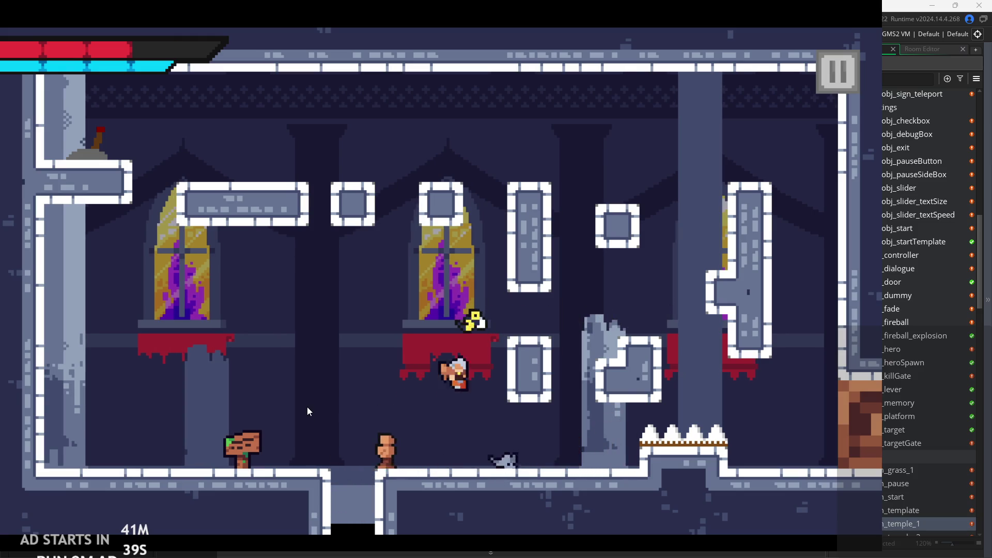
{"action": "key", "text": "d"}
{"action": "key", "text": "space"}
{"action": "key", "text": "space"}
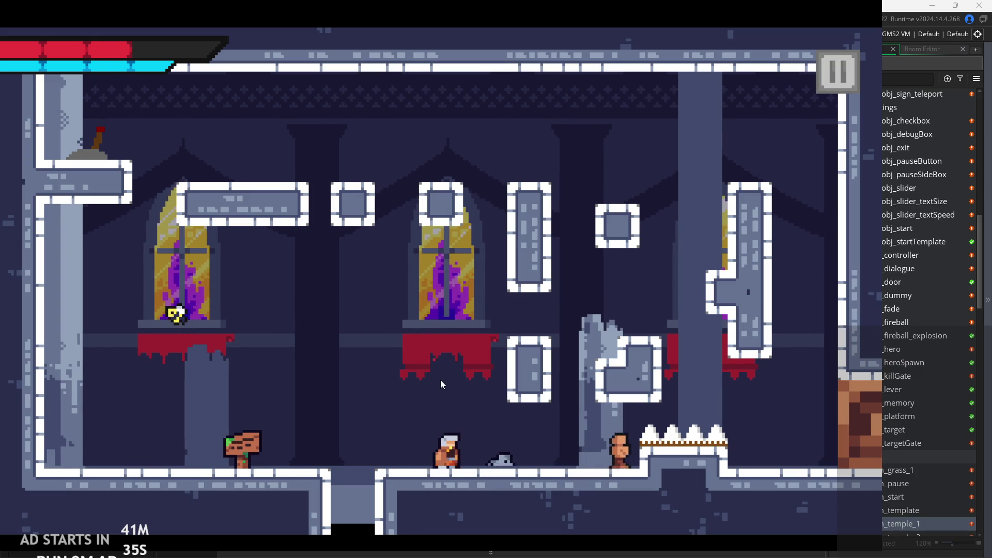
{"action": "key", "text": "d"}
{"action": "key", "text": "space"}
{"action": "key", "text": "space"}
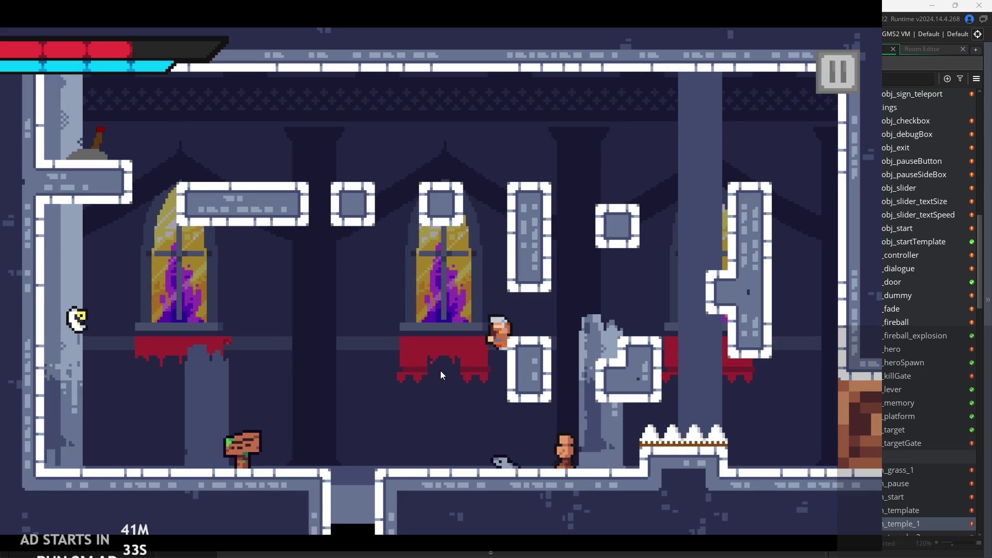
{"action": "key", "text": "a"}
{"action": "key", "text": "d"}
{"action": "key", "text": "d"}
Slash at the enemy by the spikes, then jump onto the stone platform
{"action": "key", "text": "space"}
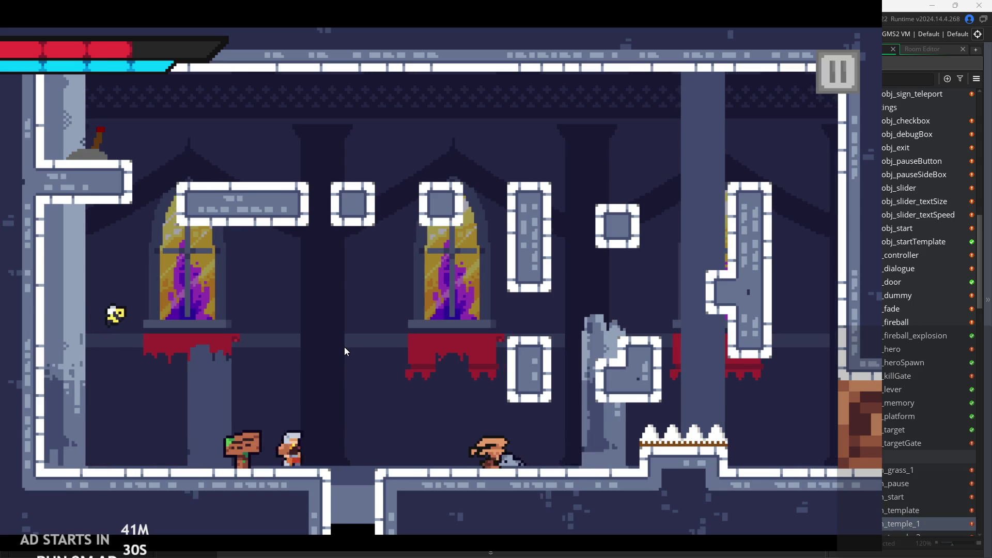
{"action": "key", "text": "a"}
{"action": "key", "text": "d"}
{"action": "key", "text": "j"}
{"action": "key", "text": "a"}
{"action": "key", "text": "d"}
{"action": "key", "text": "j"}
{"action": "key", "text": "d"}
{"action": "key", "text": "a"}
{"action": "key", "text": "space"}
{"action": "key", "text": "d"}
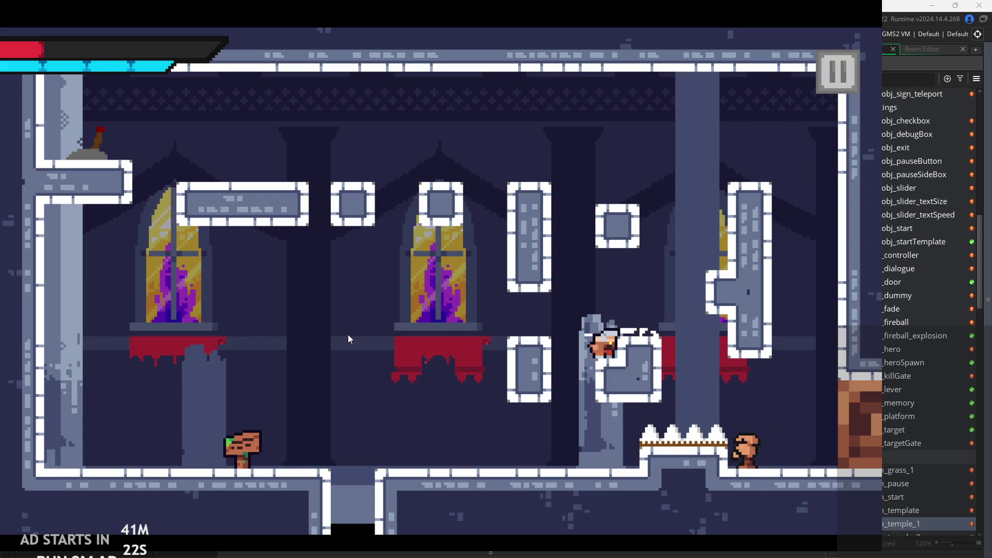
Hop between the square, long and tall blocks, then pause and exit the game
{"action": "key", "text": "space"}
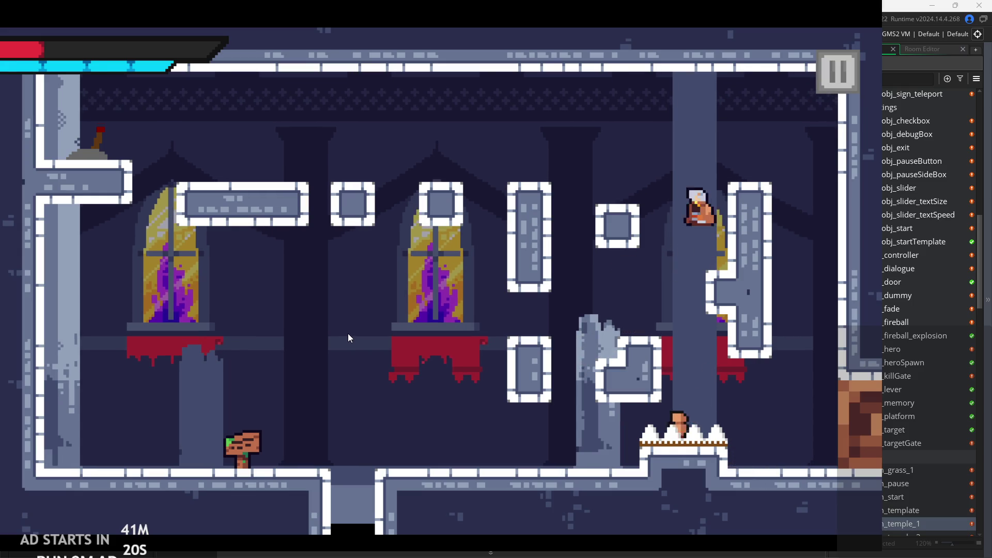
{"action": "key", "text": "a"}
{"action": "key", "text": "space"}
{"action": "key", "text": "a"}
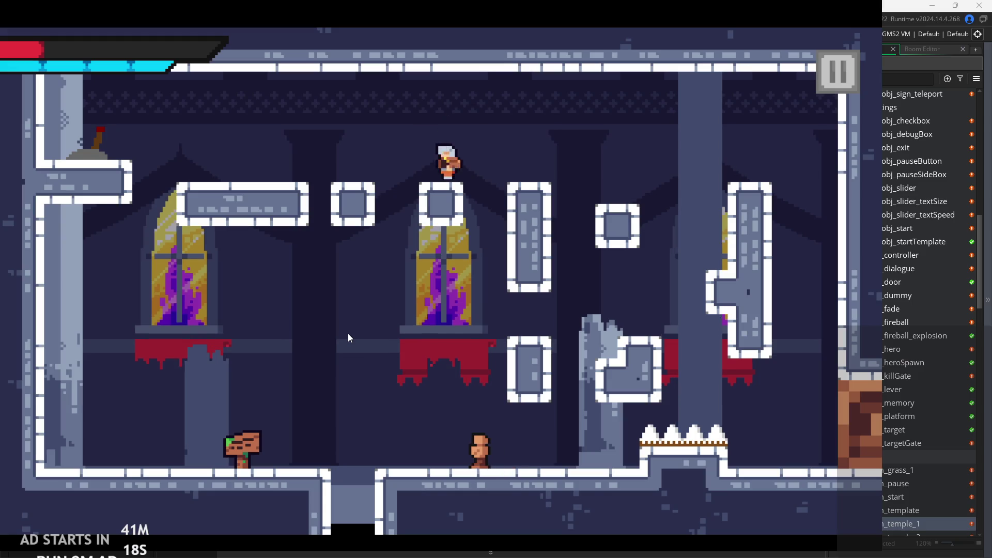
{"action": "key", "text": "space"}
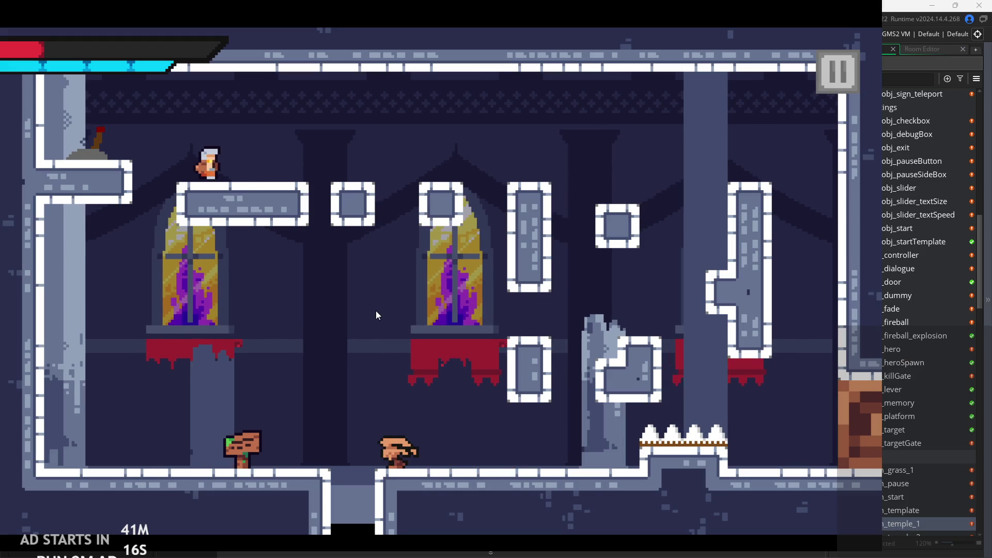
{"action": "key", "text": "d"}
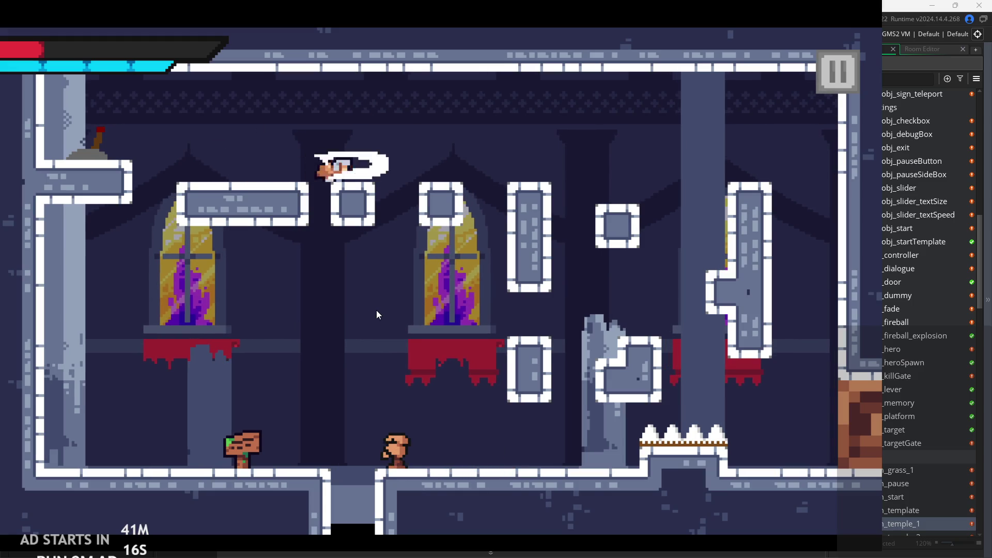
{"action": "key", "text": "space"}
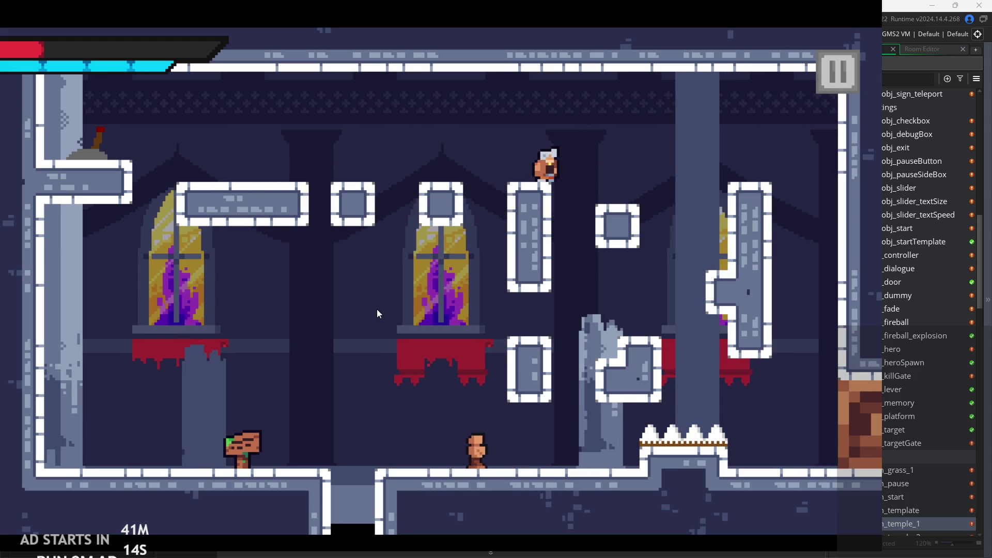
{"action": "key", "text": "a"}
{"action": "key", "text": "space"}
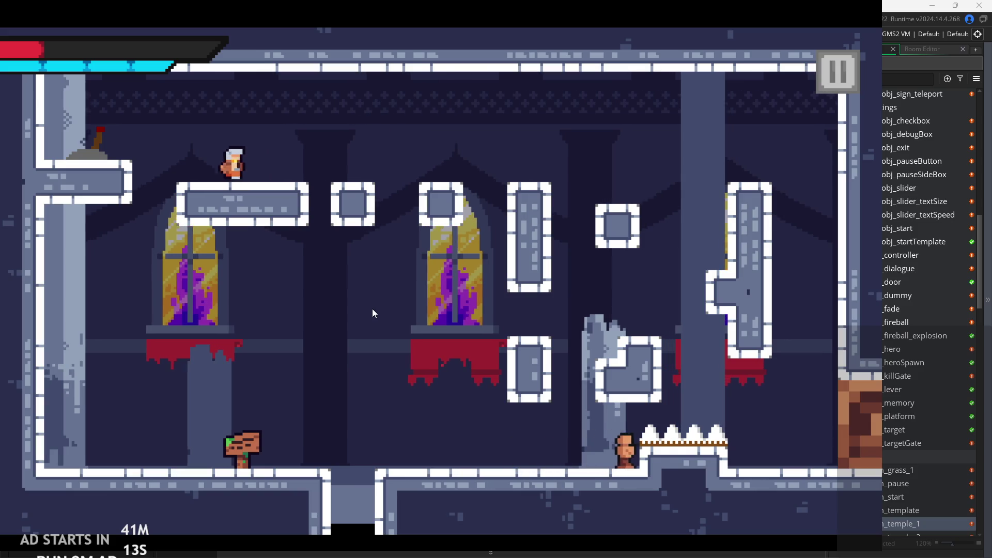
{"action": "key", "text": "d"}
{"action": "key", "text": "space"}
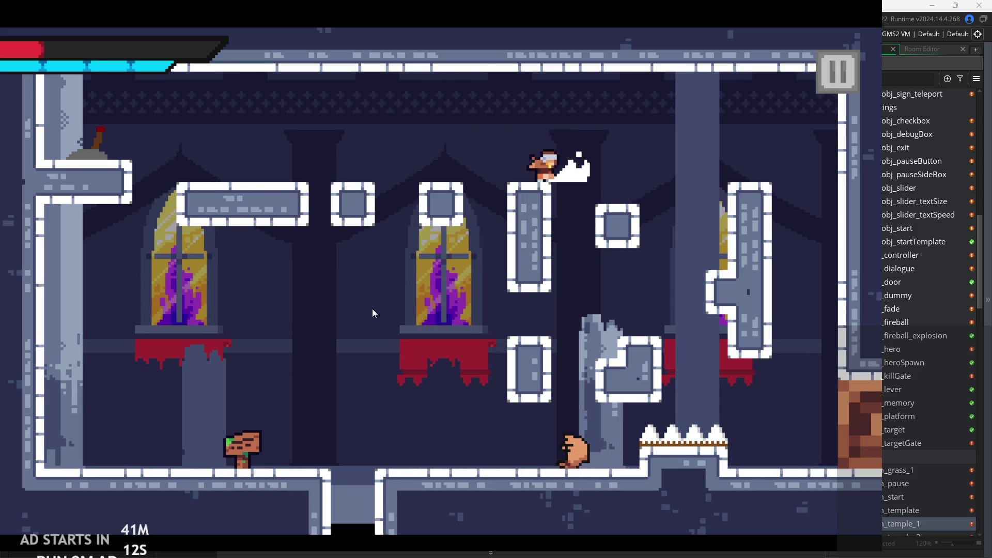
{"action": "key", "text": "a"}
{"action": "key", "text": "space"}
{"action": "key", "text": "d"}
{"action": "key", "text": "a"}
{"action": "key", "text": "d"}
{"action": "key", "text": "space"}
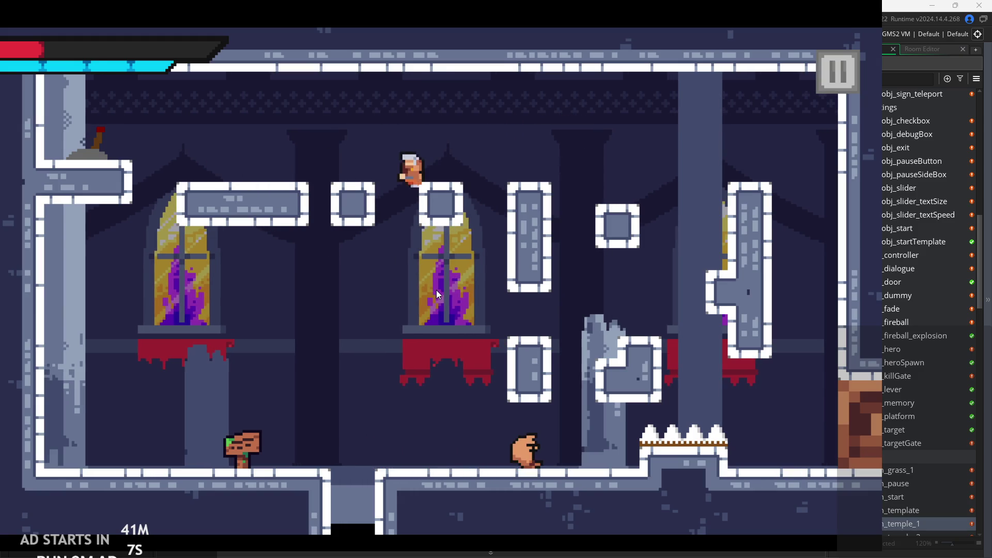
{"action": "key", "text": "a"}
{"action": "key", "text": "space"}
{"action": "key", "text": "a"}
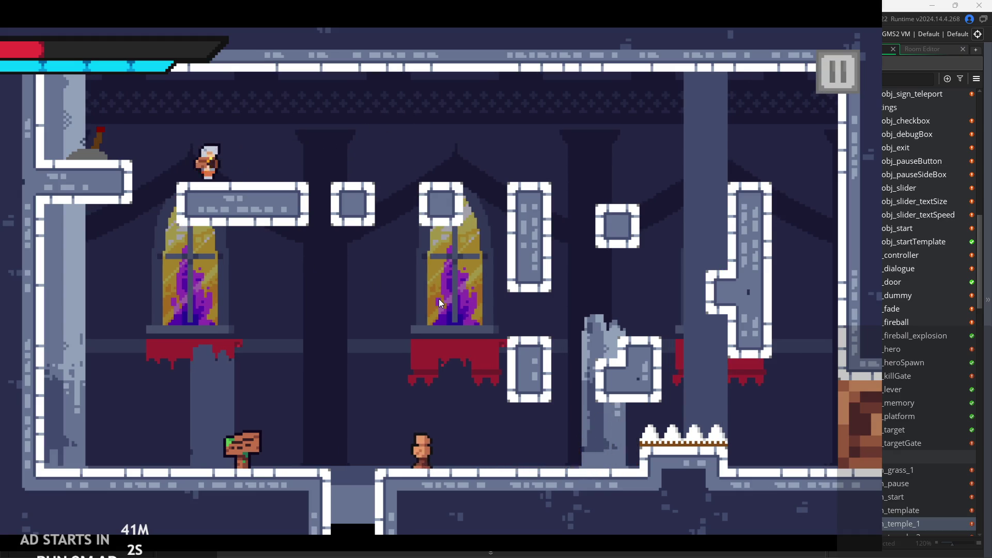
{"action": "key", "text": "d"}
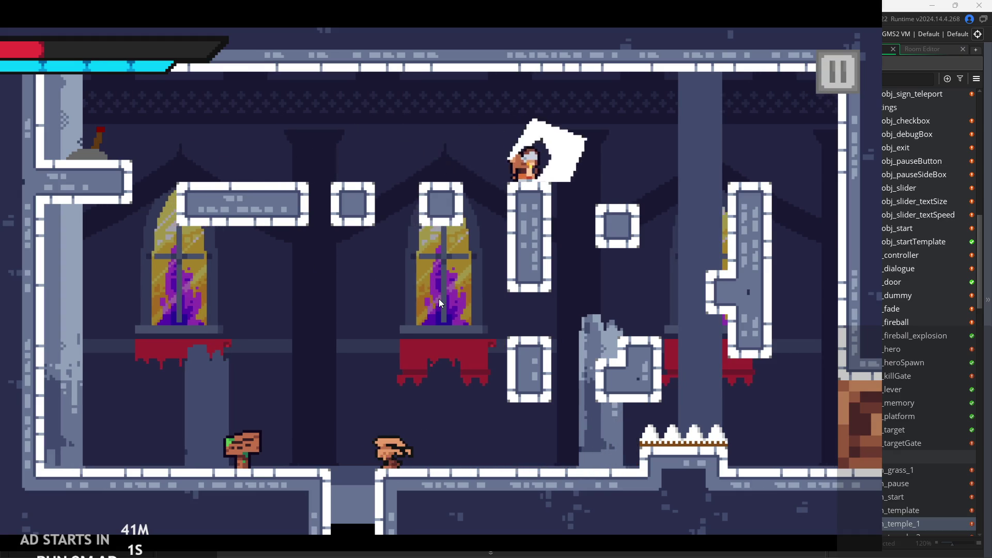
{"action": "left_click", "coordinate": [834, 75]}
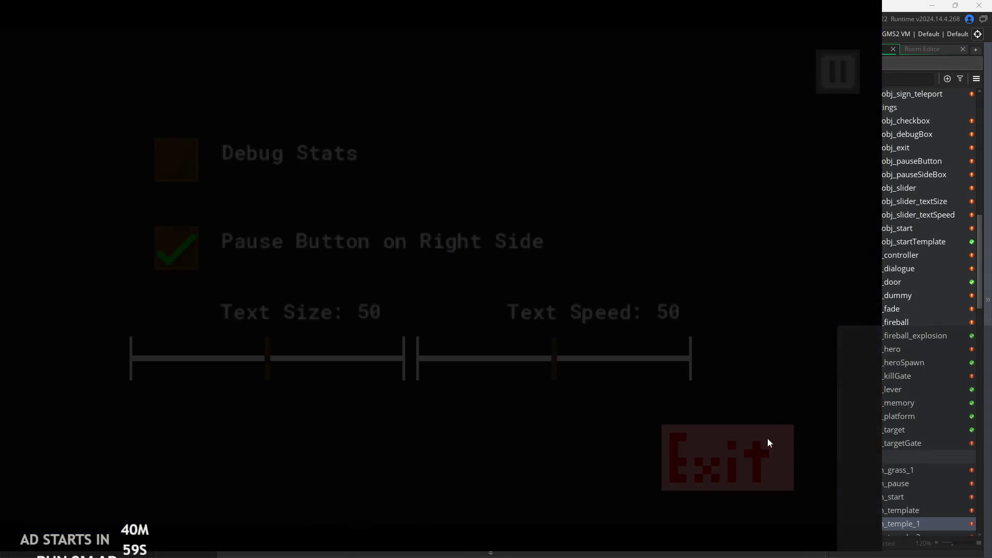
{"action": "left_click", "coordinate": [739, 457]}
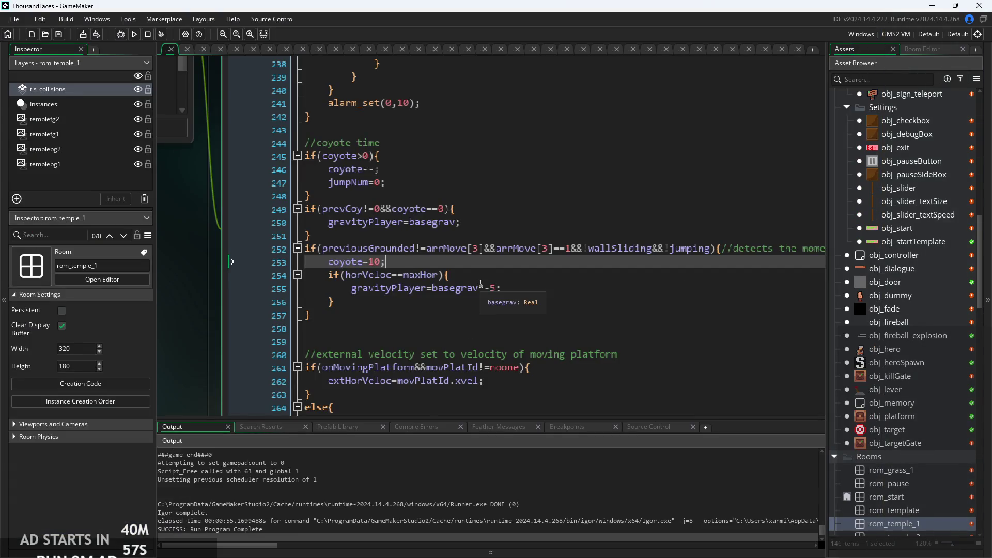
Extend line 254's condition to horVeloc==maxHor&&!attacking using autocomplete
{"action": "scroll", "coordinate": [480, 283], "scroll_direction": "up", "scroll_amount": 1, "text": "ctrl"}
{"action": "left_click", "coordinate": [428, 275]}
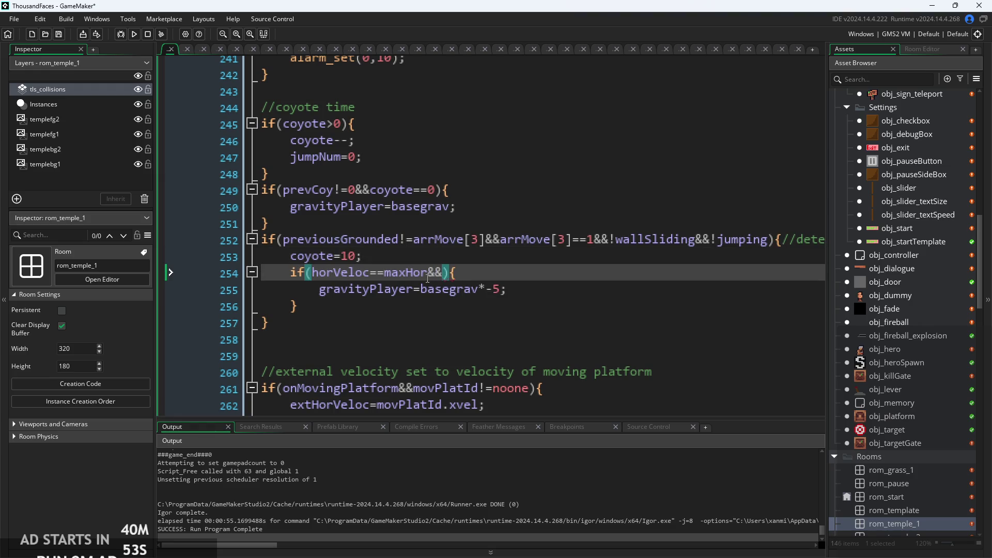
{"action": "type", "text": "!att"}
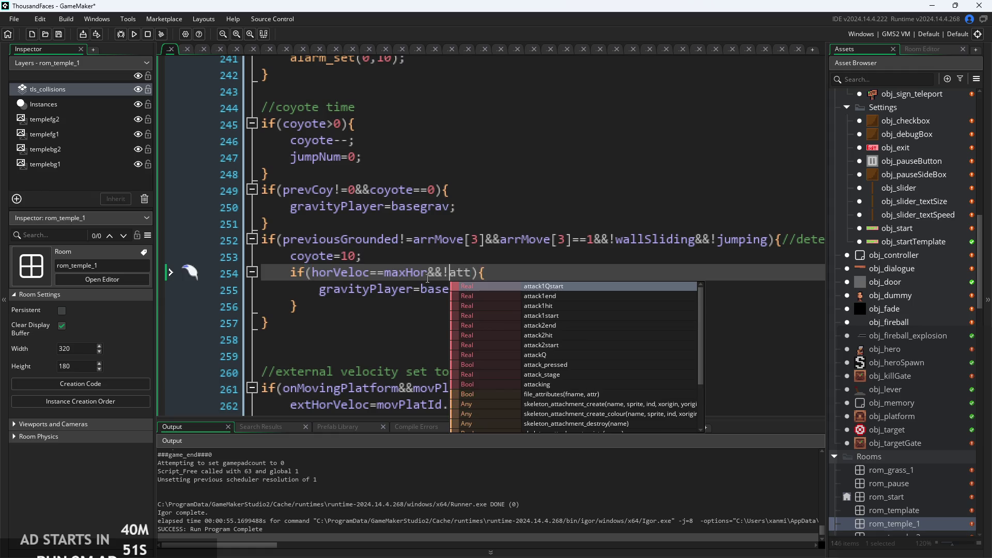
{"action": "key", "text": "Down"}
{"action": "key", "text": "Down"}
{"action": "key", "text": "Down"}
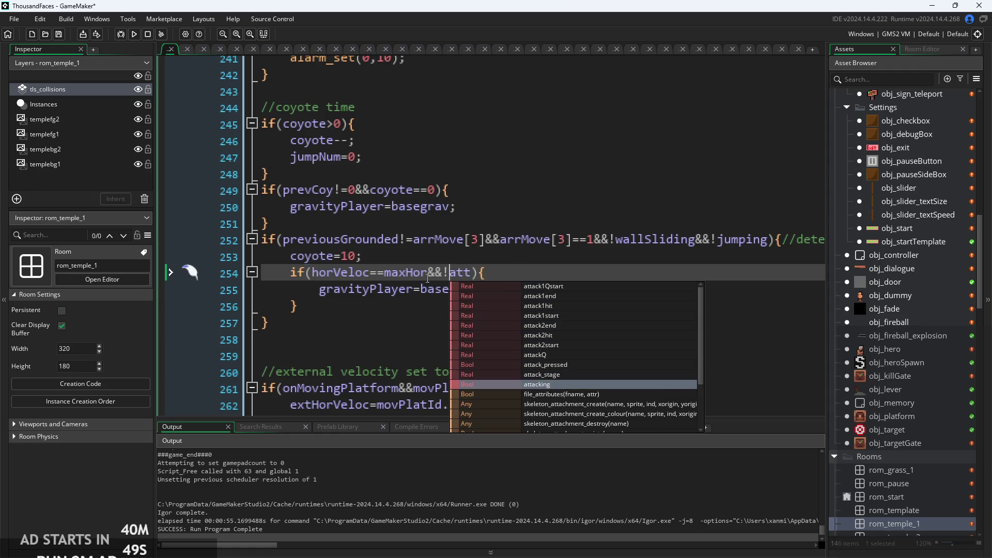
{"action": "key", "text": "Return"}
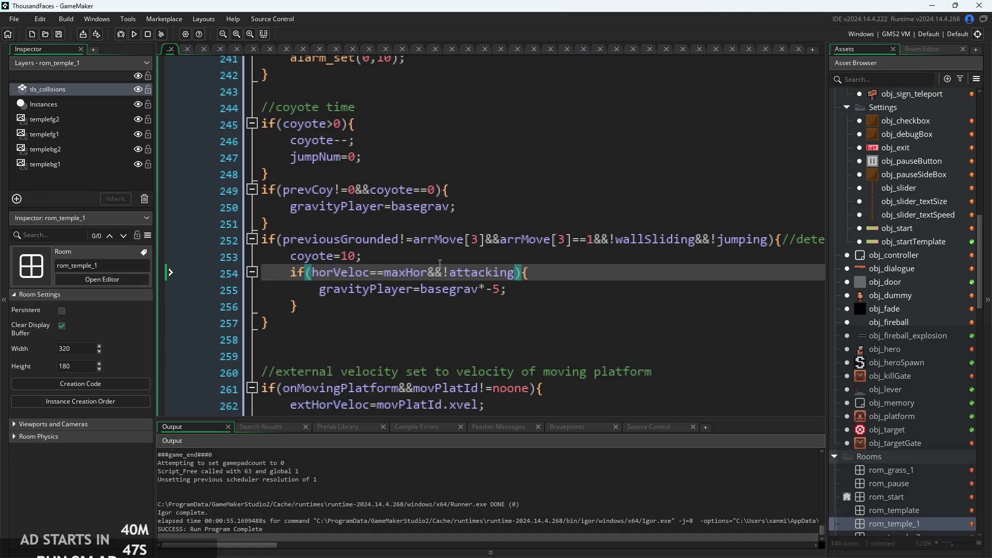
Build and run the game, then start it from the title screen
{"action": "left_click", "coordinate": [141, 32]}
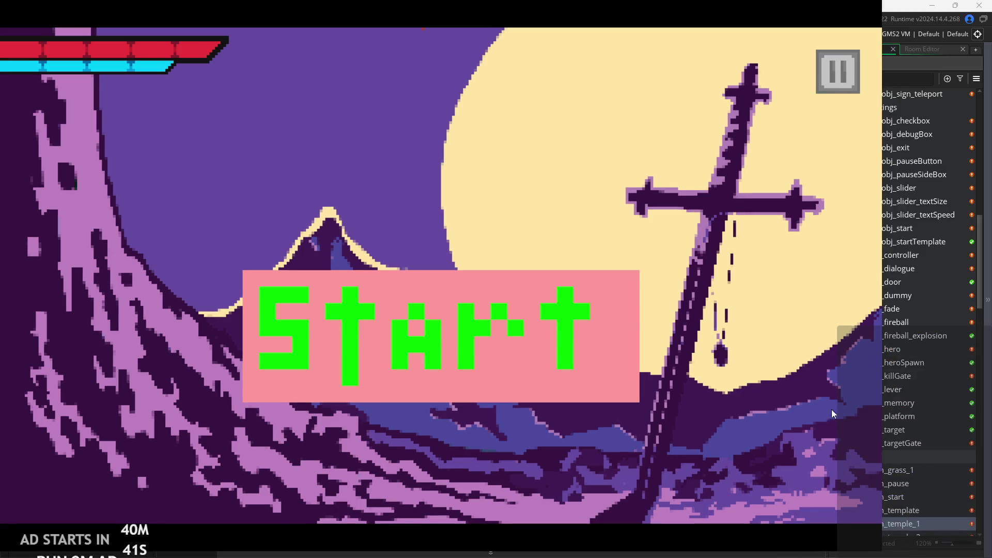
{"action": "left_click", "coordinate": [586, 363]}
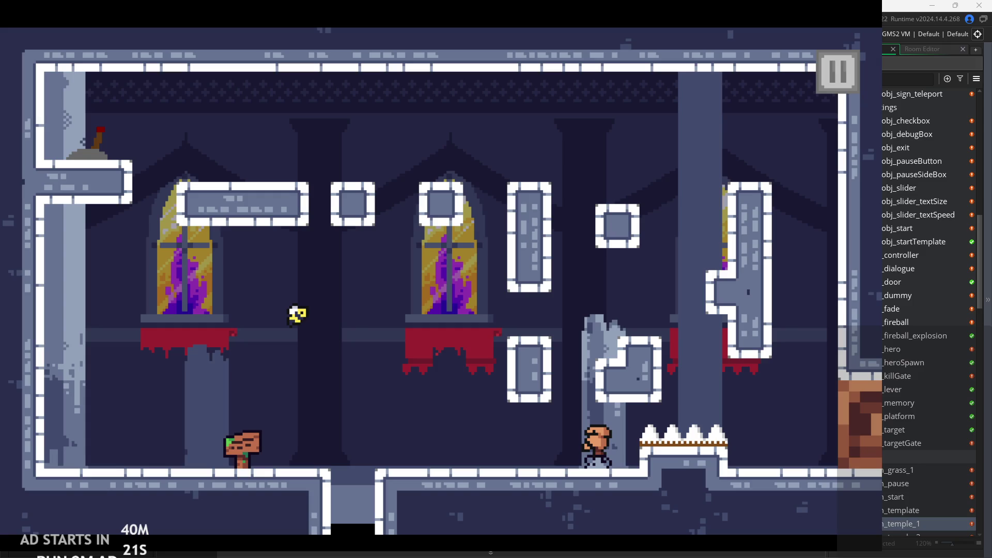
Close the running test game with Escape
{"action": "key", "text": "Escape"}
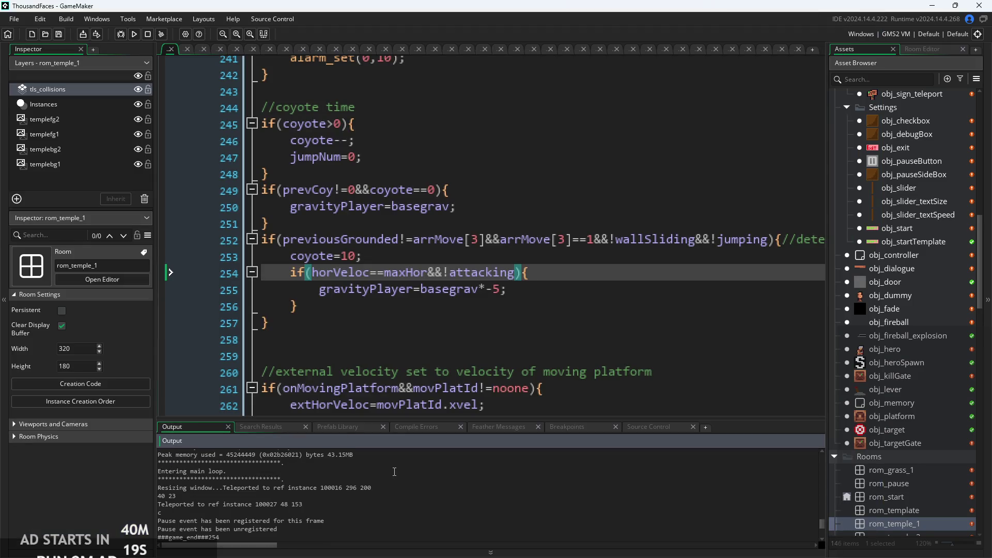
Check the teleport messages in the output log and re-read lines 254–259 of the Step code
{"action": "left_click", "coordinate": [389, 478]}
{"action": "left_click", "coordinate": [396, 494]}
{"action": "left_click", "coordinate": [397, 501]}
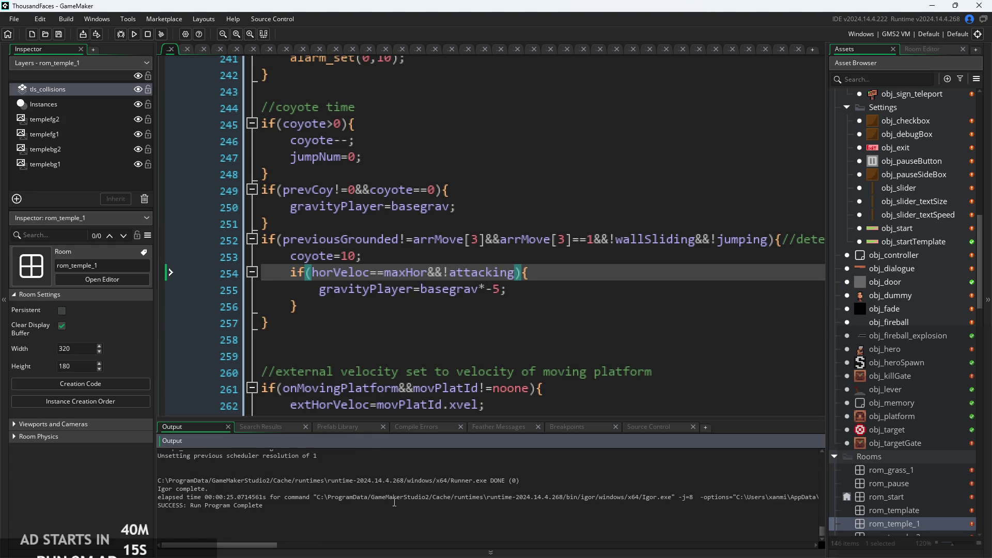
{"action": "scroll", "coordinate": [395, 501], "scroll_direction": "up", "scroll_amount": 1}
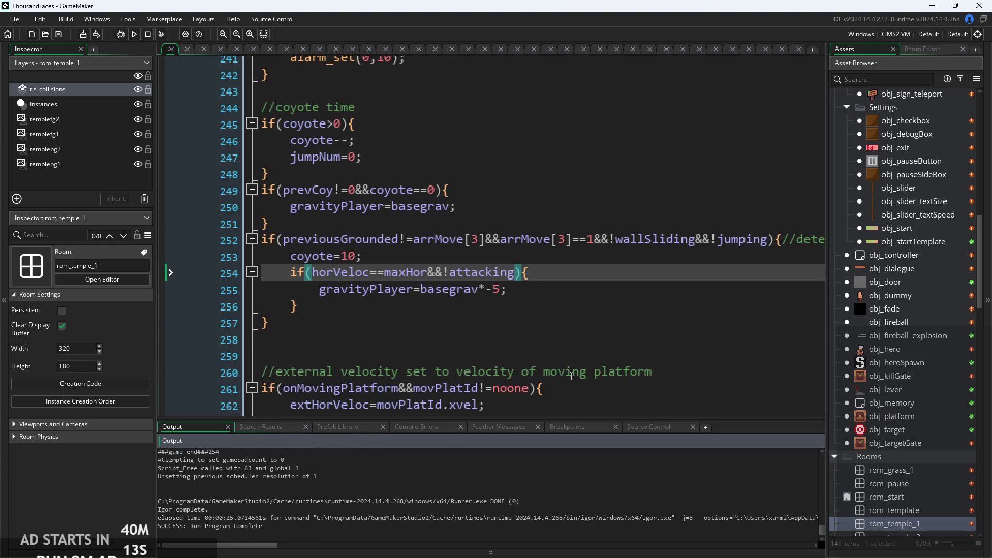
{"action": "left_click", "coordinate": [591, 352]}
{"action": "left_click", "coordinate": [621, 321]}
{"action": "scroll", "coordinate": [621, 320], "scroll_direction": "up", "scroll_amount": 1}
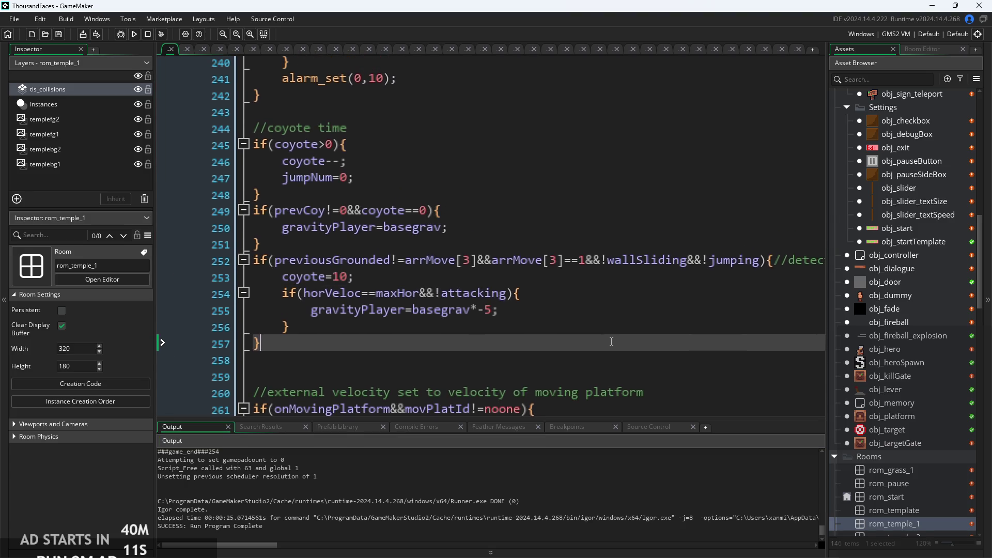
{"action": "scroll", "coordinate": [555, 247], "scroll_direction": "down", "scroll_amount": 3}
{"action": "scroll", "coordinate": [556, 247], "scroll_direction": "up", "scroll_amount": 1}
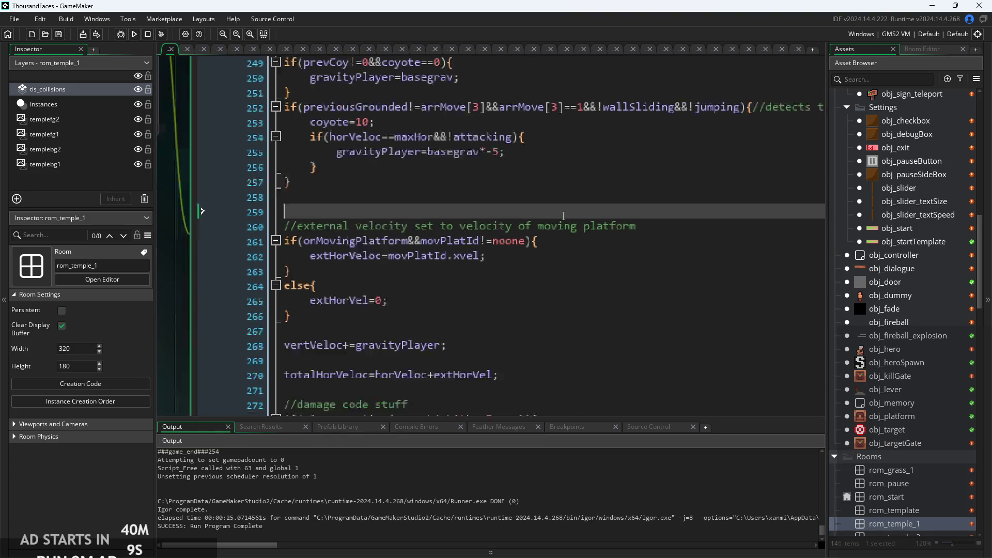
{"action": "scroll", "coordinate": [553, 279], "scroll_direction": "down", "scroll_amount": 4}
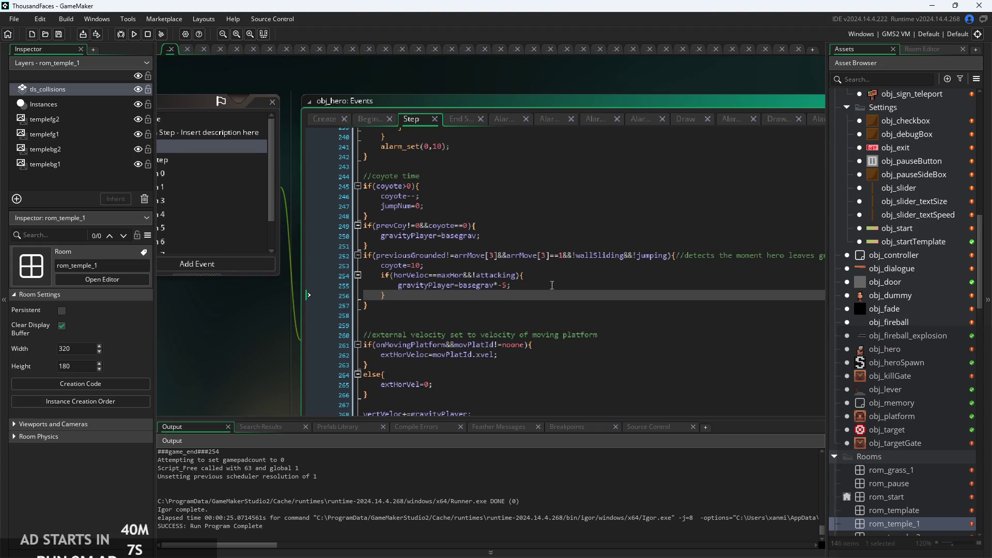
{"action": "left_click", "coordinate": [552, 278]}
{"action": "left_click", "coordinate": [553, 288]}
{"action": "scroll", "coordinate": [553, 288], "scroll_direction": "up", "scroll_amount": 2}
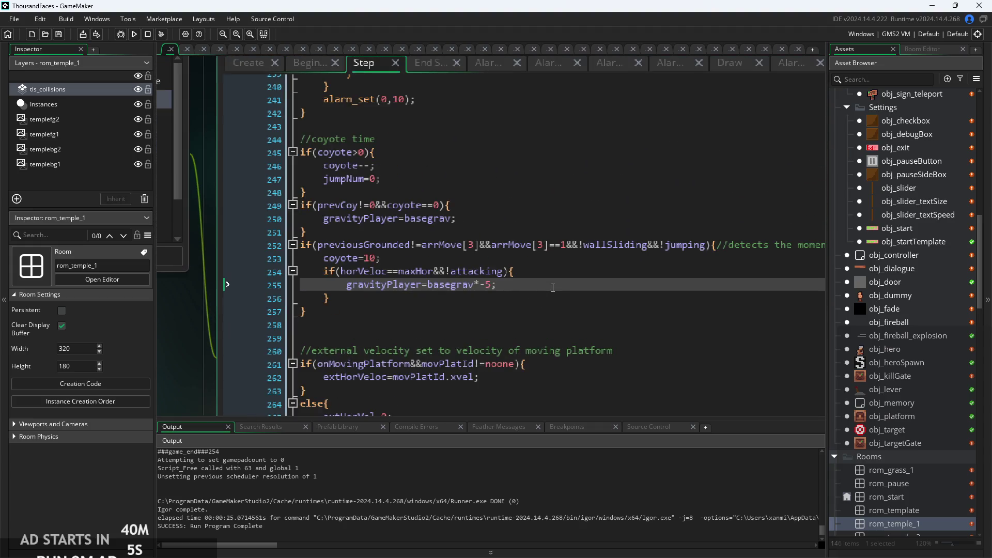
{"action": "left_click", "coordinate": [538, 275]}
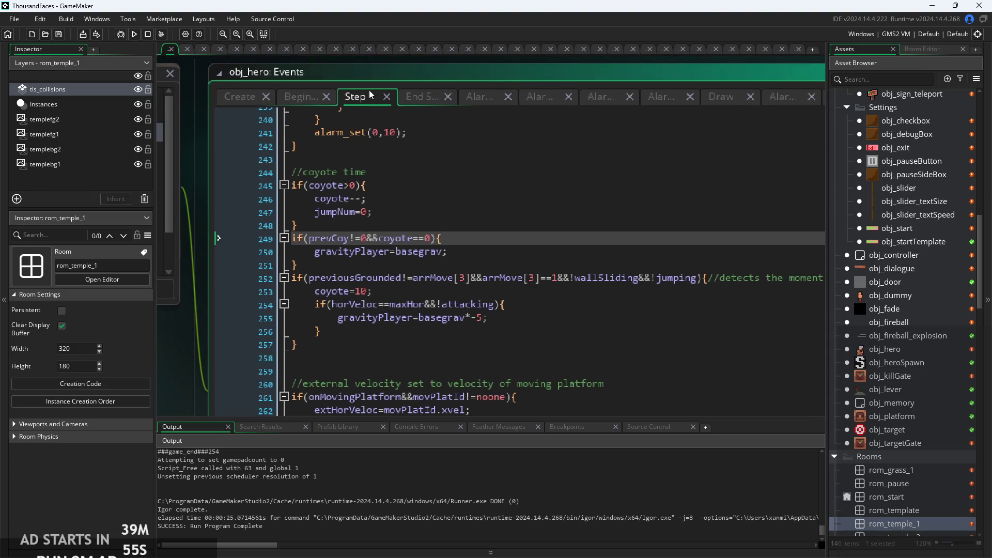
Look over the hero's Begin Step event code
{"action": "left_click", "coordinate": [307, 97]}
{"action": "left_click", "coordinate": [539, 305]}
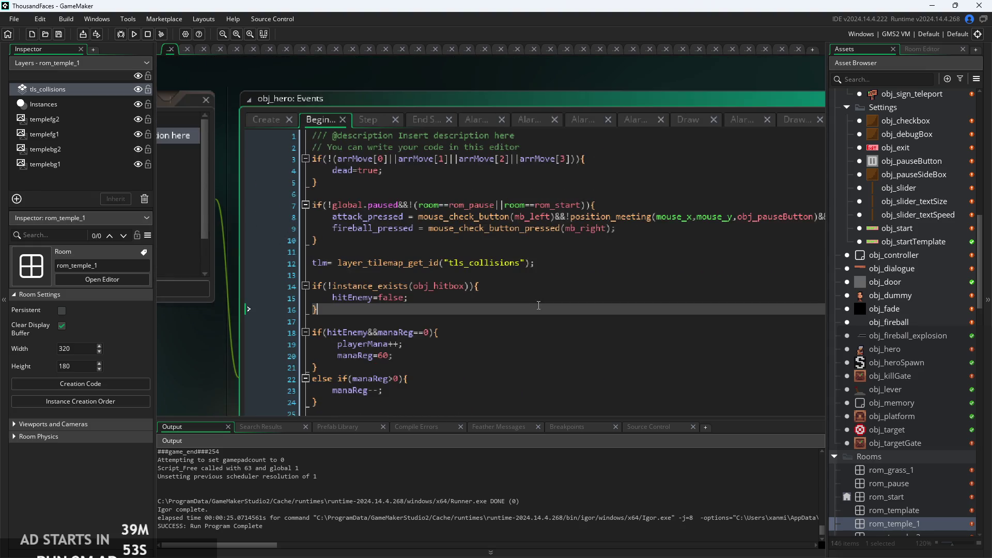
{"action": "scroll", "coordinate": [557, 373], "scroll_direction": "down", "scroll_amount": 10}
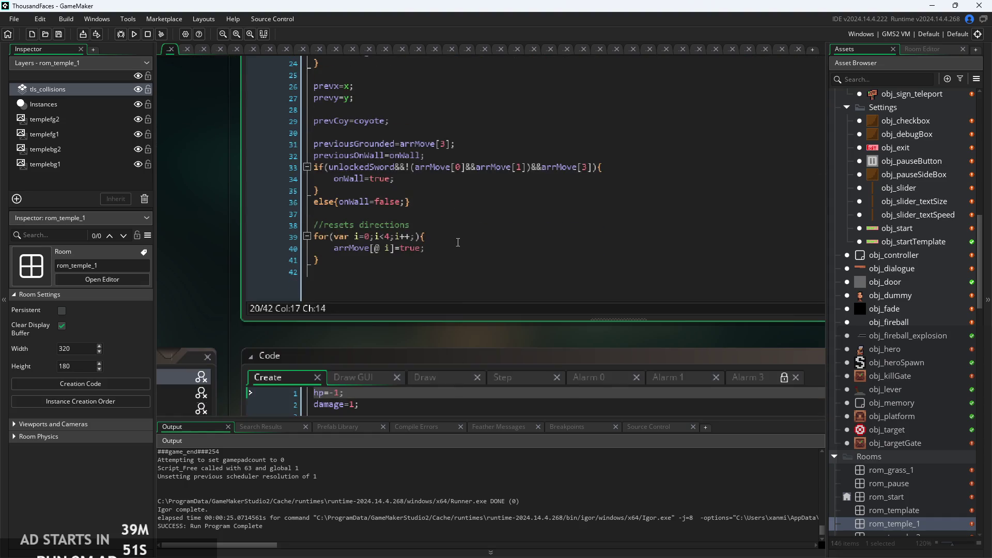
{"action": "left_click", "coordinate": [456, 236]}
{"action": "scroll", "coordinate": [256, 200], "scroll_direction": "up", "scroll_amount": 7}
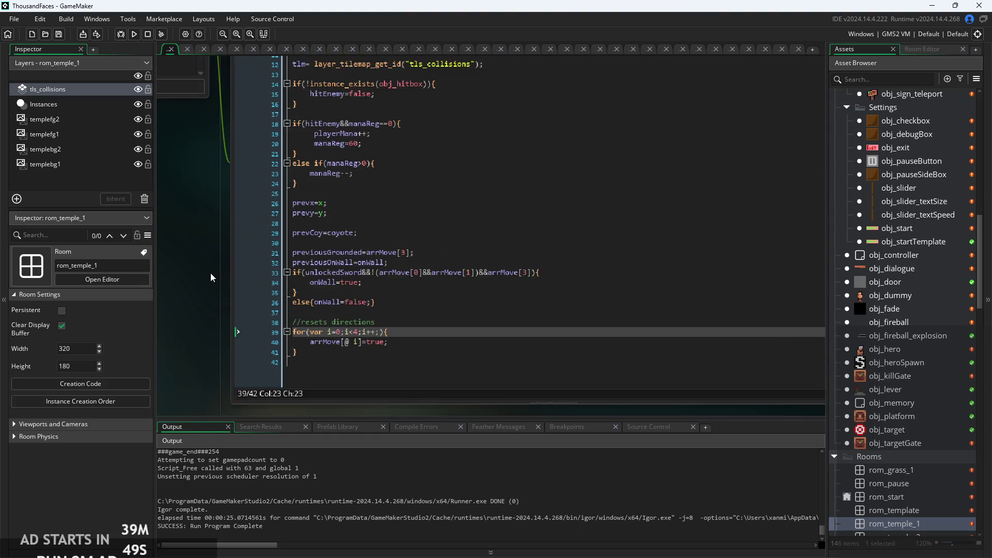
{"action": "scroll", "coordinate": [240, 293], "scroll_direction": "down", "scroll_amount": 2}
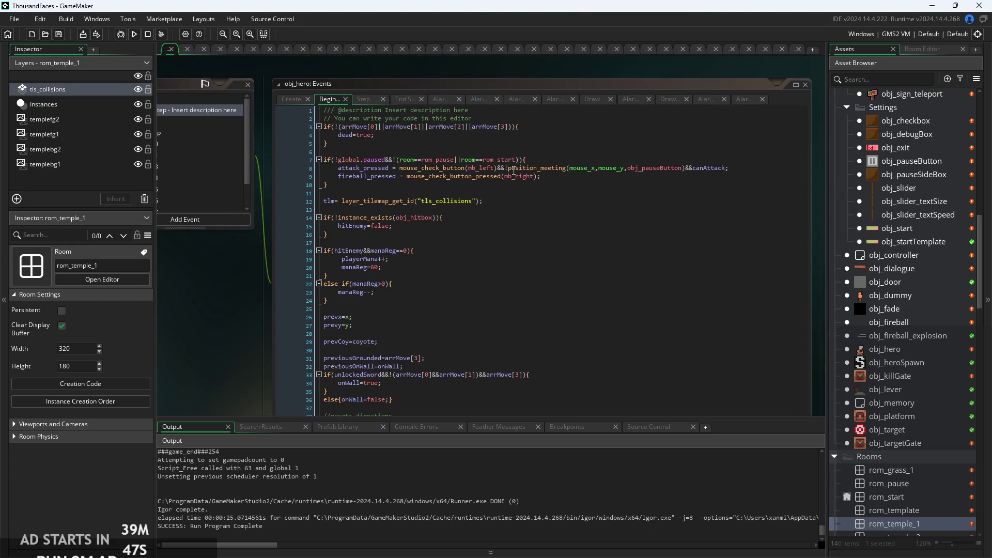
Return to the Step event and scroll to the if(!global.paused&&dead) death block
{"action": "left_click", "coordinate": [366, 99]}
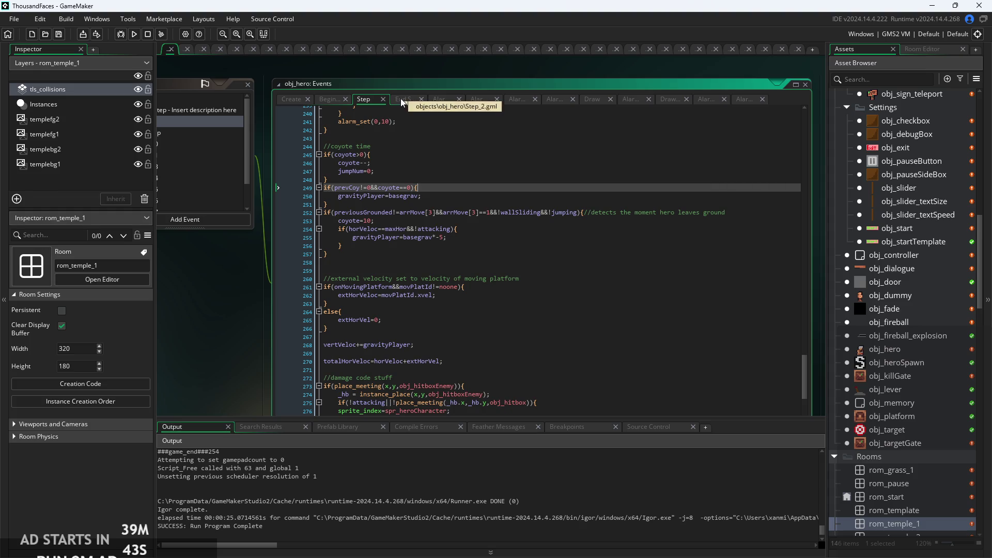
{"action": "scroll", "coordinate": [405, 269], "scroll_direction": "down", "scroll_amount": 4}
{"action": "scroll", "coordinate": [405, 269], "scroll_direction": "down", "scroll_amount": 3}
{"action": "scroll", "coordinate": [439, 310], "scroll_direction": "up", "scroll_amount": 3}
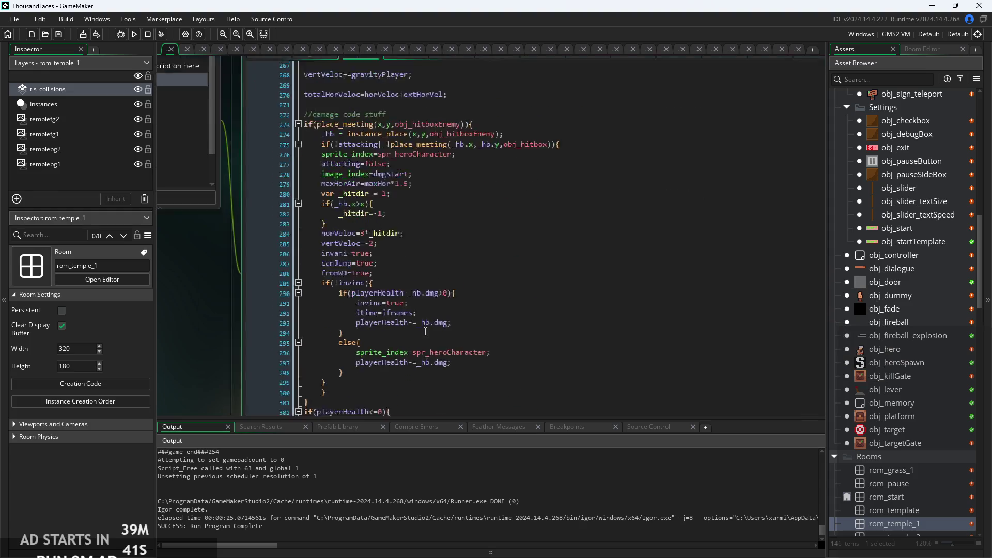
{"action": "left_click", "coordinate": [492, 362]}
{"action": "scroll", "coordinate": [514, 227], "scroll_direction": "down", "scroll_amount": 5}
{"action": "scroll", "coordinate": [514, 226], "scroll_direction": "down", "scroll_amount": 3}
{"action": "scroll", "coordinate": [465, 217], "scroll_direction": "up", "scroll_amount": 2}
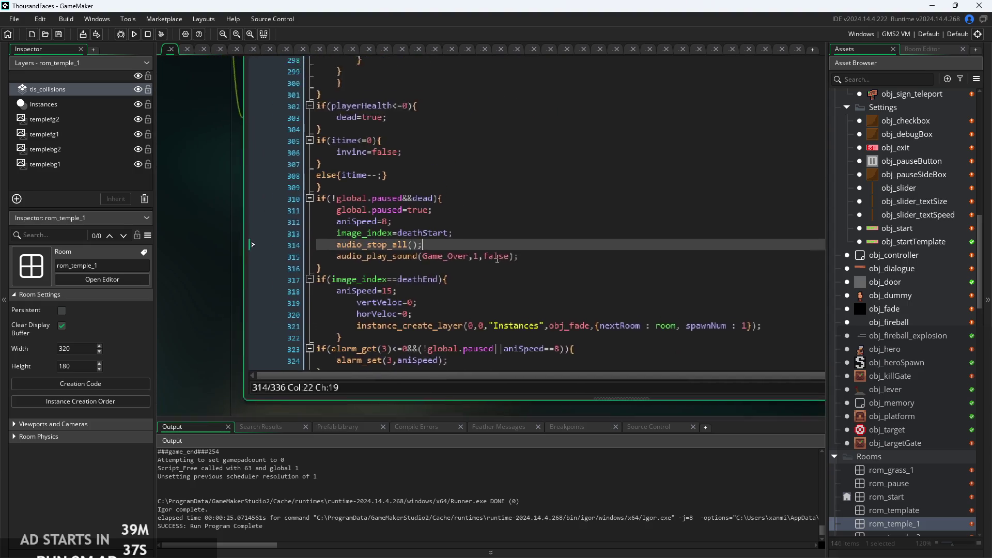
{"action": "left_click", "coordinate": [453, 215]}
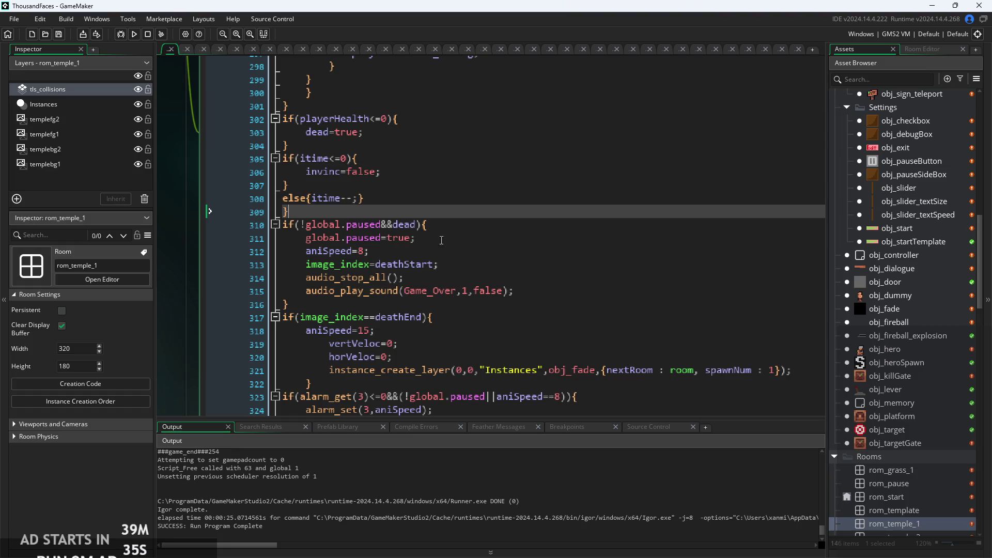
{"action": "scroll", "coordinate": [455, 253], "scroll_direction": "down", "scroll_amount": 2}
{"action": "left_click", "coordinate": [466, 189]}
{"action": "scroll", "coordinate": [466, 189], "scroll_direction": "up", "scroll_amount": 2}
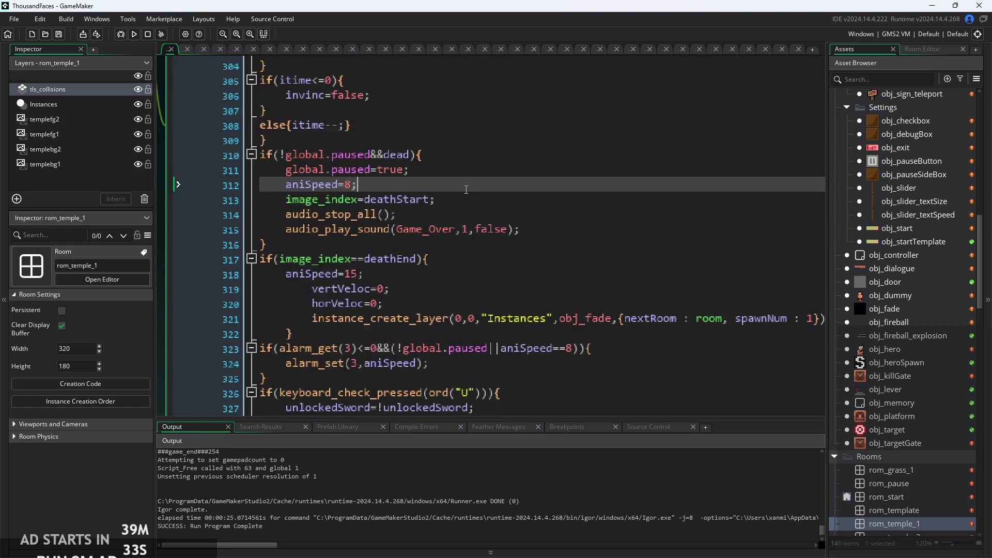
Try a new line after image_index=deathStart, then undo it
{"action": "left_click", "coordinate": [472, 157]}
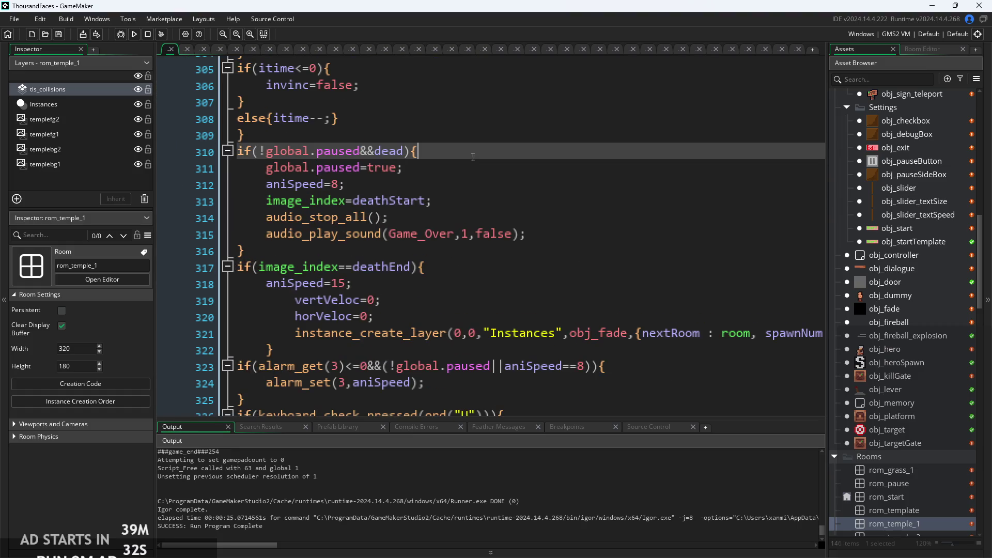
{"action": "left_click", "coordinate": [562, 240]}
{"action": "left_click", "coordinate": [567, 194]}
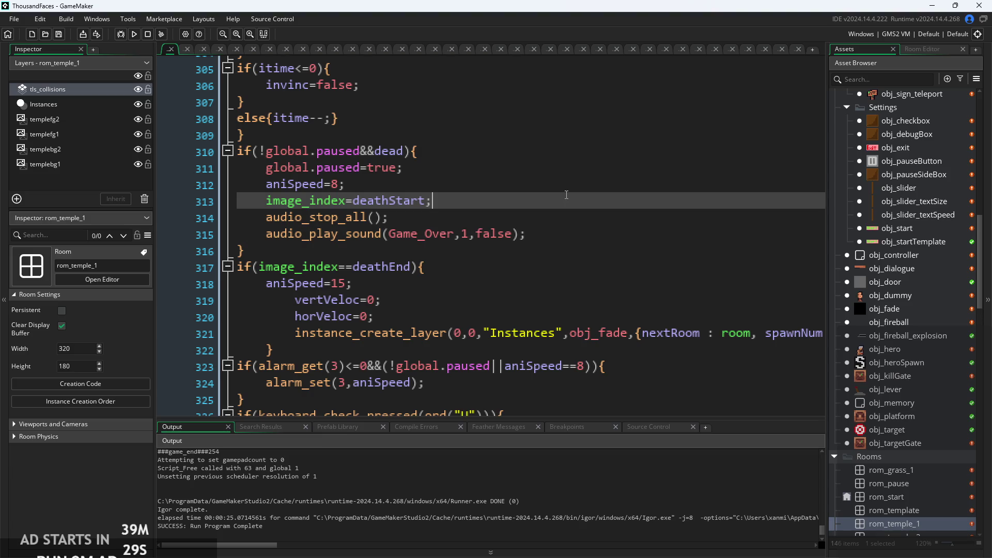
{"action": "key", "text": "Return"}
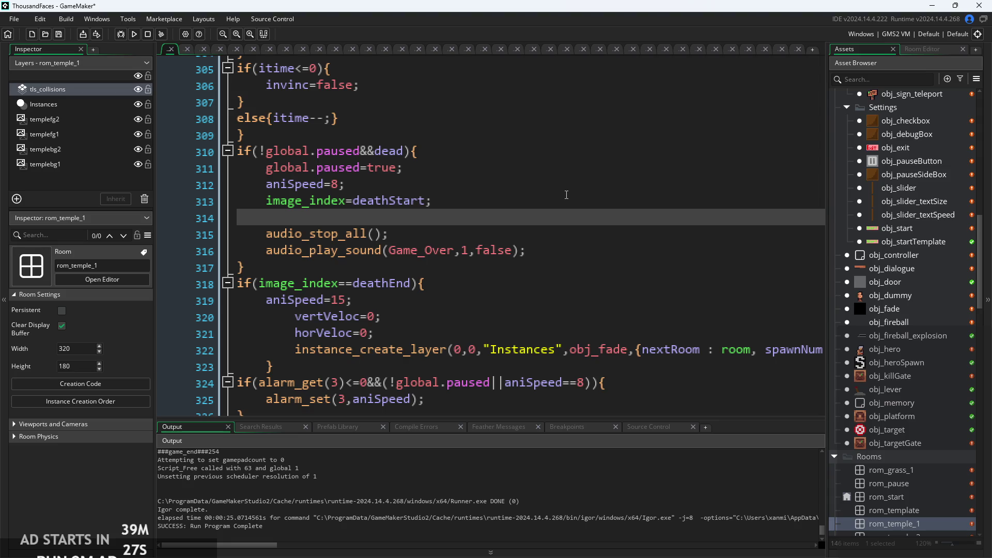
{"action": "key", "text": "ctrl+z"}
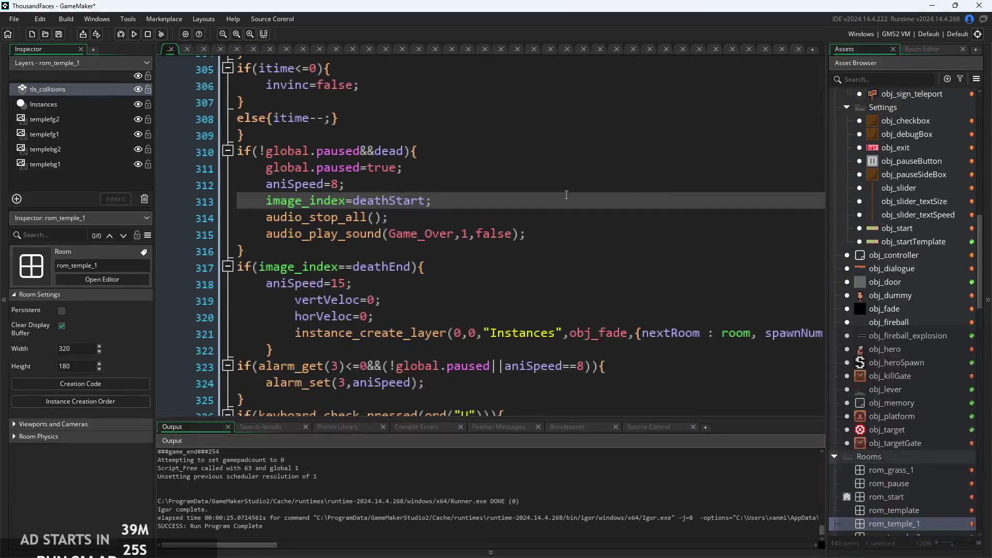
Open a new line after horVeloc=0 in the deathEnd block and browse the instance_ function suggestions
{"action": "scroll", "coordinate": [555, 257], "scroll_direction": "down", "scroll_amount": 2, "text": "ctrl"}
{"action": "left_click", "coordinate": [631, 224]}
{"action": "left_click", "coordinate": [537, 208]}
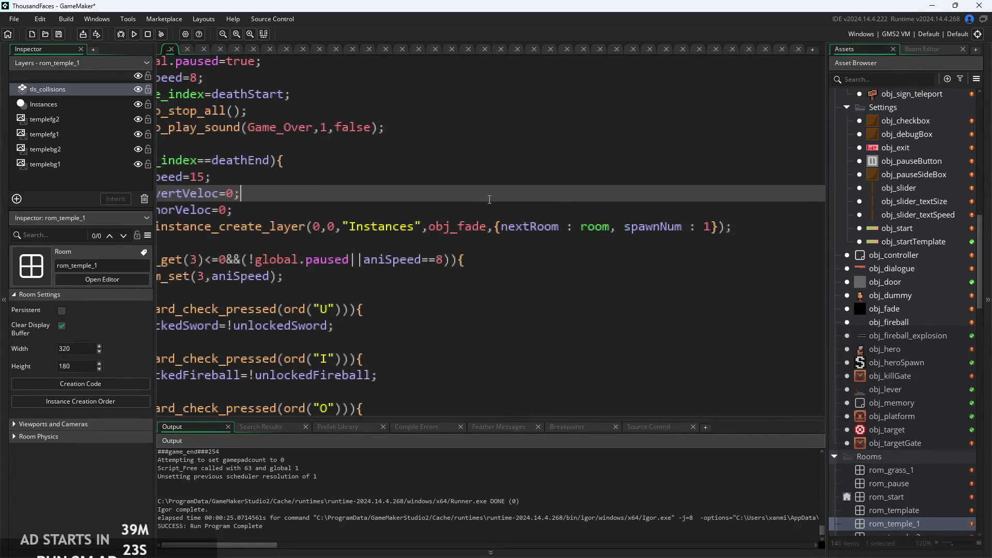
{"action": "left_click", "coordinate": [511, 225]}
{"action": "key", "text": "Return"}
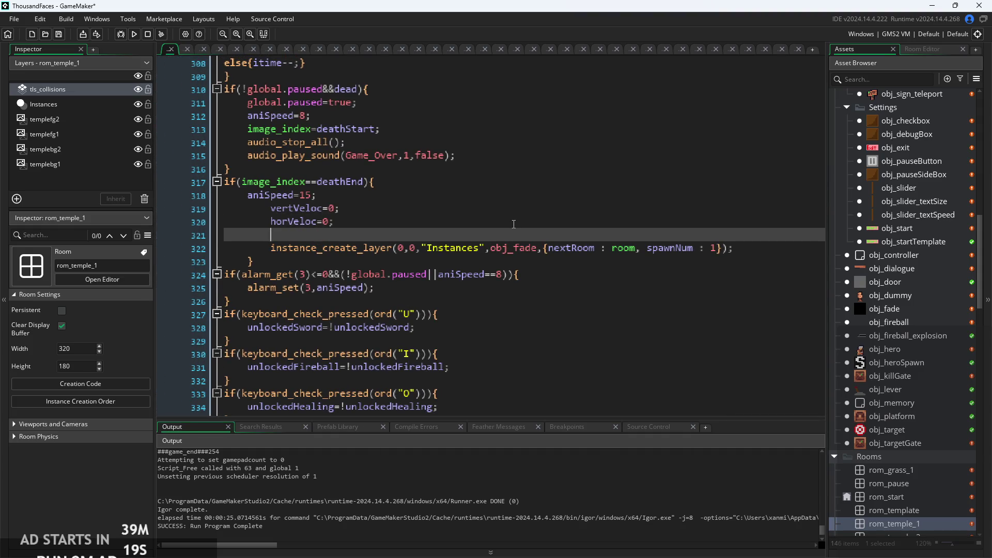
{"action": "type", "text": "ist"}
{"action": "type", "text": "nstr"}
{"action": "key", "text": "BackSpace"}
{"action": "key", "text": "BackSpace"}
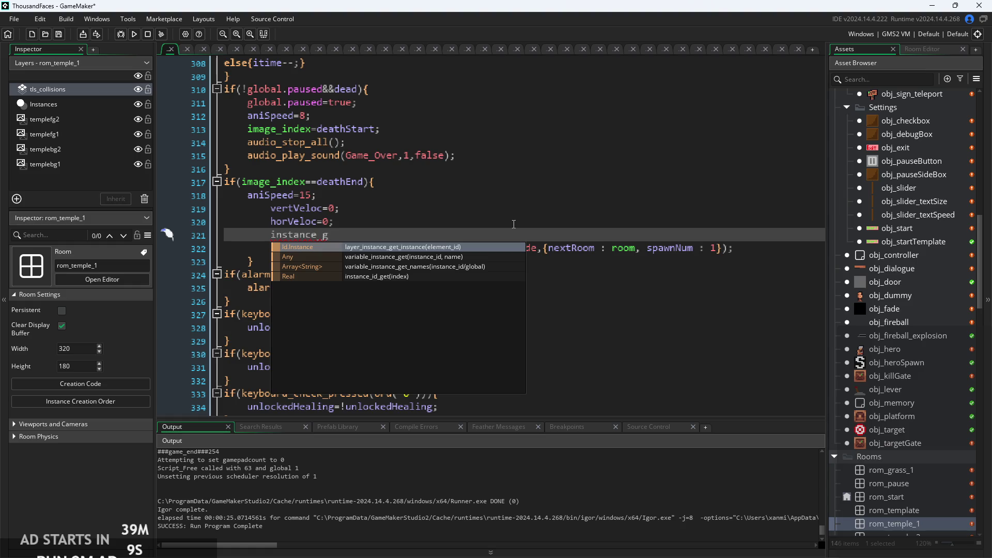
{"action": "key", "text": "BackSpace"}
{"action": "key", "text": "BackSpace"}
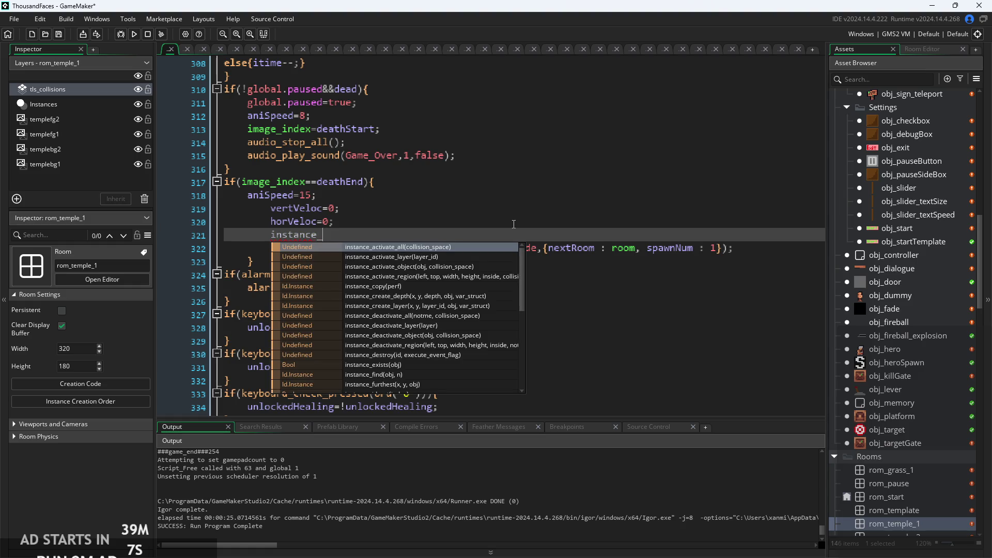
{"action": "type", "text": "e"}
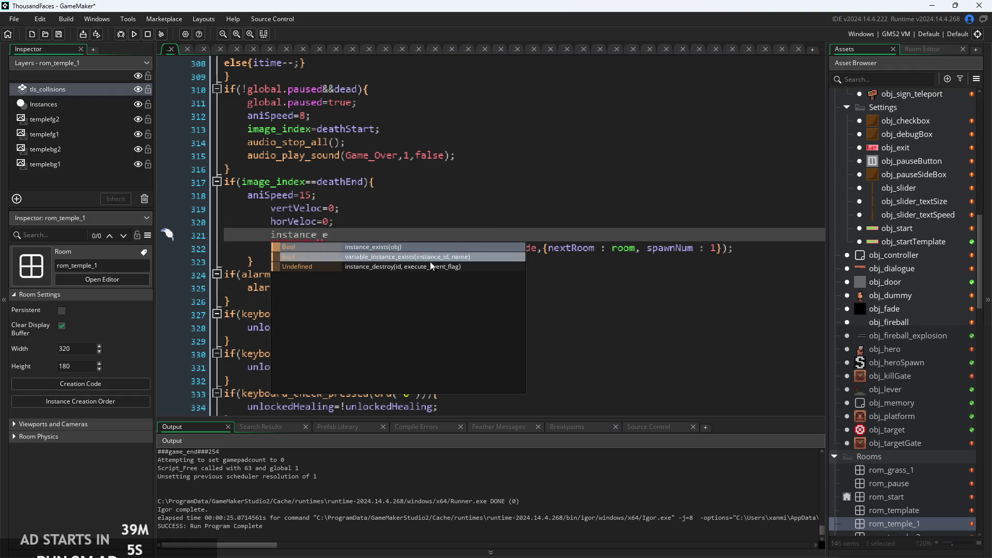
{"action": "key", "text": "BackSpace"}
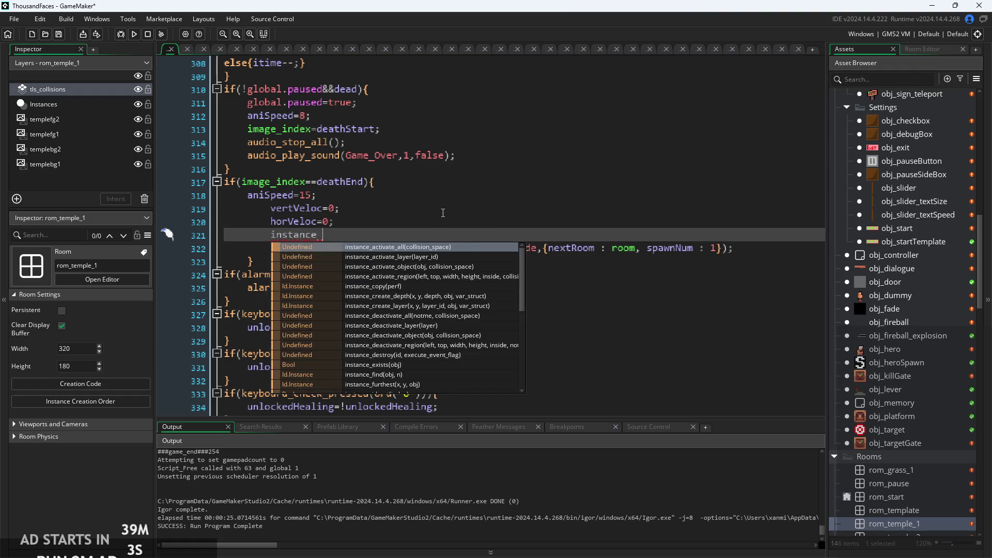
{"action": "scroll", "coordinate": [404, 306], "scroll_direction": "down", "scroll_amount": 2}
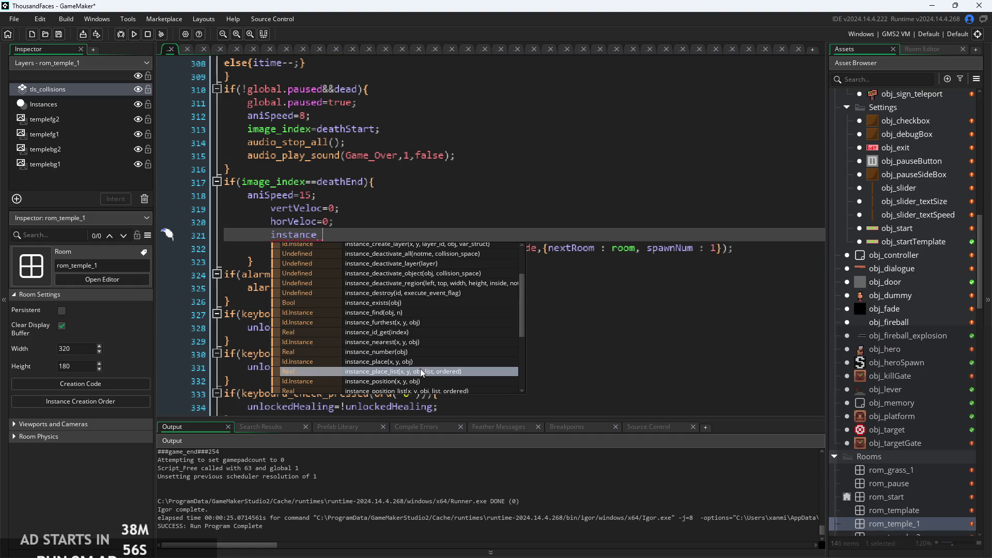
{"action": "scroll", "coordinate": [421, 372], "scroll_direction": "down", "scroll_amount": 2}
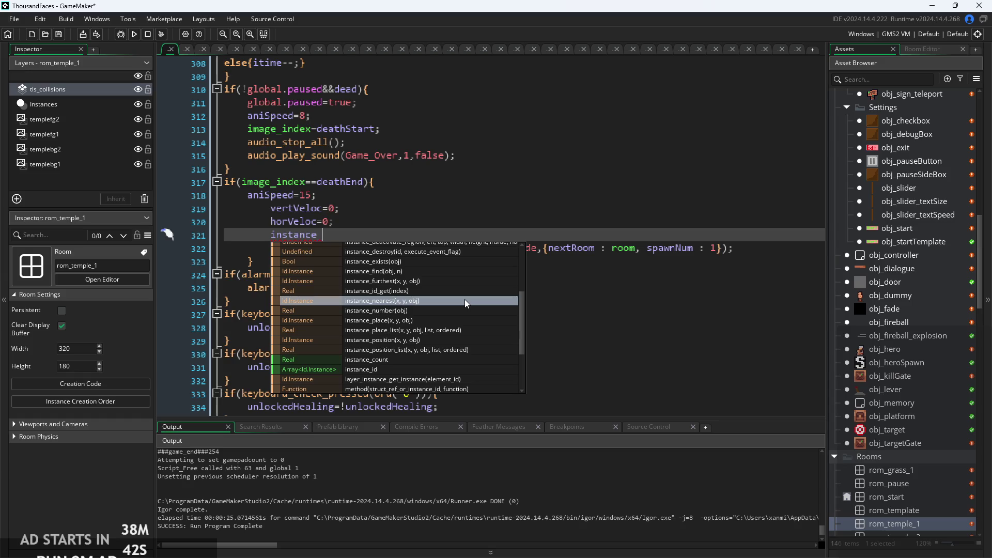
{"action": "left_click", "coordinate": [415, 236]}
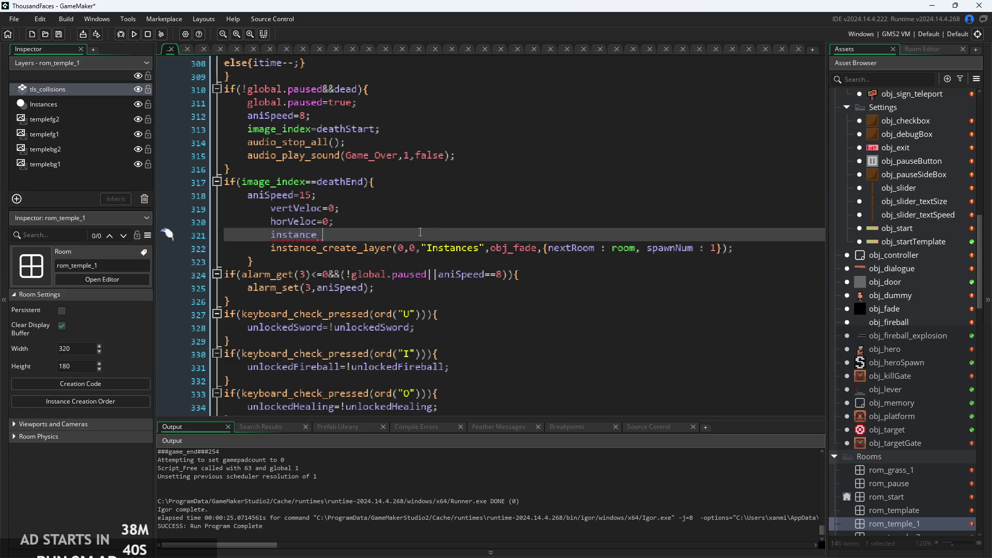
Complete the new line as instance_destroy(obj_fade)
{"action": "type", "text": "destroy();"}
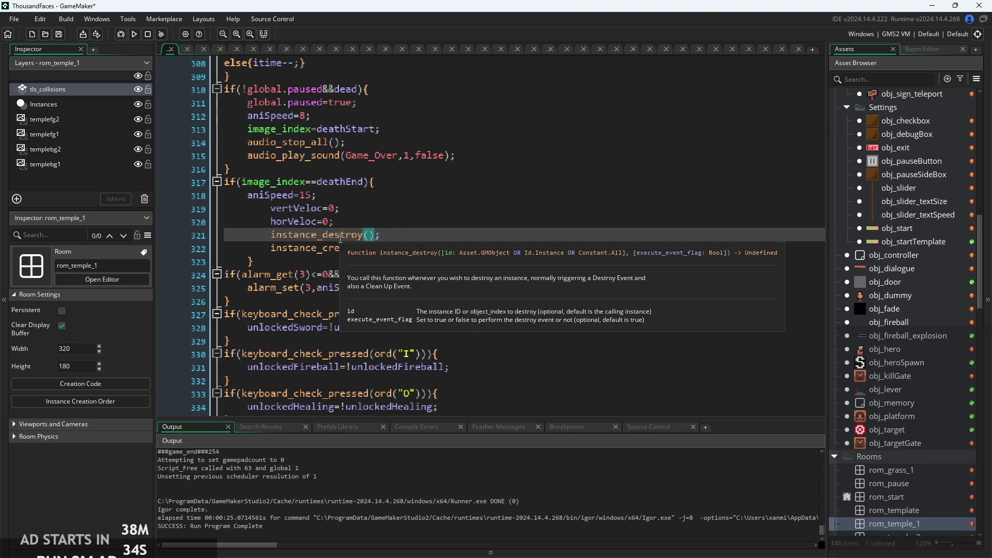
{"action": "mouse_move", "coordinate": [391, 246]}
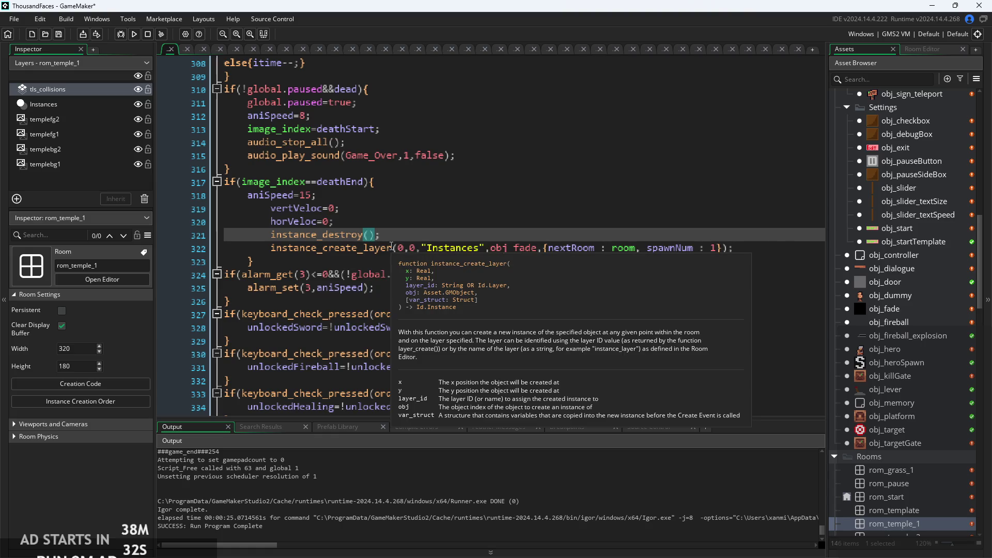
{"action": "type", "text": "obj_fad"}
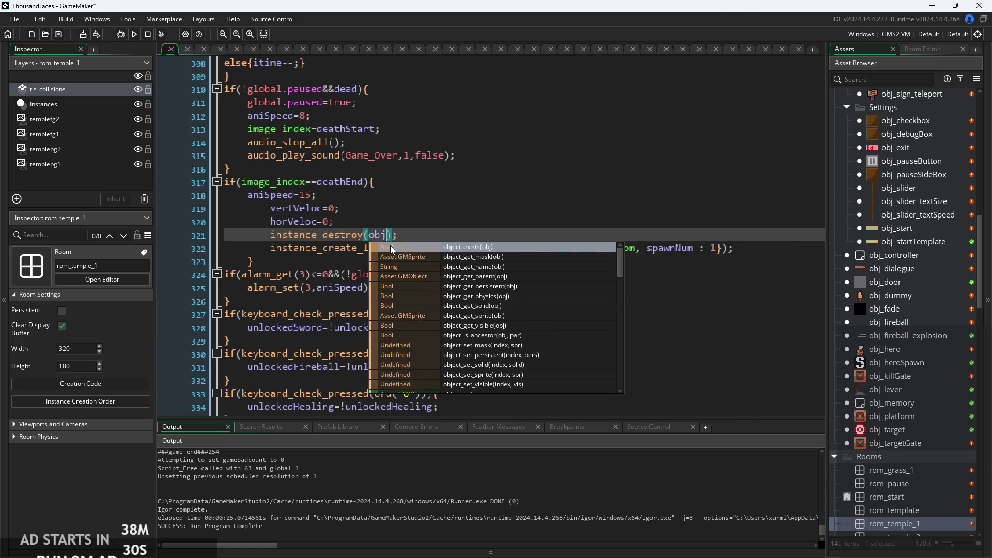
{"action": "type", "text": "e"}
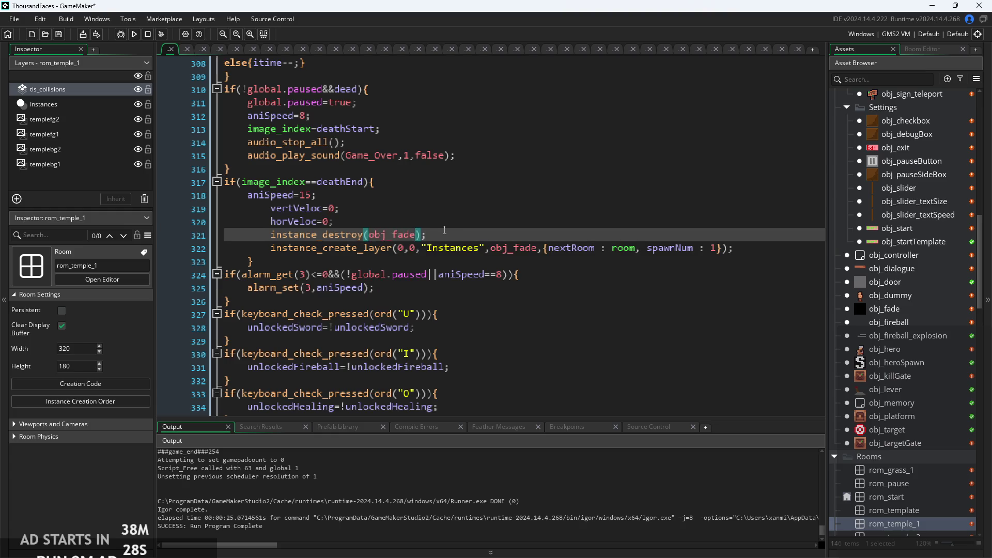
Duplicate it as instance_destroy(obj_dialogue), then build, run and start the game
{"action": "left_click_drag", "start_coordinate": [442, 235], "coordinate": [271, 236]}
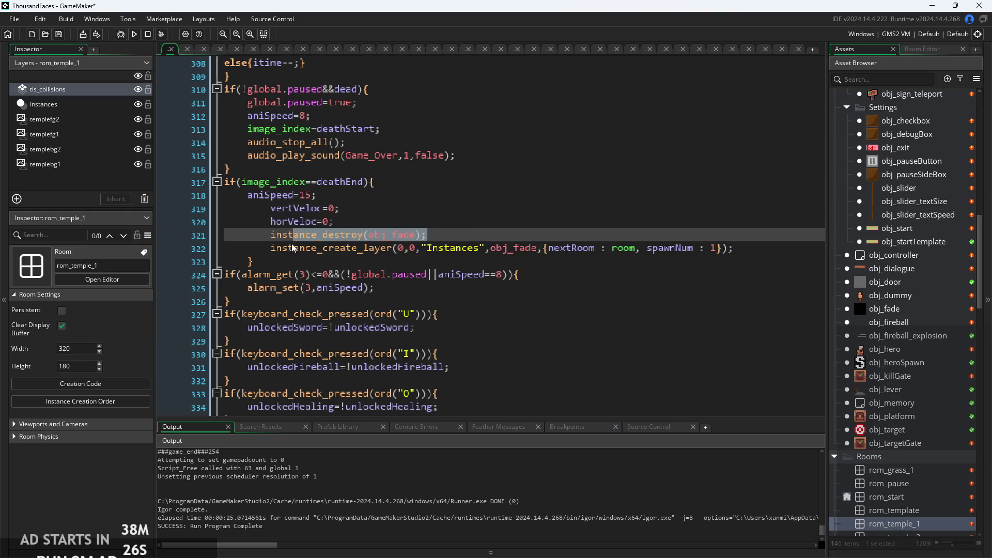
{"action": "key", "text": "ctrl+c"}
{"action": "key", "text": "End"}
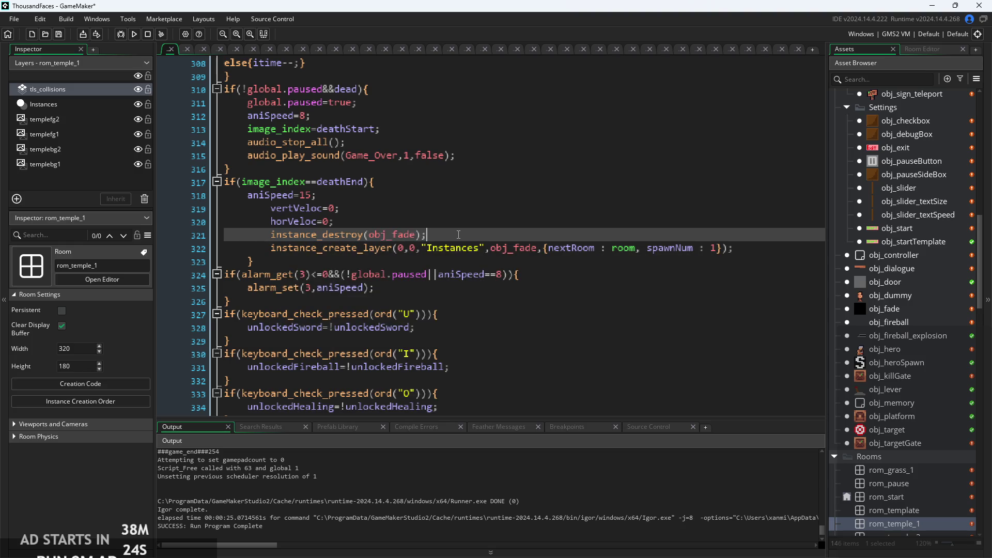
{"action": "key", "text": "Return"}
{"action": "key", "text": "ctrl+v"}
{"action": "key", "text": "BackSpace"}
{"action": "key", "text": "BackSpace"}
{"action": "key", "text": "BackSpace"}
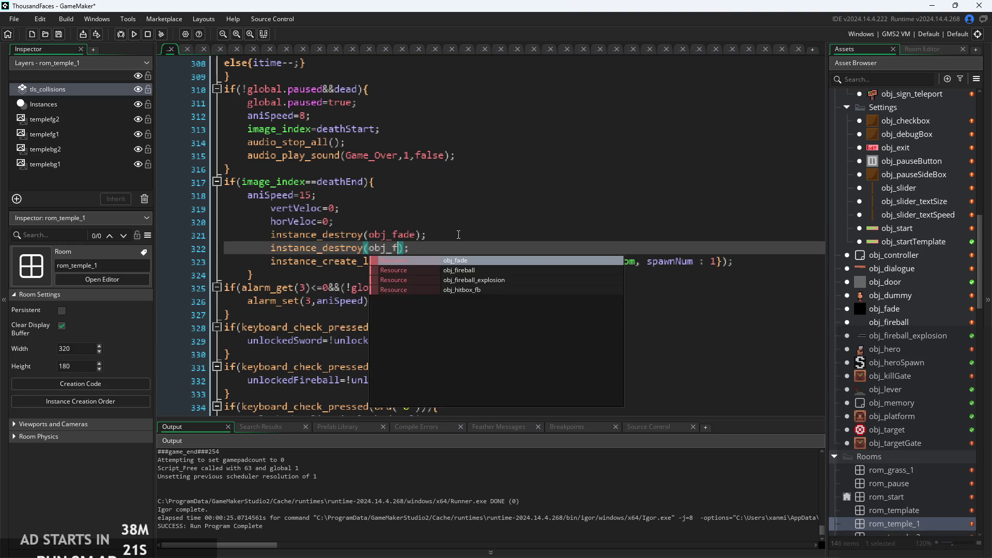
{"action": "type", "text": "di"}
{"action": "key", "text": "Return"}
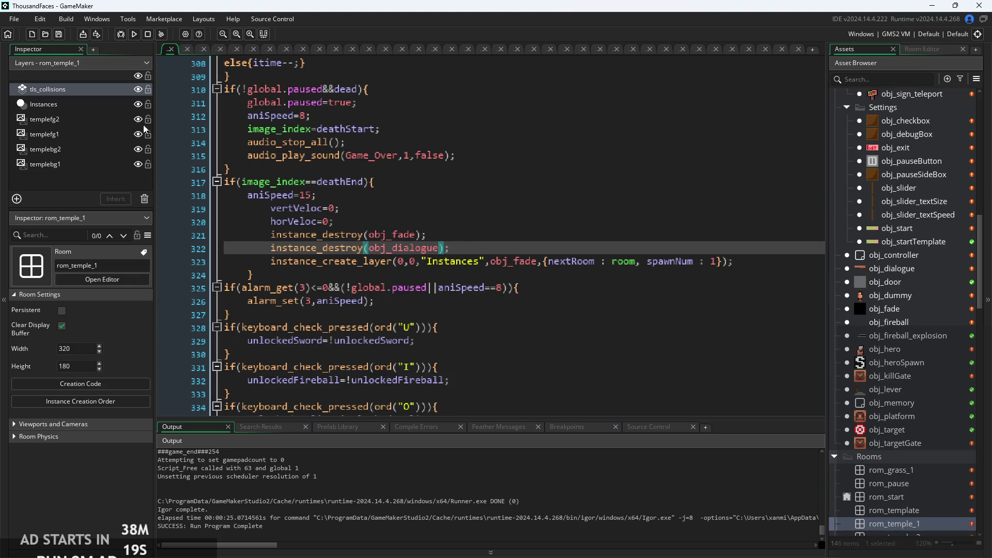
{"action": "left_click", "coordinate": [121, 34]}
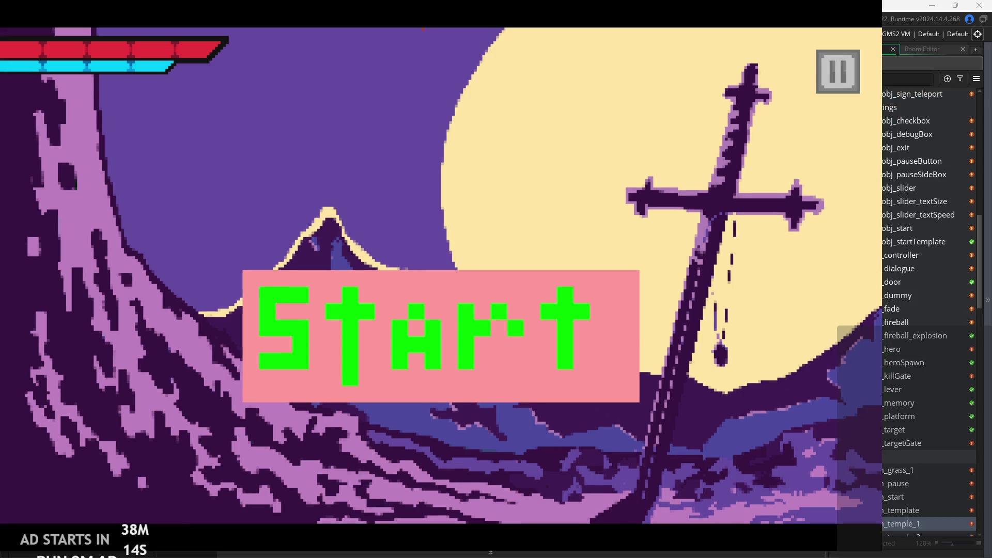
{"action": "left_click", "coordinate": [510, 322]}
Walk the hero right, pause and resume once, then close the game and select the obj_dialogue line
{"action": "key", "text": "Right"}
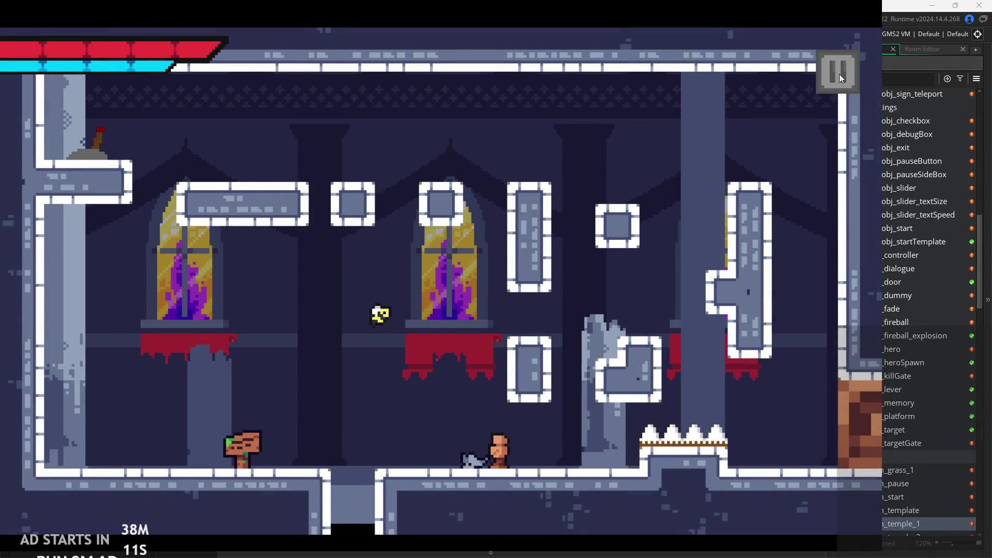
{"action": "left_click", "coordinate": [839, 74]}
{"action": "left_click", "coordinate": [842, 74]}
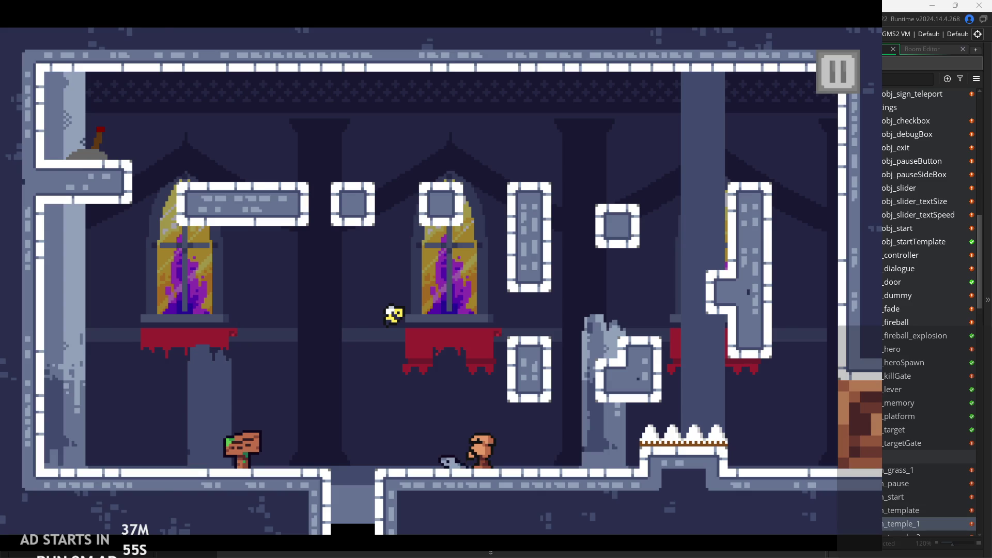
{"action": "key", "text": "Escape"}
{"action": "double_click", "coordinate": [447, 263]}
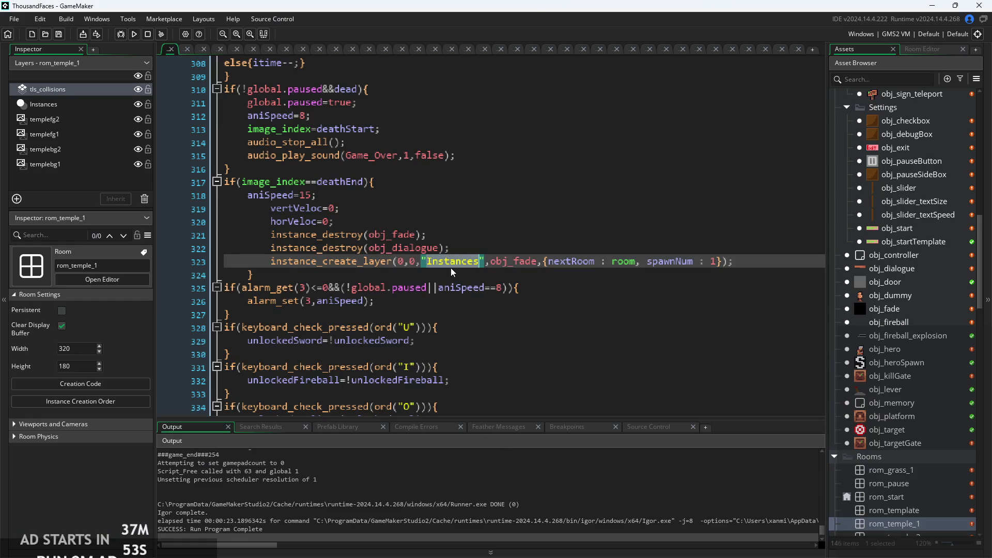
Cut the obj_fade and obj_dialogue instance_destroy lines out of the deathEnd block
{"action": "left_click", "coordinate": [489, 245]}
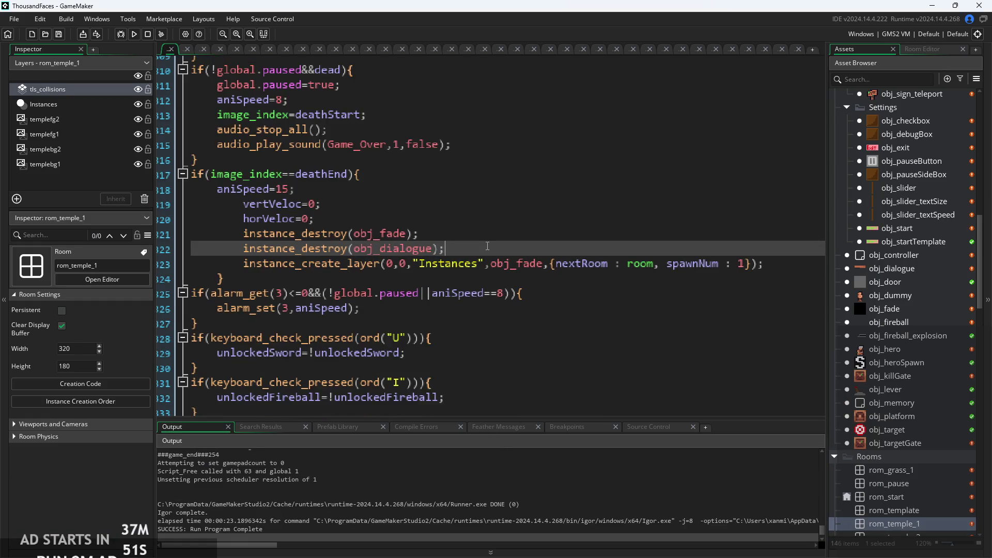
{"action": "scroll", "coordinate": [538, 242], "scroll_direction": "up", "scroll_amount": 2}
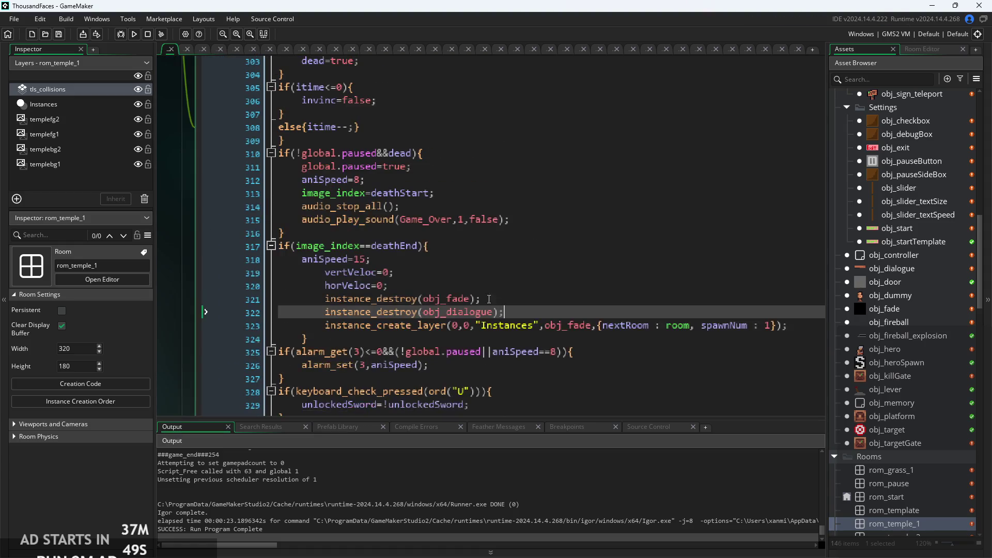
{"action": "scroll", "coordinate": [489, 350], "scroll_direction": "down", "scroll_amount": 1}
{"action": "key", "text": "Up"}
{"action": "scroll", "coordinate": [490, 350], "scroll_direction": "up", "scroll_amount": 2}
{"action": "left_click_drag", "start_coordinate": [536, 325], "coordinate": [205, 316]}
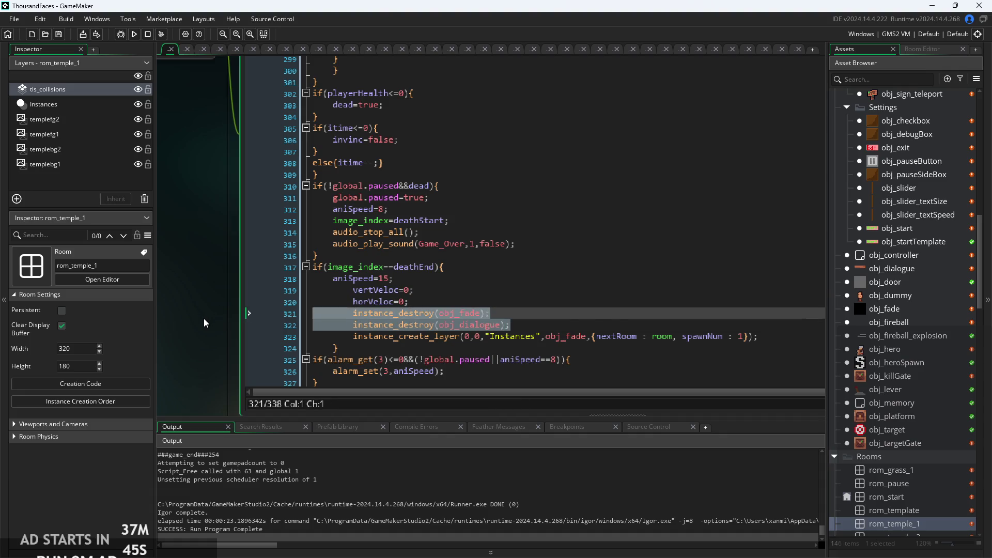
{"action": "key", "text": "BackSpace"}
{"action": "key", "text": "BackSpace"}
Paste them after the Game_Over sound line, unindent both, and run the game
{"action": "scroll", "coordinate": [409, 279], "scroll_direction": "up", "scroll_amount": 2}
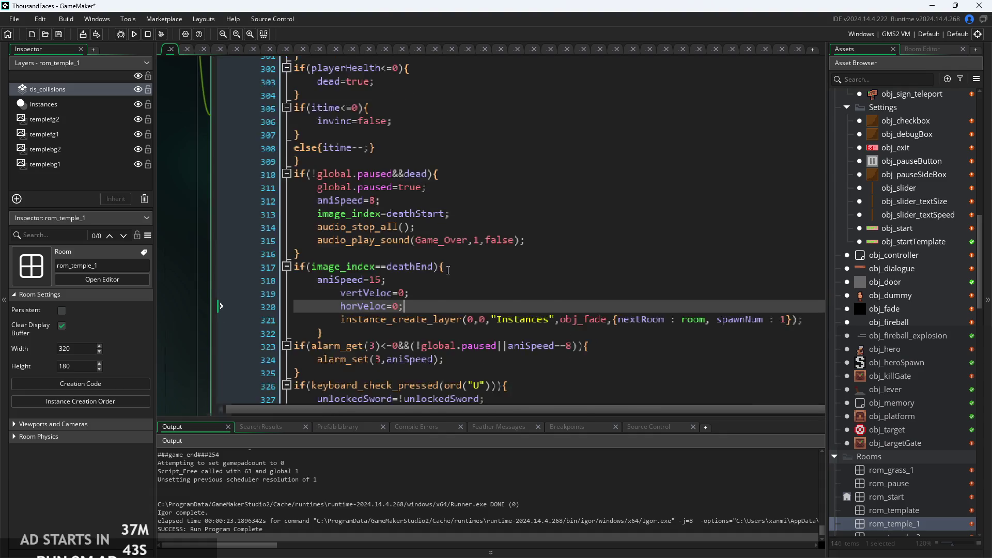
{"action": "left_click", "coordinate": [546, 231]}
{"action": "key", "text": "Return"}
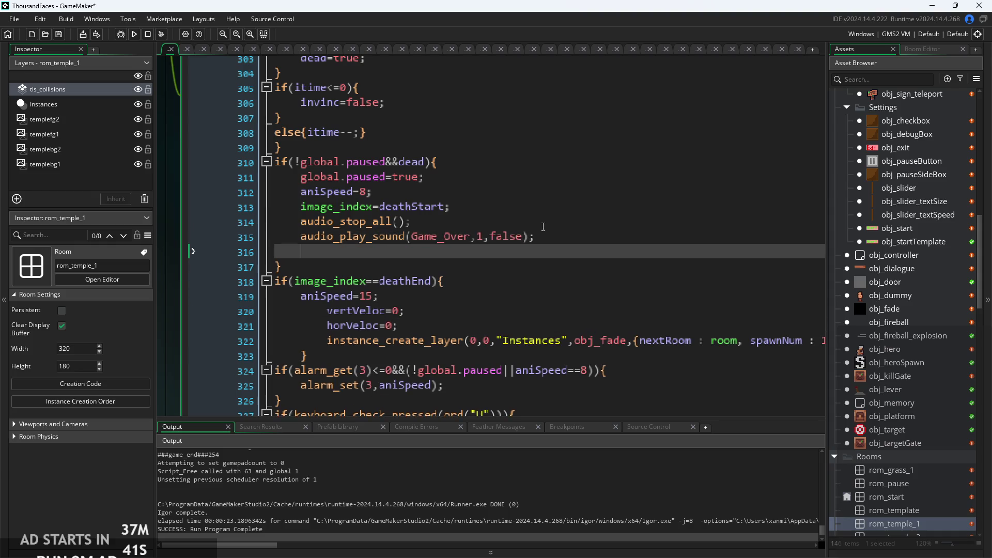
{"action": "key", "text": "ctrl+v"}
{"action": "left_click", "coordinate": [354, 252]}
{"action": "key", "text": "BackSpace"}
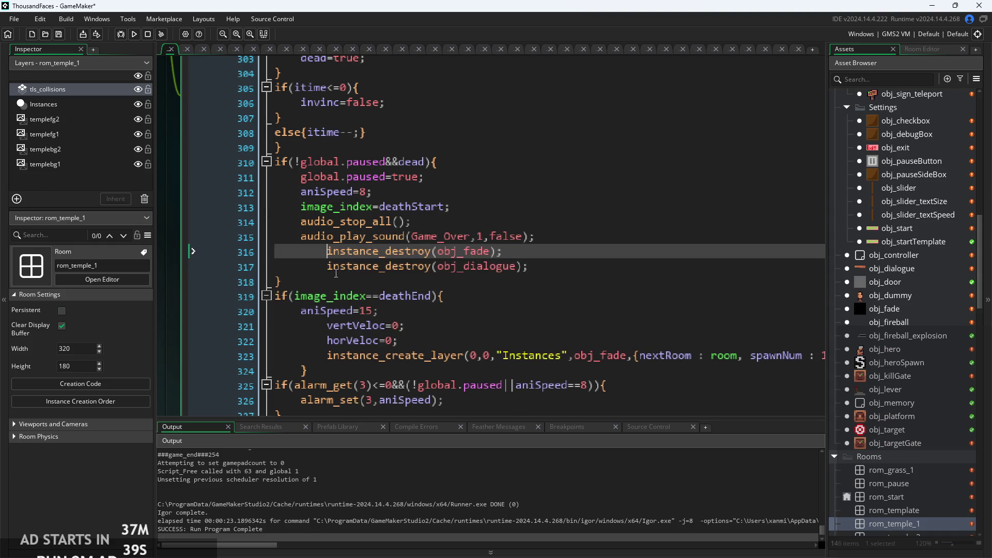
{"action": "left_click", "coordinate": [328, 264]}
{"action": "key", "text": "BackSpace"}
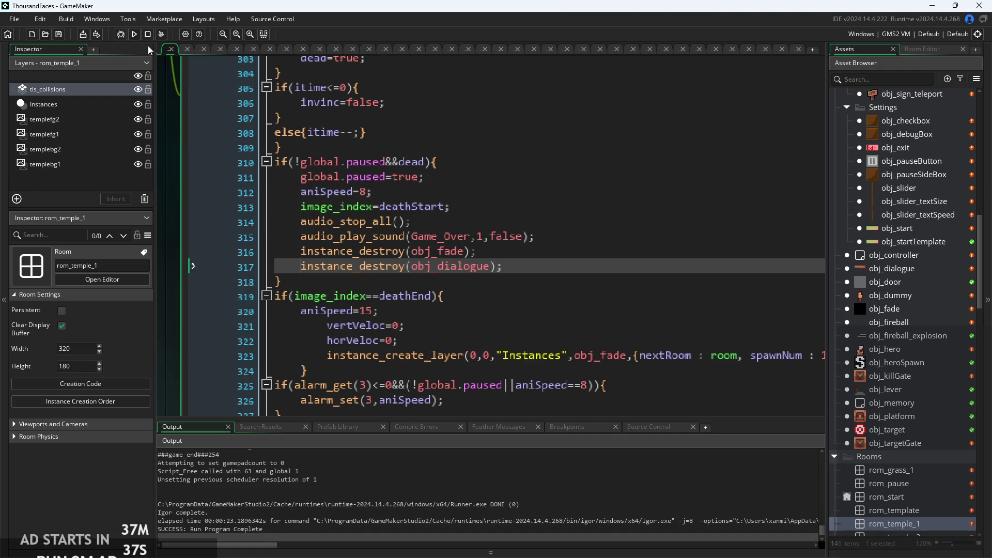
{"action": "left_click", "coordinate": [135, 34]}
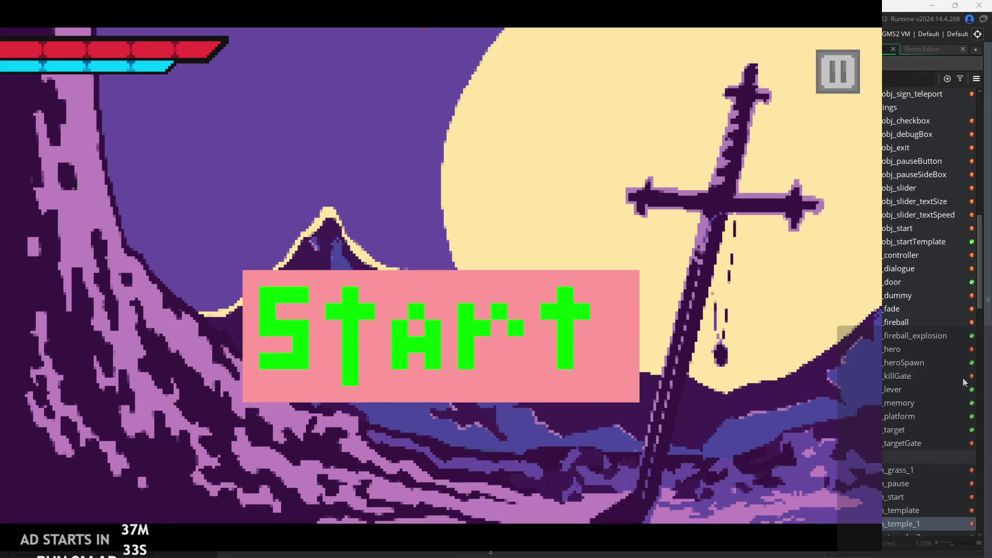
Start the game, toggle the pause menu repeatedly, jump the hero by the sign, then quit
{"action": "left_click", "coordinate": [494, 311]}
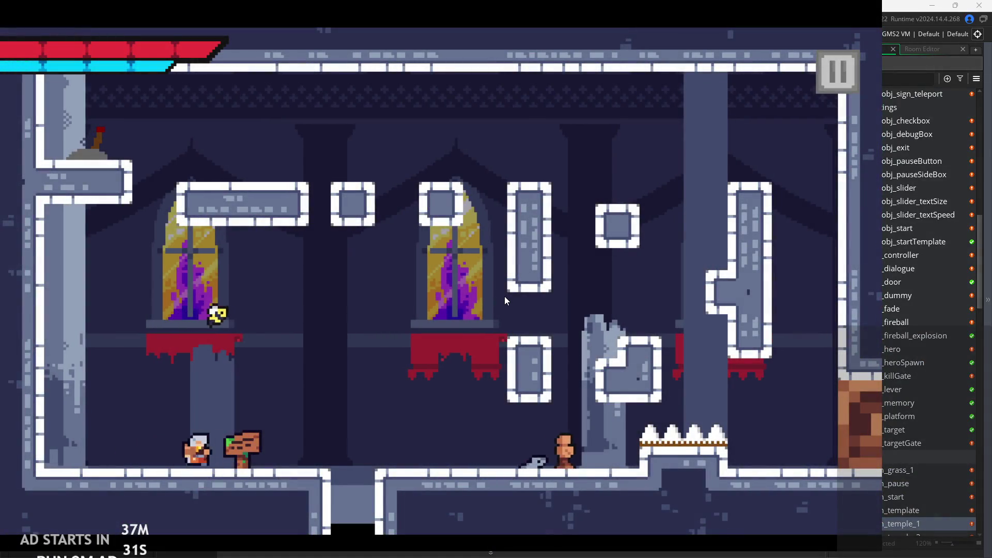
{"action": "left_click", "coordinate": [833, 68]}
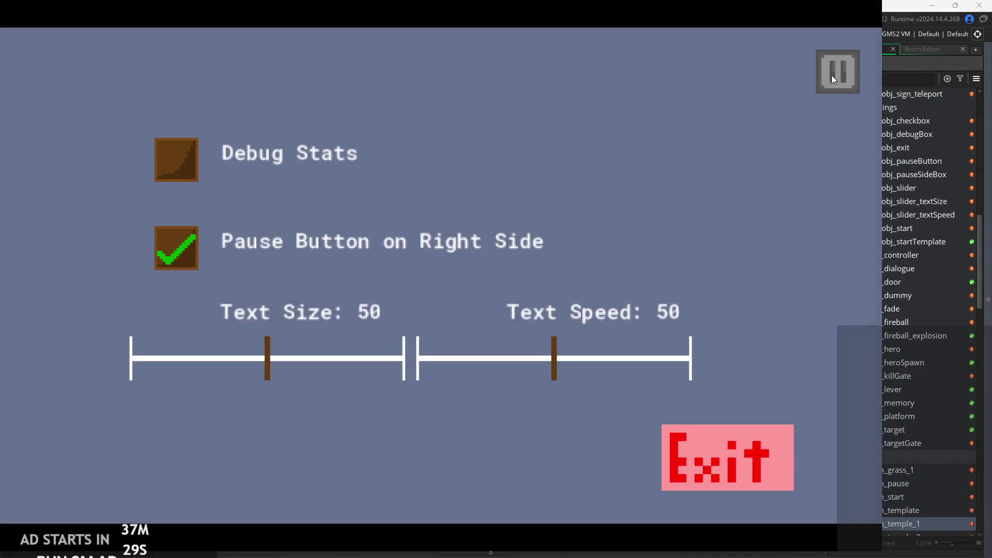
{"action": "left_click", "coordinate": [832, 76]}
{"action": "left_click", "coordinate": [832, 77]}
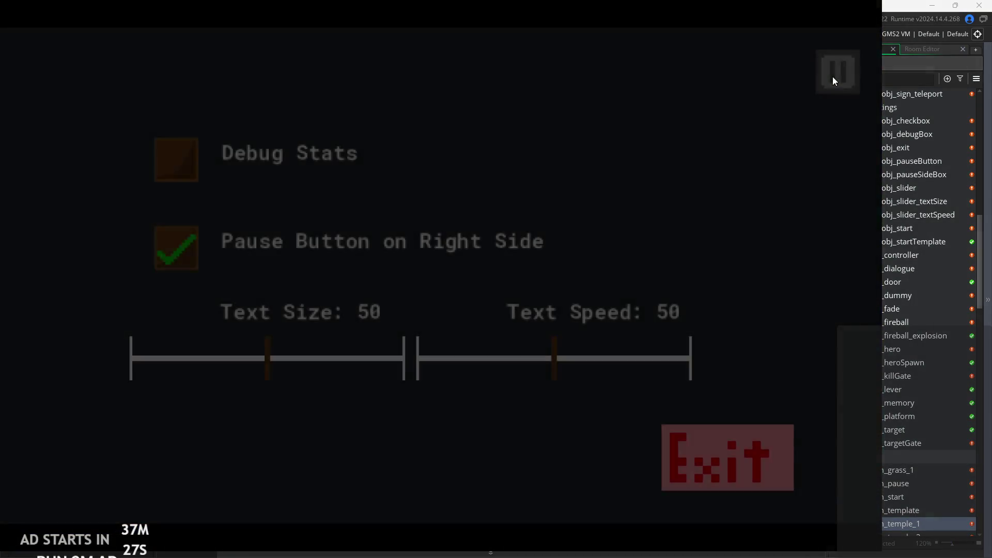
{"action": "left_click", "coordinate": [832, 77]}
{"action": "left_click", "coordinate": [832, 76]}
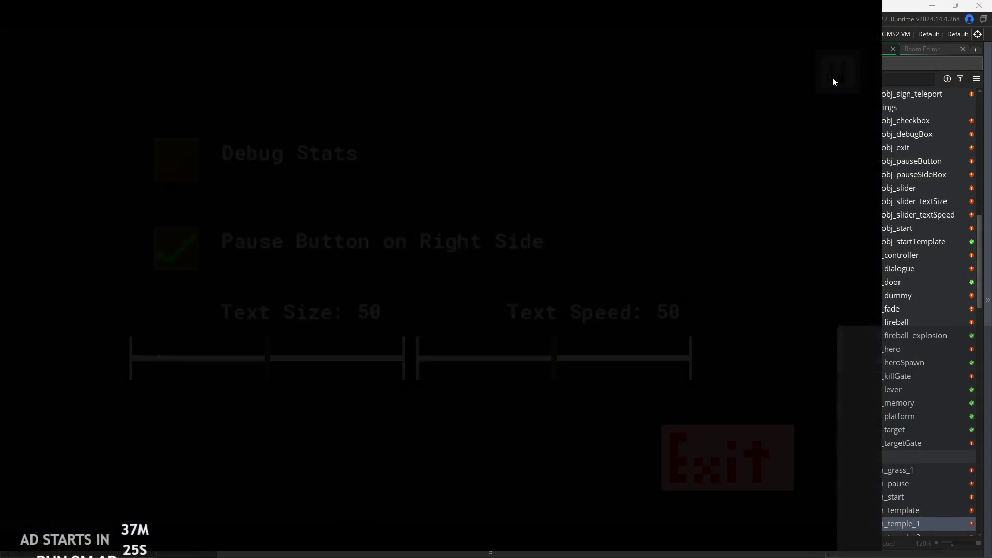
{"action": "left_click", "coordinate": [832, 77]}
{"action": "left_click", "coordinate": [832, 76]}
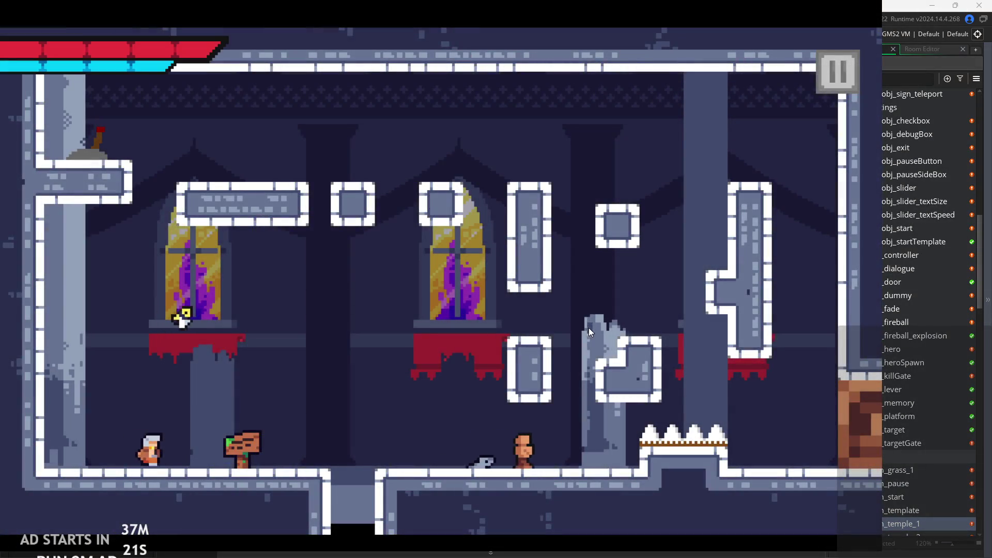
{"action": "left_click", "coordinate": [820, 73]}
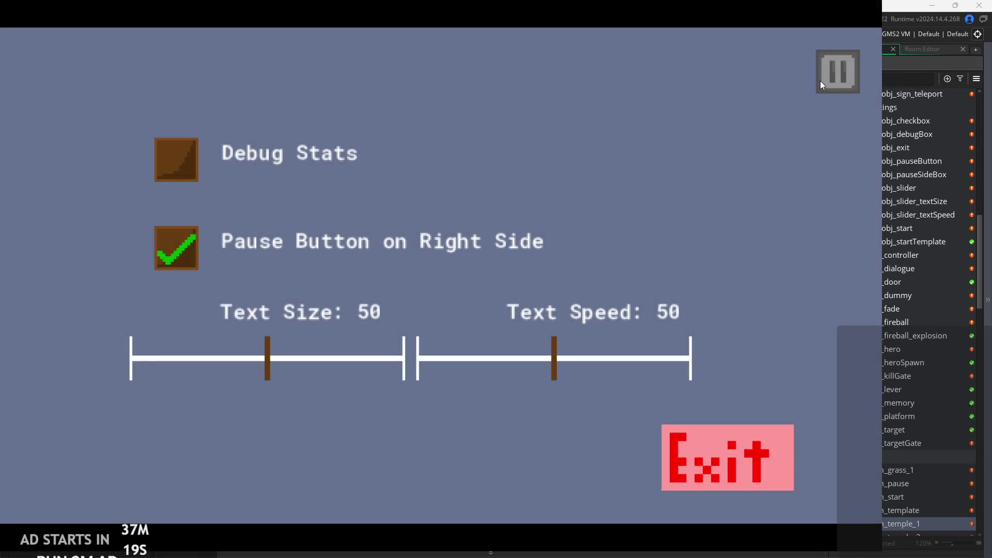
{"action": "left_click", "coordinate": [822, 81]}
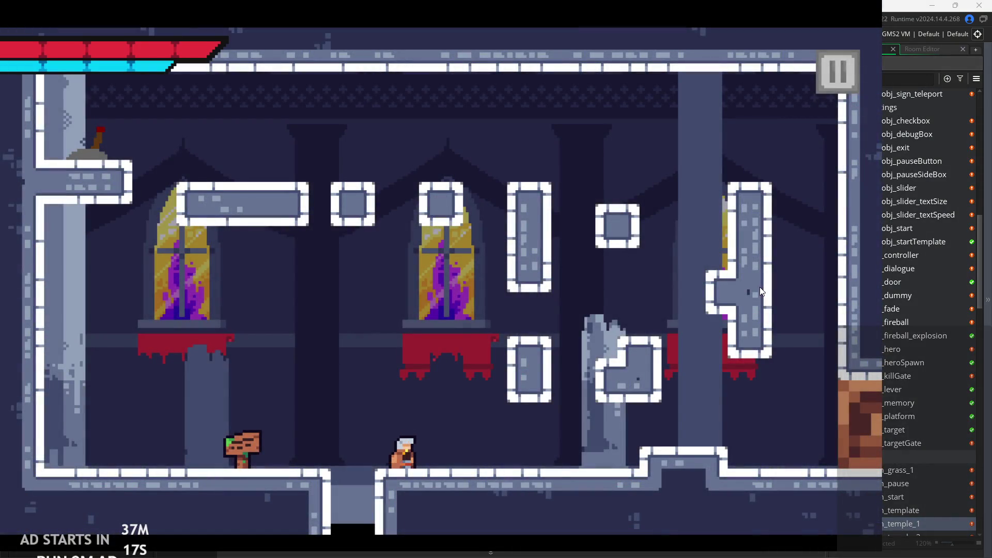
{"action": "key", "text": "Left"}
{"action": "key", "text": "space"}
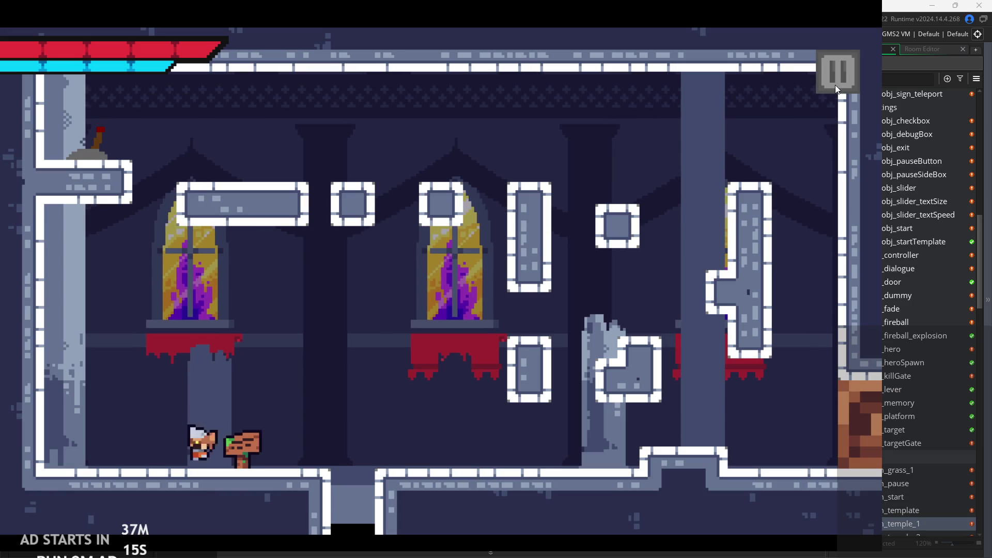
{"action": "key", "text": "Right"}
{"action": "key", "text": "space"}
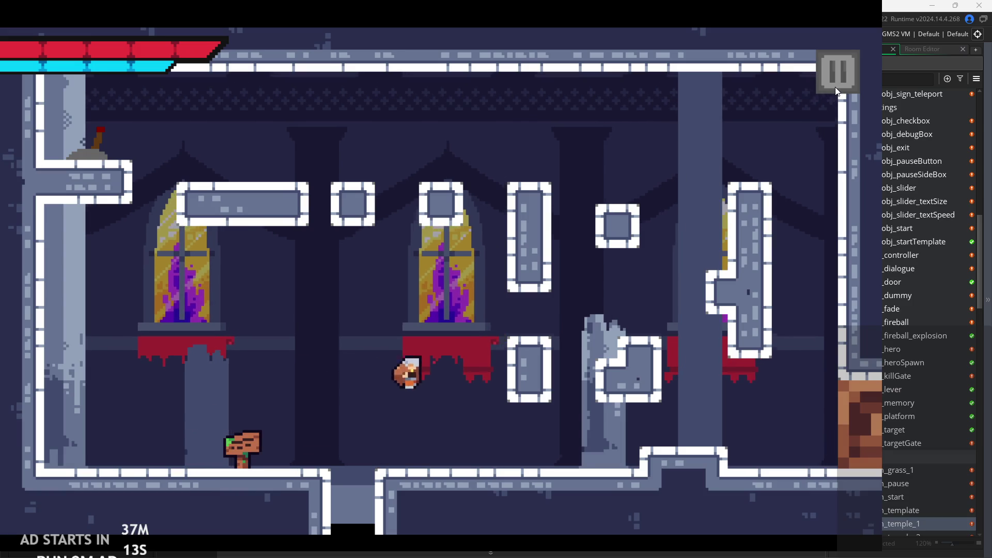
{"action": "left_click", "coordinate": [836, 88]}
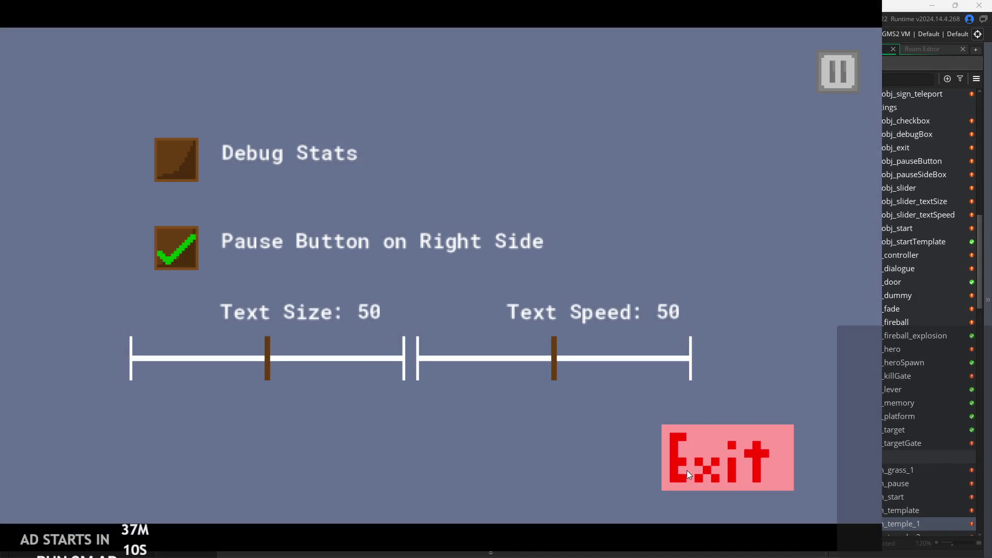
{"action": "left_click", "coordinate": [690, 468]}
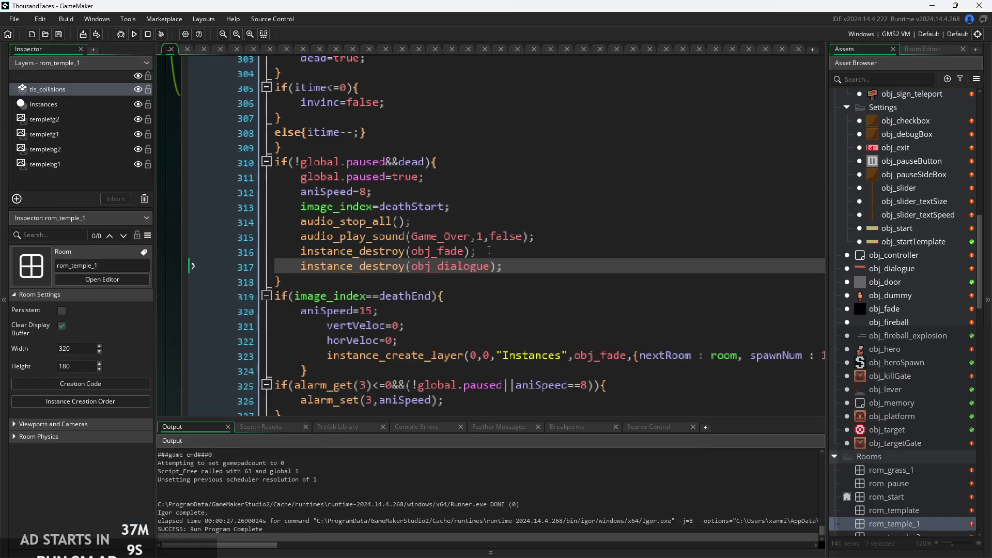
Rebuild and rerun the game, then walk and jump the hero right near the windows
{"action": "left_click", "coordinate": [135, 34]}
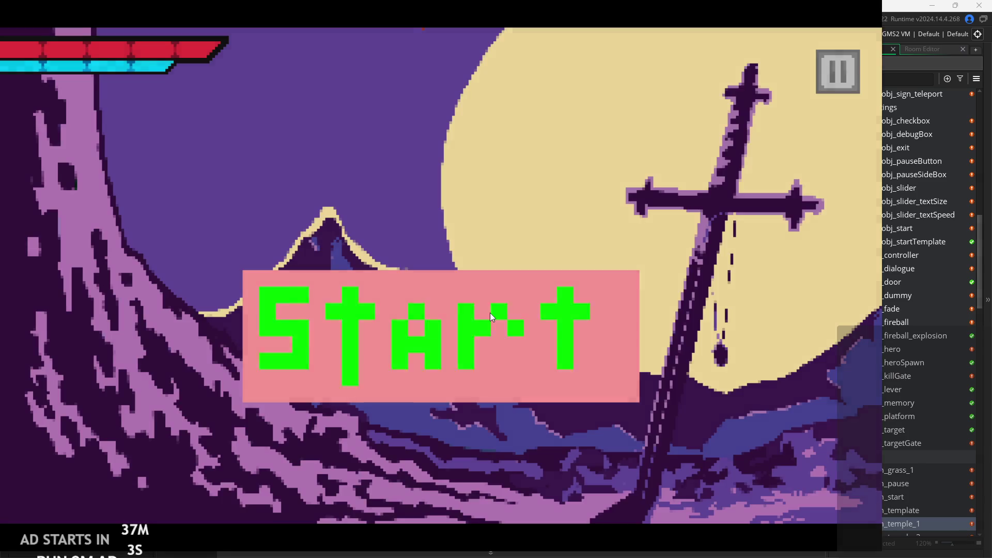
{"action": "left_click", "coordinate": [488, 310]}
{"action": "left_click", "coordinate": [833, 70]}
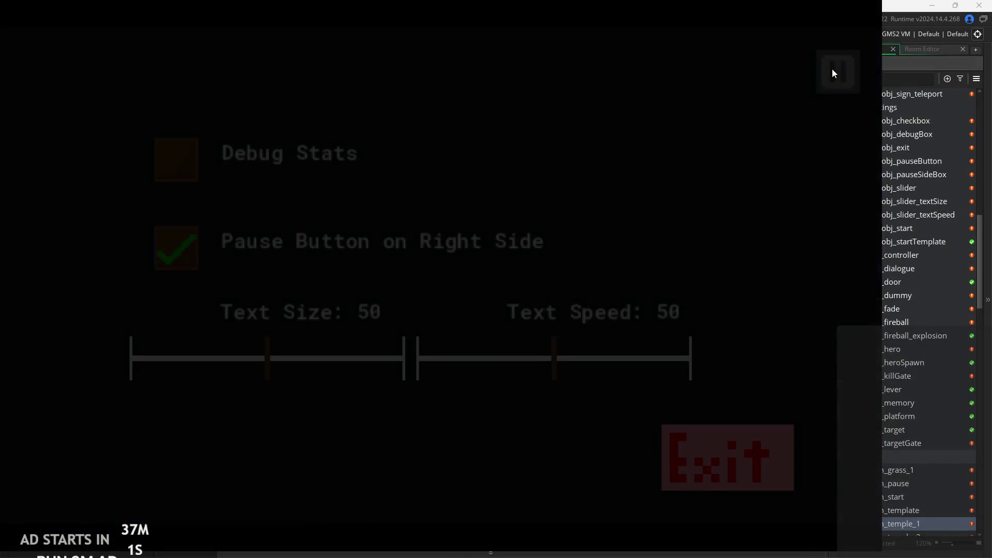
{"action": "left_click", "coordinate": [832, 70]}
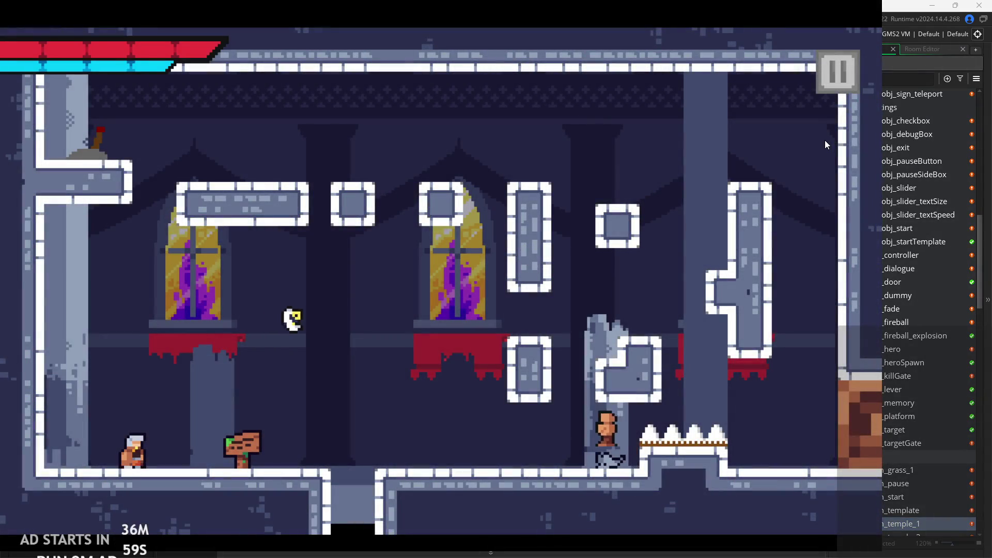
{"action": "key", "text": "Right"}
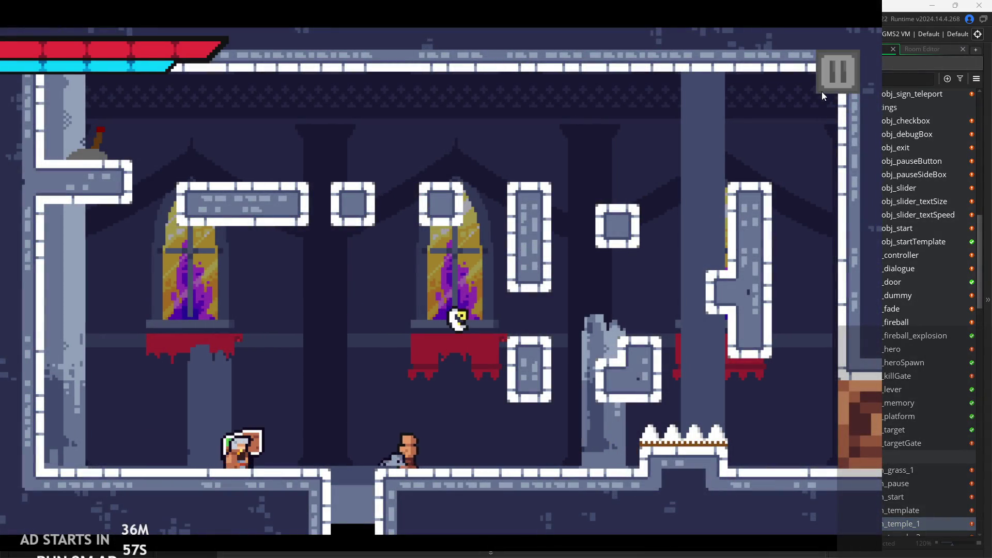
{"action": "key", "text": "Right"}
{"action": "key", "text": "space"}
{"action": "key", "text": "Left"}
{"action": "key", "text": "Right"}
{"action": "left_click", "coordinate": [821, 92]}
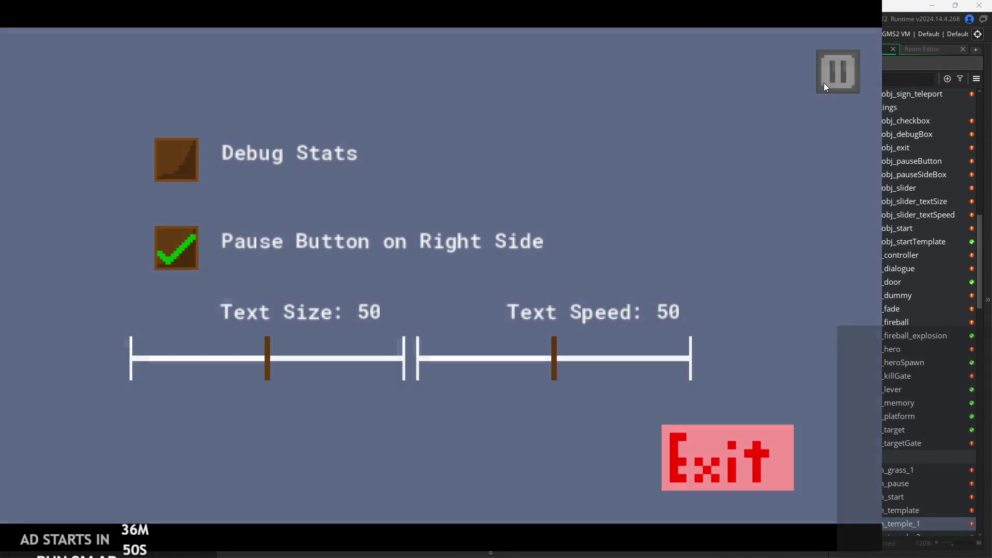
{"action": "left_click", "coordinate": [823, 83]}
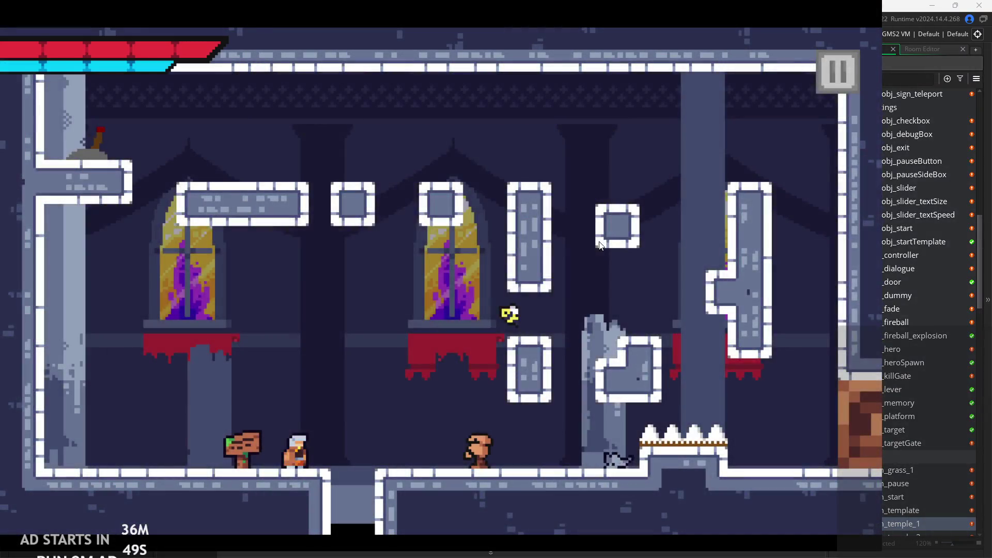
Run and jump the hero across the room past the statue and back toward the sign
{"action": "key", "text": "Right"}
{"action": "key", "text": "Right"}
{"action": "key", "text": "space"}
{"action": "key", "text": "Right"}
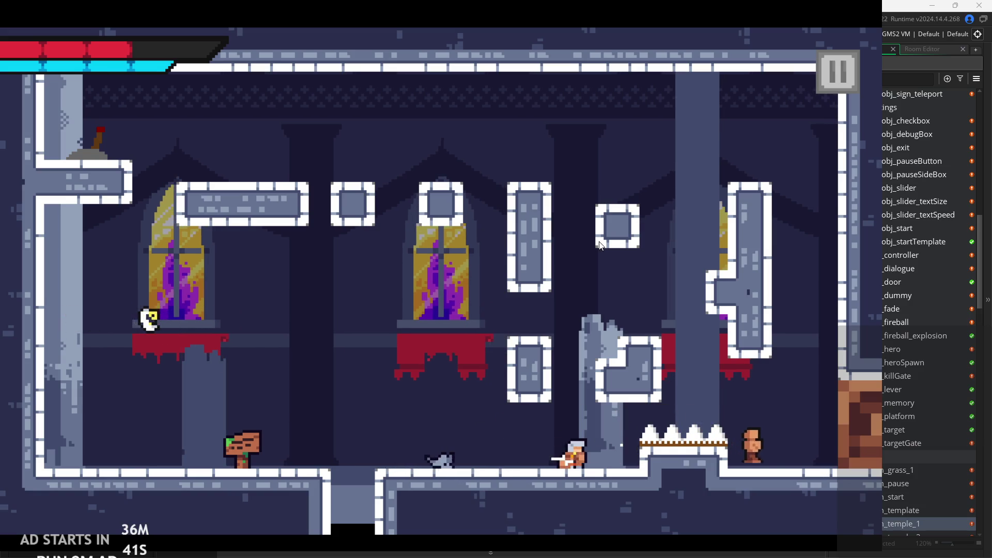
{"action": "key", "text": "space"}
{"action": "key", "text": "Right"}
{"action": "key", "text": "Left"}
{"action": "key", "text": "Left"}
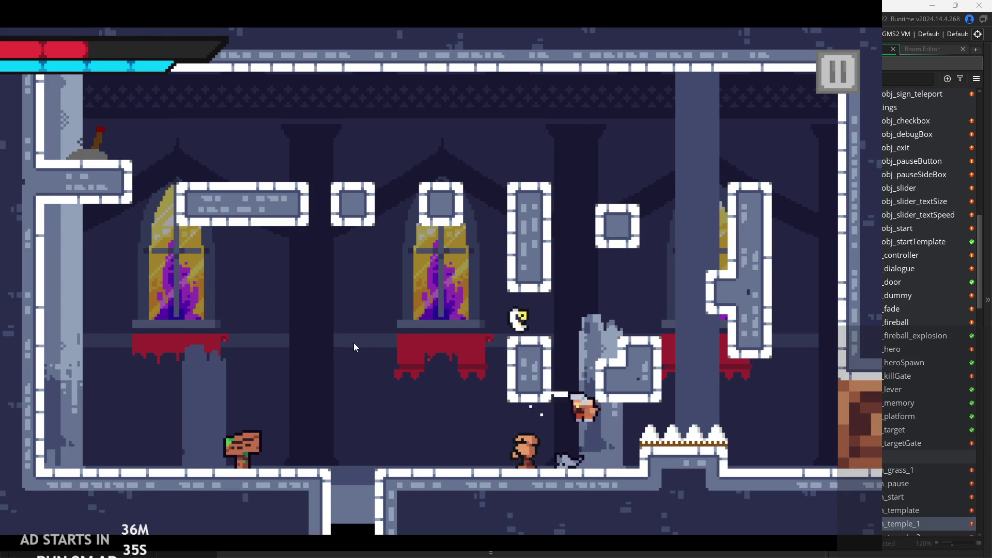
{"action": "key", "text": "Left"}
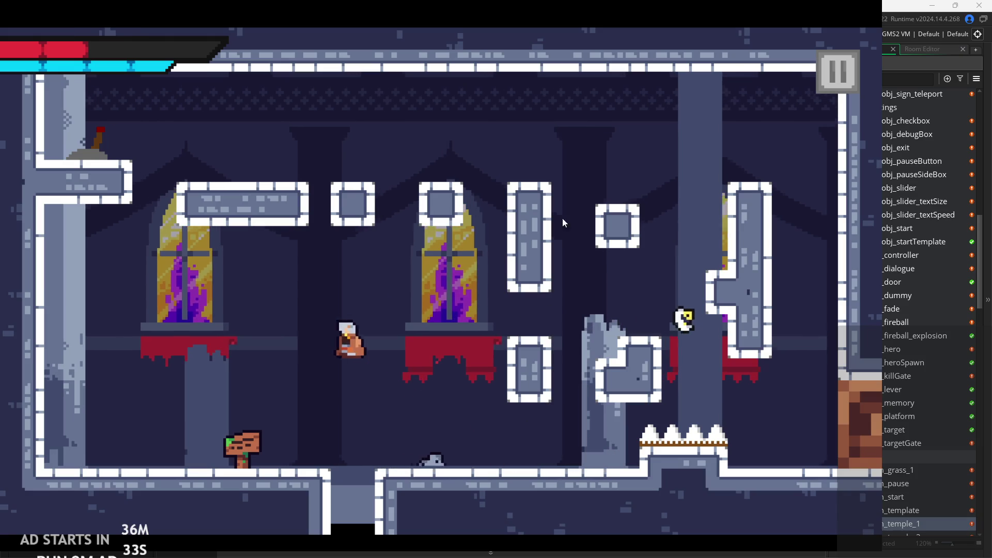
Toggle the pause menu several times and run the hero right into the floor pit
{"action": "left_click", "coordinate": [826, 79]}
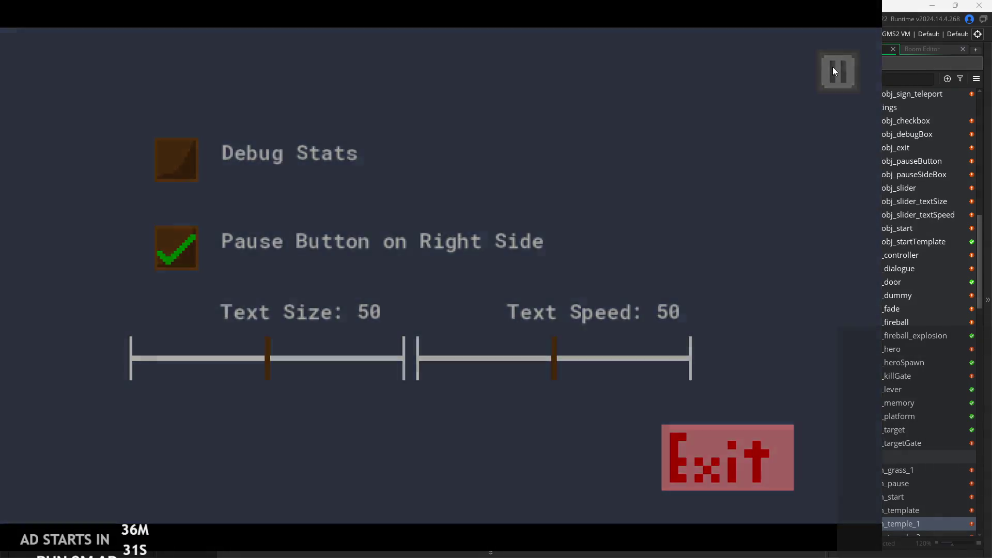
{"action": "left_click", "coordinate": [832, 67]}
{"action": "left_click", "coordinate": [829, 71]}
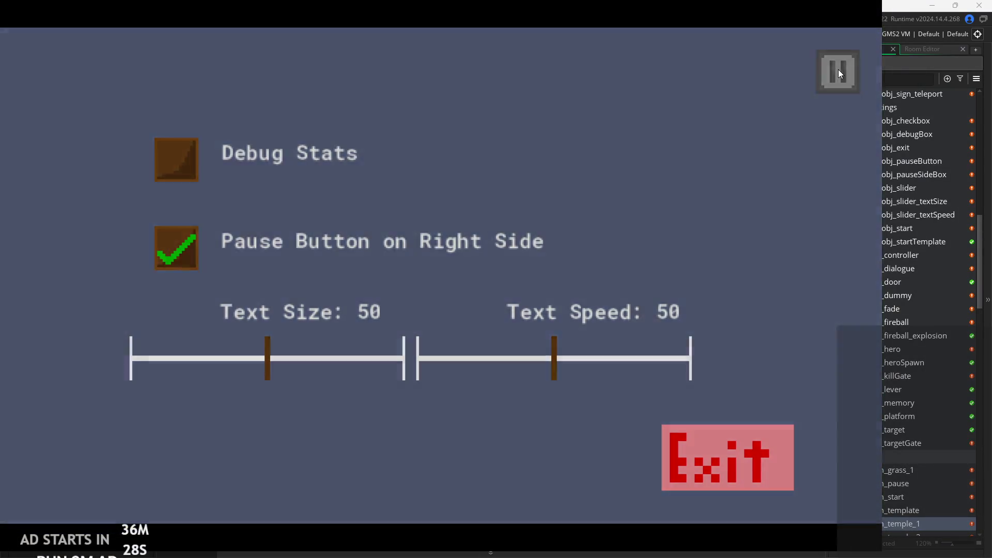
{"action": "left_click", "coordinate": [838, 69]}
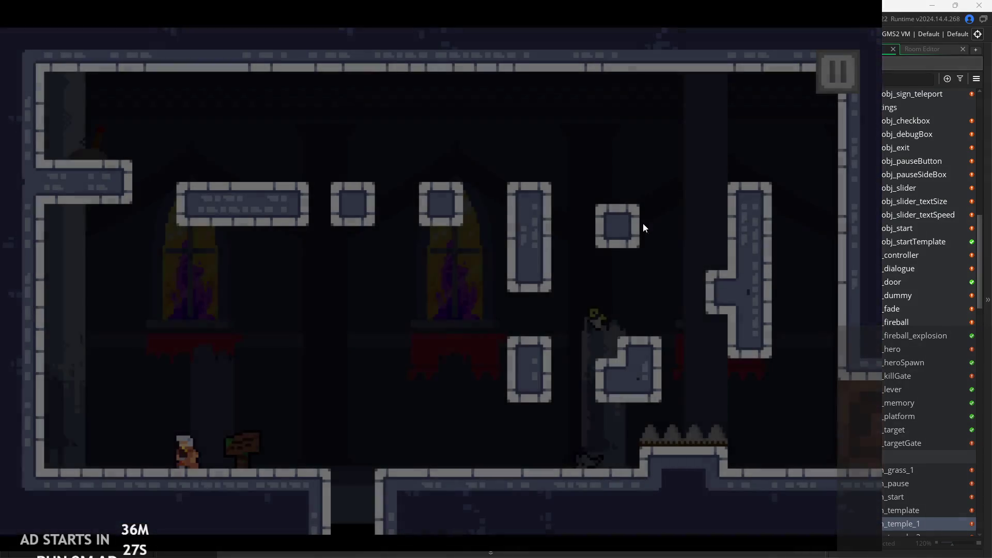
{"action": "key", "text": "Right"}
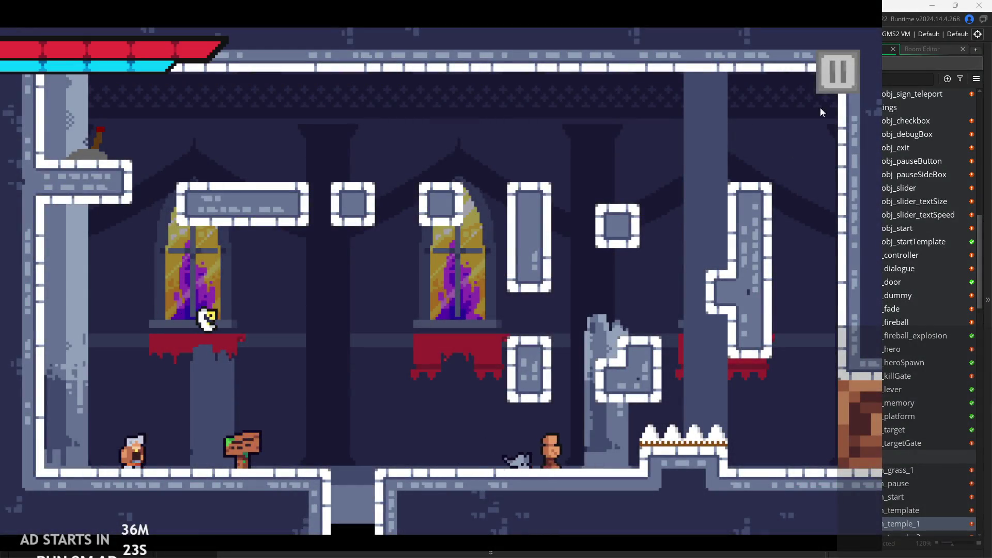
{"action": "left_click", "coordinate": [840, 70]}
{"action": "left_click", "coordinate": [841, 70]}
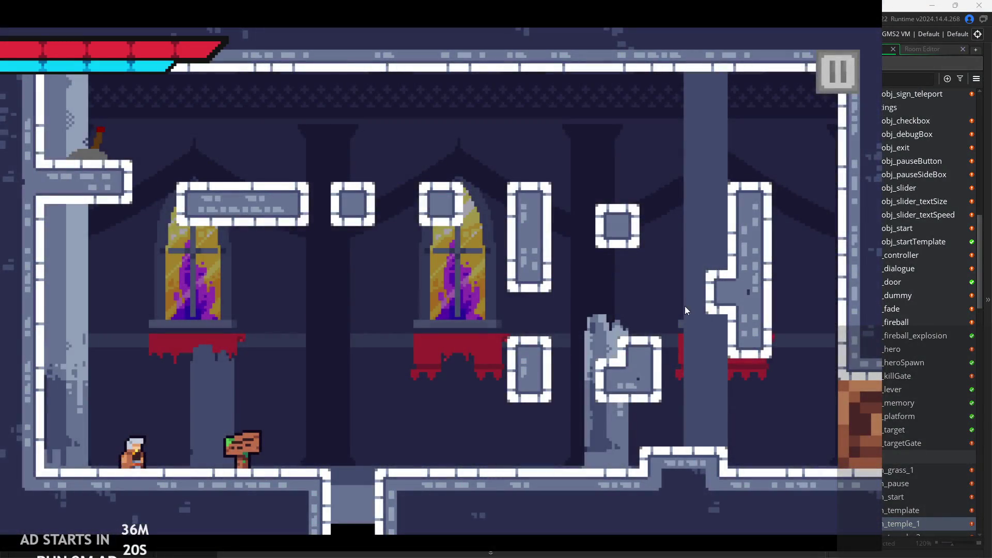
{"action": "left_click", "coordinate": [837, 72]}
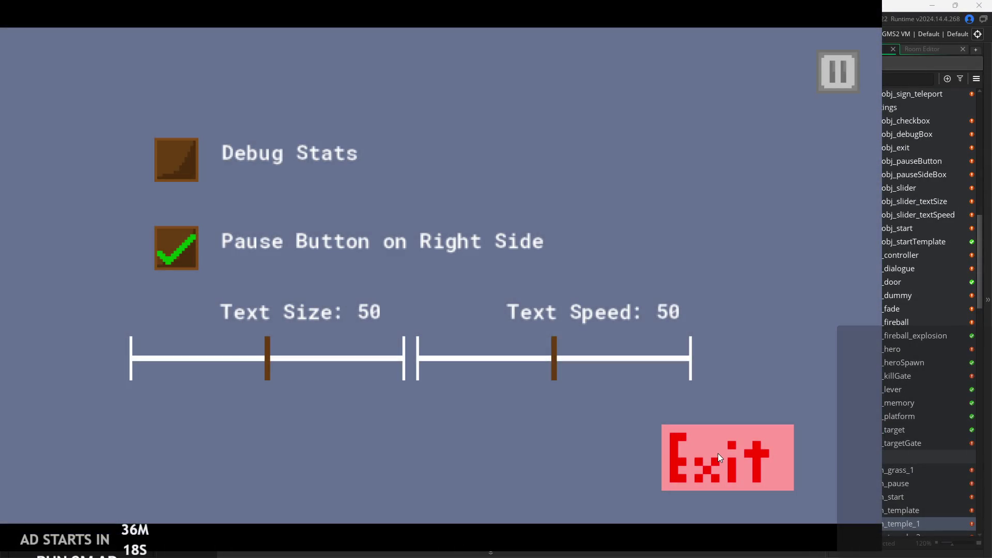
{"action": "left_click", "coordinate": [820, 87]}
Climb the hero up the right column, flip the lever with X, then pause and exit the game
{"action": "key", "text": "Right"}
{"action": "key", "text": "space"}
{"action": "key", "text": "space"}
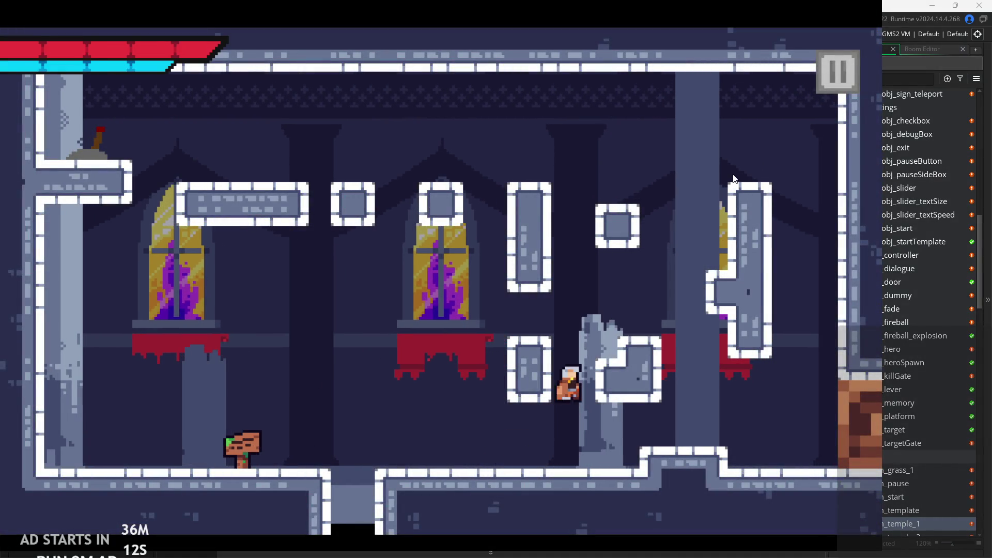
{"action": "key", "text": "space"}
{"action": "key", "text": "Right"}
{"action": "key", "text": "space"}
{"action": "key", "text": "space"}
{"action": "key", "text": "Right"}
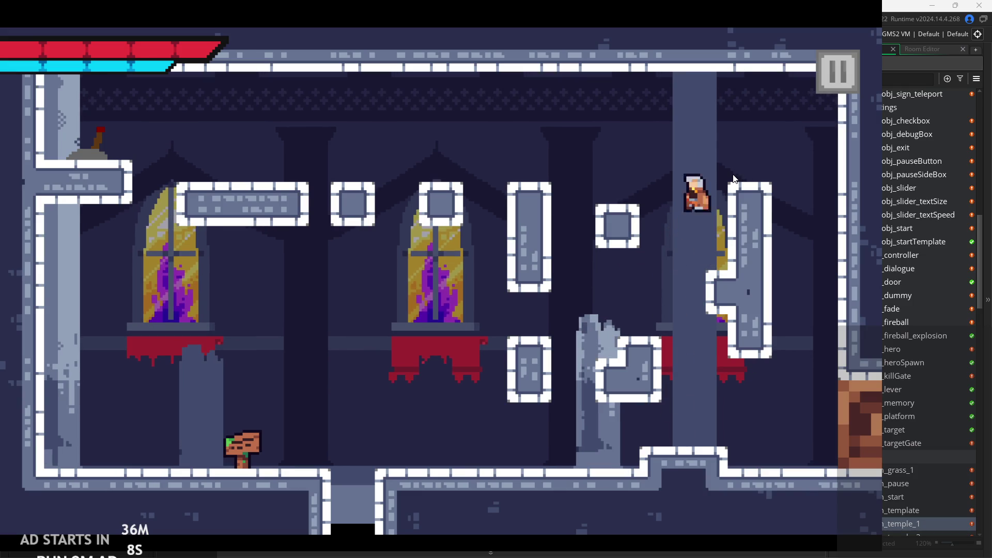
{"action": "key", "text": "space"}
{"action": "key", "text": "Left"}
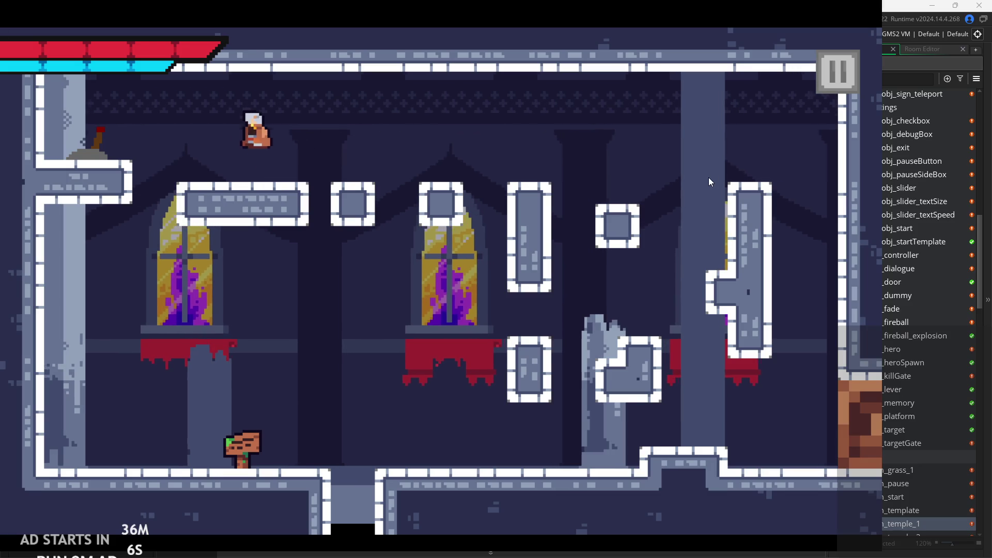
{"action": "key", "text": "Left"}
{"action": "key", "text": "x"}
{"action": "key", "text": "space"}
{"action": "key", "text": "Right"}
{"action": "key", "text": "space"}
{"action": "key", "text": "Left"}
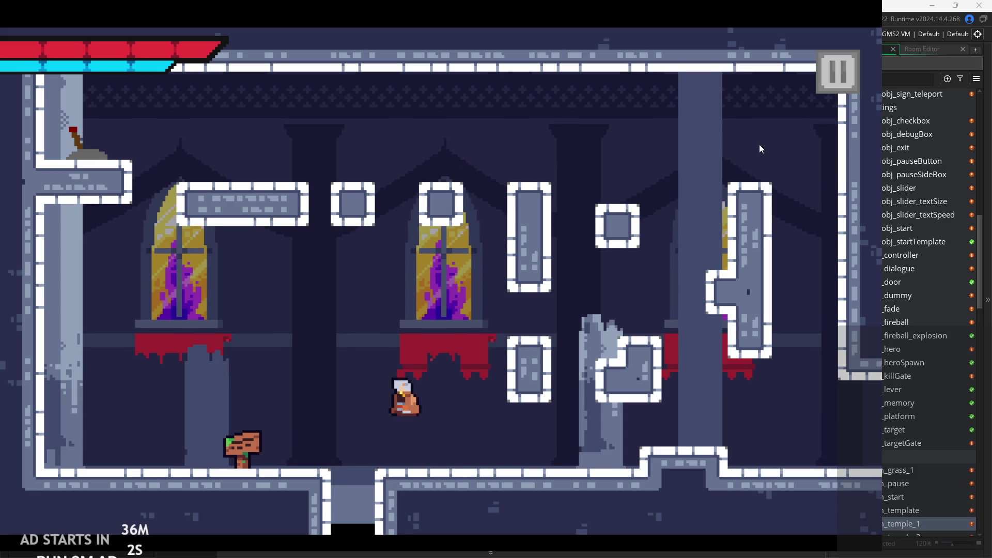
{"action": "left_click", "coordinate": [832, 70]}
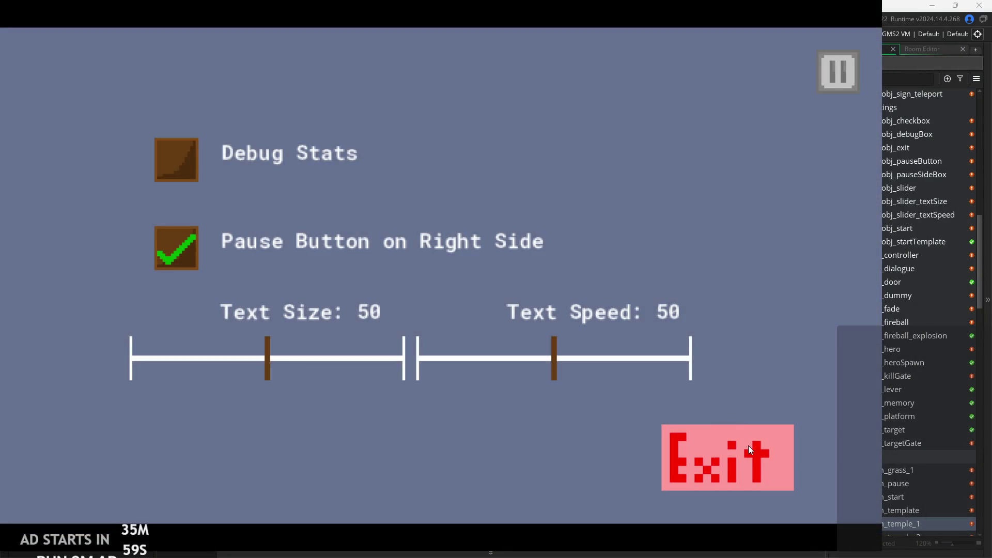
{"action": "left_click", "coordinate": [730, 457]}
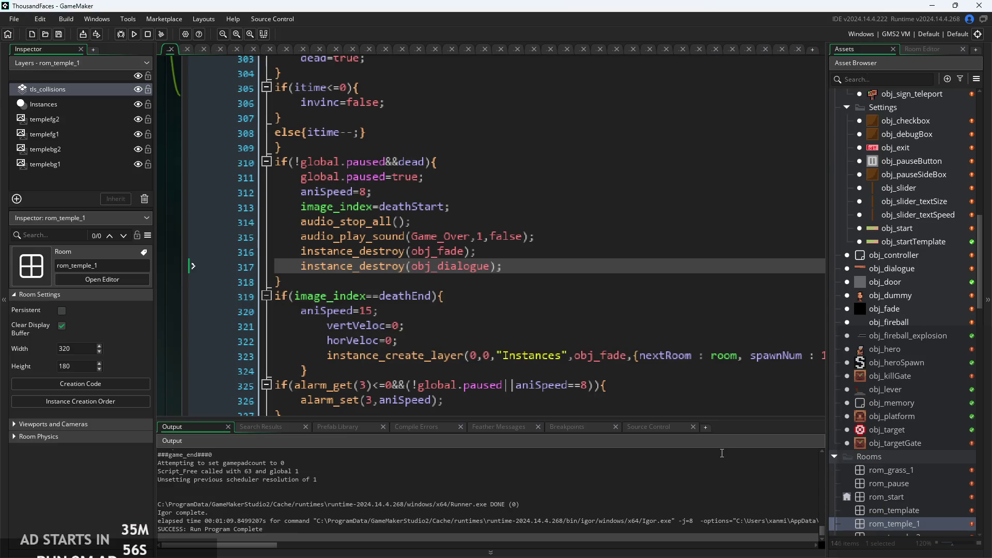
Tab-indent aniSpeed=15 in the deathEnd block, then put the caret after the obj_dialogue destroy line
{"action": "left_click", "coordinate": [494, 334]}
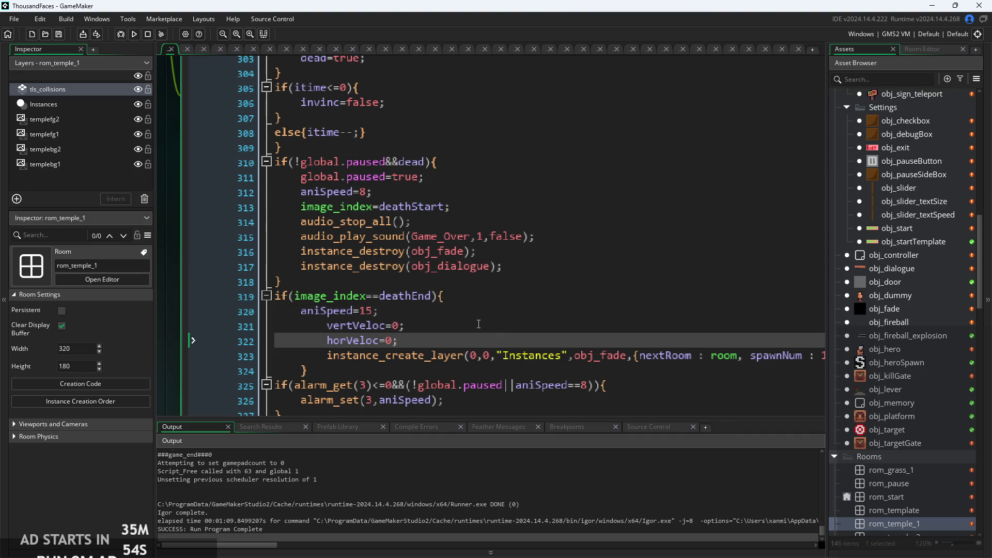
{"action": "scroll", "coordinate": [413, 336], "scroll_direction": "down", "scroll_amount": 1, "text": "ctrl"}
{"action": "left_click", "coordinate": [323, 310]}
{"action": "key", "text": "Tab"}
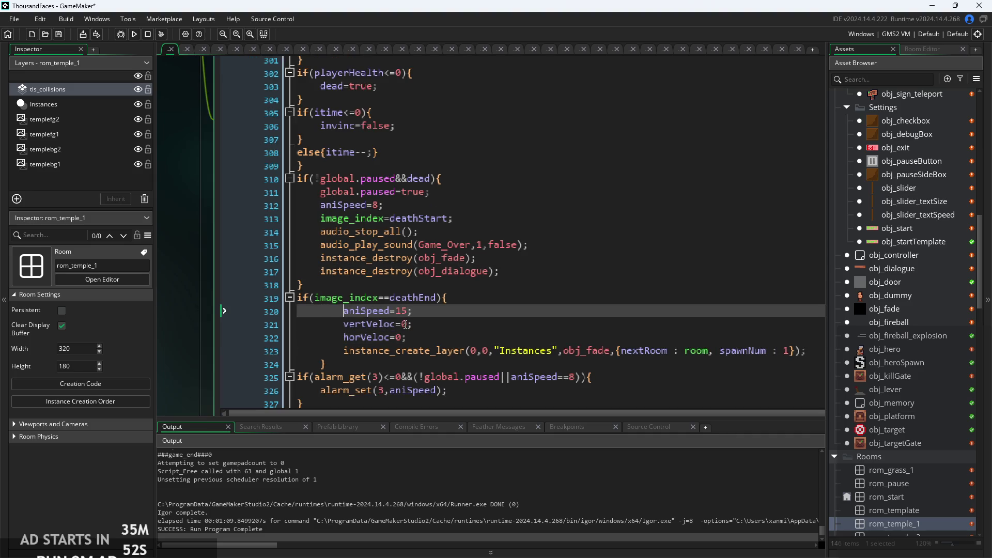
{"action": "left_click", "coordinate": [442, 322]}
{"action": "left_click", "coordinate": [509, 336]}
{"action": "scroll", "coordinate": [465, 258], "scroll_direction": "up", "scroll_amount": 1}
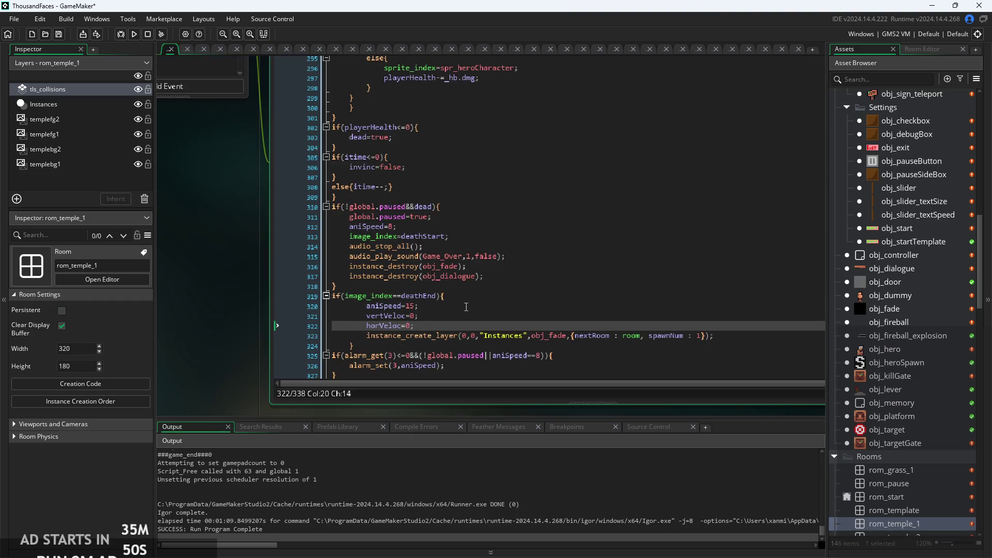
{"action": "left_click", "coordinate": [452, 230]}
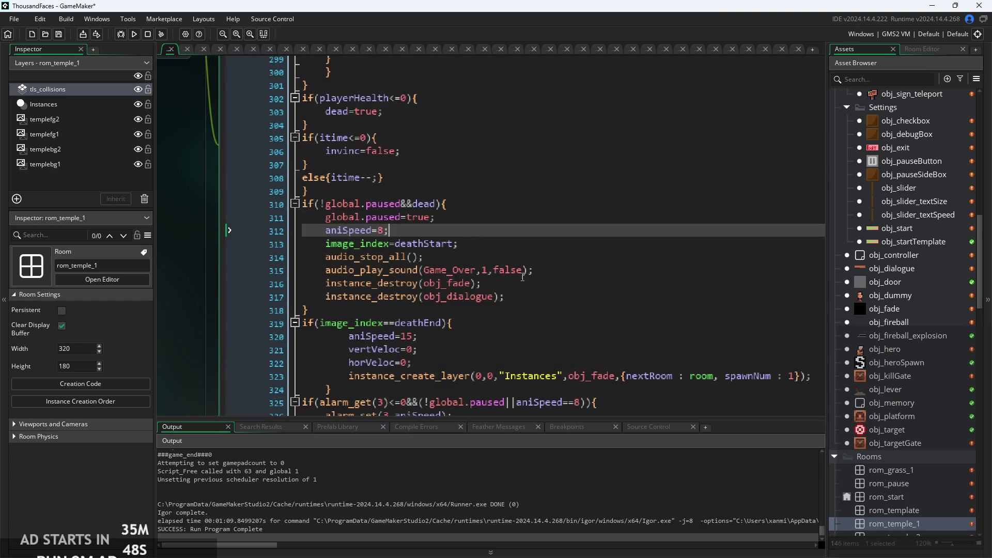
{"action": "left_click", "coordinate": [536, 298]}
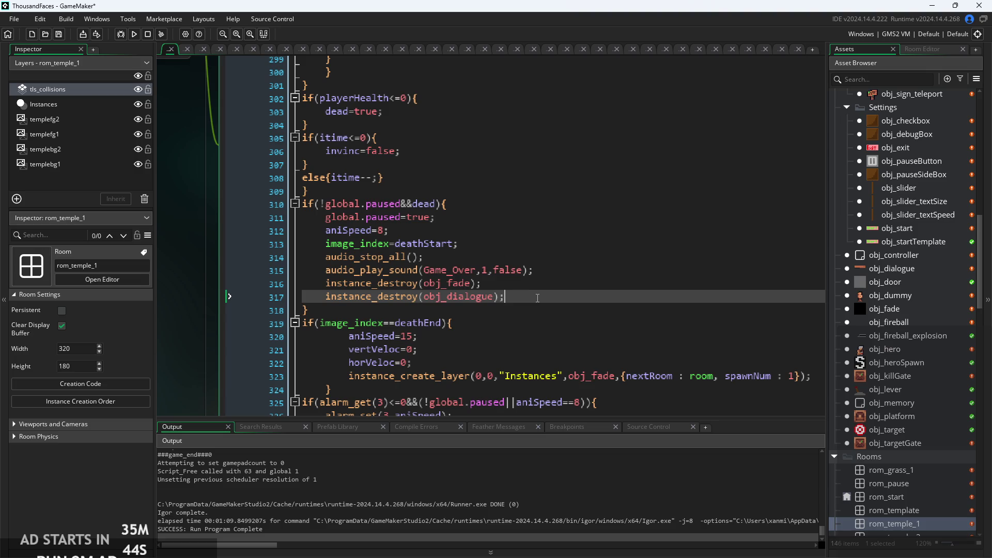
{"action": "scroll", "coordinate": [538, 298], "scroll_direction": "up", "scroll_amount": 2, "text": "ctrl"}
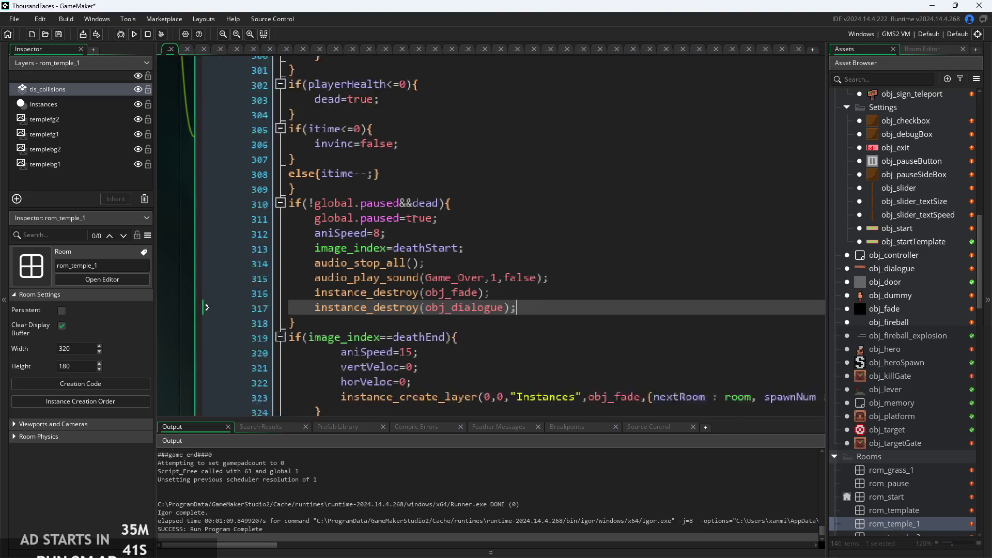
{"action": "scroll", "coordinate": [554, 310], "scroll_direction": "down", "scroll_amount": 1}
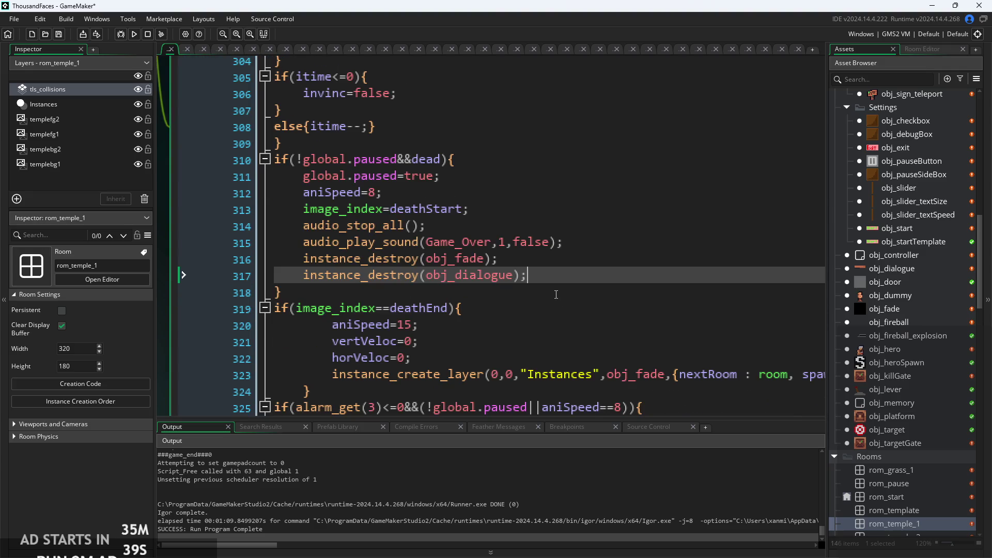
Add an if(instance_exists(obj_enemyParent)){ check on a new line after the obj_dialogue destroy
{"action": "key", "text": "Return"}
{"action": "type", "text": "if"}
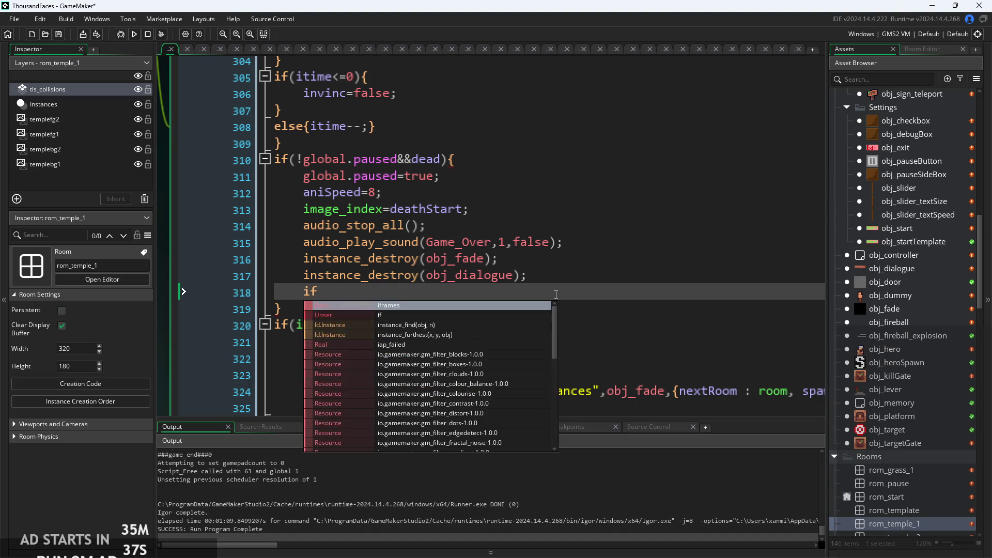
{"action": "type", "text": "(instance_ex"}
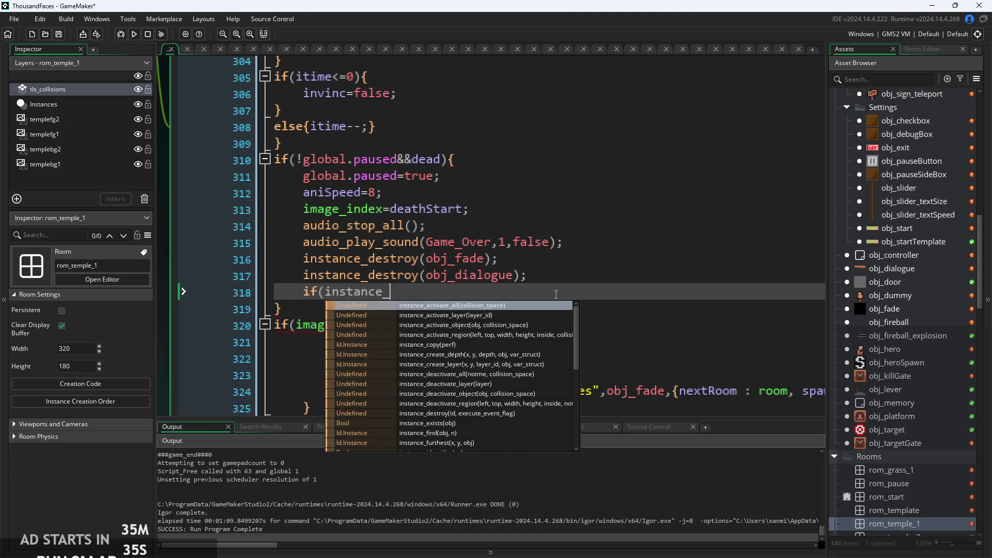
{"action": "key", "text": "Return"}
{"action": "type", "text": "obj_ene"}
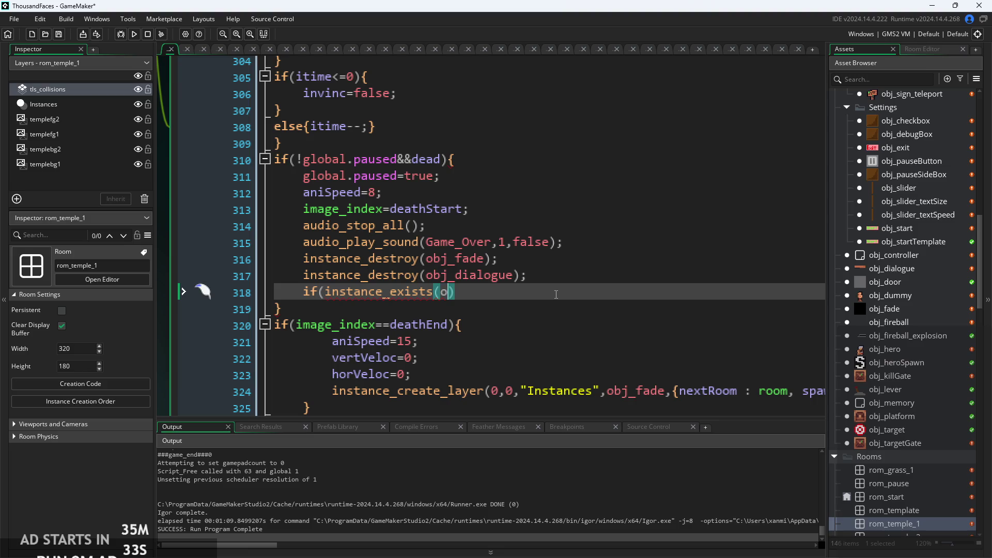
{"action": "key", "text": "Down"}
{"action": "key", "text": "Return"}
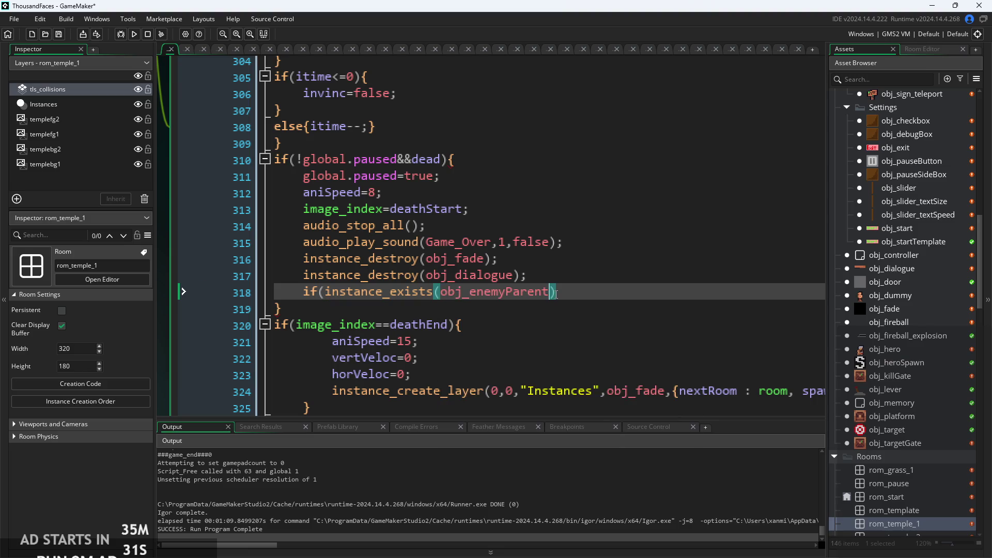
{"action": "type", "text": "){"}
{"action": "key", "text": "Return"}
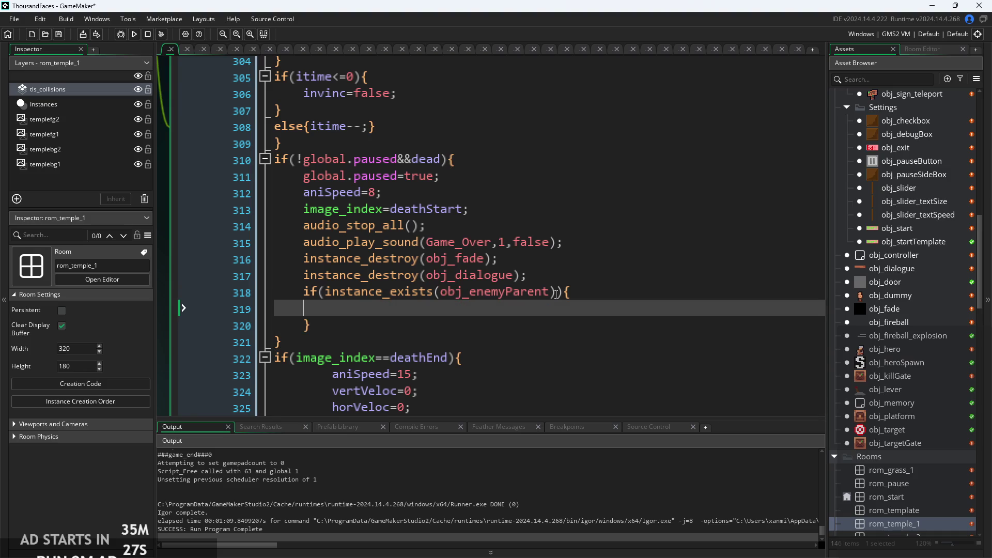
Inside the if block, write the indented statement global.levelArray[0]=false;
{"action": "key", "text": "Tab"}
{"action": "type", "text": "global."}
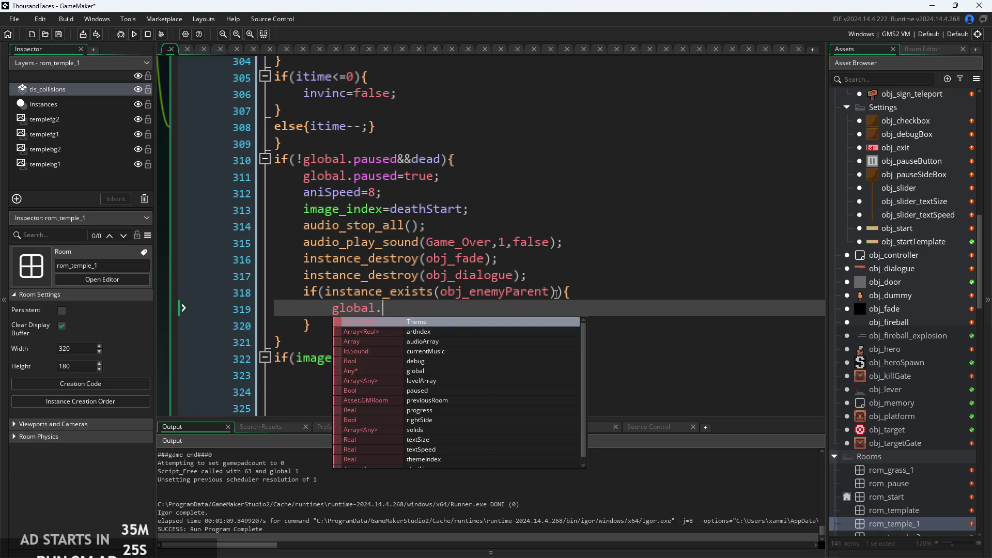
{"action": "type", "text": "l"}
{"action": "key", "text": "Return"}
{"action": "type", "text": "[0]"}
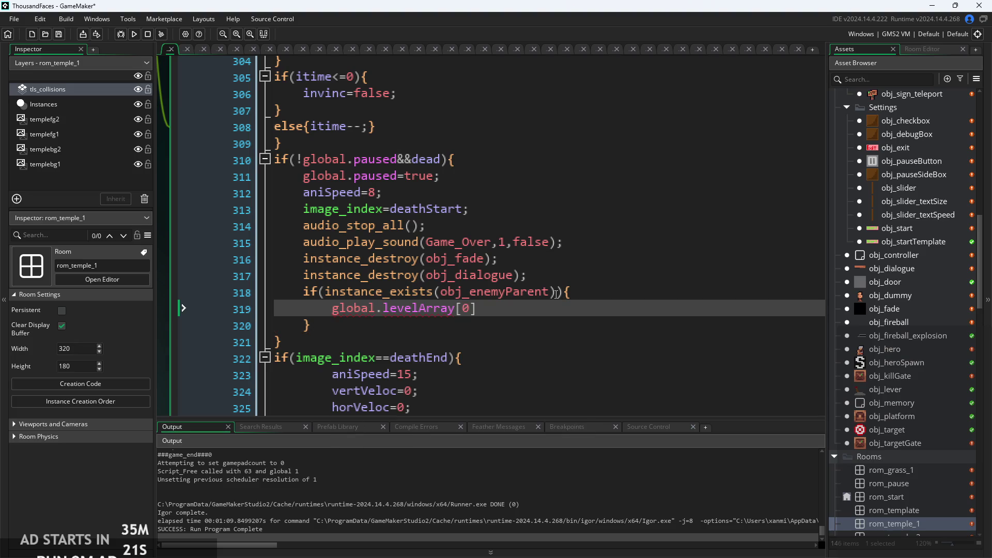
{"action": "type", "text": "=false;"}
{"action": "scroll", "coordinate": [580, 306], "scroll_direction": "down", "scroll_amount": 2}
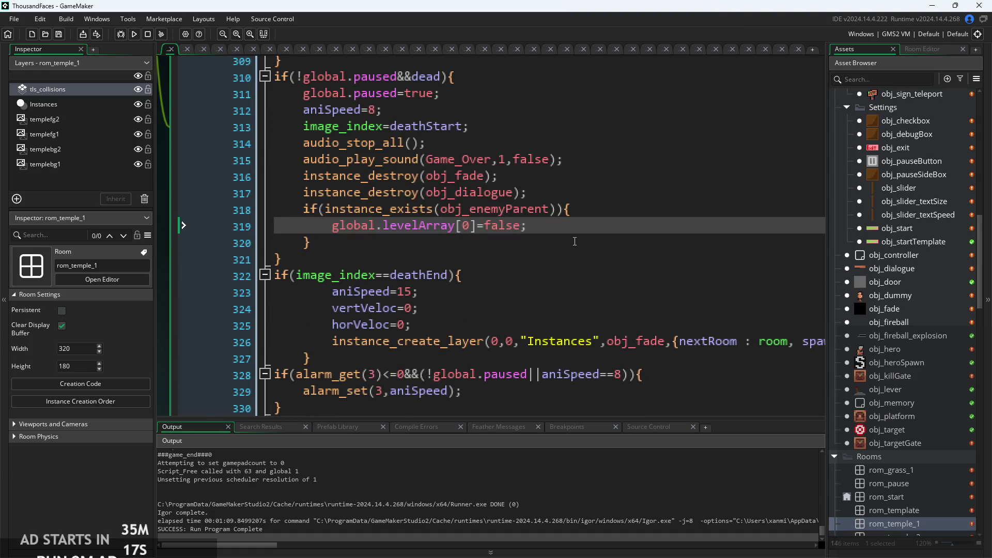
{"action": "scroll", "coordinate": [575, 241], "scroll_direction": "down", "scroll_amount": 1}
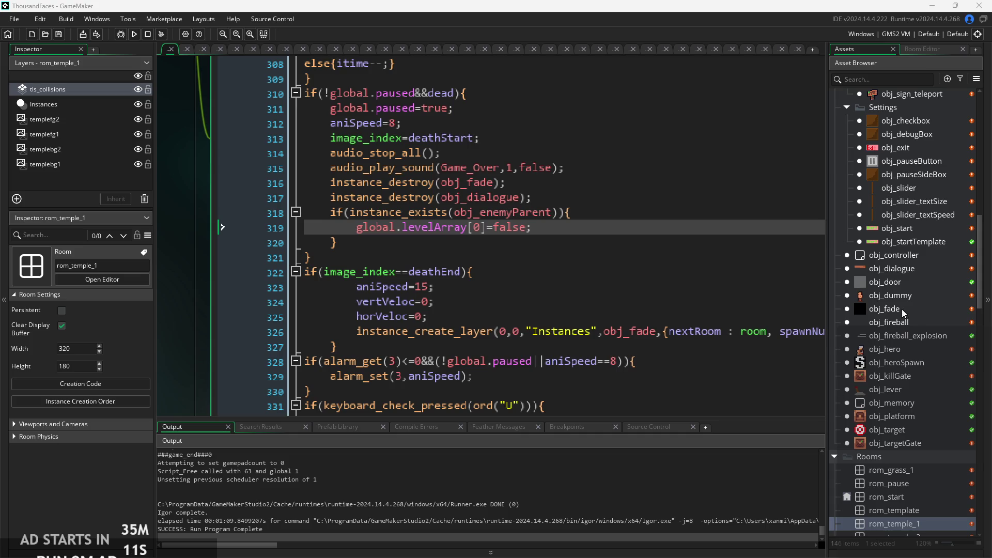
Open obj_controller's Create event and locate the global.levelArray[i] initialisation loop
{"action": "double_click", "coordinate": [913, 257]}
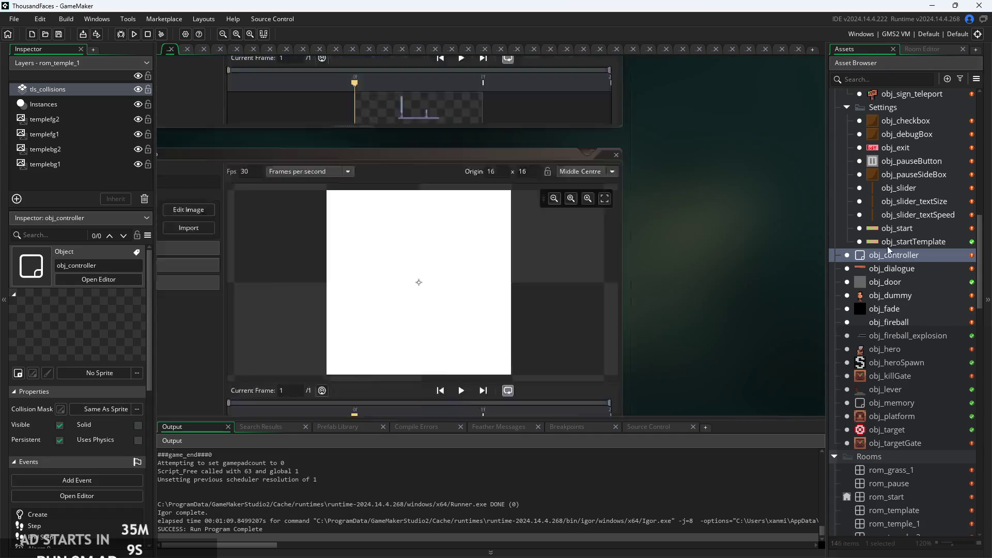
{"action": "left_click", "coordinate": [604, 262]}
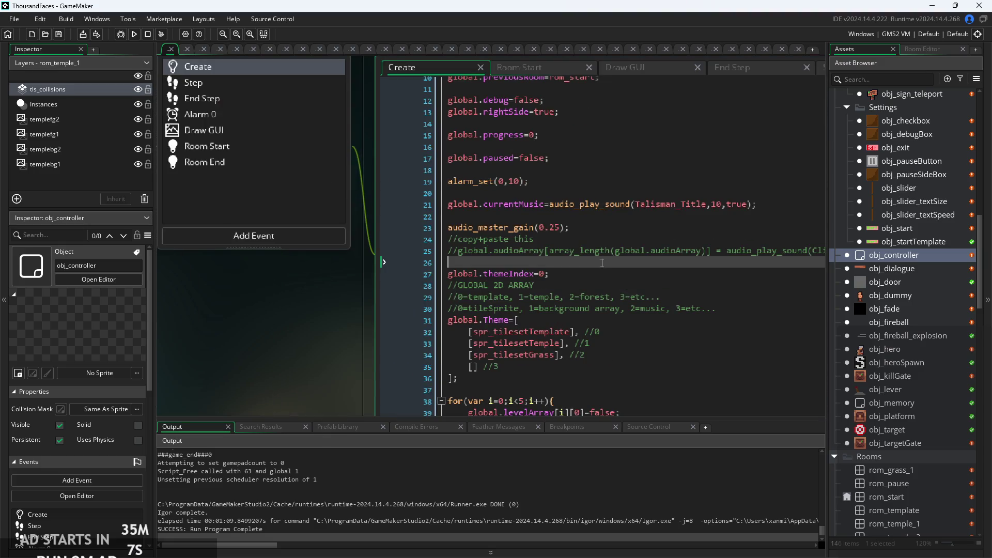
{"action": "scroll", "coordinate": [609, 296], "scroll_direction": "down", "scroll_amount": 1}
{"action": "left_click", "coordinate": [634, 367]}
{"action": "scroll", "coordinate": [569, 336], "scroll_direction": "up", "scroll_amount": 3}
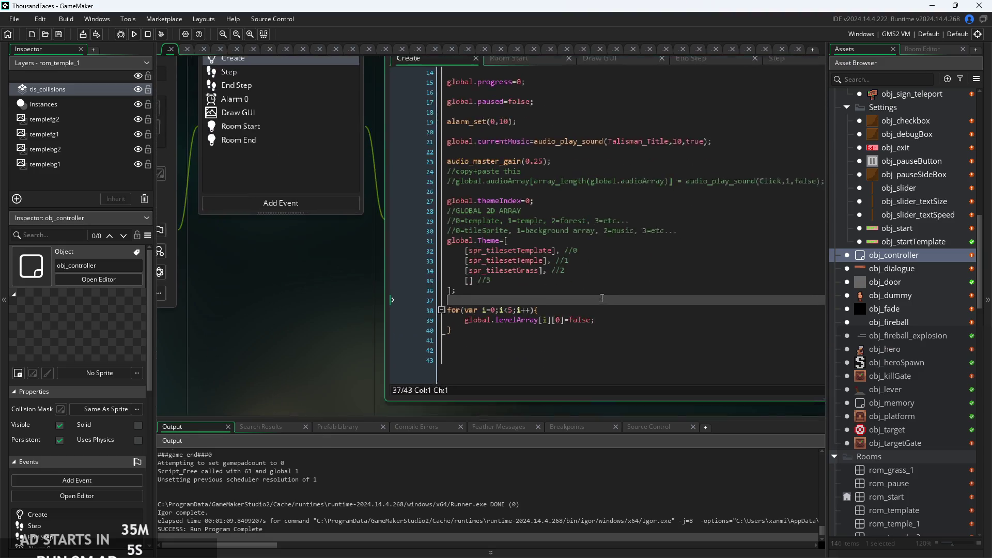
{"action": "key", "text": "Up"}
{"action": "key", "text": "Up"}
{"action": "left_click", "coordinate": [533, 315]}
{"action": "left_click", "coordinate": [523, 316]}
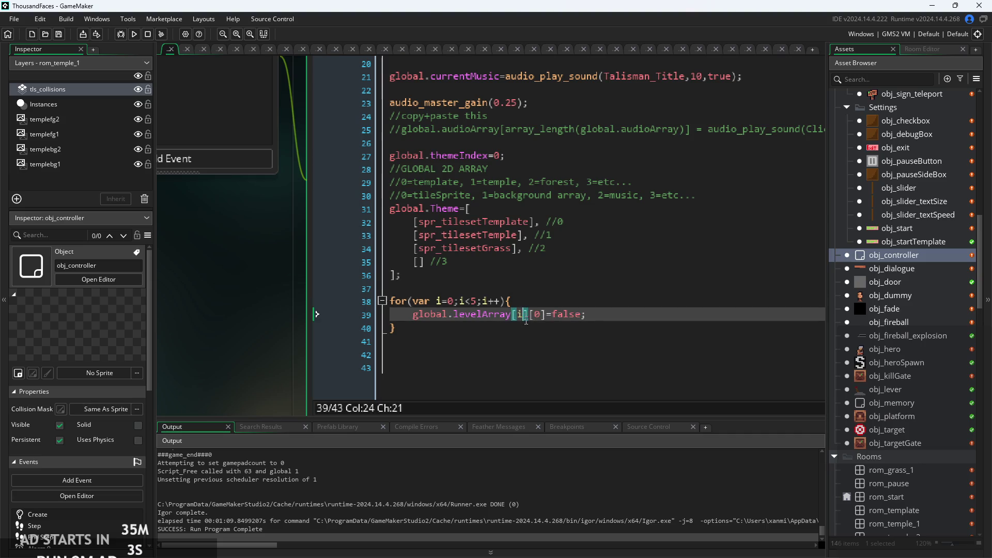
{"action": "scroll", "coordinate": [522, 314], "scroll_direction": "up", "scroll_amount": 2, "text": "ctrl"}
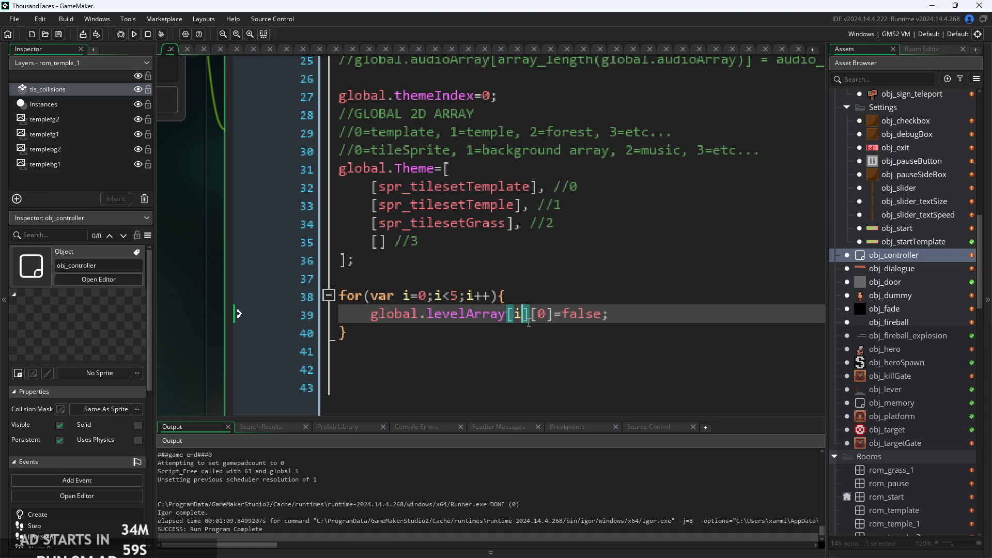
Inspect the levelArray[i][0]=false line, the Theme array and blank line 37
{"action": "left_click", "coordinate": [560, 280]}
{"action": "scroll", "coordinate": [560, 280], "scroll_direction": "down", "scroll_amount": 3, "text": "ctrl"}
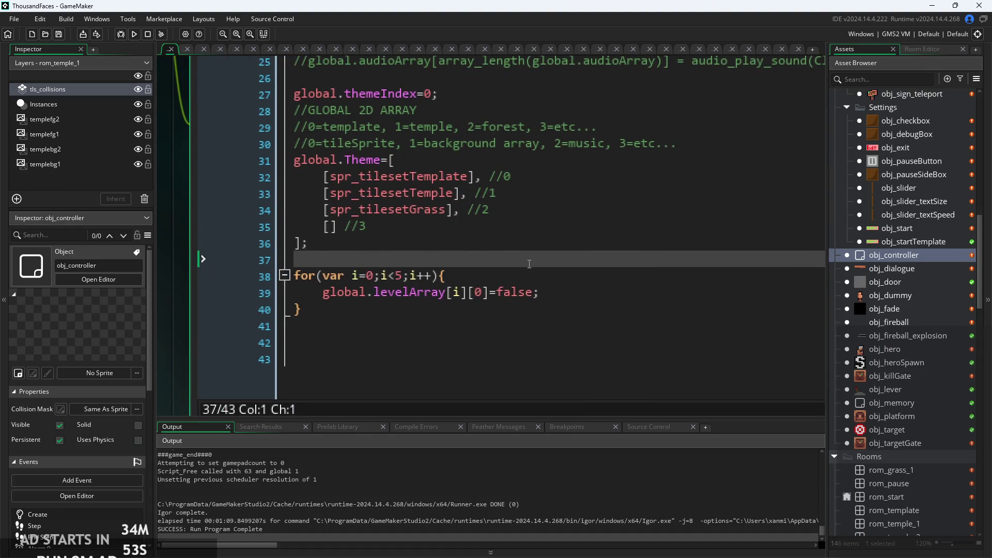
{"action": "left_click", "coordinate": [541, 243]}
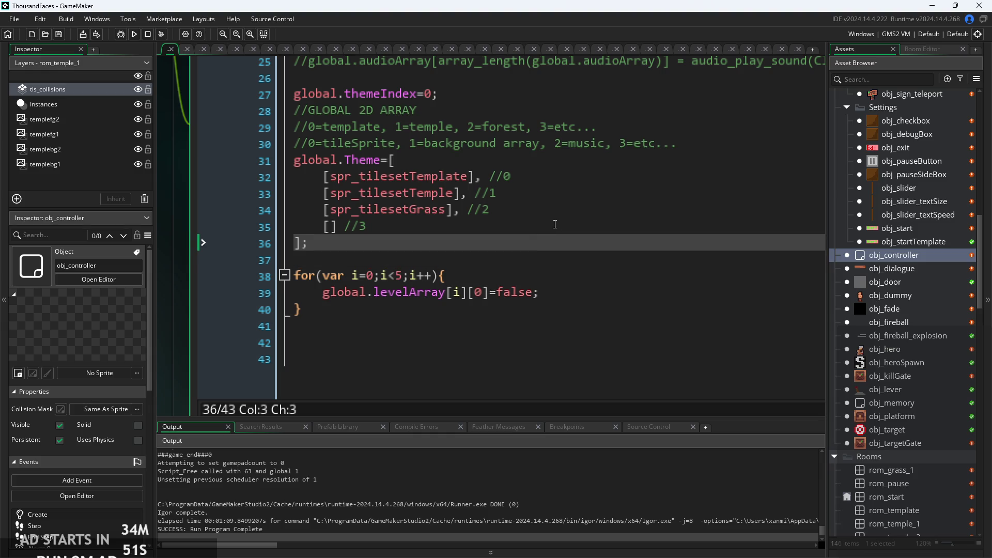
{"action": "scroll", "coordinate": [556, 232], "scroll_direction": "right", "scroll_amount": 1}
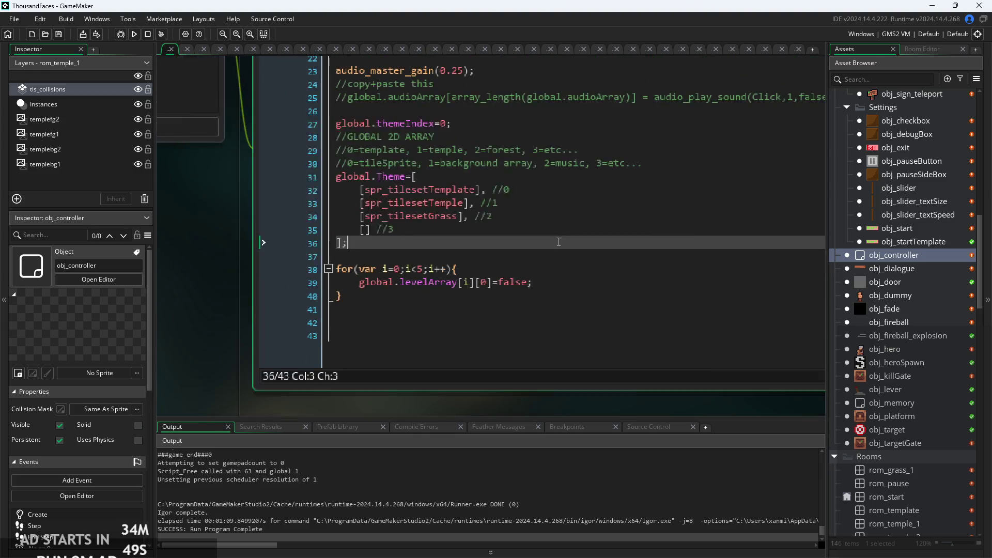
{"action": "left_click", "coordinate": [548, 293]}
{"action": "left_click", "coordinate": [460, 292]}
{"action": "key", "text": "Left"}
{"action": "key", "text": "Left"}
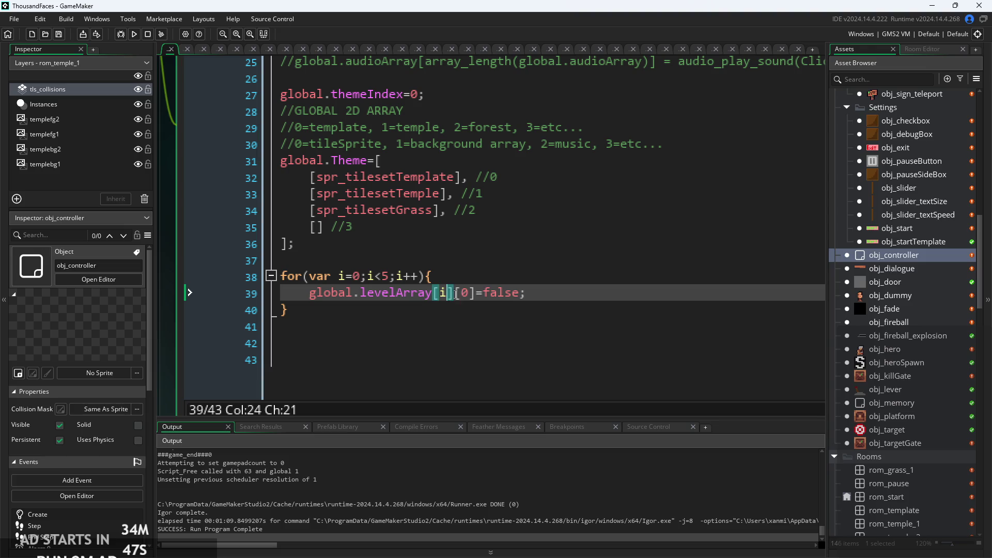
{"action": "scroll", "coordinate": [463, 293], "scroll_direction": "down", "scroll_amount": 1}
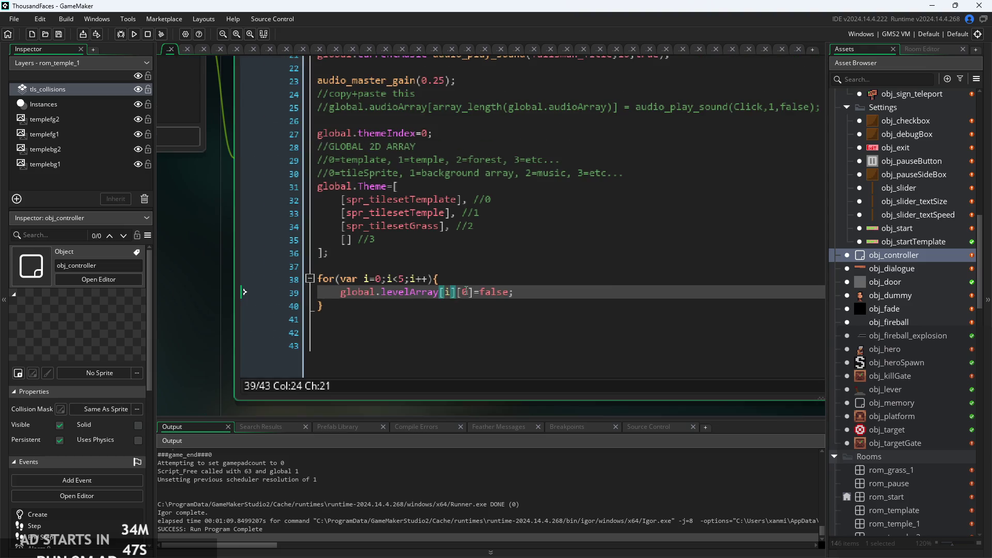
{"action": "left_click", "coordinate": [485, 264]}
{"action": "left_click", "coordinate": [462, 293]}
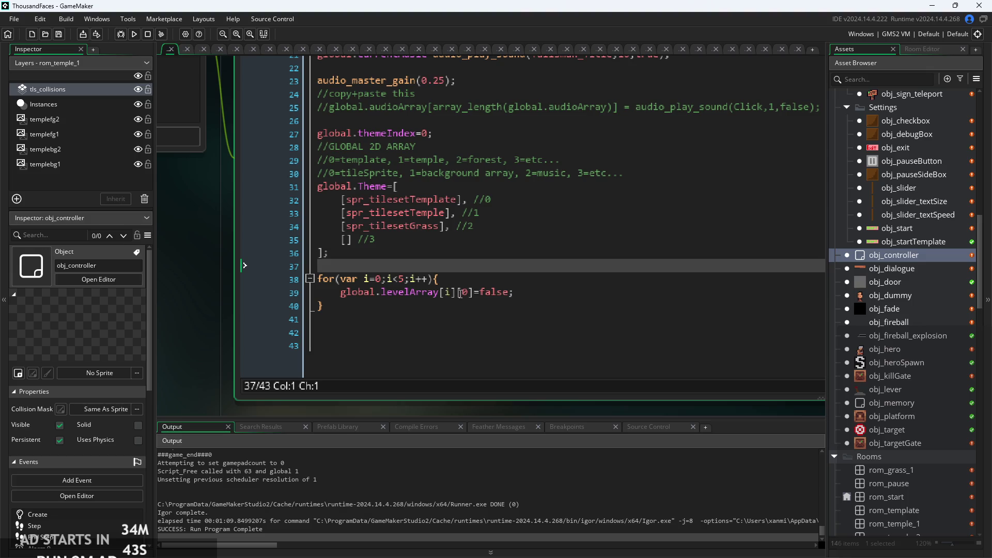
{"action": "scroll", "coordinate": [483, 294], "scroll_direction": "up", "scroll_amount": 3}
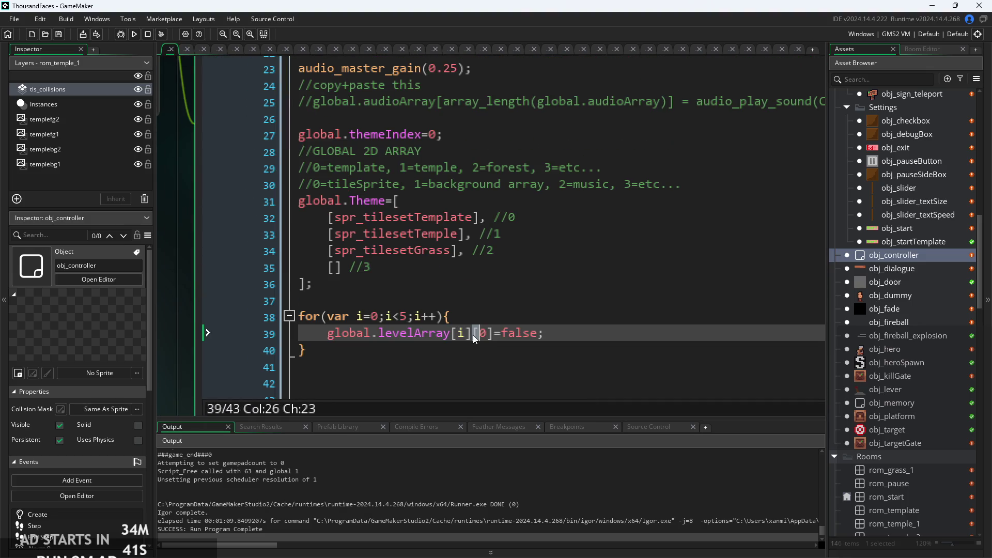